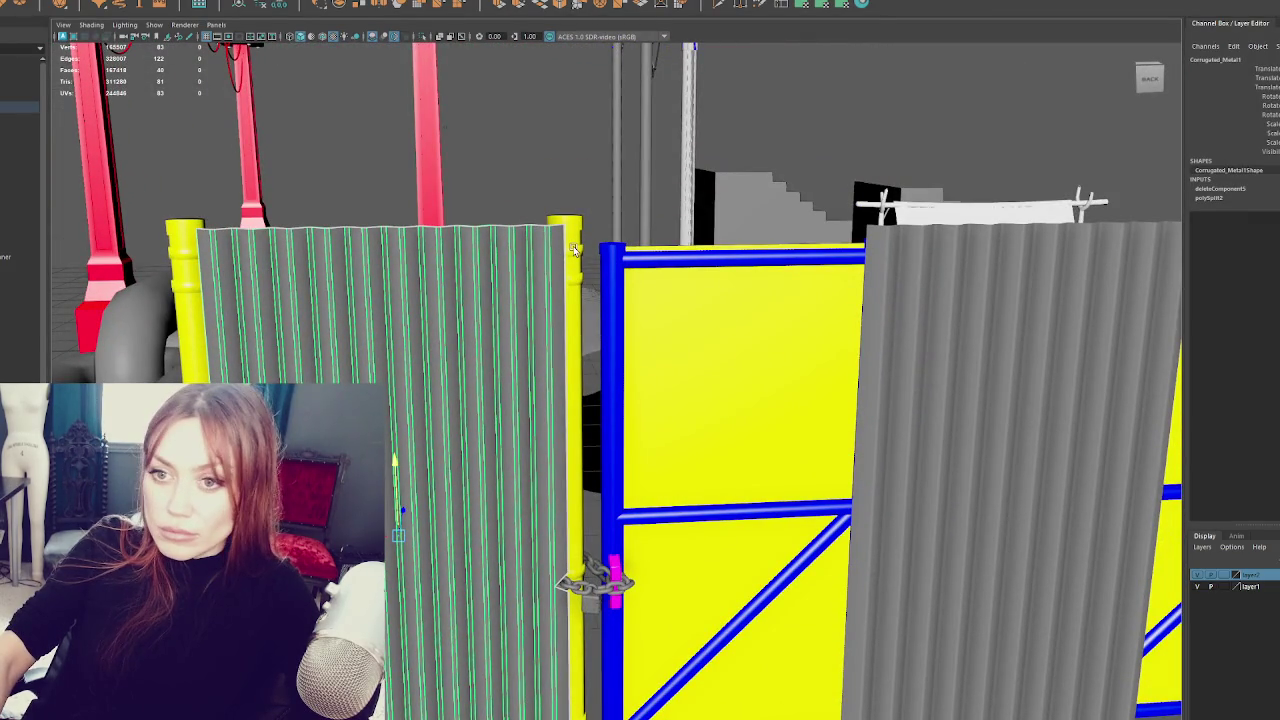
- Select Gate_Base and delete its construction history with Edit > Delete by Type > History
{"action": "left_click", "coordinate": [498, 292]}
{"action": "left_click", "coordinate": [83, 4]}
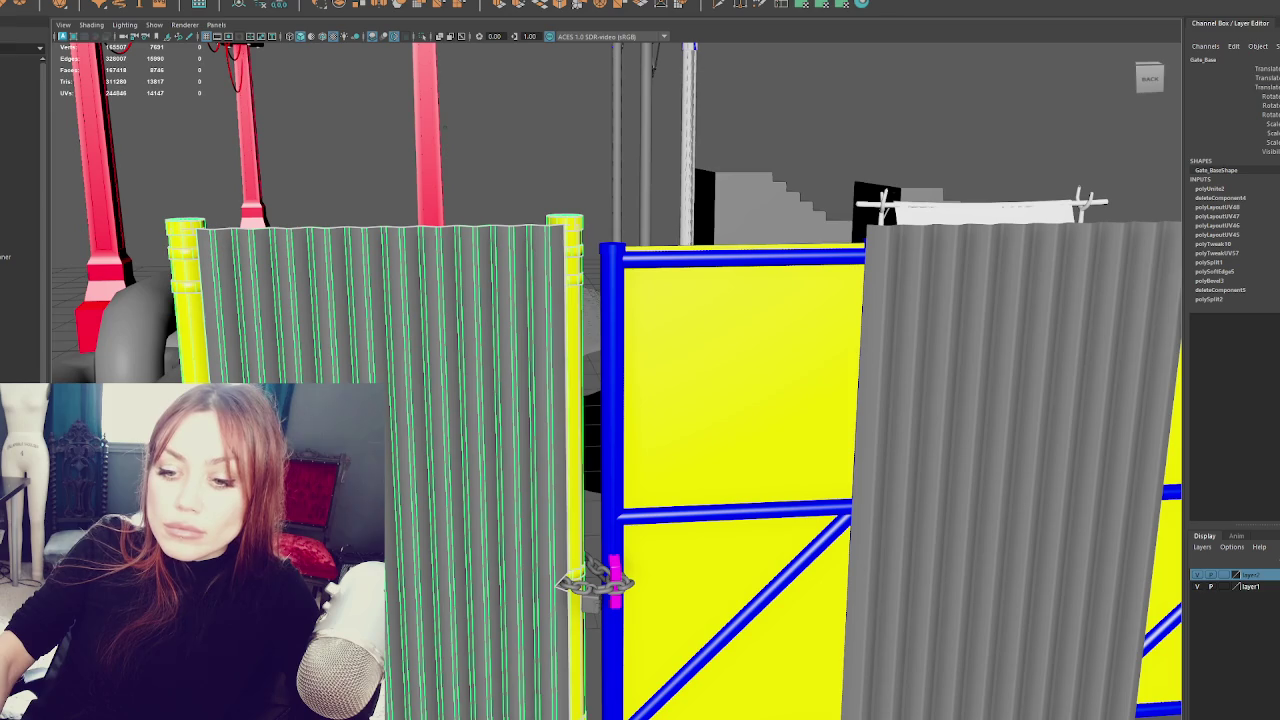
{"action": "left_click", "coordinate": [265, 4]}
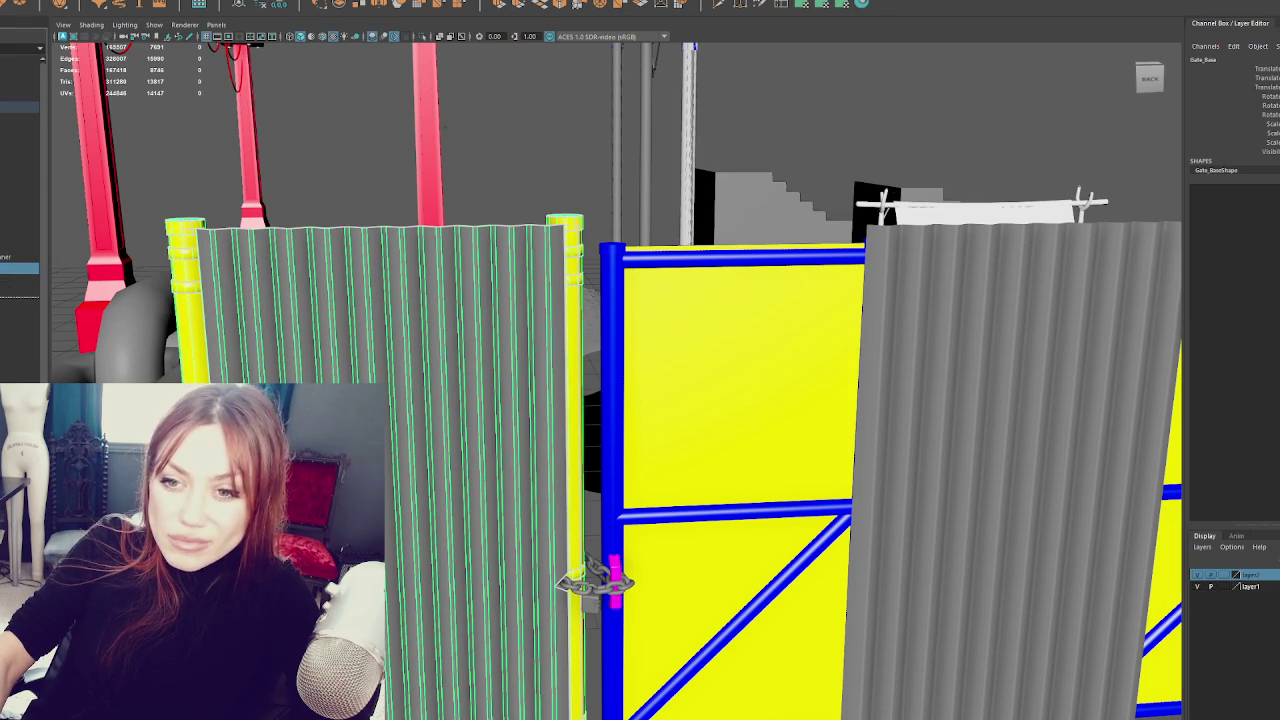
- Select and frame Corrugated_Metal2, then deselect it
{"action": "left_click", "coordinate": [20, 292]}
{"action": "key", "text": "f"}
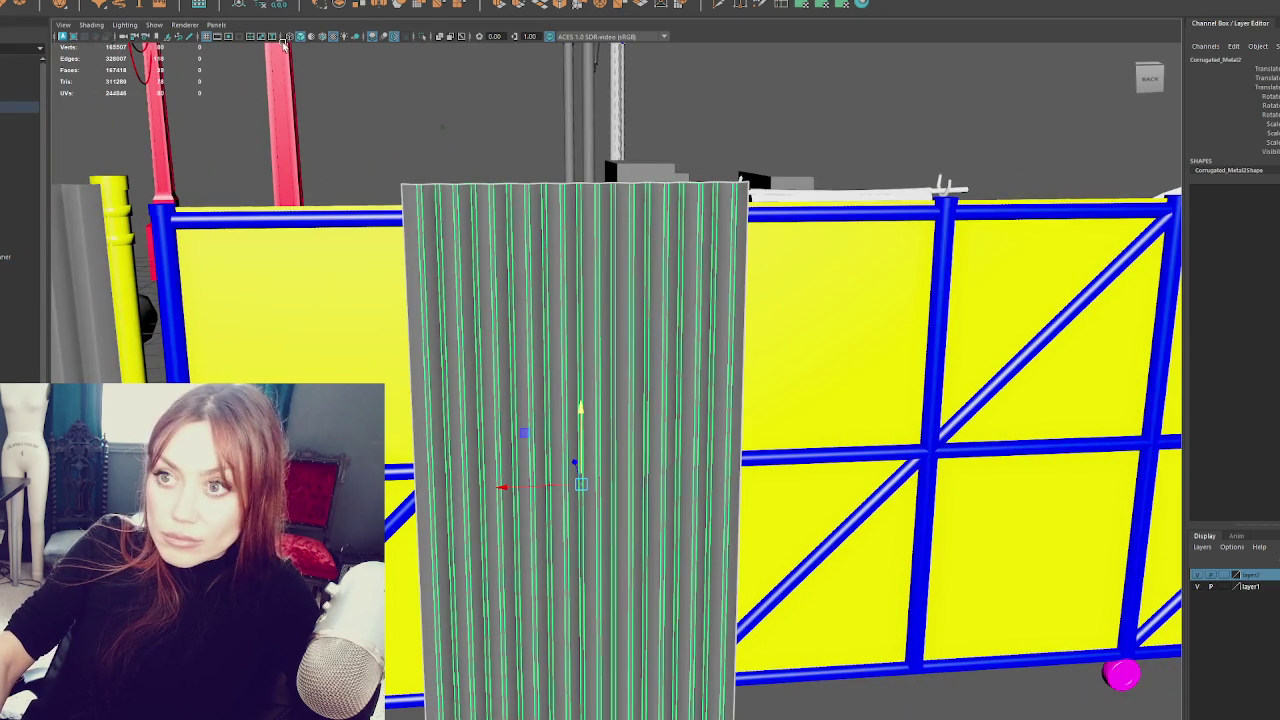
{"action": "left_click", "coordinate": [262, 5]}
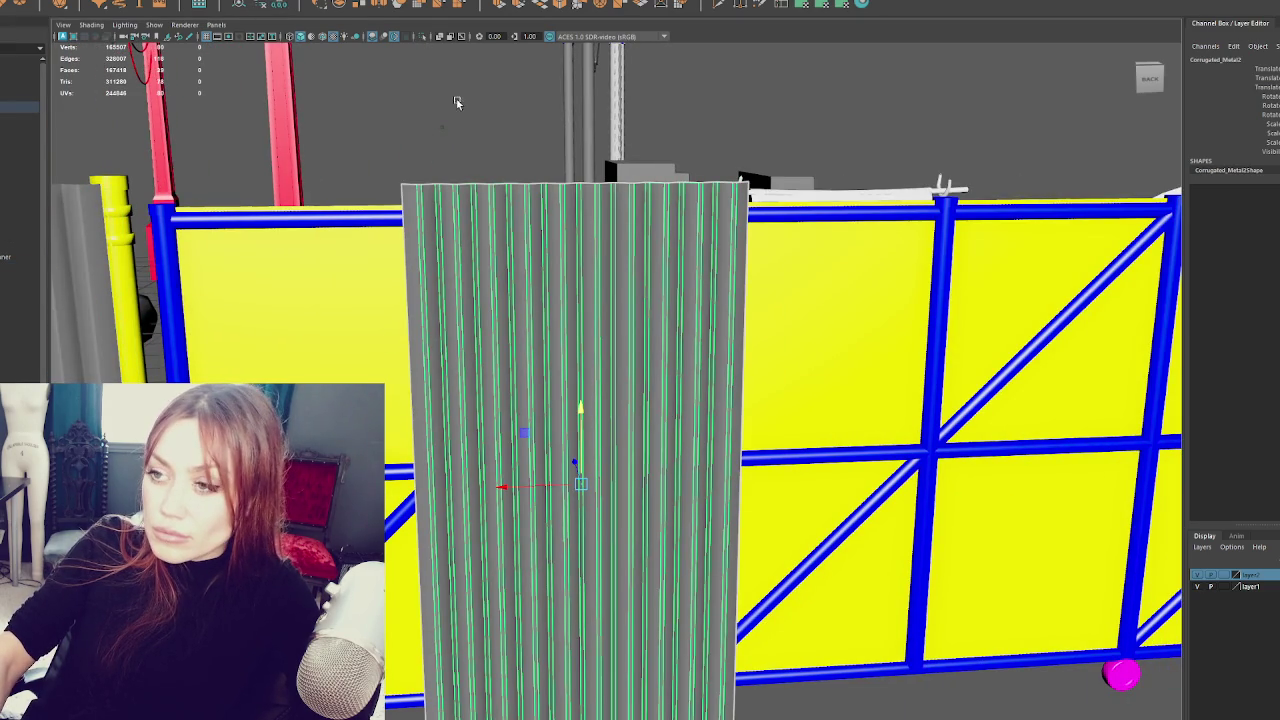
{"action": "left_click", "coordinate": [403, 168]}
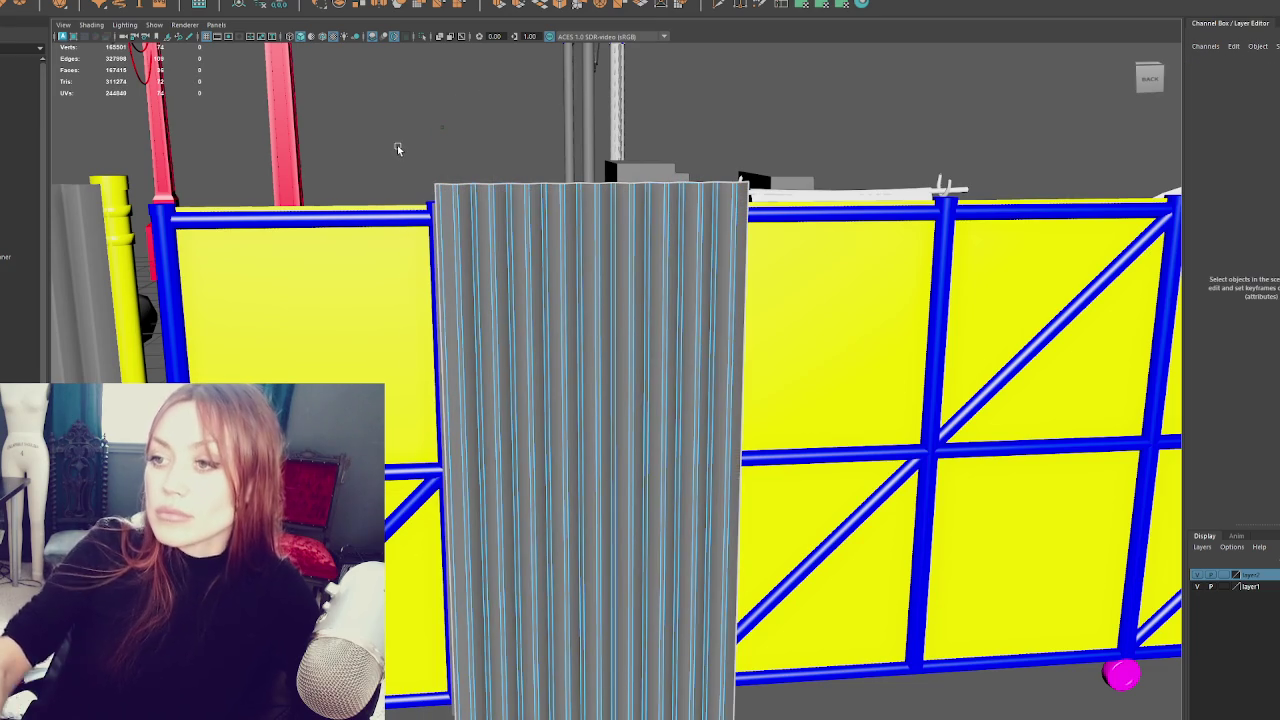
{"action": "right_click", "coordinate": [460, 145]}
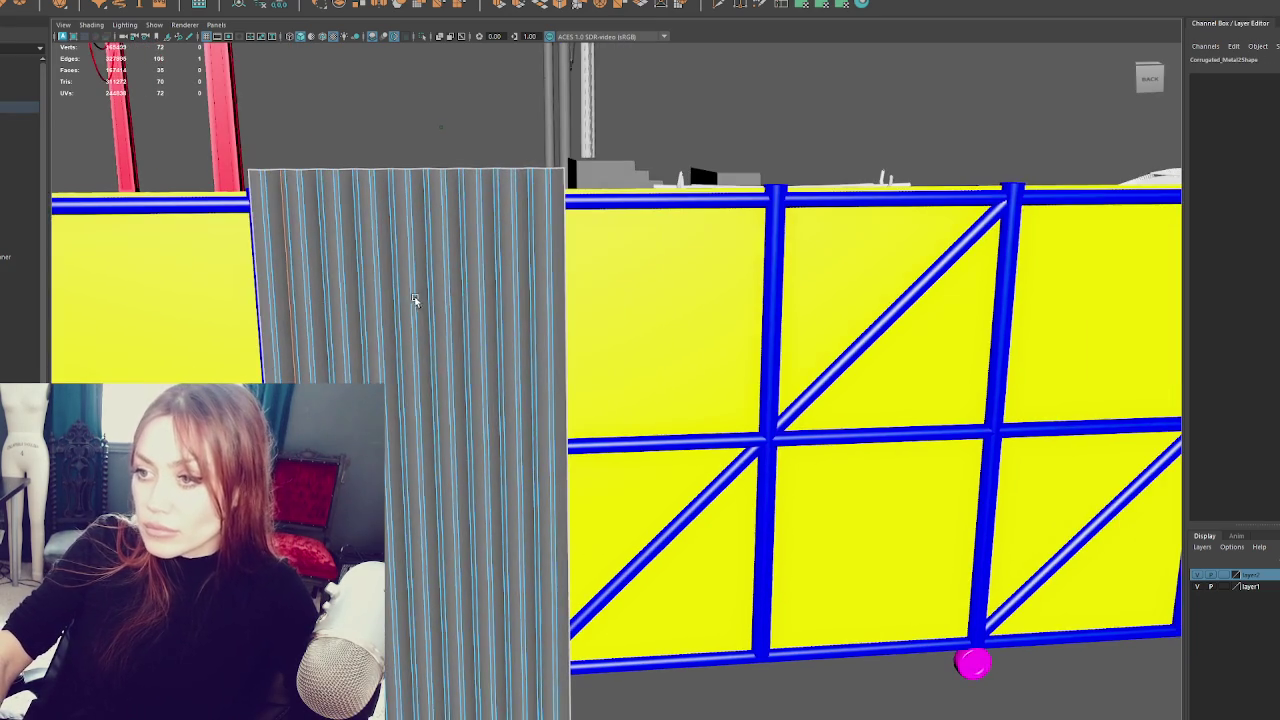
- Rotate and reposition the corrugated panel, then duplicate it with Ctrl+D along the fence
{"action": "left_click", "coordinate": [460, 283]}
{"action": "mouse_move", "coordinate": [455, 405]}
{"action": "left_mouse_down"}
{"action": "mouse_move", "coordinate": [508, 371]}
{"action": "mouse_move", "coordinate": [829, 482]}
{"action": "mouse_move", "coordinate": [835, 420]}
{"action": "mouse_move", "coordinate": [708, 346]}
{"action": "left_mouse_up"}
{"action": "key", "text": "ctrl+d"}
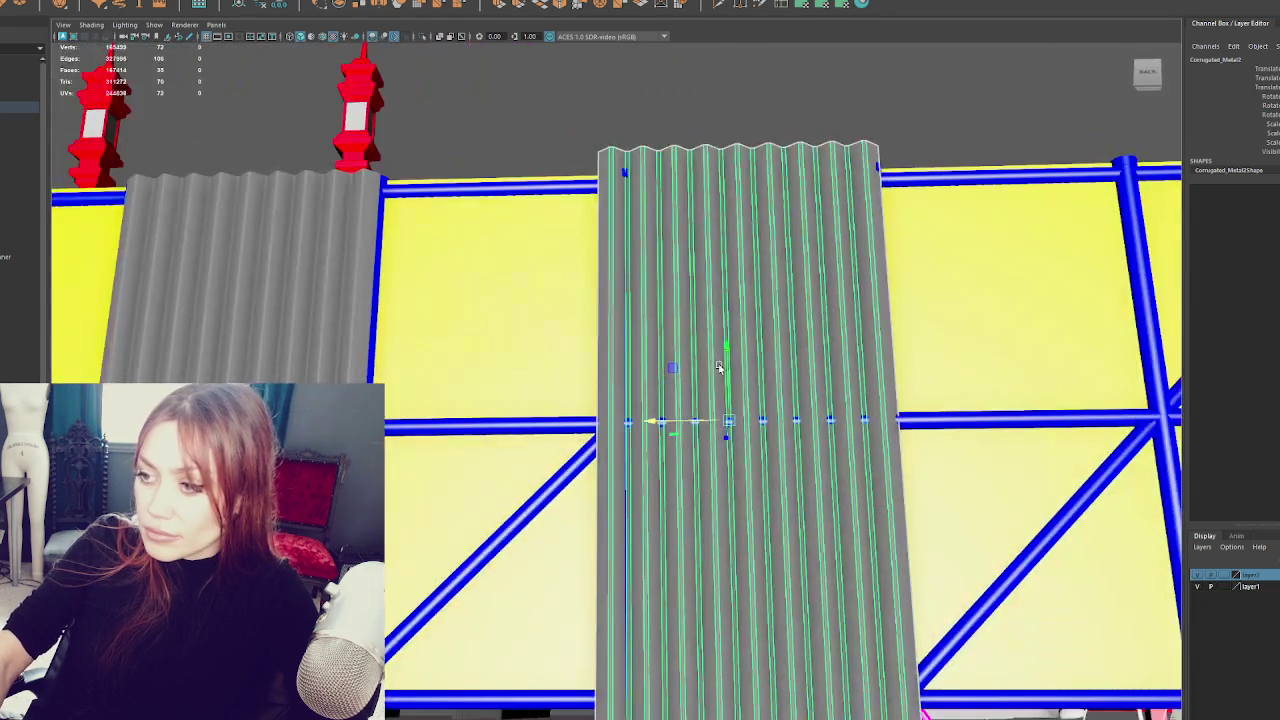
- Frame the duplicated panel from an elevated view in wireframe display
{"action": "mouse_move", "coordinate": [728, 427]}
{"action": "left_mouse_down", "text": "alt"}
{"action": "mouse_move", "coordinate": [822, 410]}
{"action": "mouse_move", "coordinate": [686, 437]}
{"action": "mouse_move", "coordinate": [260, 332]}
{"action": "mouse_move", "coordinate": [608, 374]}
{"action": "mouse_move", "coordinate": [586, 386]}
{"action": "left_mouse_up", "text": "alt"}
{"action": "key", "text": "f"}
{"action": "key", "text": "4"}
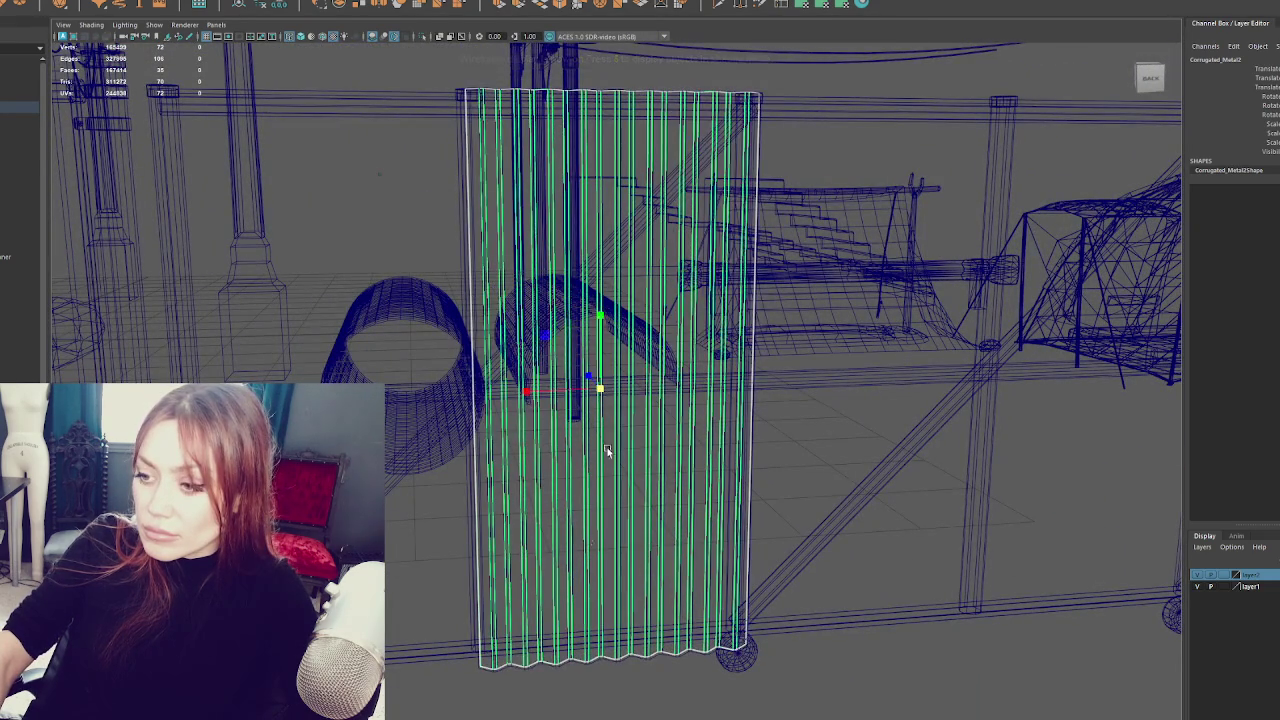
- Clear the construction history on the Corrugated_Metal2 panel
{"action": "left_click", "coordinate": [548, 667]}
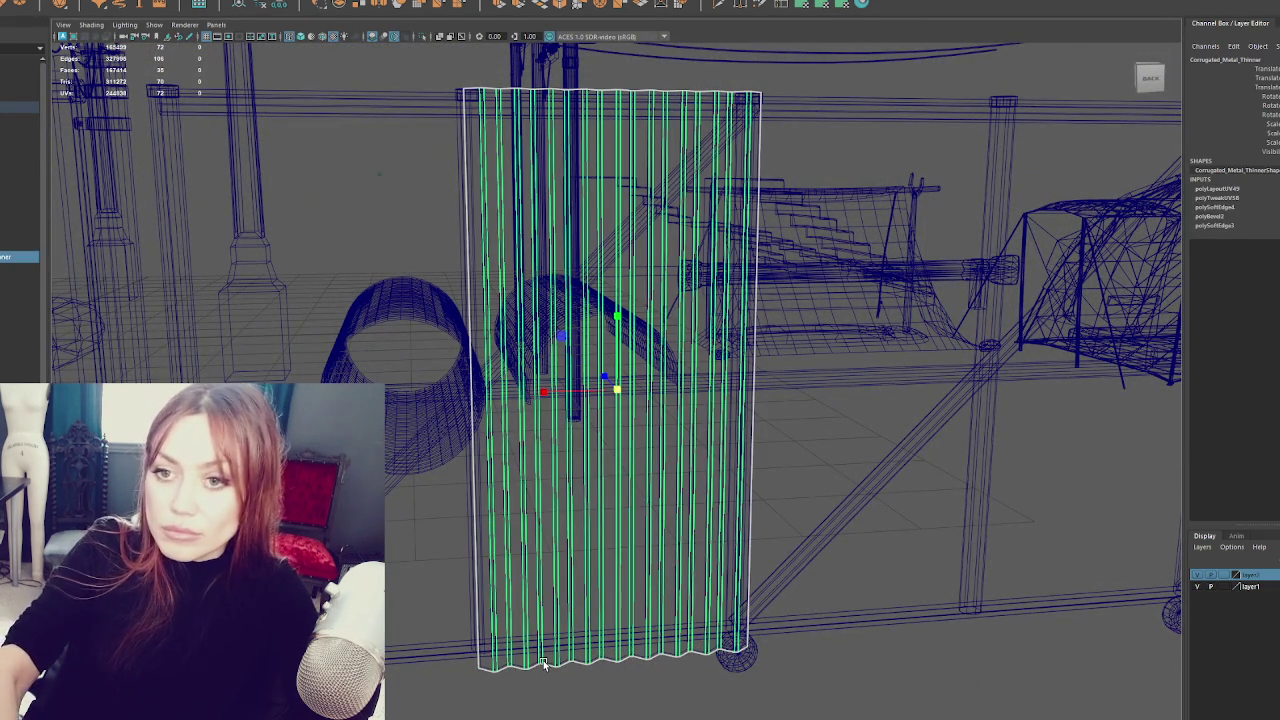
{"action": "left_click", "coordinate": [543, 663]}
{"action": "left_click", "coordinate": [567, 600]}
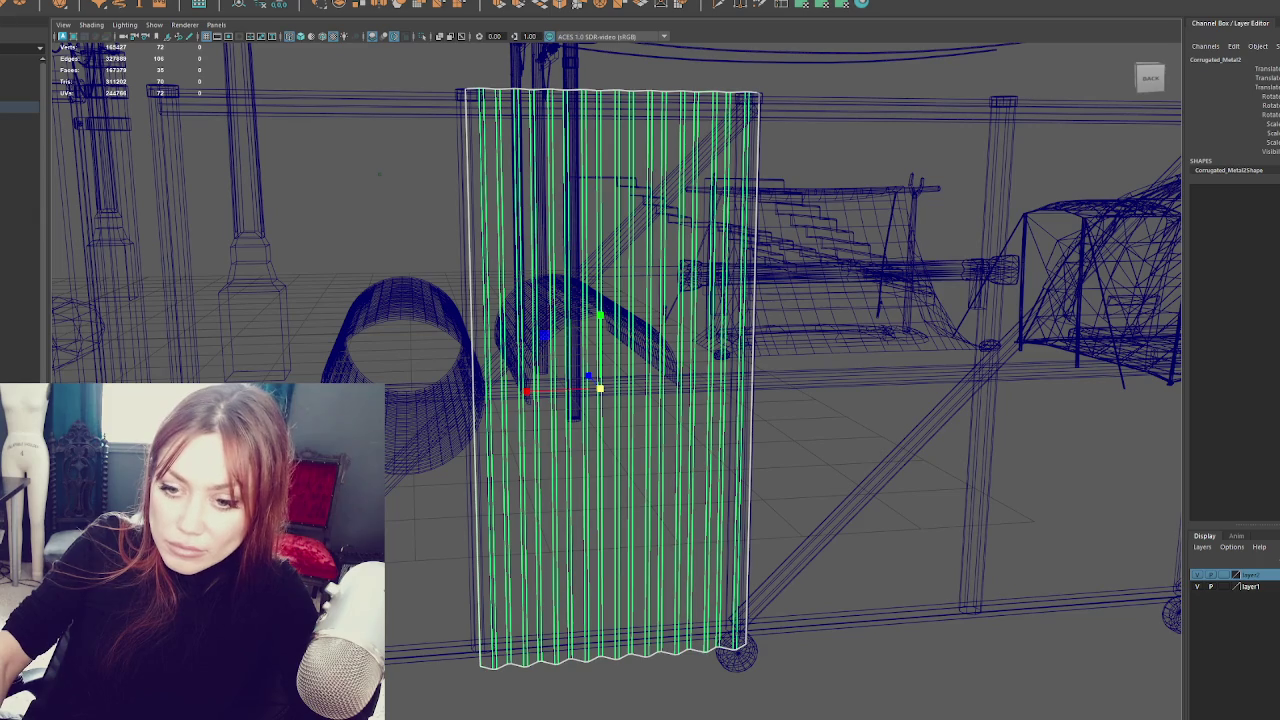
{"action": "left_click", "coordinate": [850, 480]}
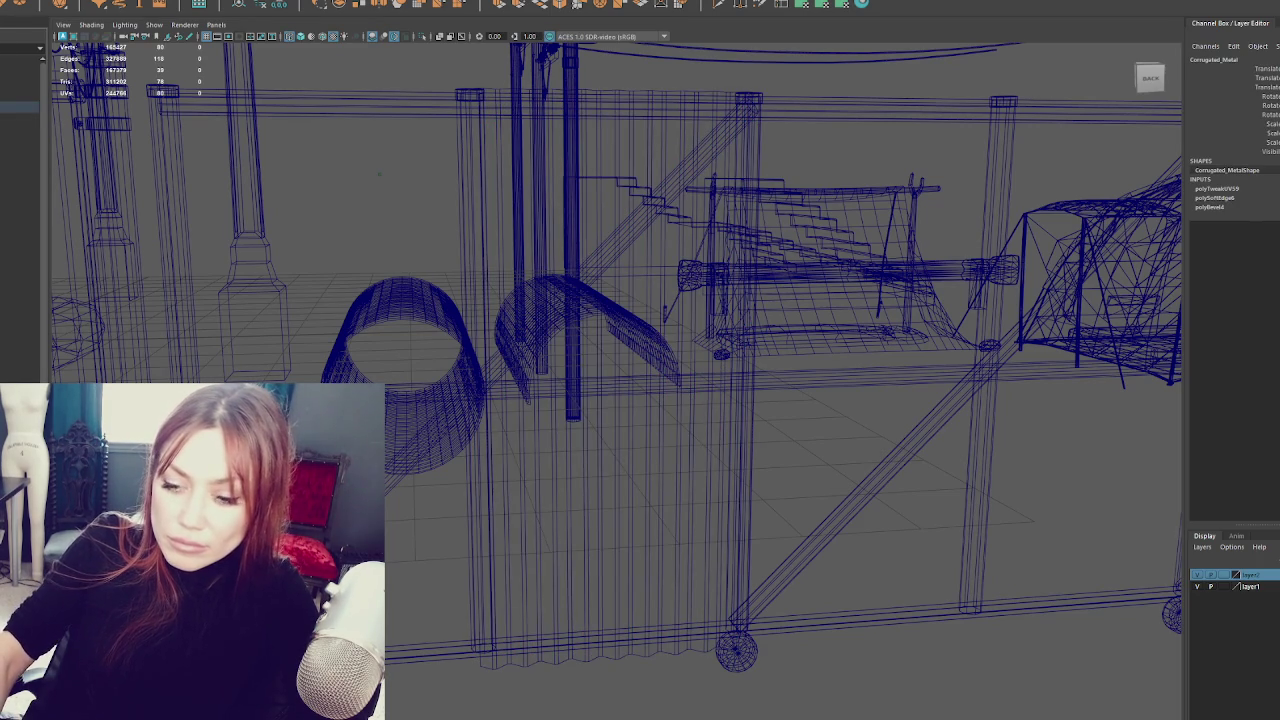
{"action": "key", "text": "ctrl+d"}
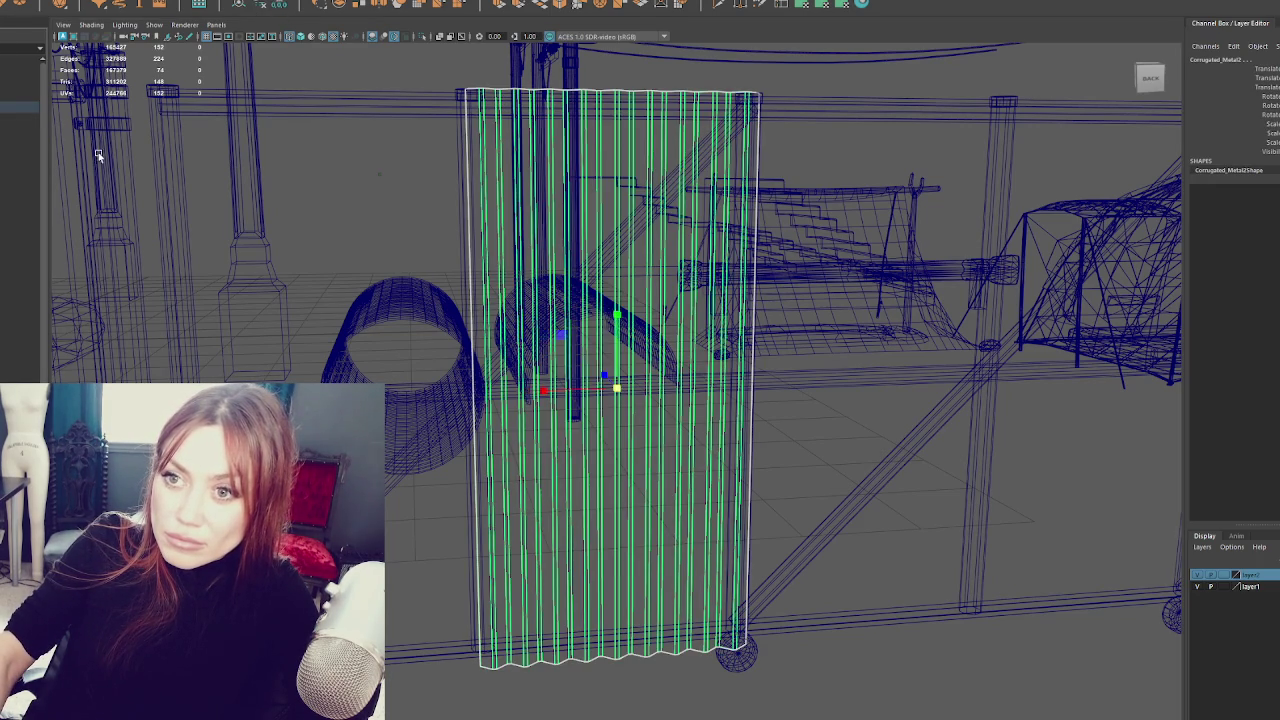
- Select Gate_Base, move up to the parent Fences group, and switch to Unity
{"action": "left_click", "coordinate": [108, 146]}
{"action": "key", "text": "f"}
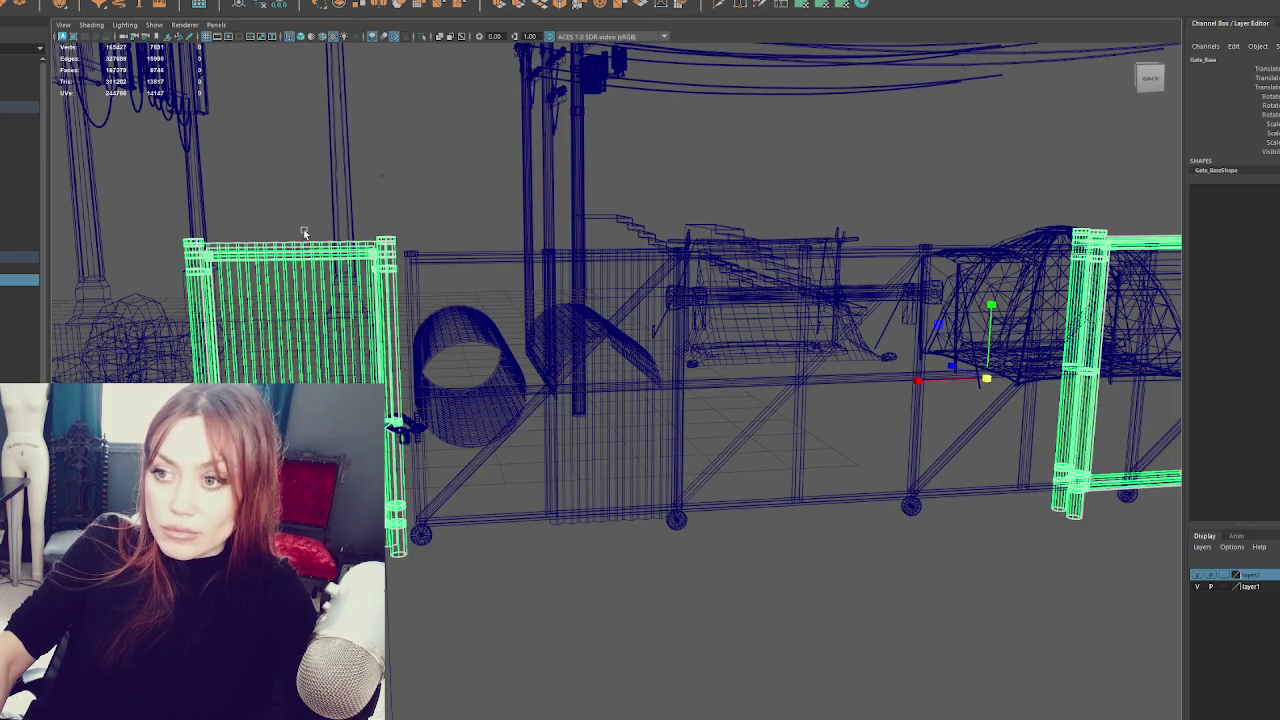
{"action": "key", "text": "Up"}
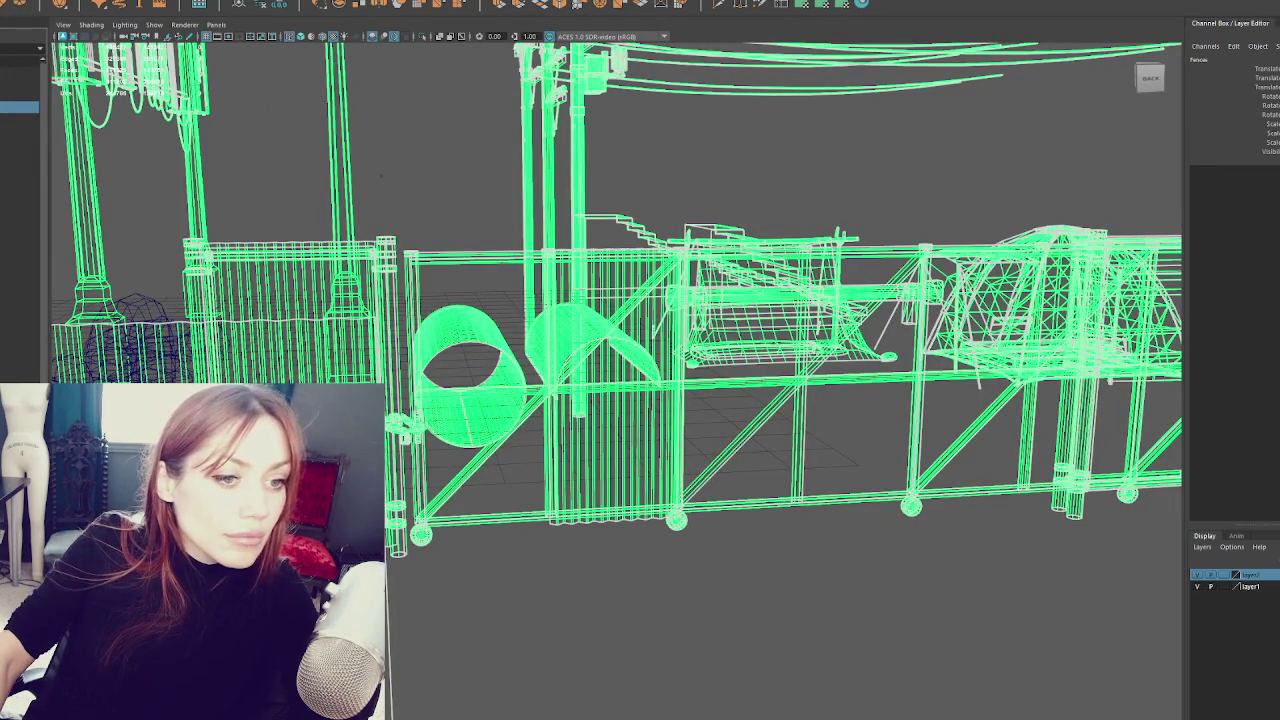
{"action": "key", "text": "alt+Tab"}
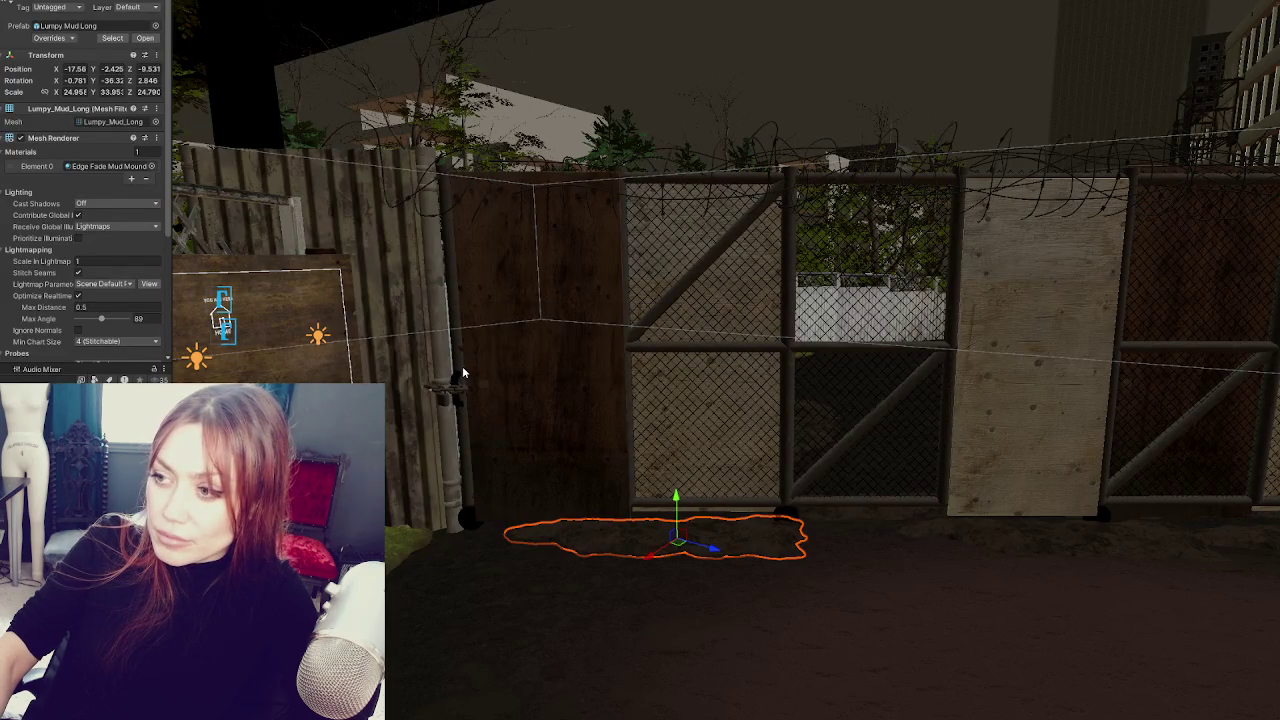
{"action": "left_click", "coordinate": [408, 357]}
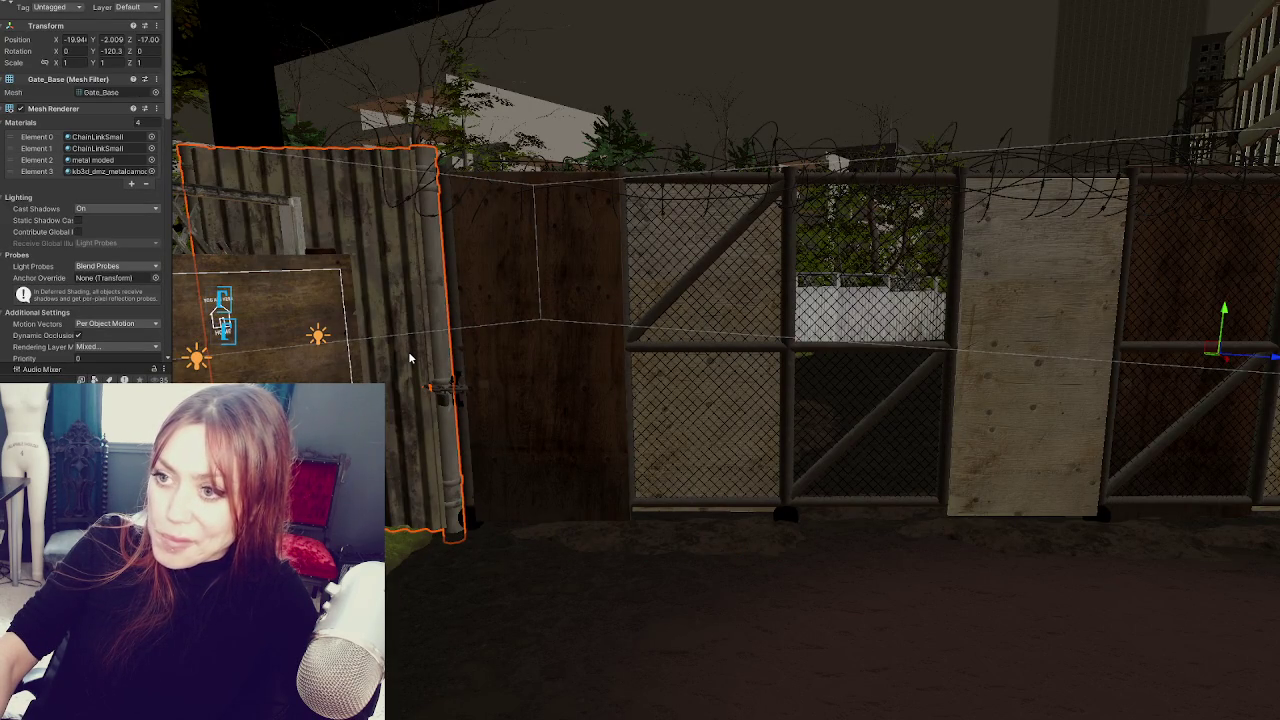
{"action": "mouse_move", "coordinate": [408, 357]}
{"action": "left_mouse_down"}
{"action": "mouse_move", "coordinate": [466, 346]}
{"action": "mouse_move", "coordinate": [463, 455]}
{"action": "mouse_move", "coordinate": [562, 361]}
{"action": "left_mouse_up"}
{"action": "scroll", "coordinate": [562, 361], "scroll_direction": "up", "scroll_amount": 3}
{"action": "mouse_move", "coordinate": [363, 371]}
{"action": "left_mouse_down"}
{"action": "mouse_move", "coordinate": [521, 394]}
{"action": "mouse_move", "coordinate": [555, 342]}
{"action": "mouse_move", "coordinate": [726, 346]}
{"action": "mouse_move", "coordinate": [748, 300]}
{"action": "mouse_move", "coordinate": [643, 303]}
{"action": "mouse_move", "coordinate": [663, 306]}
{"action": "mouse_move", "coordinate": [738, 414]}
{"action": "left_mouse_up"}
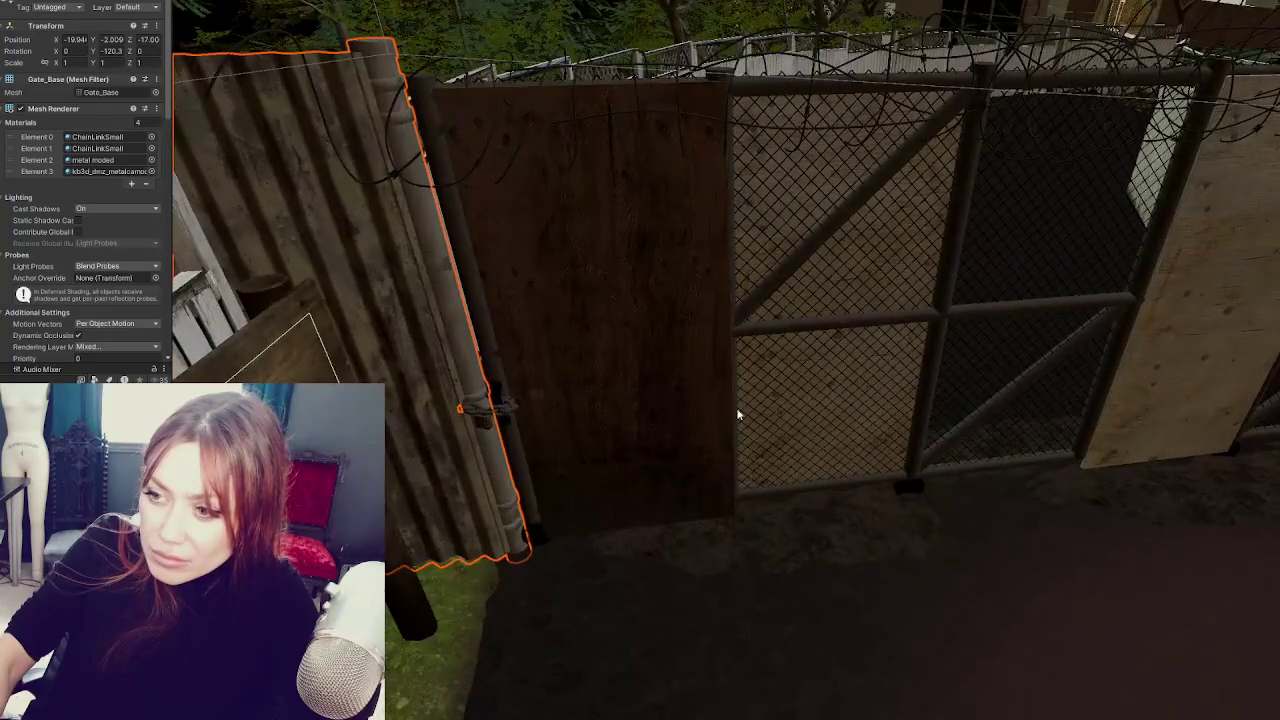
{"action": "left_click_drag", "start_coordinate": [537, 259], "coordinate": [657, 114]}
{"action": "left_click", "coordinate": [657, 114]}
{"action": "key", "text": "f"}
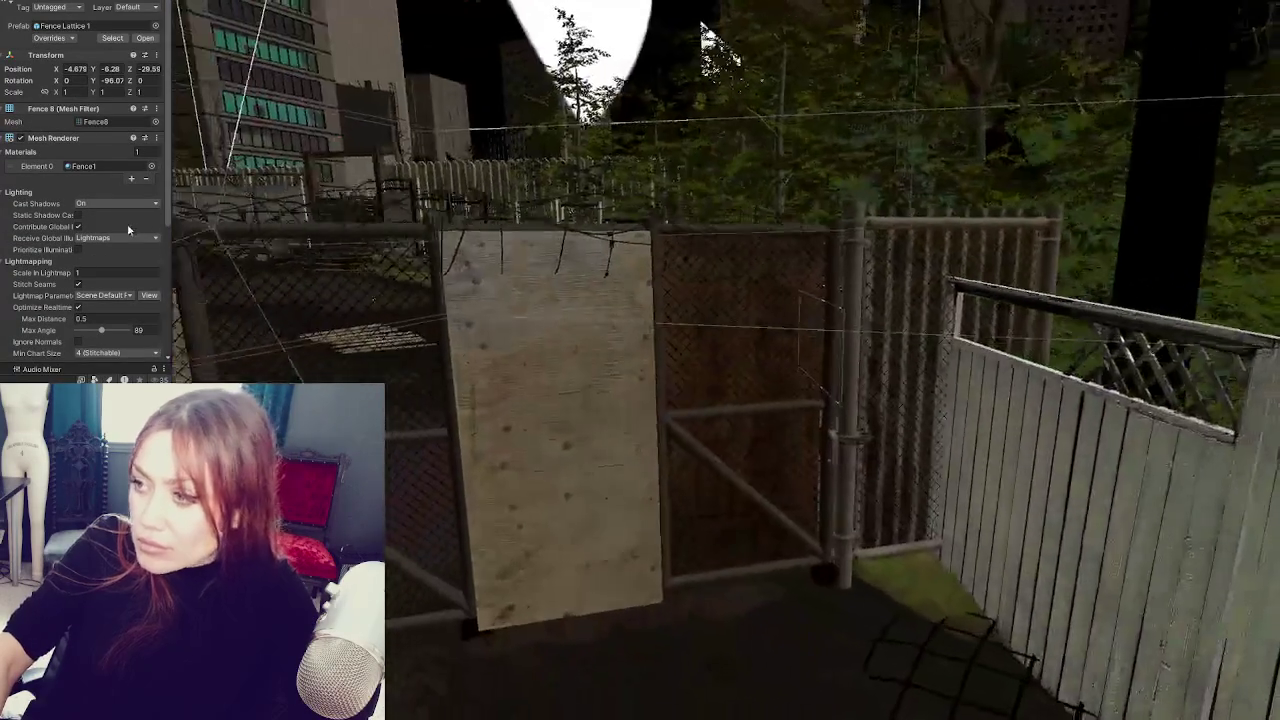
{"action": "mouse_move", "coordinate": [640, 360]}
{"action": "left_mouse_down"}
{"action": "mouse_move", "coordinate": [600, 340]}
{"action": "mouse_move", "coordinate": [630, 355]}
{"action": "mouse_move", "coordinate": [227, 277]}
{"action": "mouse_move", "coordinate": [749, 251]}
{"action": "mouse_move", "coordinate": [565, 281]}
{"action": "mouse_move", "coordinate": [604, 268]}
{"action": "left_mouse_up"}
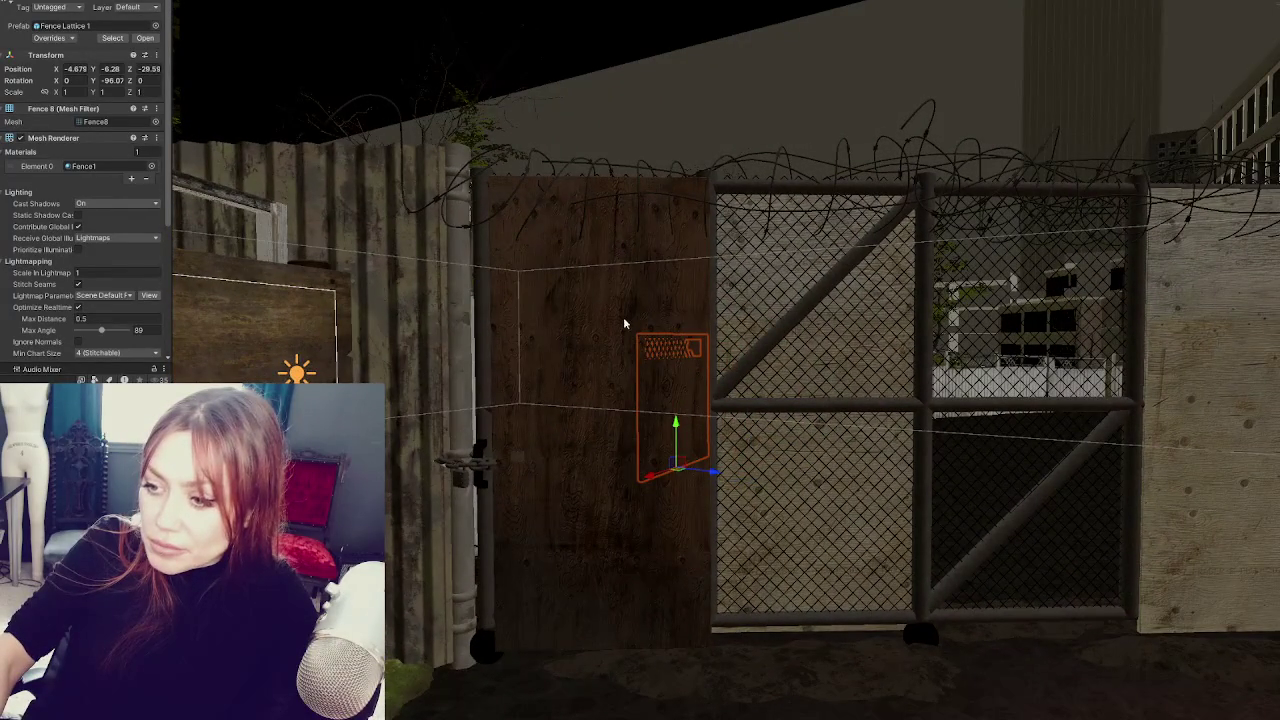
{"action": "mouse_move", "coordinate": [764, 387]}
{"action": "left_mouse_down"}
{"action": "mouse_move", "coordinate": [663, 363]}
{"action": "mouse_move", "coordinate": [663, 379]}
{"action": "mouse_move", "coordinate": [560, 409]}
{"action": "mouse_move", "coordinate": [806, 426]}
{"action": "mouse_move", "coordinate": [713, 528]}
{"action": "left_mouse_up"}
{"action": "left_click", "coordinate": [713, 528]}
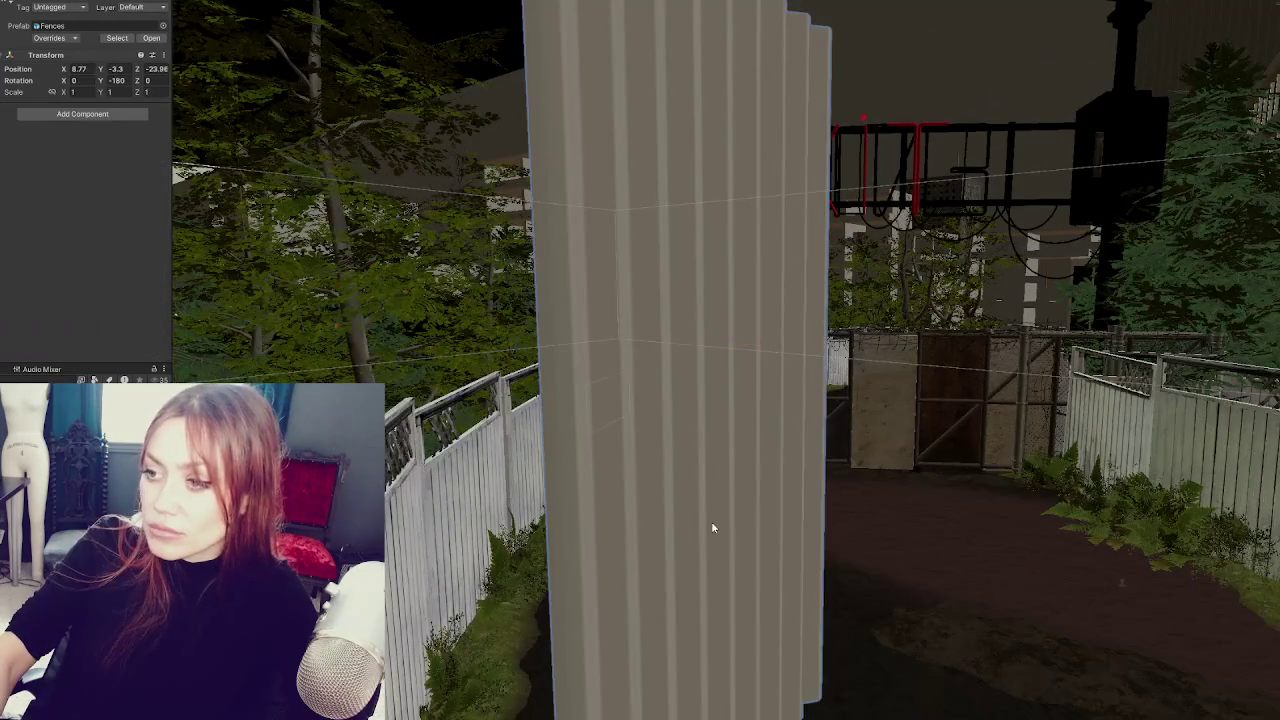
- Try deleting and sliding the tall corrugated panel, undoing both changes
{"action": "left_click", "coordinate": [594, 321]}
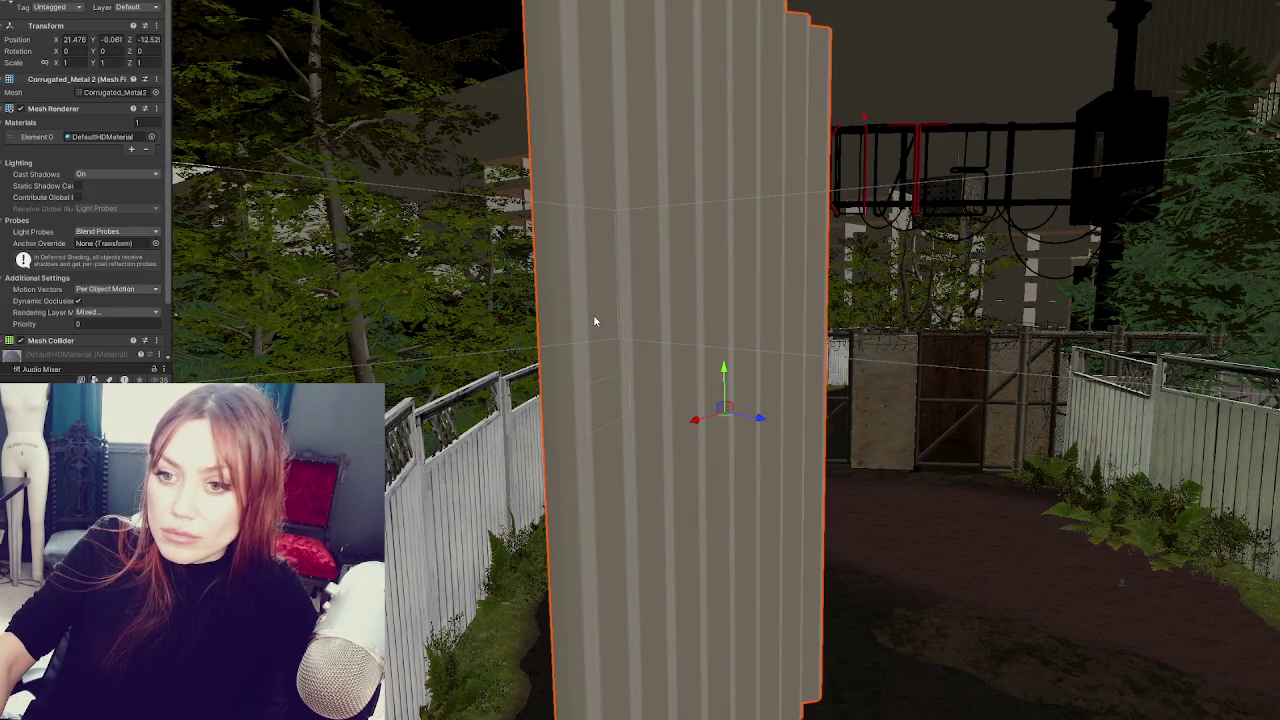
{"action": "key", "text": "Delete"}
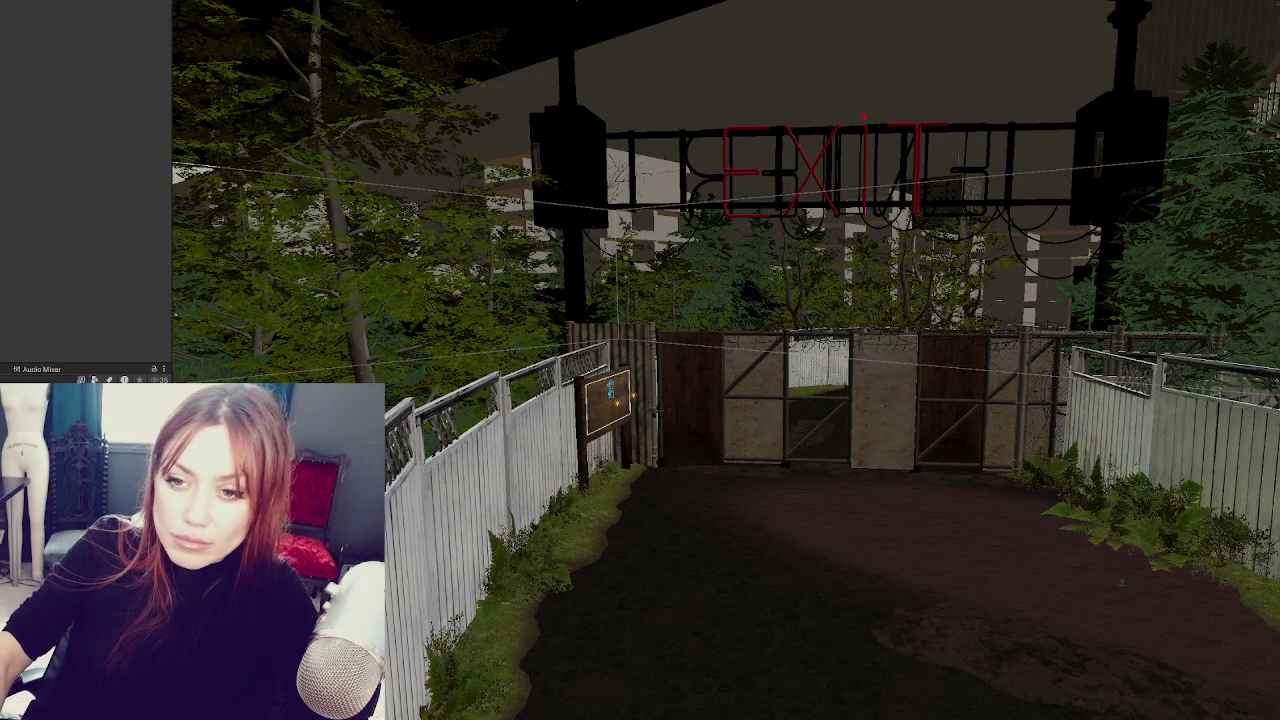
{"action": "key", "text": "ctrl+z"}
{"action": "key", "text": "f"}
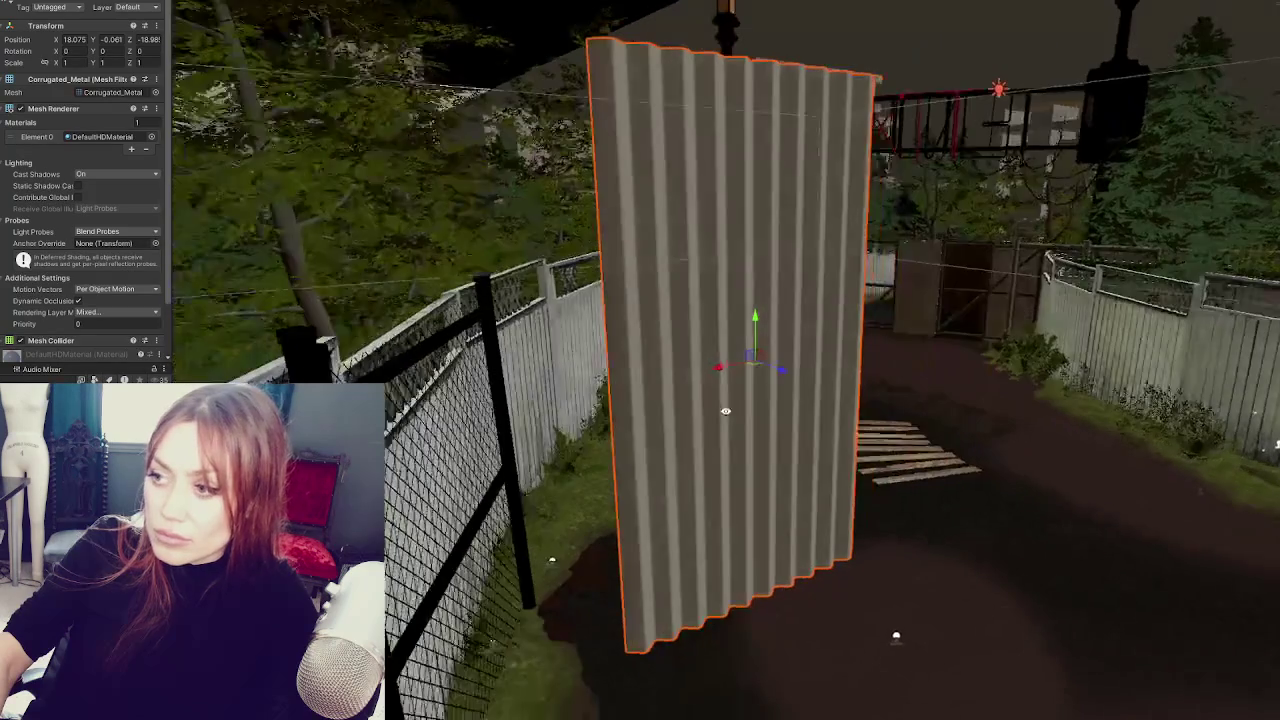
{"action": "mouse_move", "coordinate": [718, 369]}
{"action": "left_mouse_down"}
{"action": "mouse_move", "coordinate": [1208, 272]}
{"action": "mouse_move", "coordinate": [628, 252]}
{"action": "left_mouse_up"}
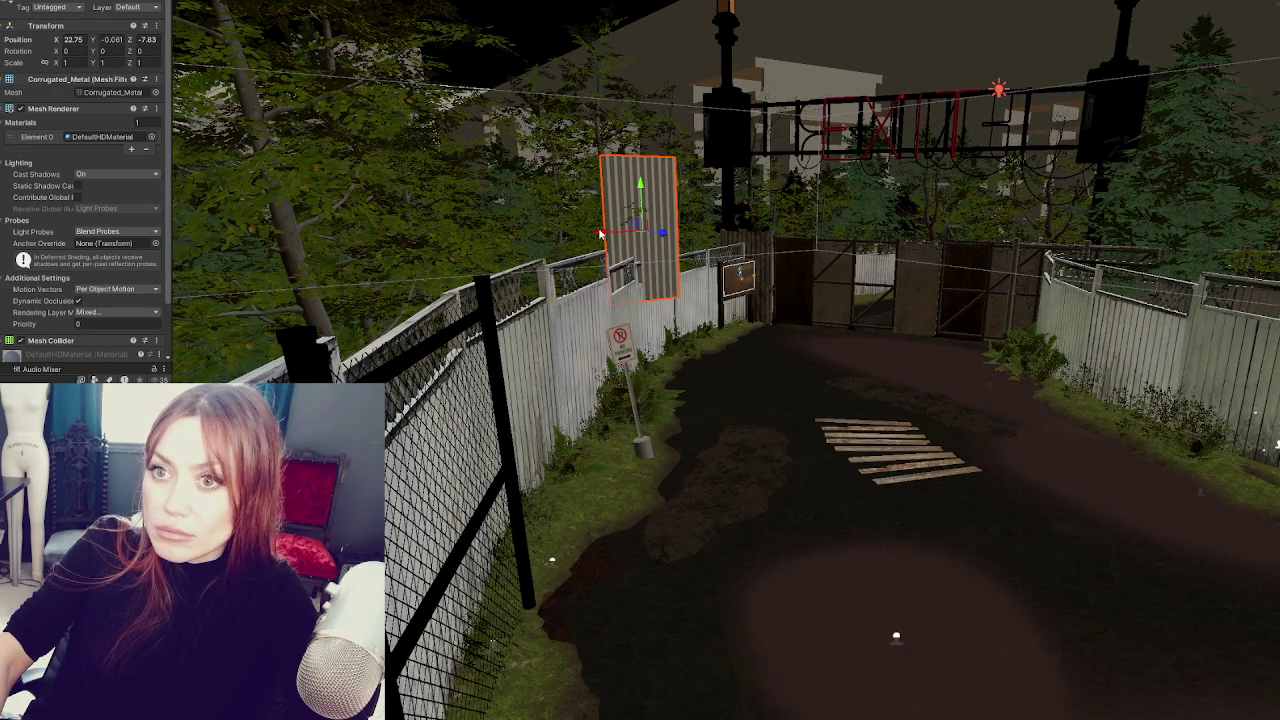
{"action": "key", "text": "ctrl+z"}
{"action": "key", "text": "ctrl+z"}
{"action": "key", "text": "ctrl+z"}
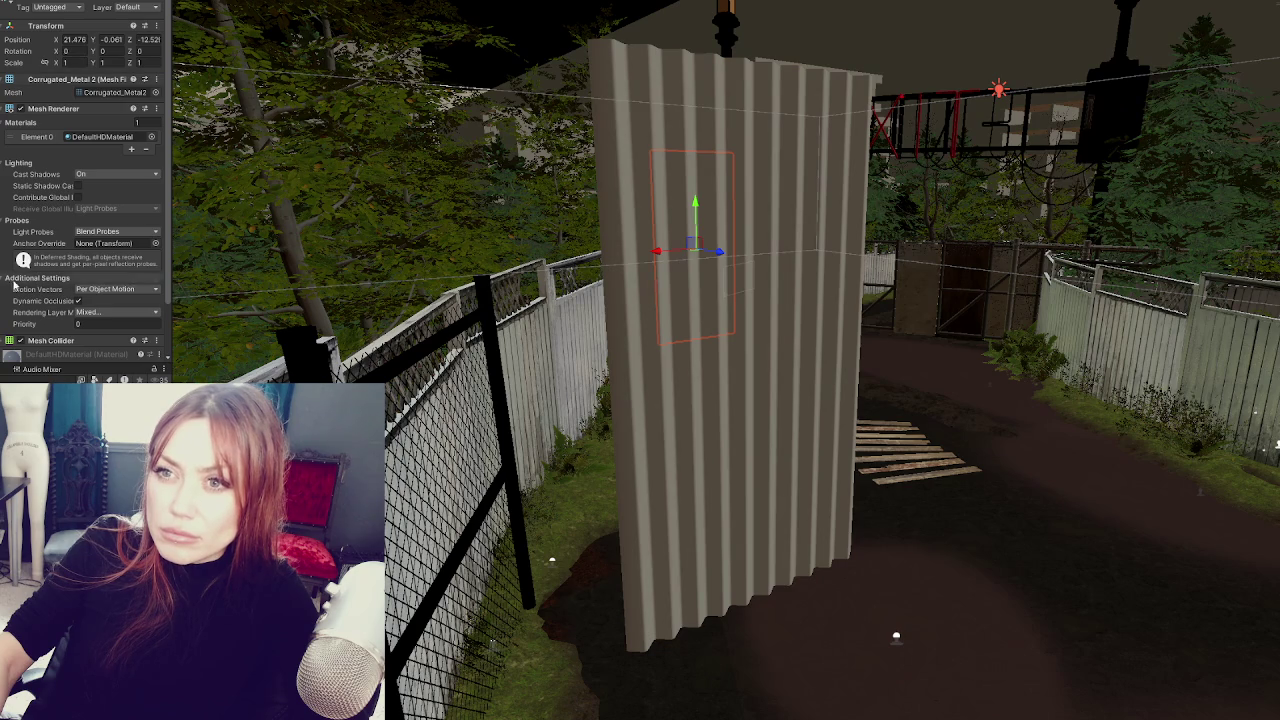
- Widen the Hierarchy and deactivate Corrugated_Metal 2 with its active toggle
{"action": "left_click_drag", "start_coordinate": [2, 220], "coordinate": [22, 220]}
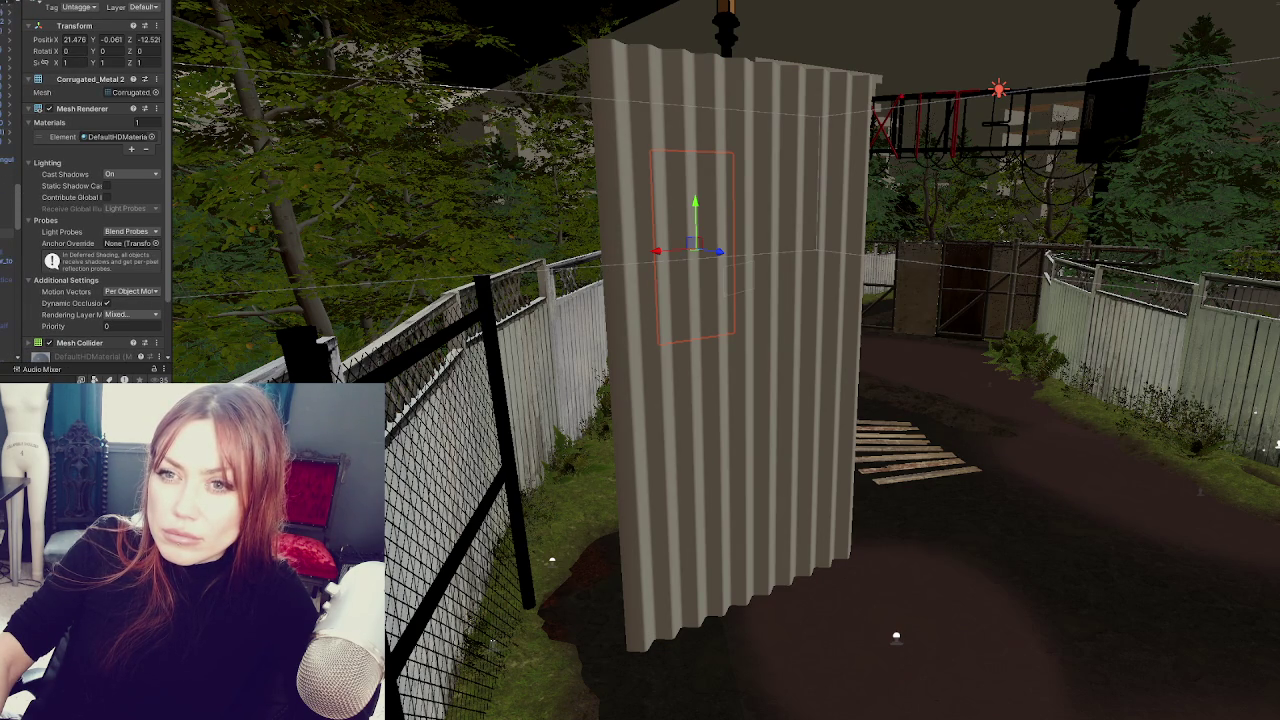
{"action": "left_click", "coordinate": [7, 168]}
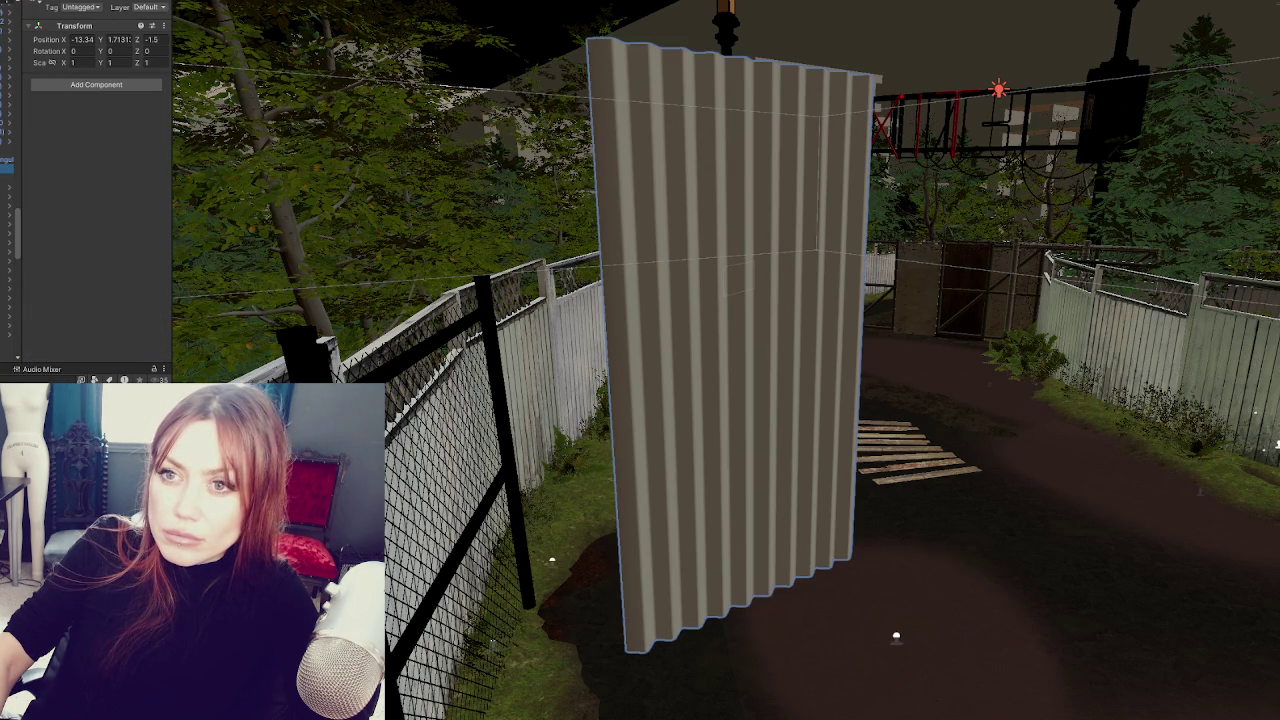
{"action": "left_click", "coordinate": [52, 3]}
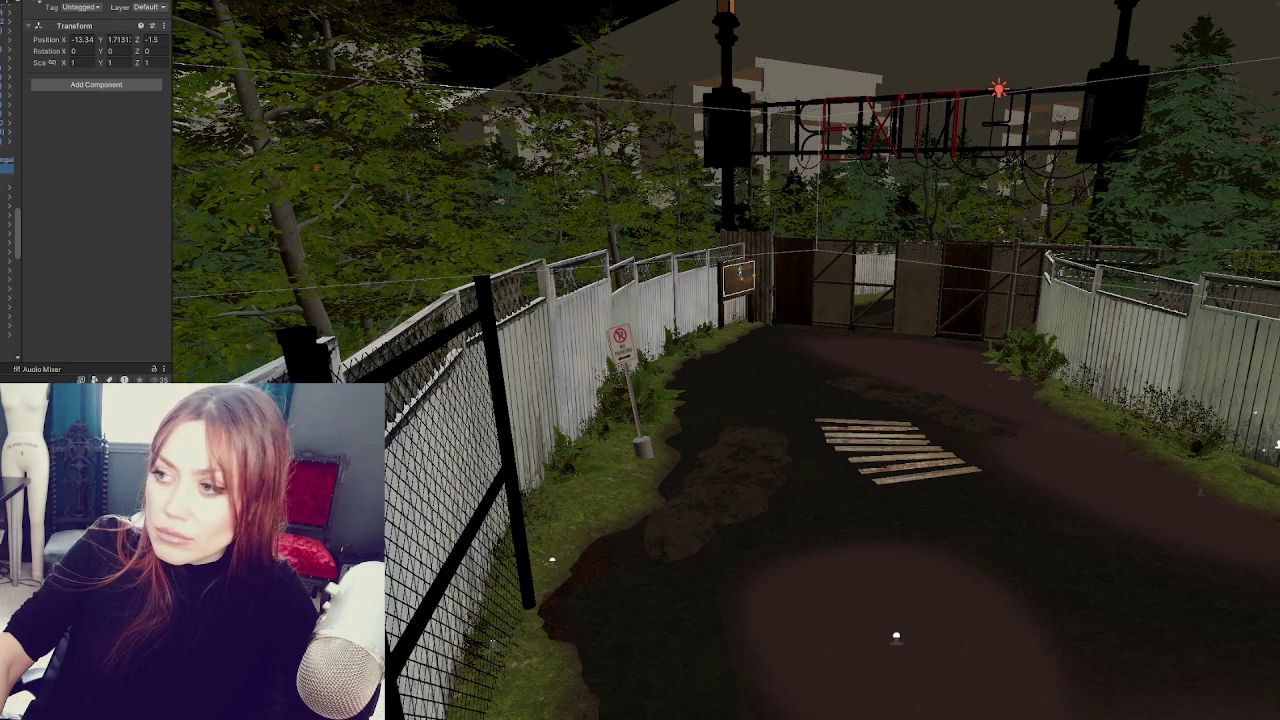
{"action": "left_click", "coordinate": [7, 178]}
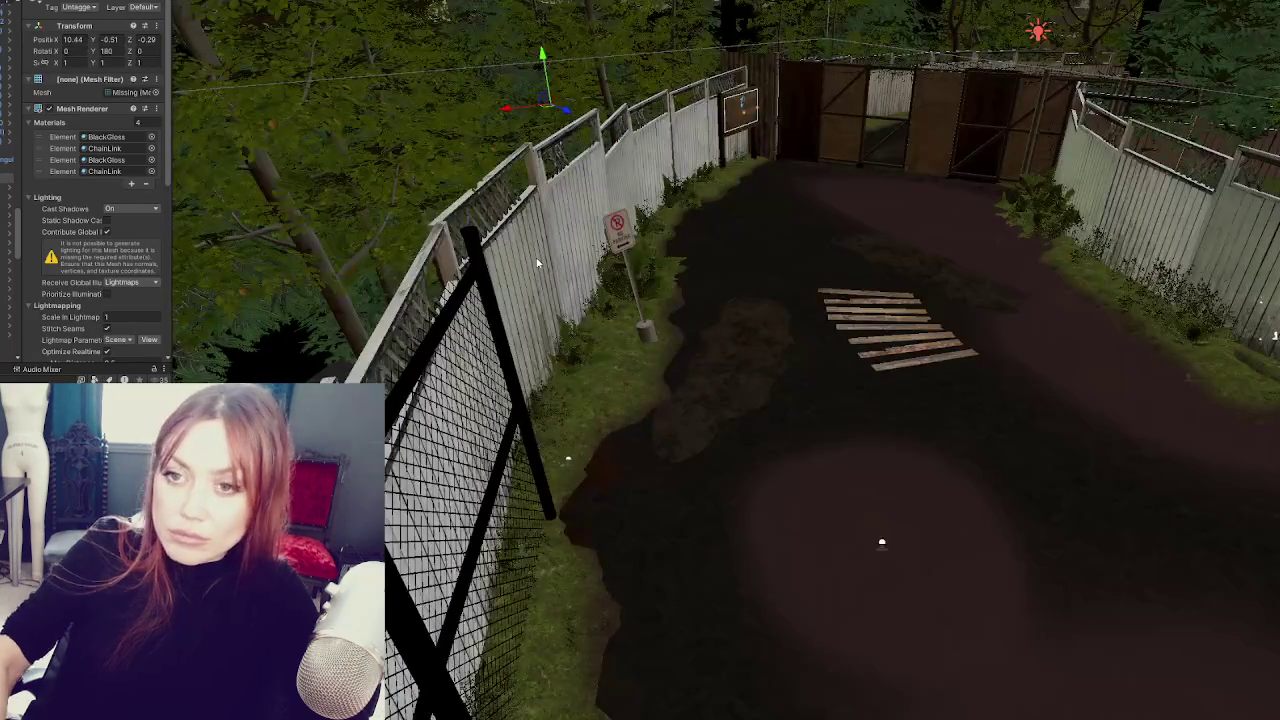
{"action": "left_click", "coordinate": [818, 102]}
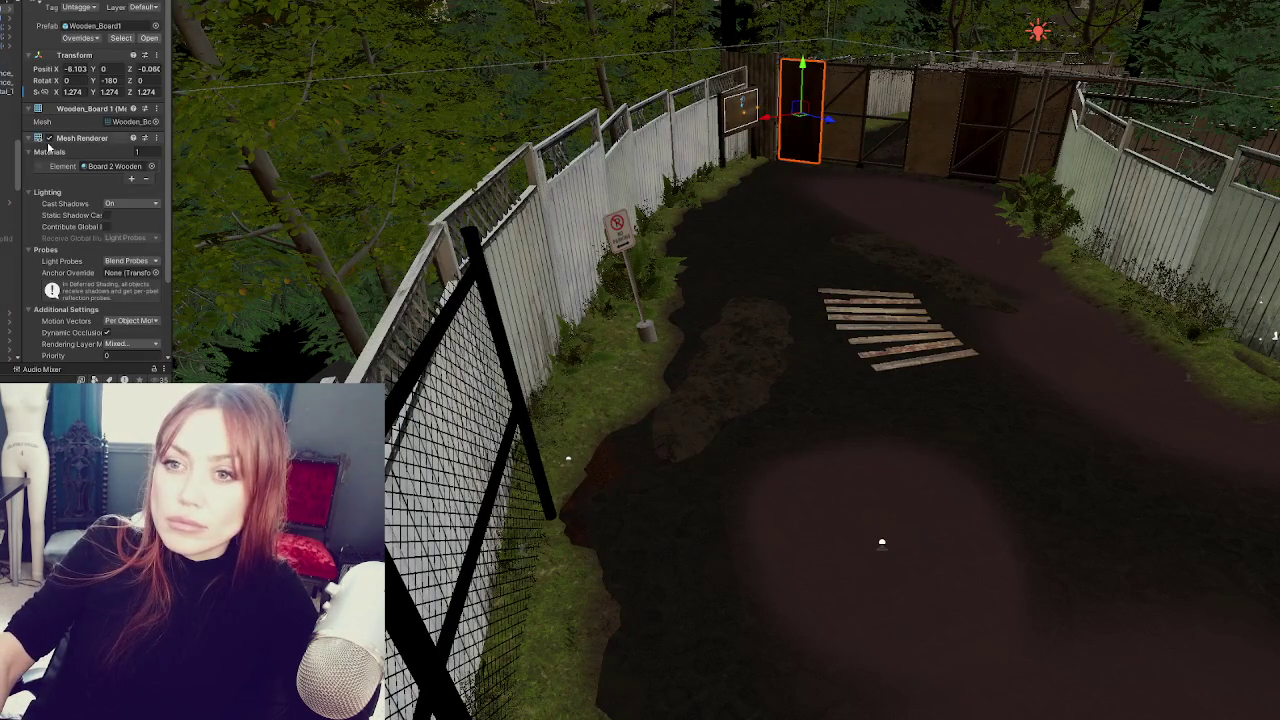
- Give a gate child part the Corrugated_Metal 2 mesh, searching the picker for 'al cor'
{"action": "left_click", "coordinate": [985, 125]}
{"action": "left_click", "coordinate": [935, 125]}
{"action": "left_click", "coordinate": [890, 120]}
{"action": "left_click", "coordinate": [890, 120]}
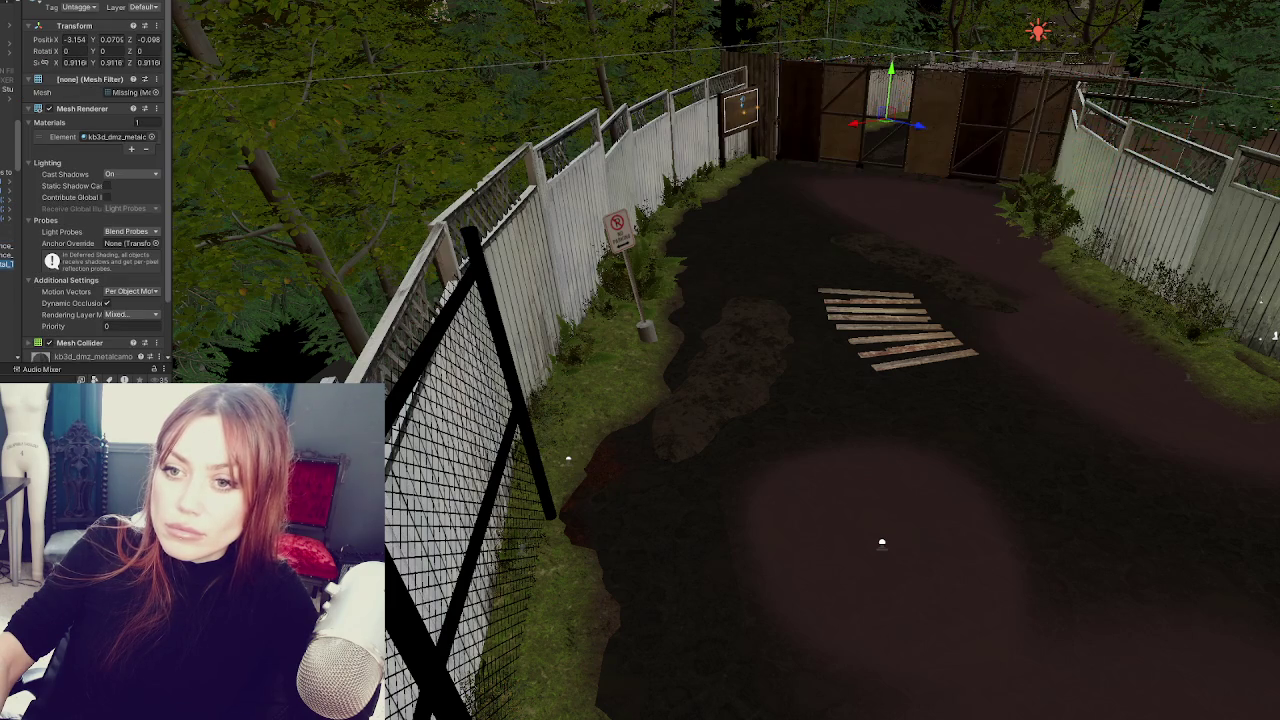
{"action": "left_click", "coordinate": [156, 92]}
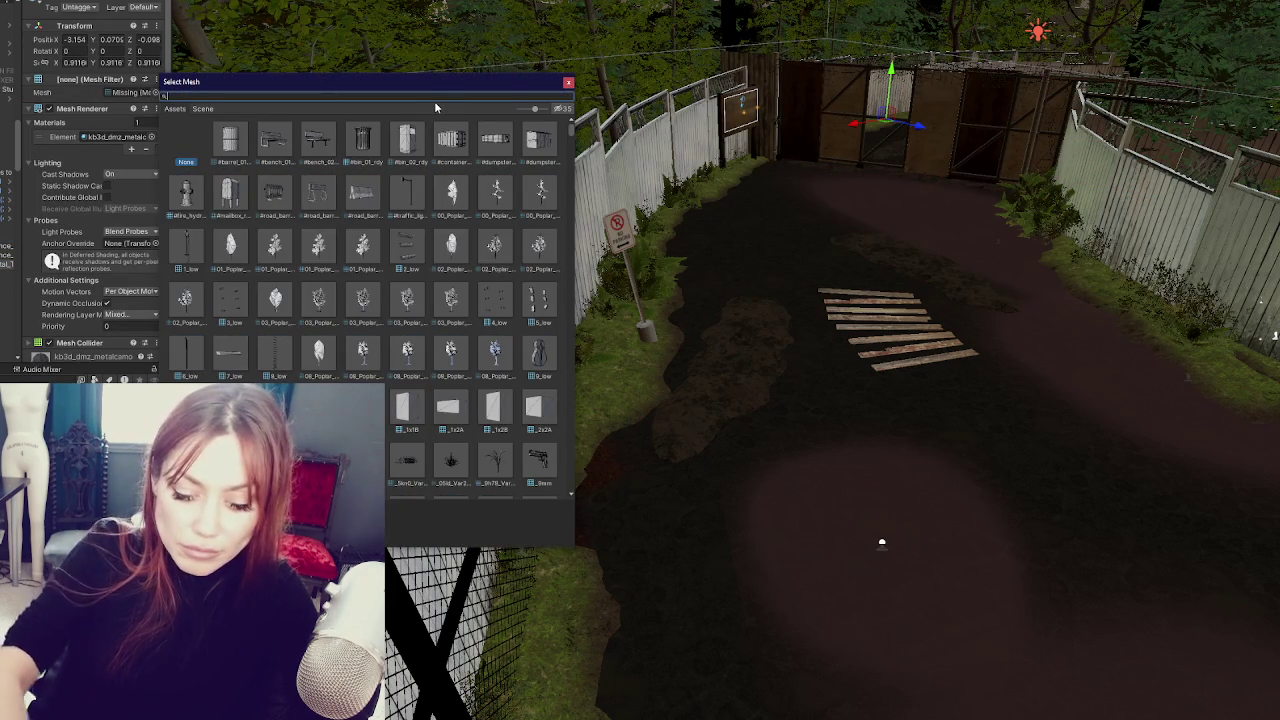
{"action": "type", "text": "metal cor"}
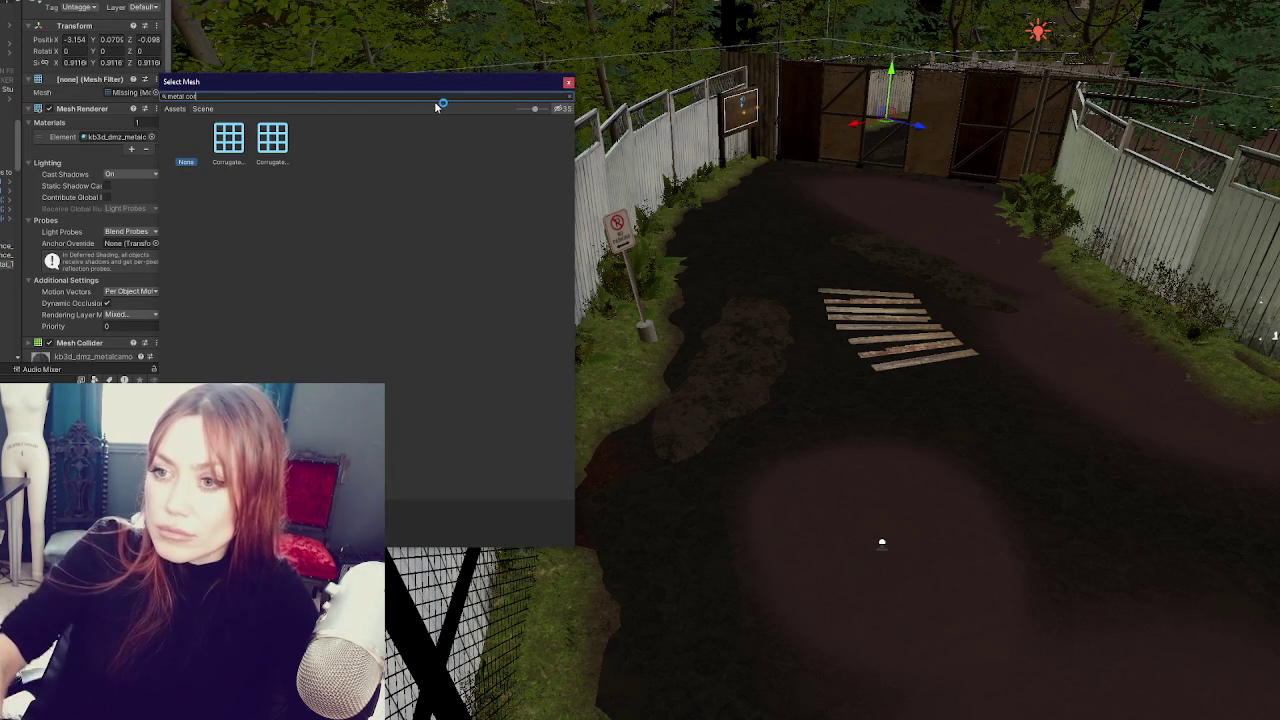
{"action": "left_click", "coordinate": [277, 138]}
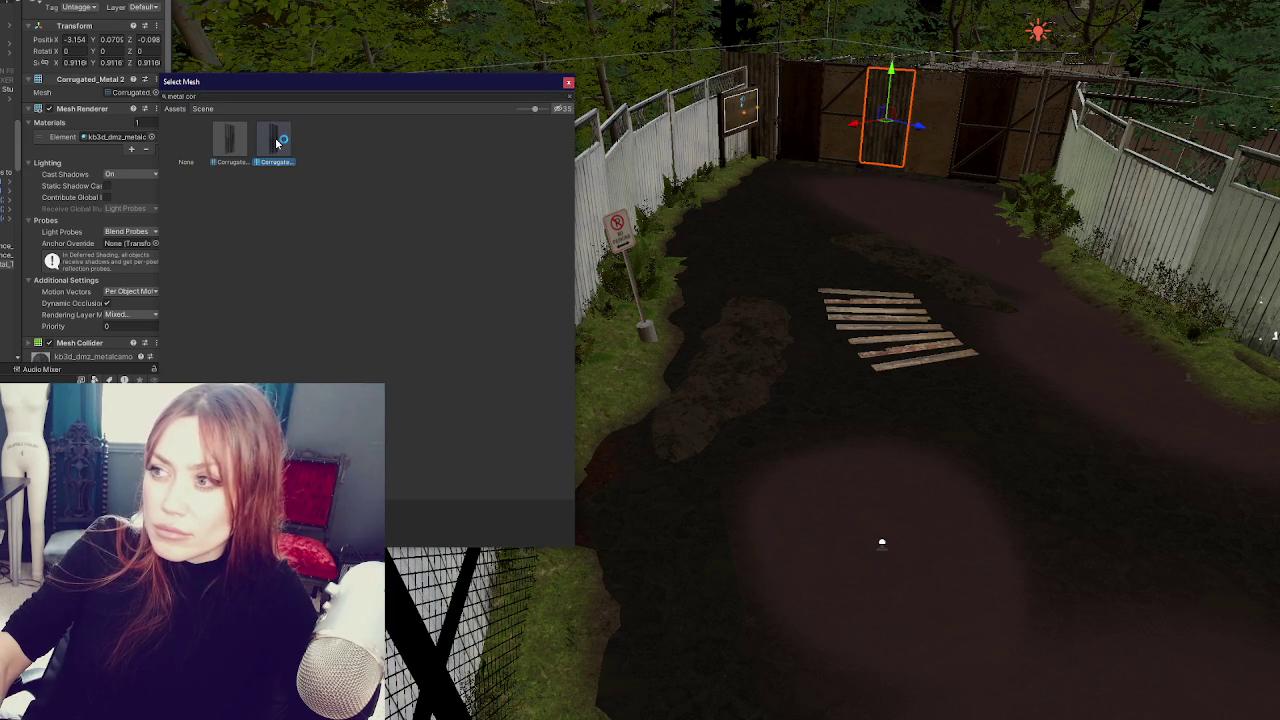
{"action": "left_click", "coordinate": [572, 82]}
- Frame the corrugated gate panel and orbit out to view the gate area from above
{"action": "key", "text": "f"}
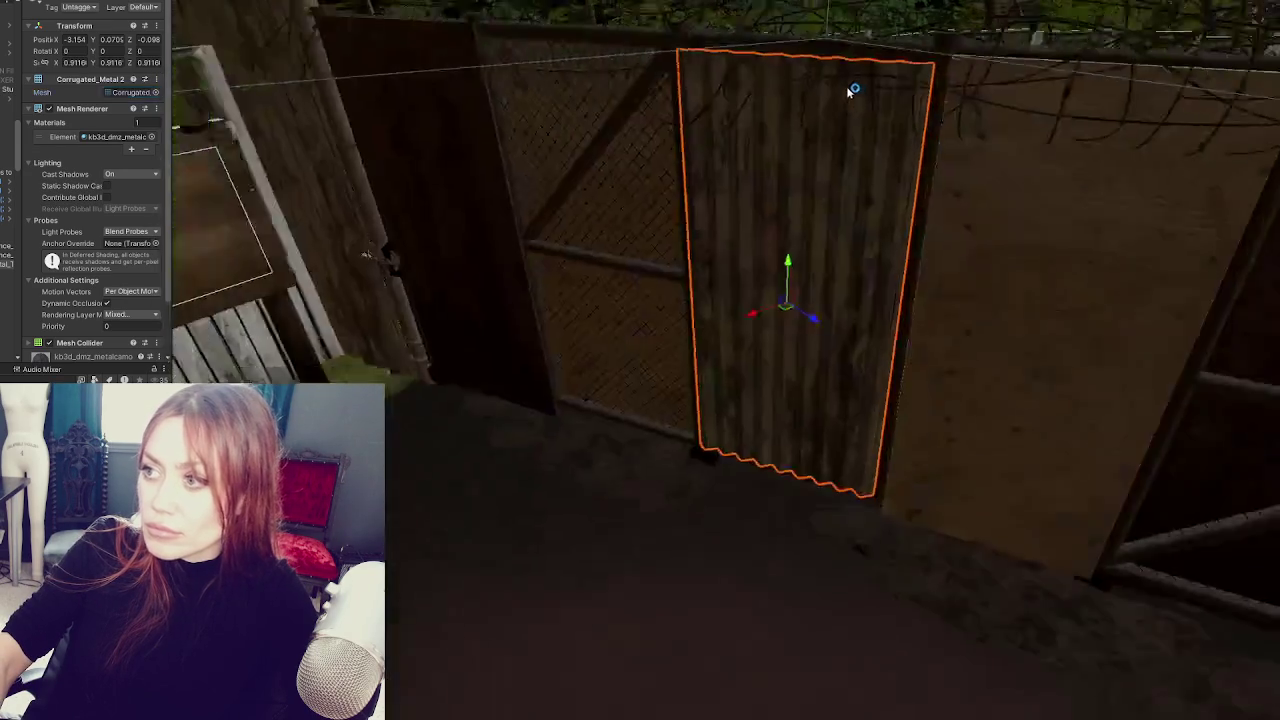
{"action": "scroll", "coordinate": [527, 362], "scroll_direction": "down", "scroll_amount": 5}
{"action": "mouse_move", "coordinate": [427, 438]}
{"action": "left_mouse_down"}
{"action": "mouse_move", "coordinate": [880, 343]}
{"action": "mouse_move", "coordinate": [760, 349]}
{"action": "mouse_move", "coordinate": [900, 330]}
{"action": "left_mouse_up"}
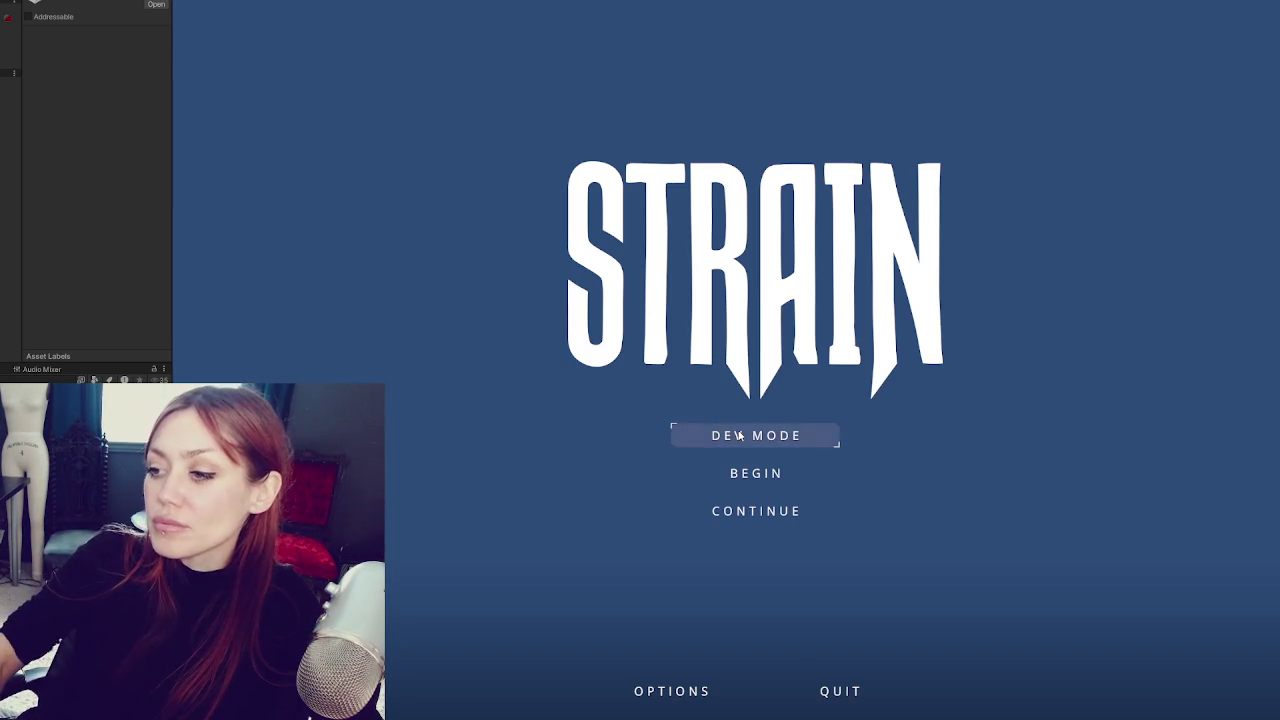
- Start the game in DEV MODE, walk up to the wooden gate and press E to enter
{"action": "left_click", "coordinate": [740, 435]}
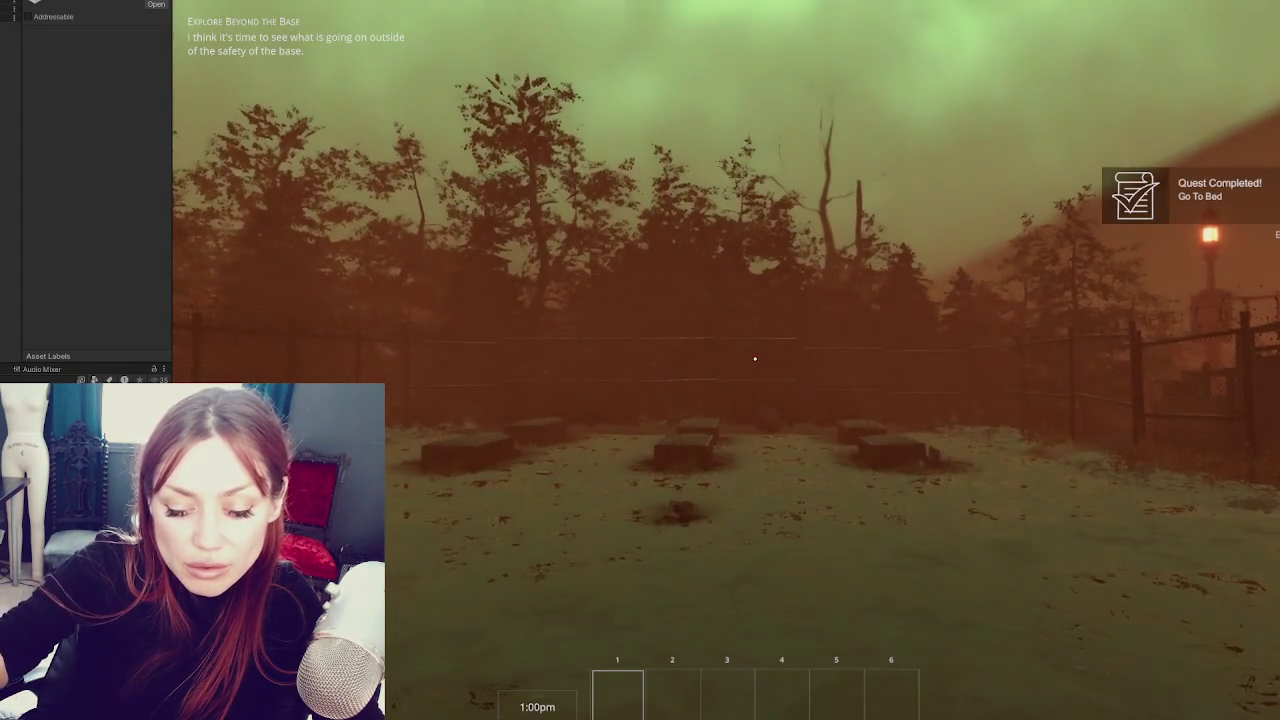
{"action": "key", "text": "w"}
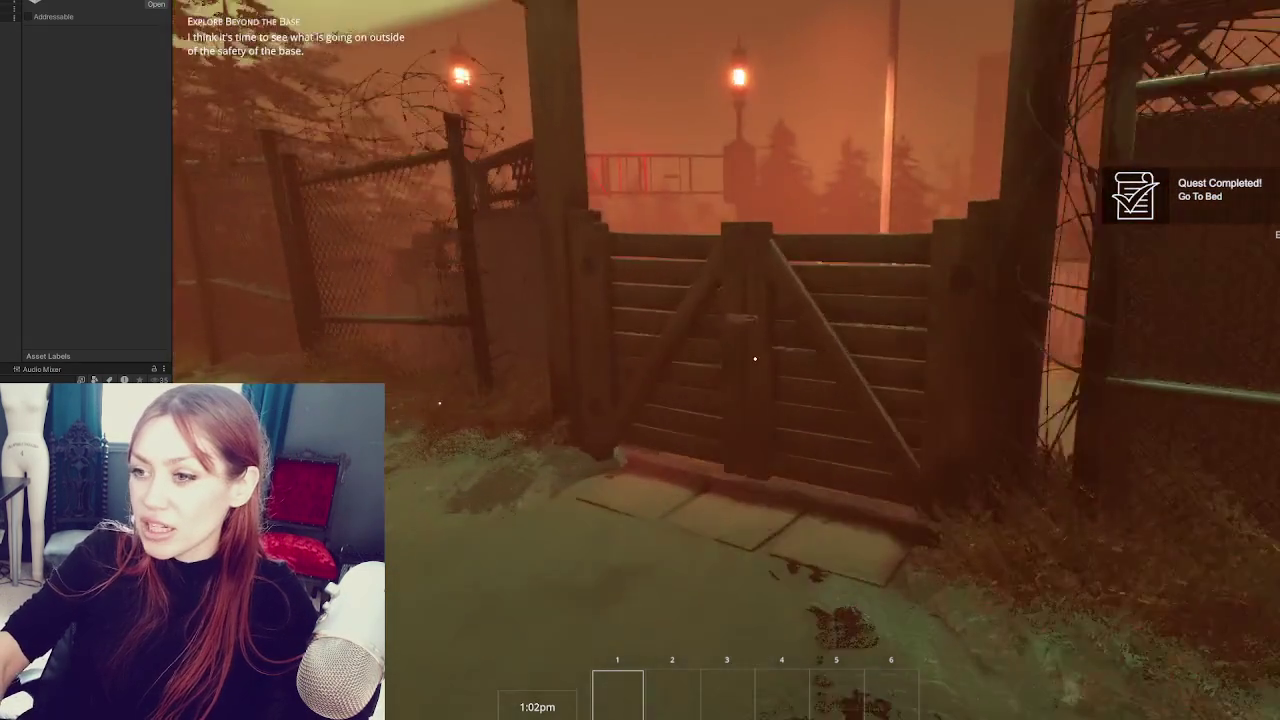
{"action": "key", "text": "w"}
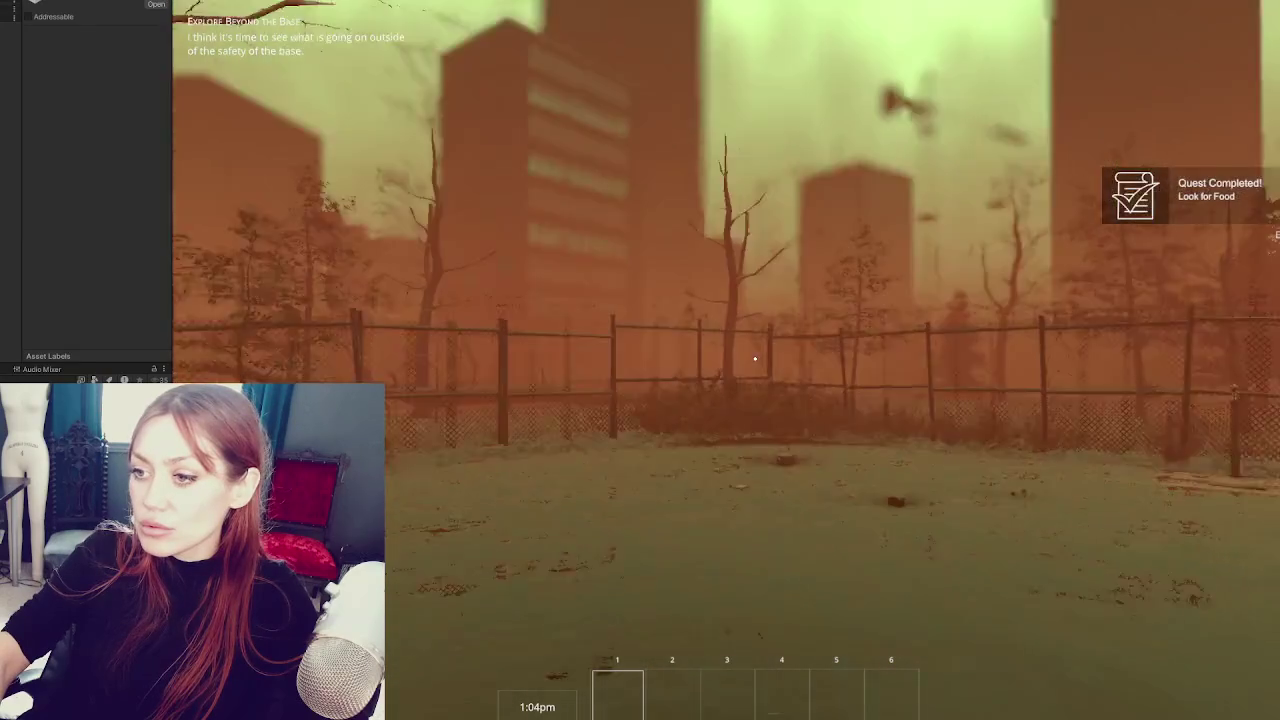
{"action": "key", "text": "w"}
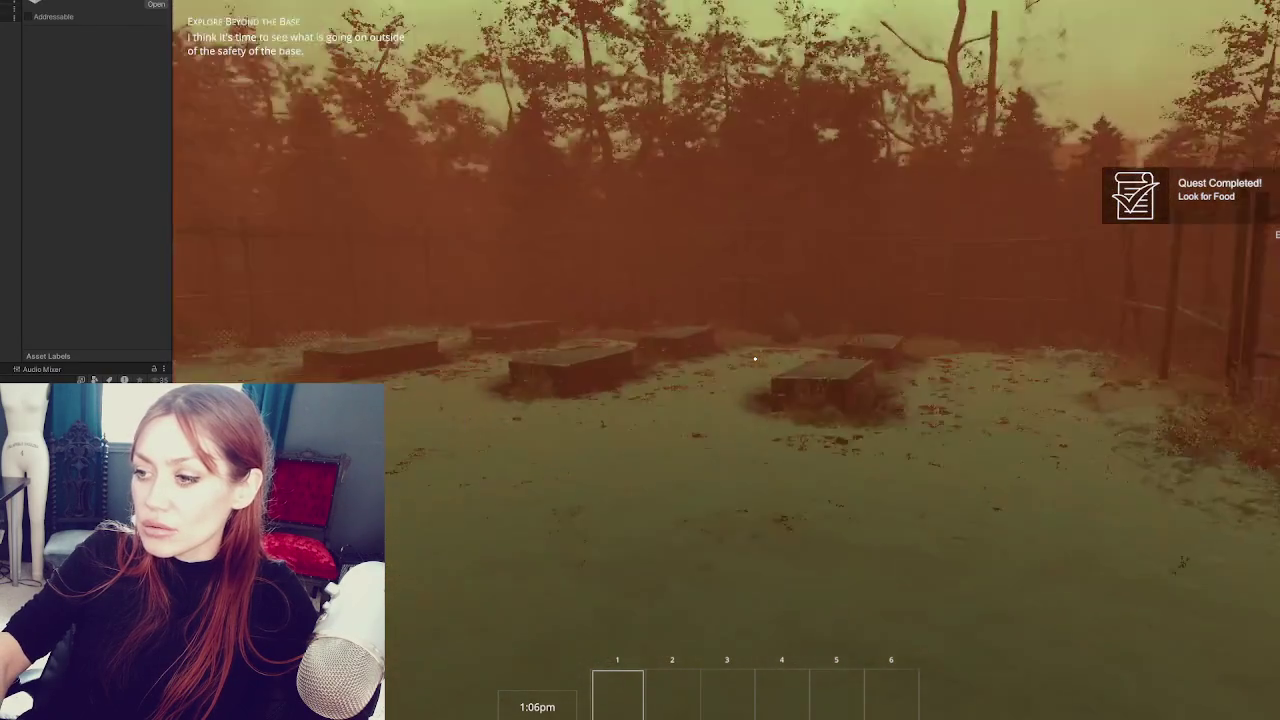
{"action": "key", "text": "w"}
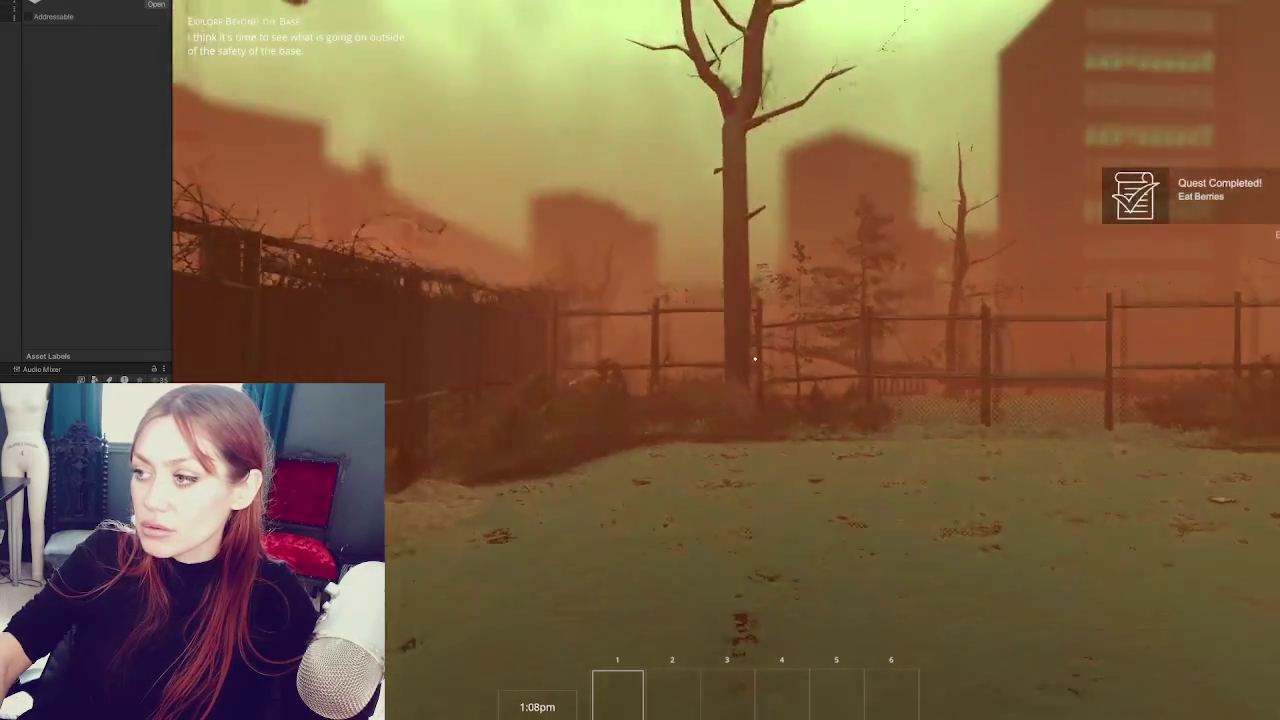
{"action": "key", "text": "w"}
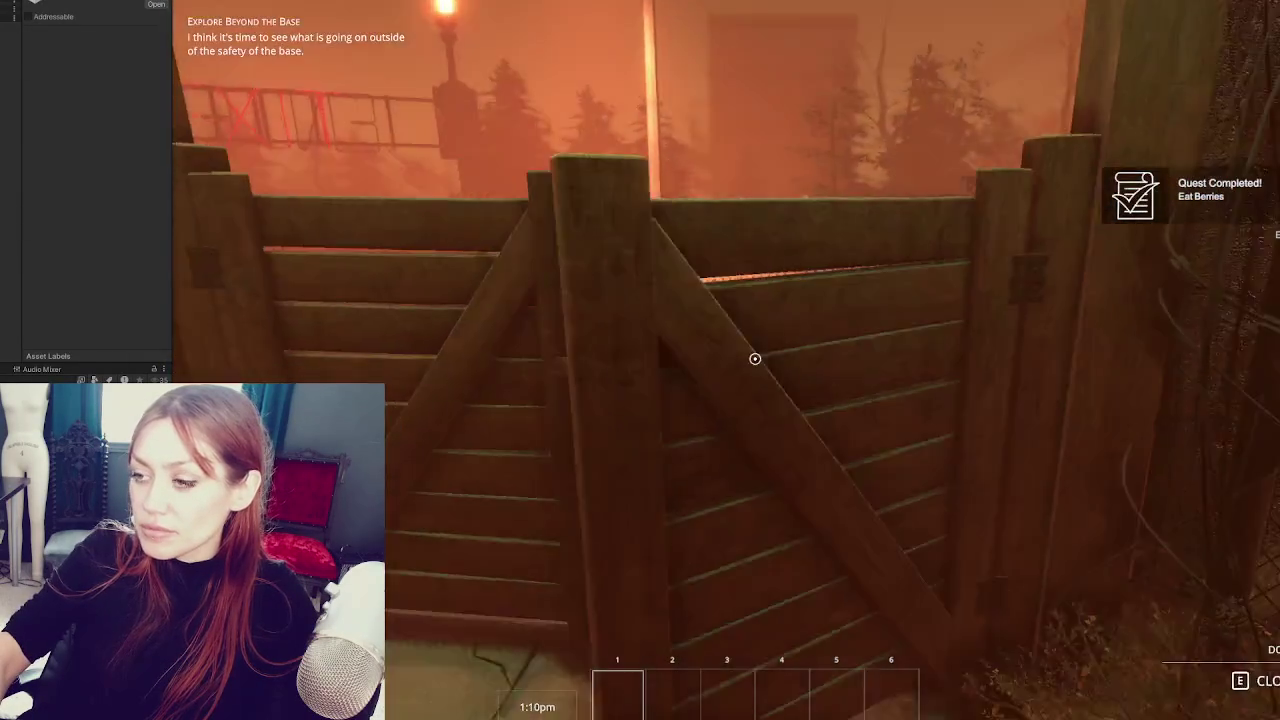
{"action": "key", "text": "e"}
- Walk the yard with WASD along the chain-link fences, then open the gate with E
{"action": "key", "text": "w"}
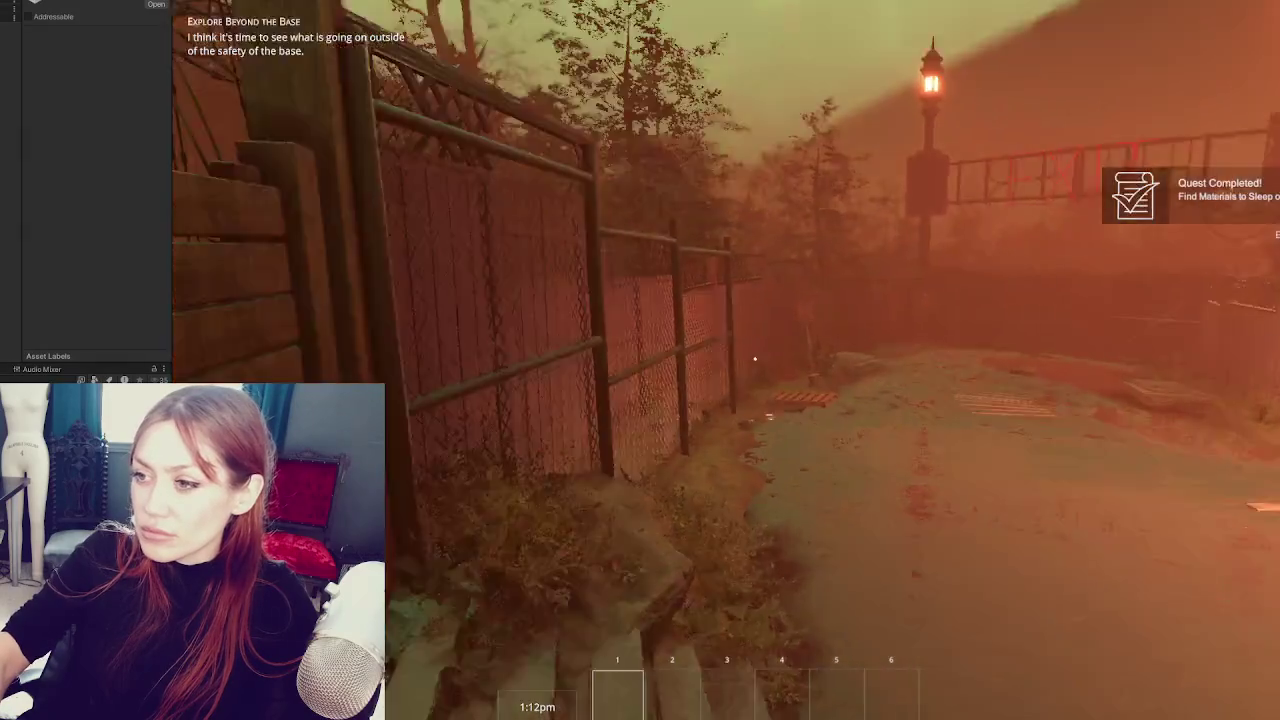
{"action": "key", "text": "w"}
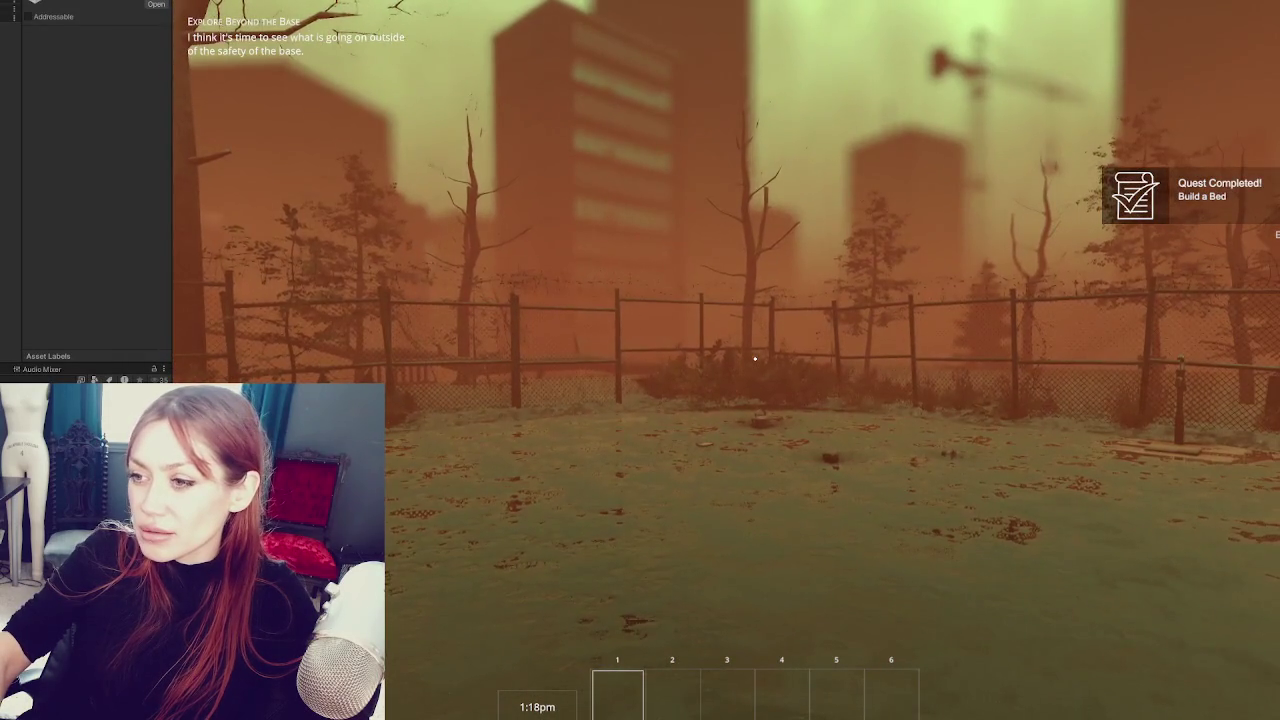
{"action": "key", "text": "w"}
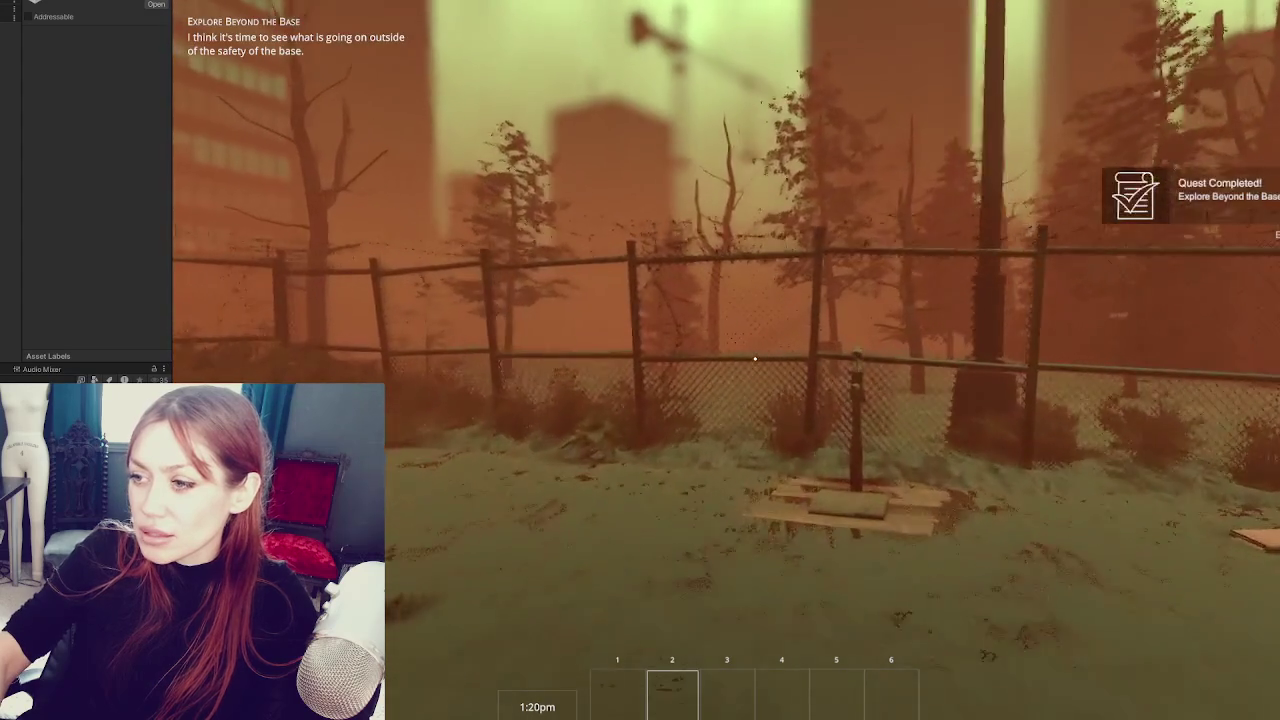
{"action": "key", "text": "s"}
{"action": "key", "text": "a"}
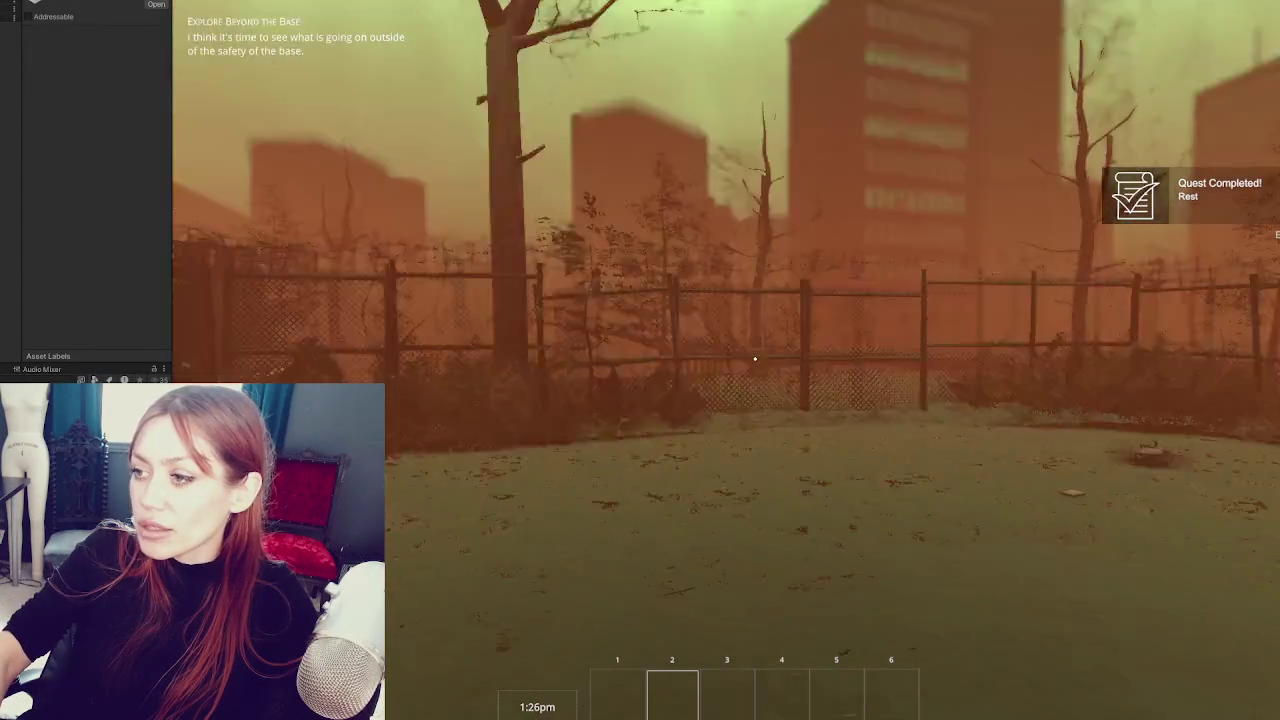
{"action": "key", "text": "d"}
{"action": "key", "text": "d"}
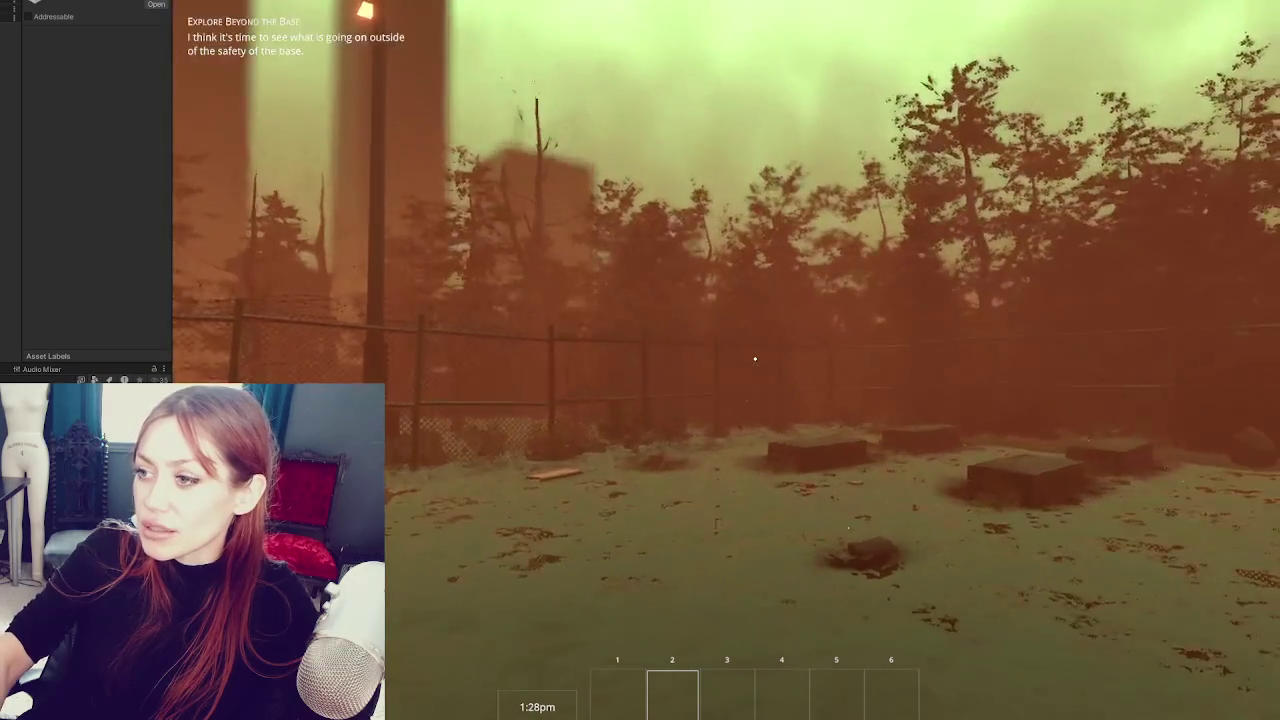
{"action": "key", "text": "a"}
{"action": "key", "text": "a"}
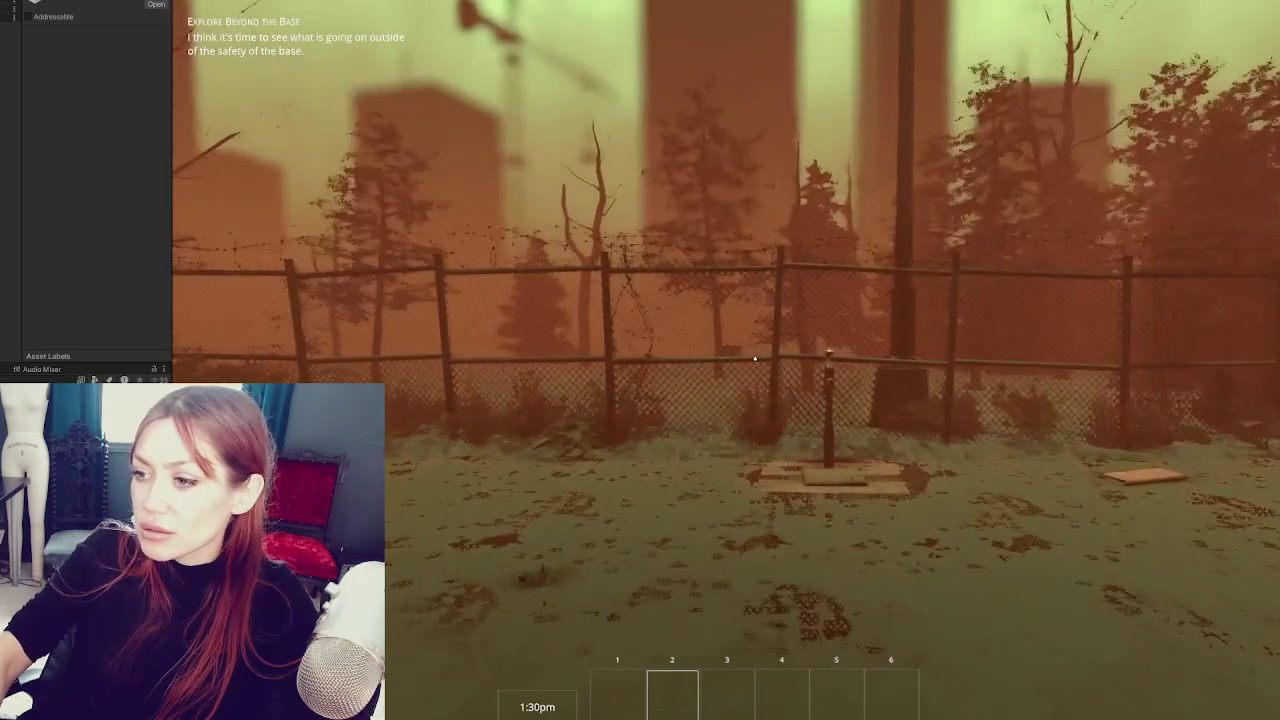
{"action": "key", "text": "a"}
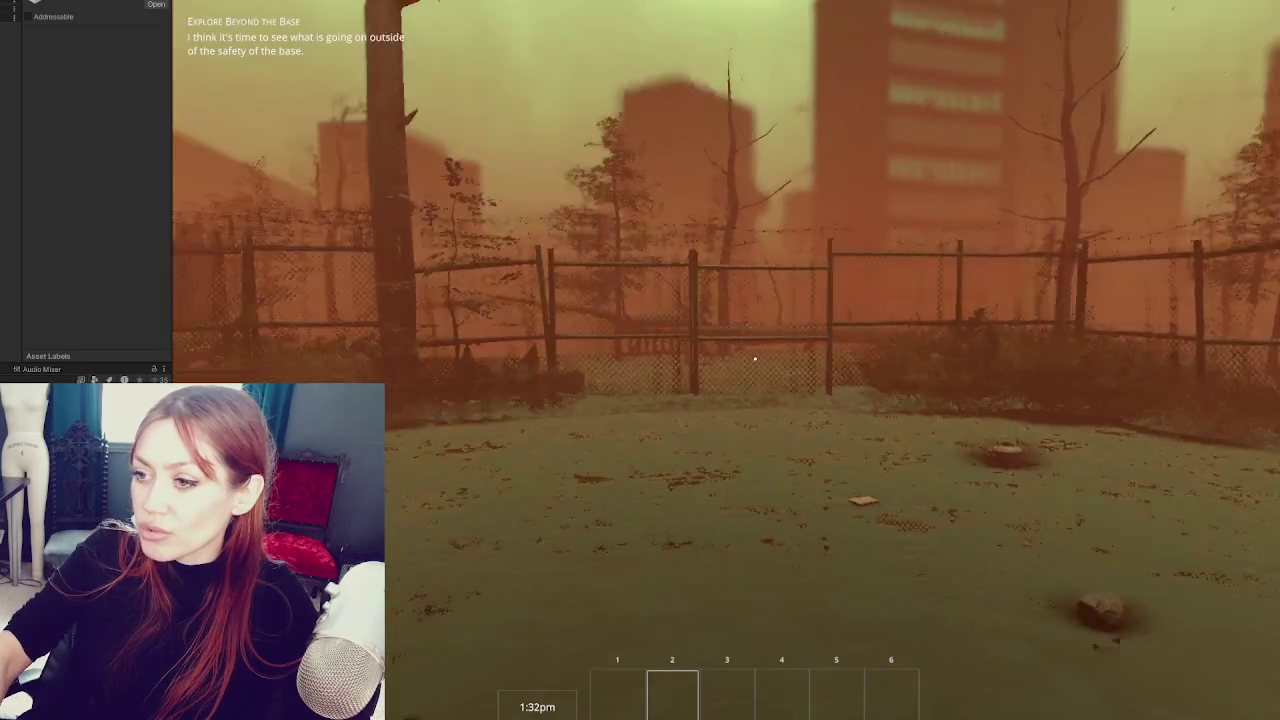
{"action": "key", "text": "d"}
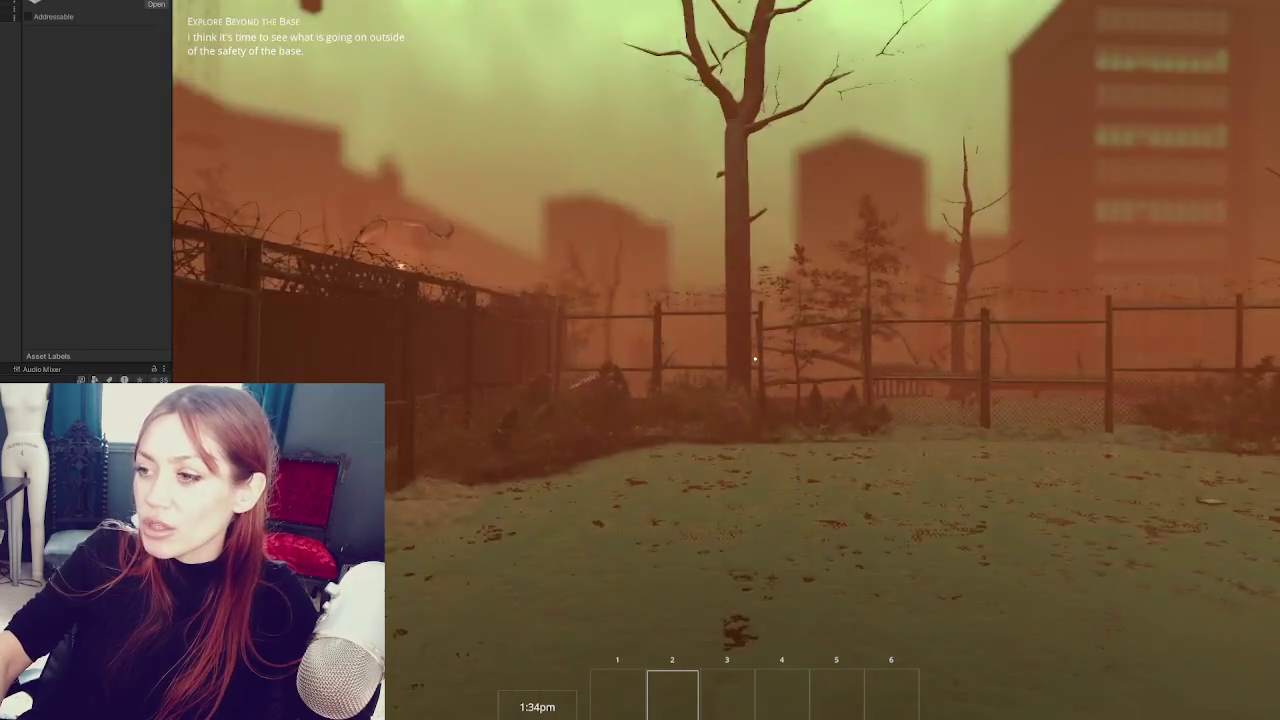
{"action": "key", "text": "a"}
{"action": "key", "text": "a"}
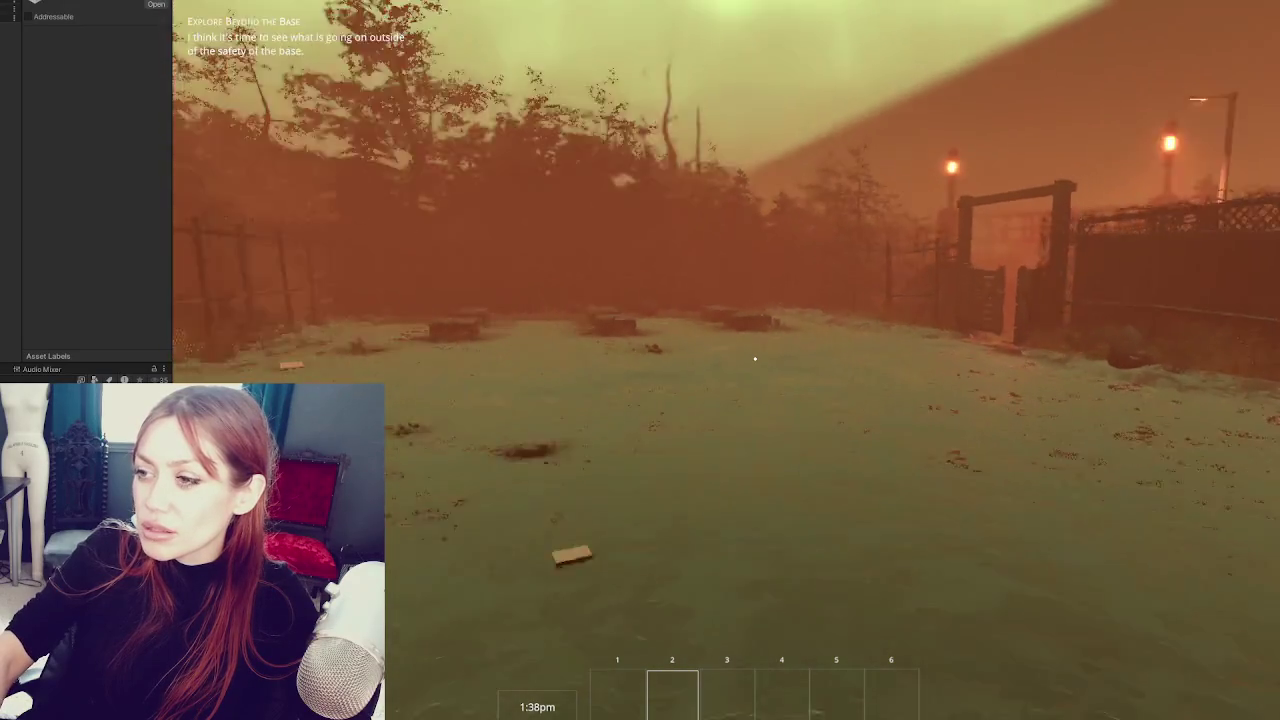
{"action": "key", "text": "a"}
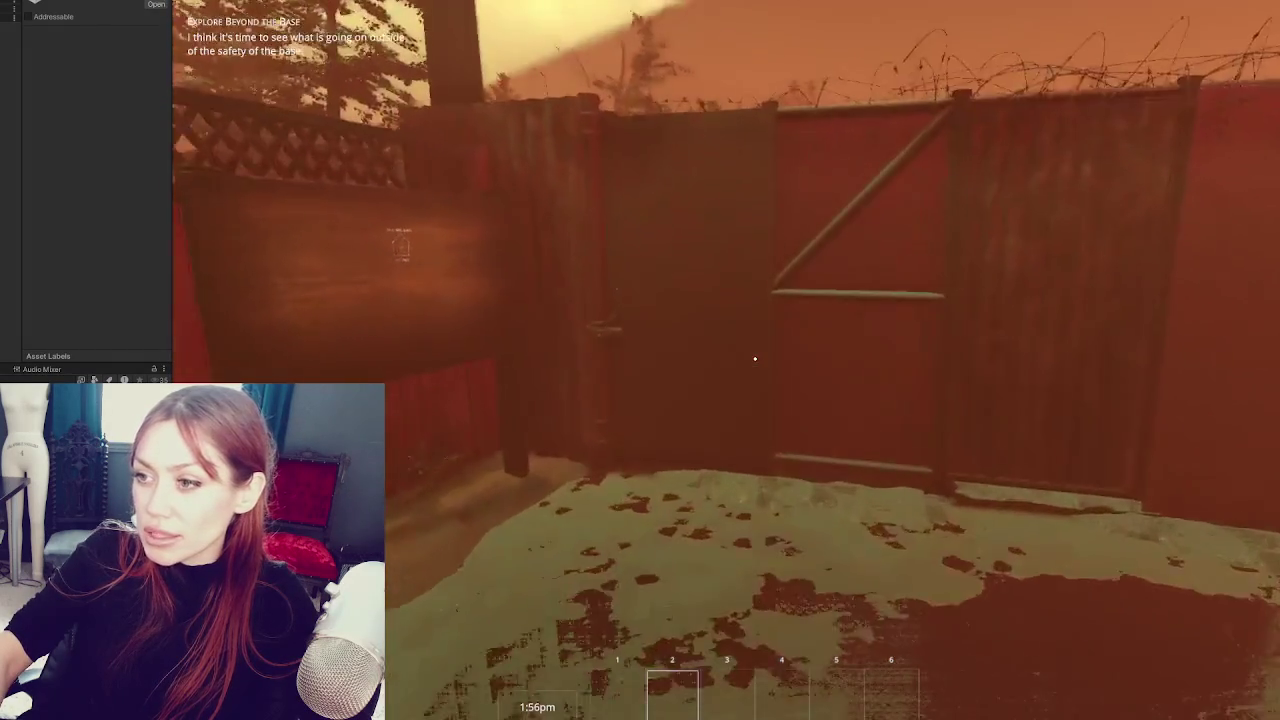
{"action": "key", "text": "e"}
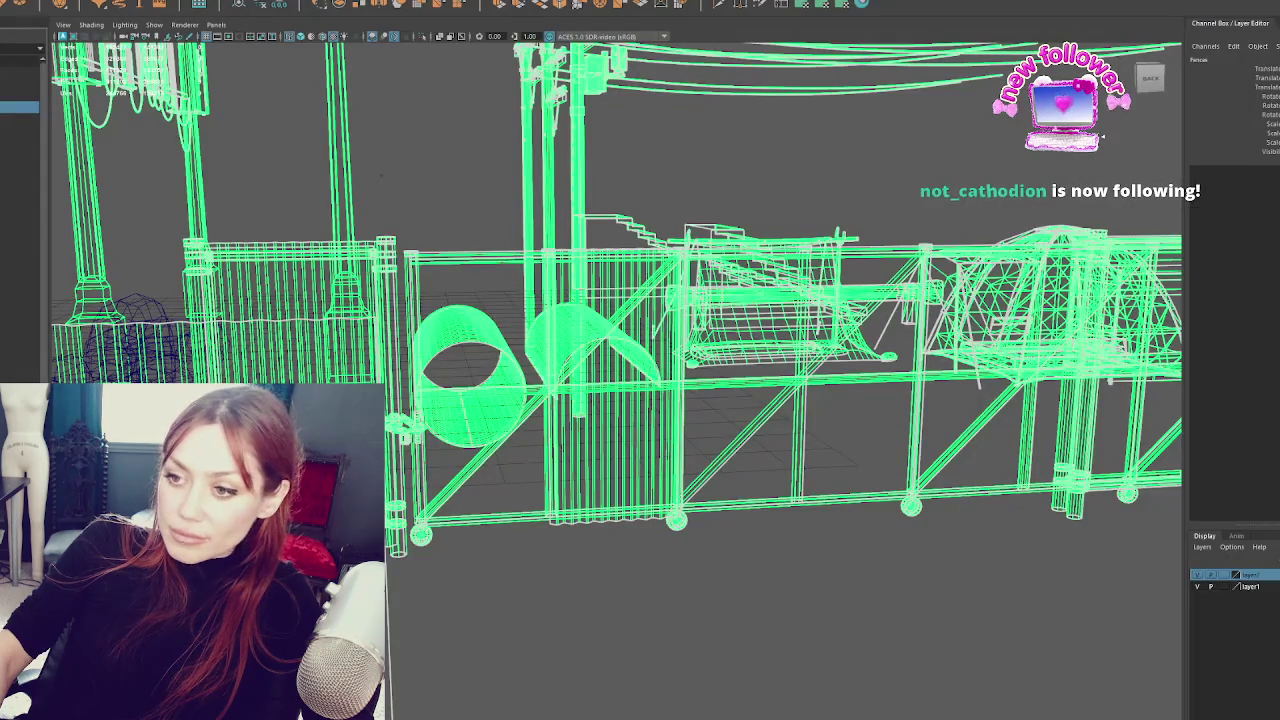
- Deselect everything in the Maya fence model and return to the Unity yard scene
{"action": "left_click", "coordinate": [663, 663]}
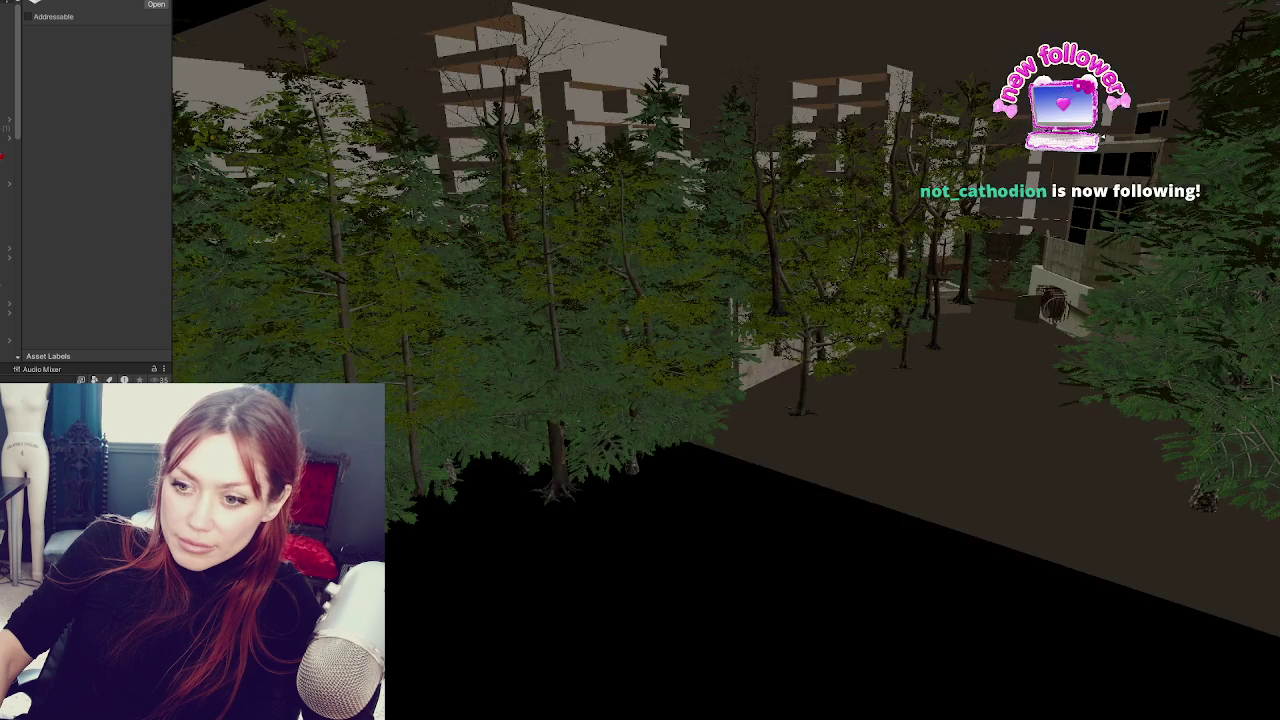
{"action": "right_click", "coordinate": [82, 271]}
{"action": "left_click", "coordinate": [170, 357]}
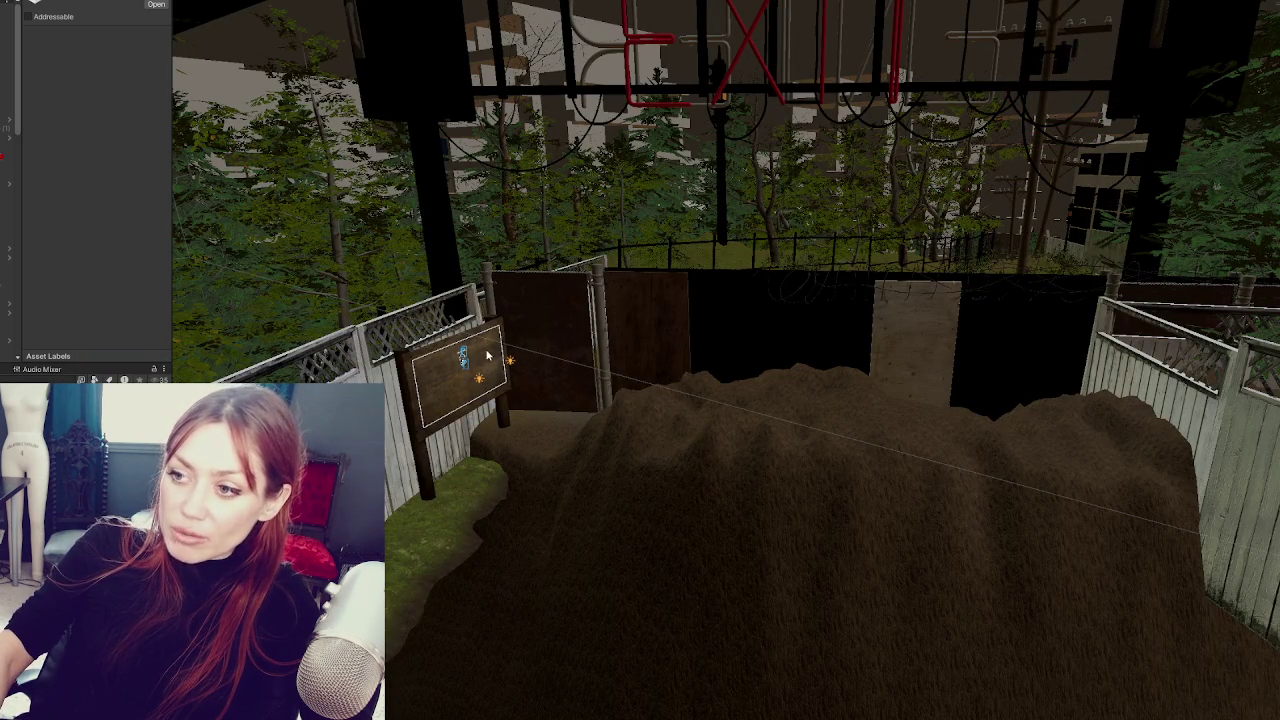
- Delete the gate objects at the yard entrance as a test, then undo the deletion
{"action": "left_click", "coordinate": [601, 316]}
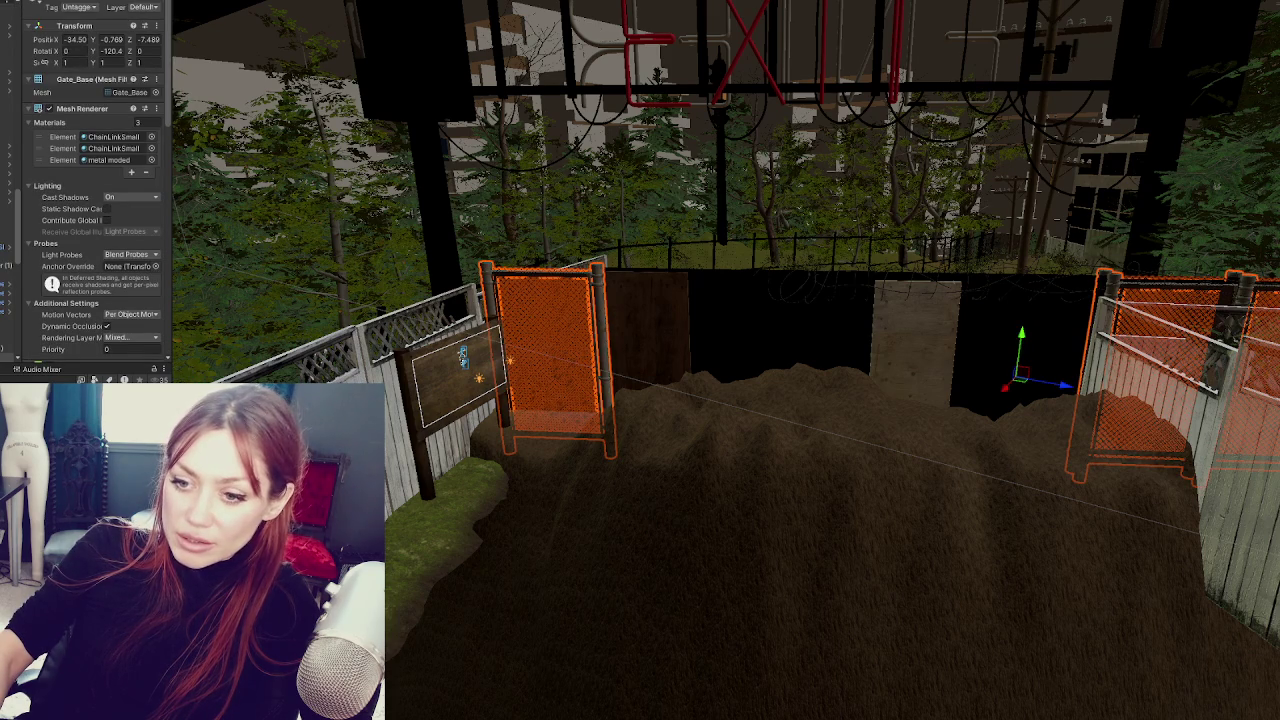
{"action": "right_click", "coordinate": [88, 212]}
{"action": "left_click", "coordinate": [150, 306]}
{"action": "mouse_move", "coordinate": [586, 210]}
{"action": "left_mouse_down"}
{"action": "mouse_move", "coordinate": [819, 377]}
{"action": "mouse_move", "coordinate": [700, 450]}
{"action": "left_mouse_up"}
{"action": "key", "text": "ctrl+z"}
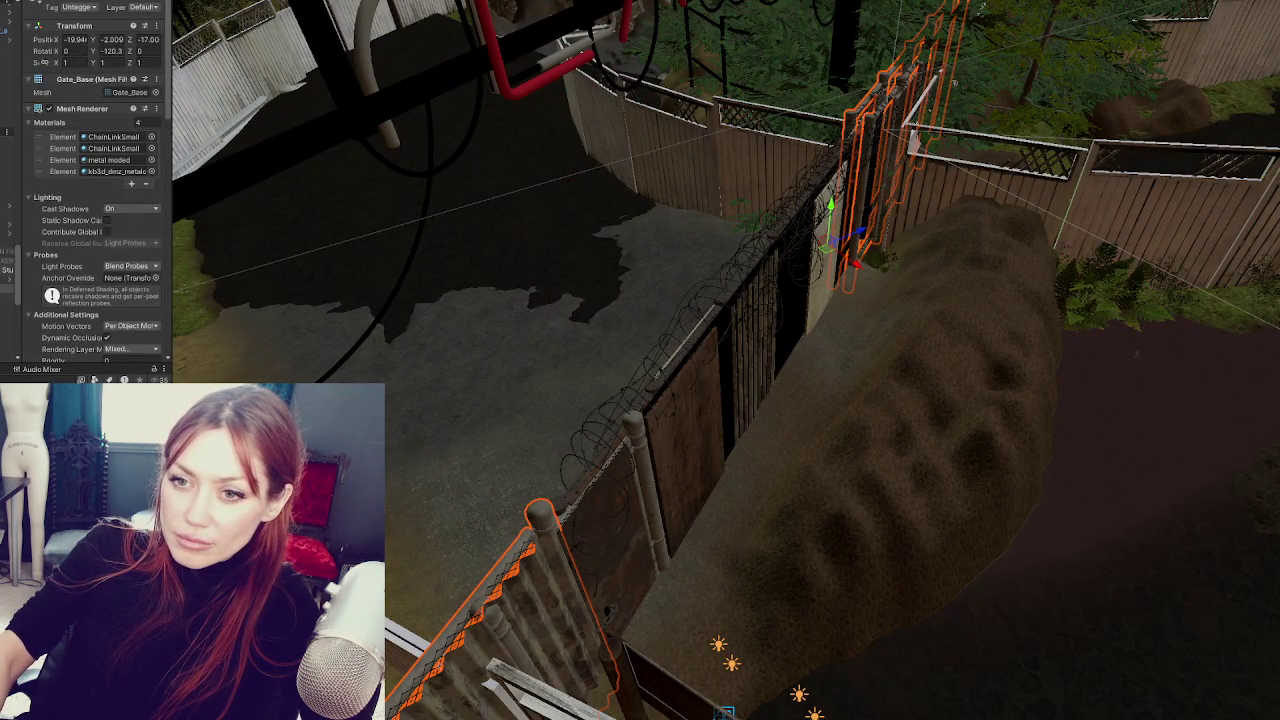
- Step through Hierarchy objects to inspect the gate's materials, then choose Reload Scene
{"action": "left_click", "coordinate": [7, 270]}
{"action": "scroll", "coordinate": [8, 220], "scroll_direction": "down", "scroll_amount": 3}
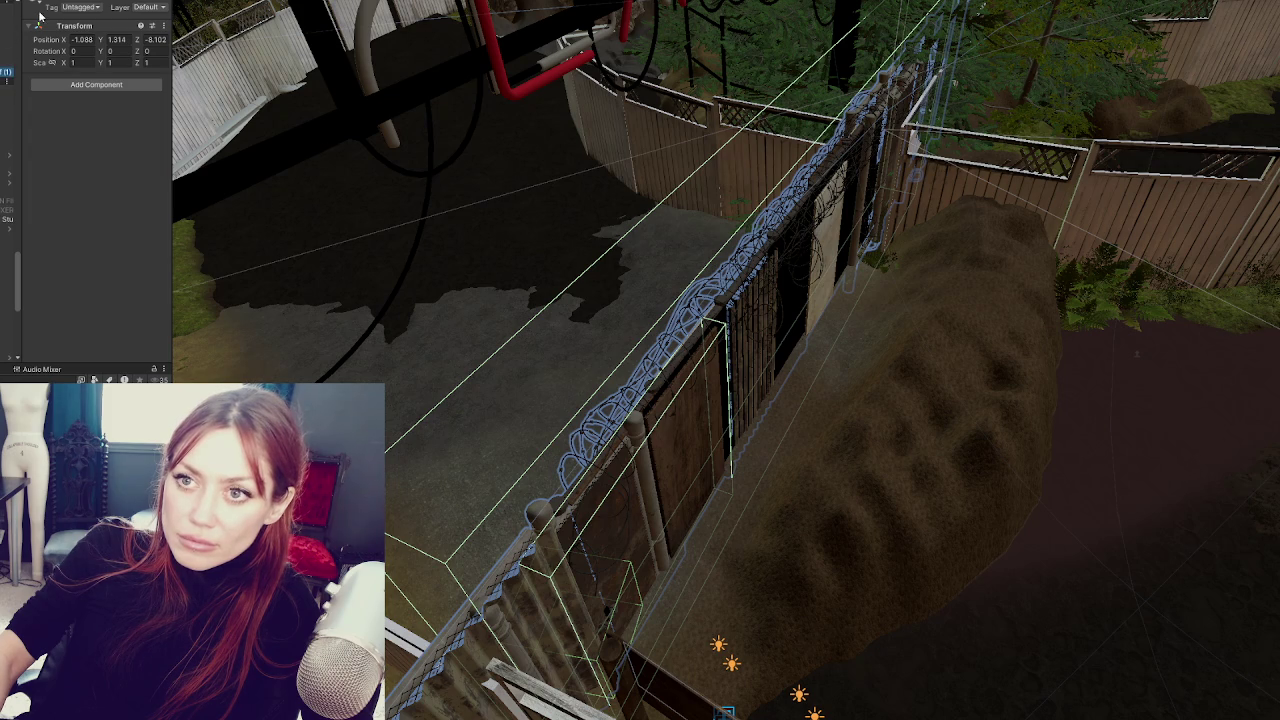
{"action": "left_click", "coordinate": [7, 72]}
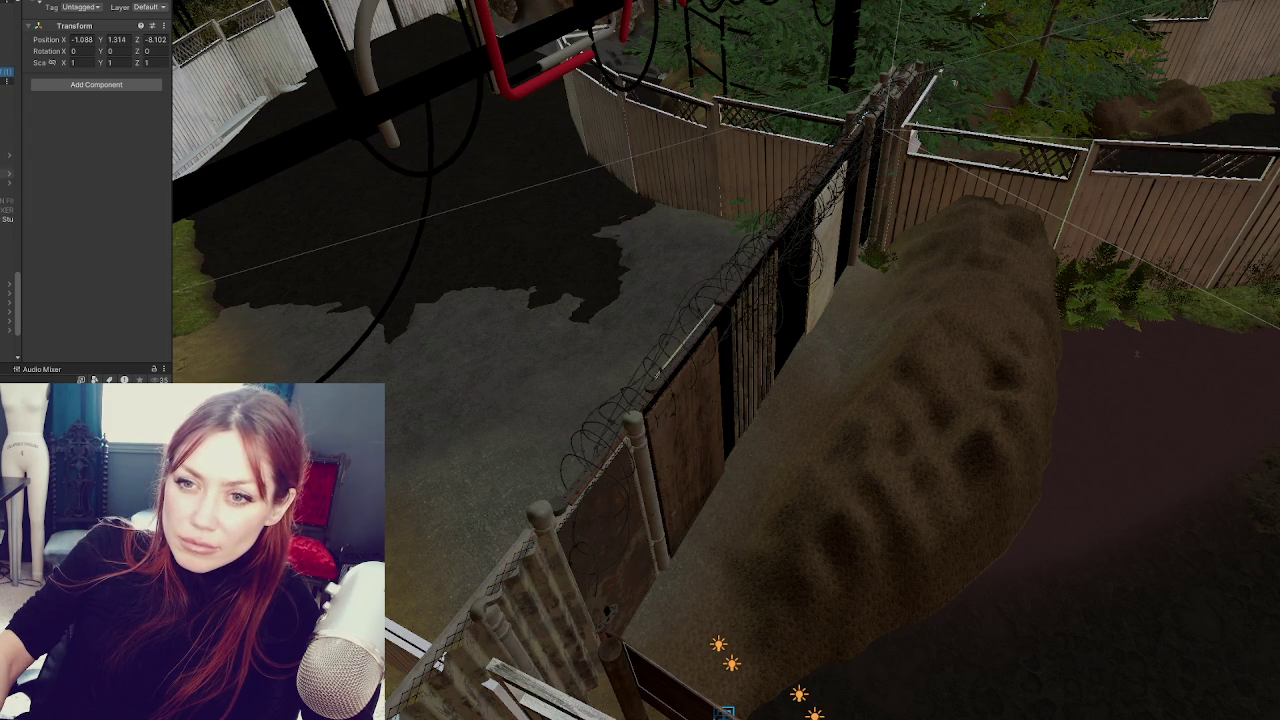
{"action": "left_click", "coordinate": [7, 164]}
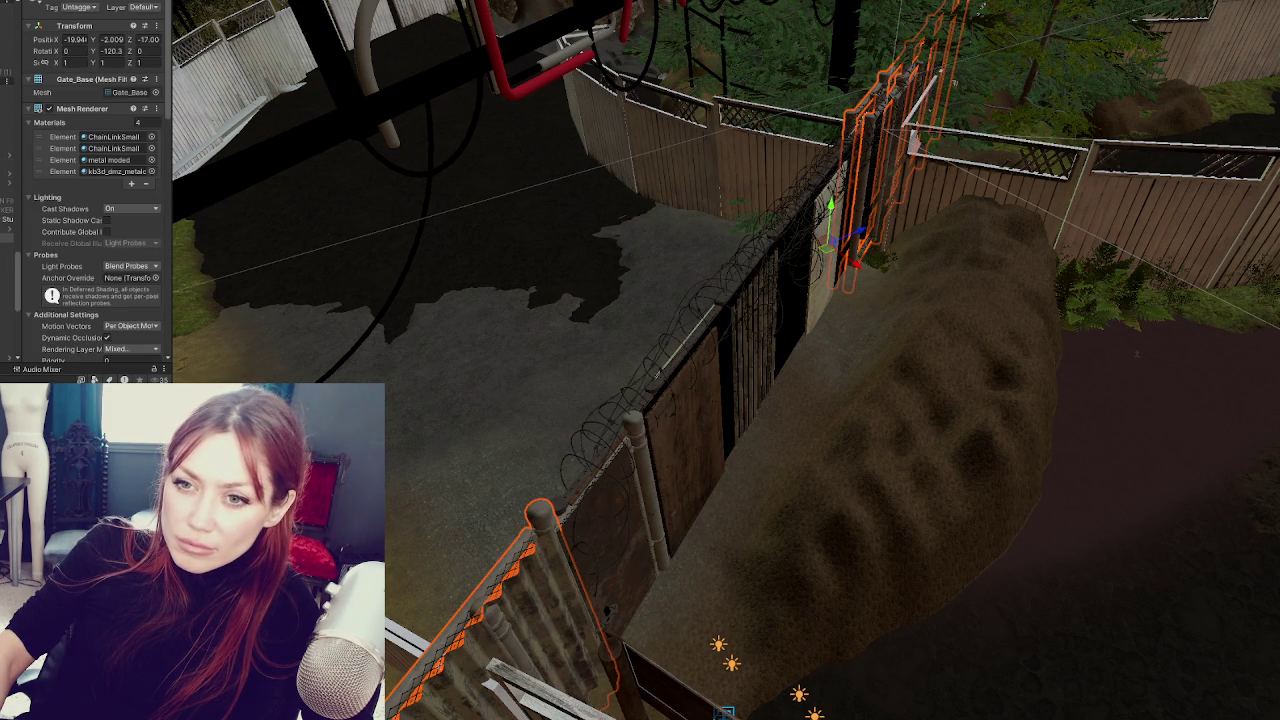
{"action": "left_click", "coordinate": [7, 247]}
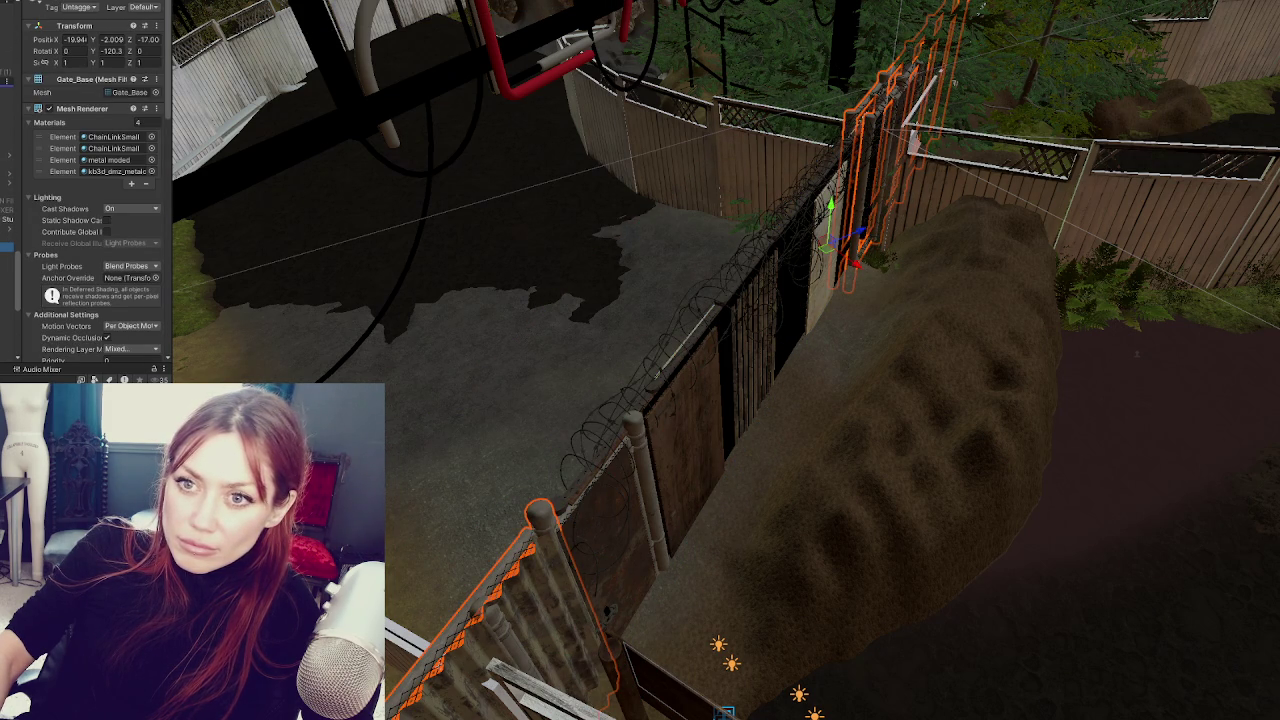
{"action": "left_click", "coordinate": [7, 81]}
{"action": "right_click", "coordinate": [7, 90]}
{"action": "left_click", "coordinate": [8, 157]}
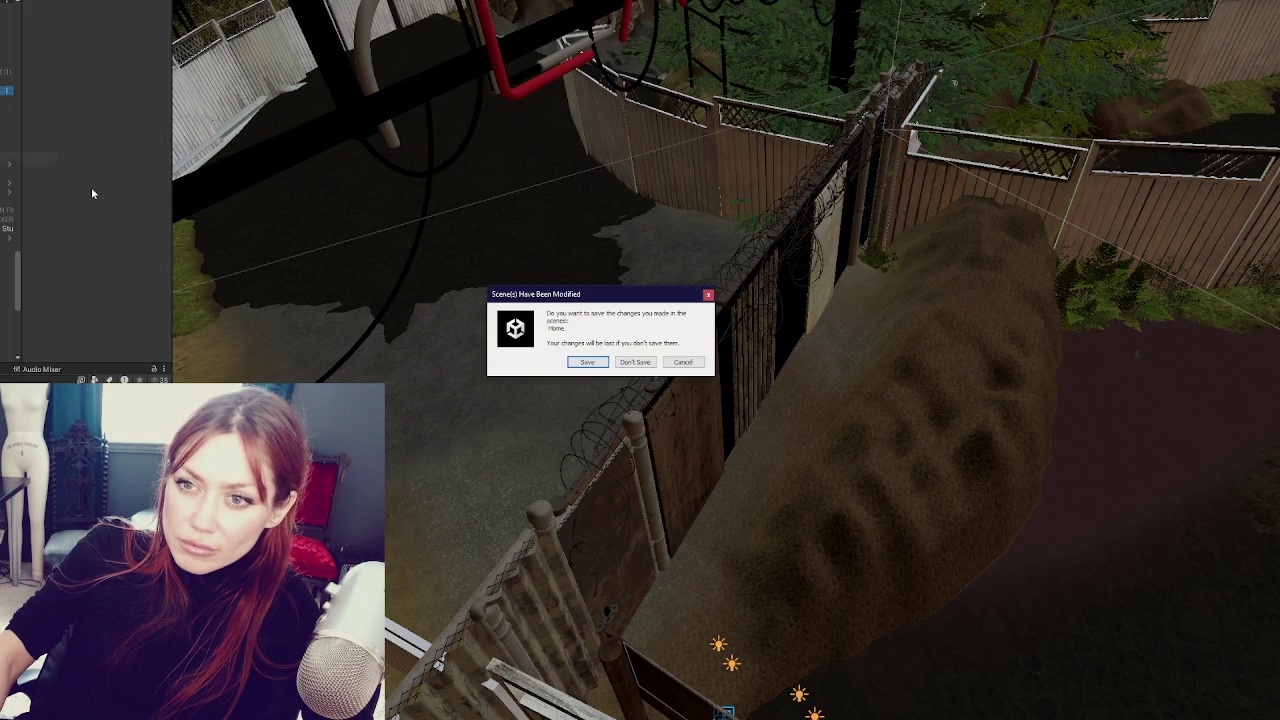
- Choose Don't Save, then select the gate, Gate_Door and its parent fence group
{"action": "left_click", "coordinate": [647, 366]}
{"action": "left_click", "coordinate": [500, 600]}
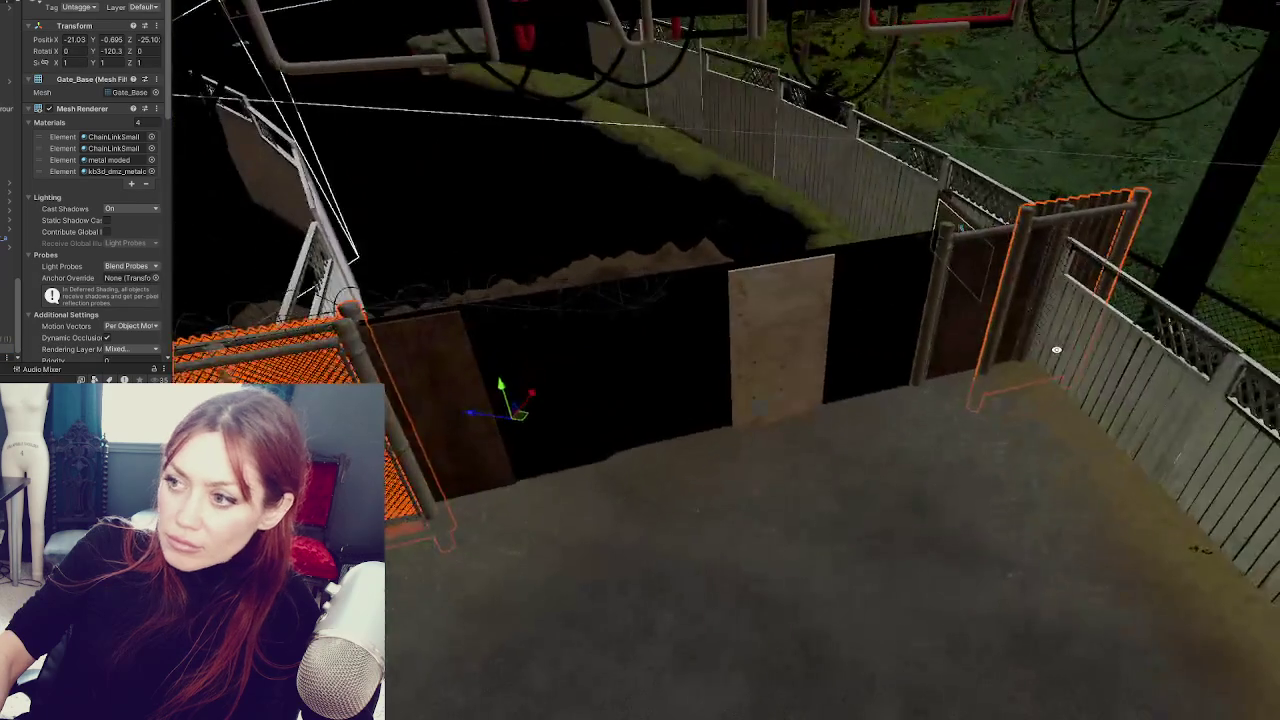
{"action": "left_click", "coordinate": [430, 363]}
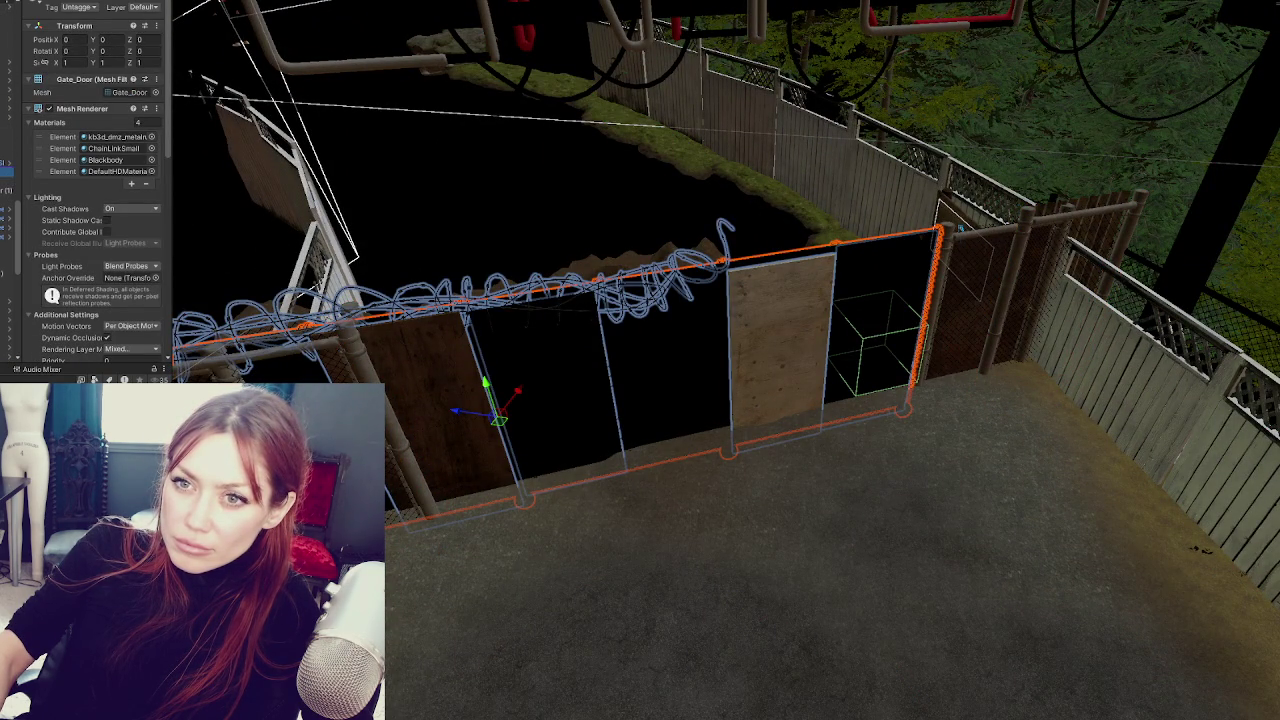
{"action": "left_click", "coordinate": [430, 363]}
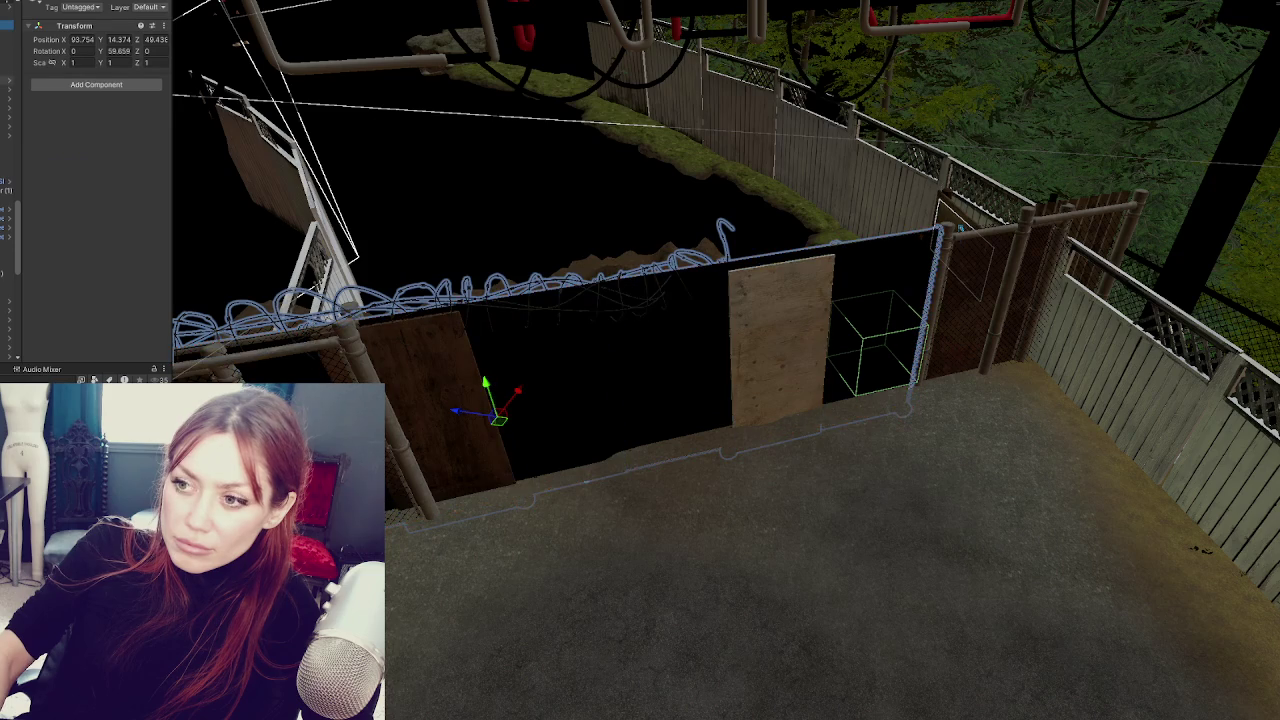
- Toggle the fence group's visibility with H and hide the chain-link gate base
{"action": "key", "text": "h"}
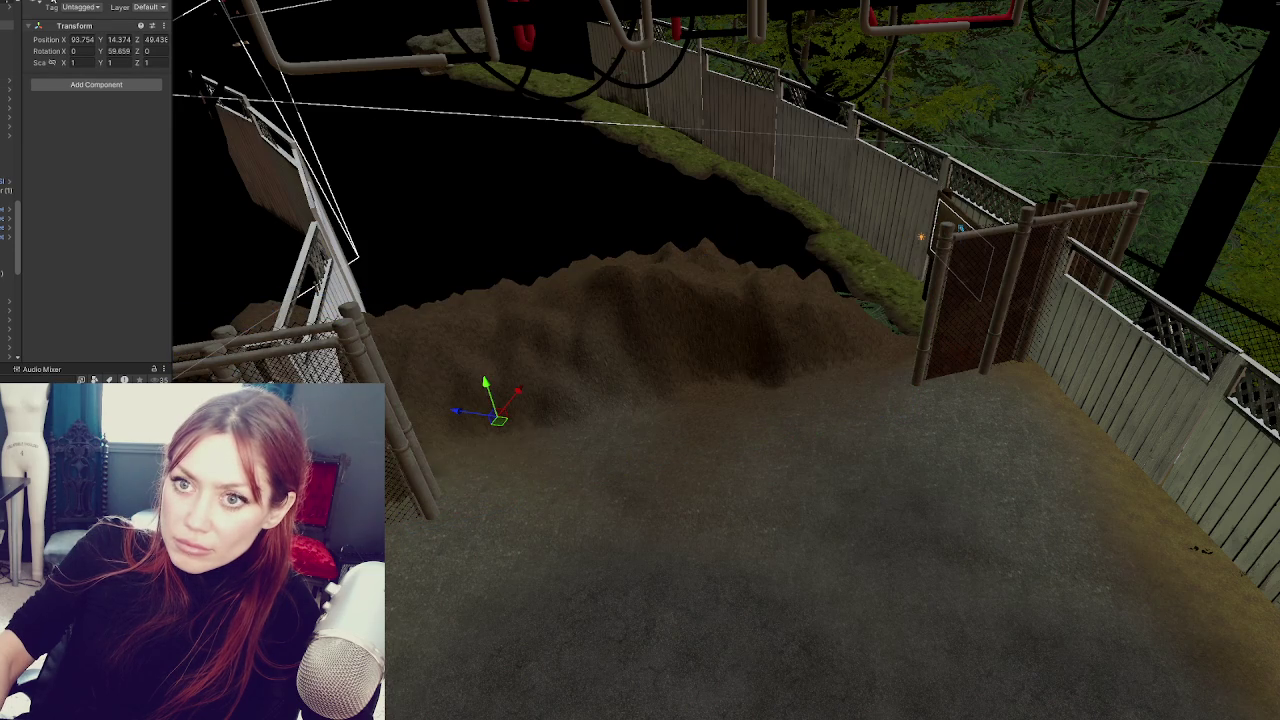
{"action": "key", "text": "h"}
{"action": "left_click", "coordinate": [346, 352]}
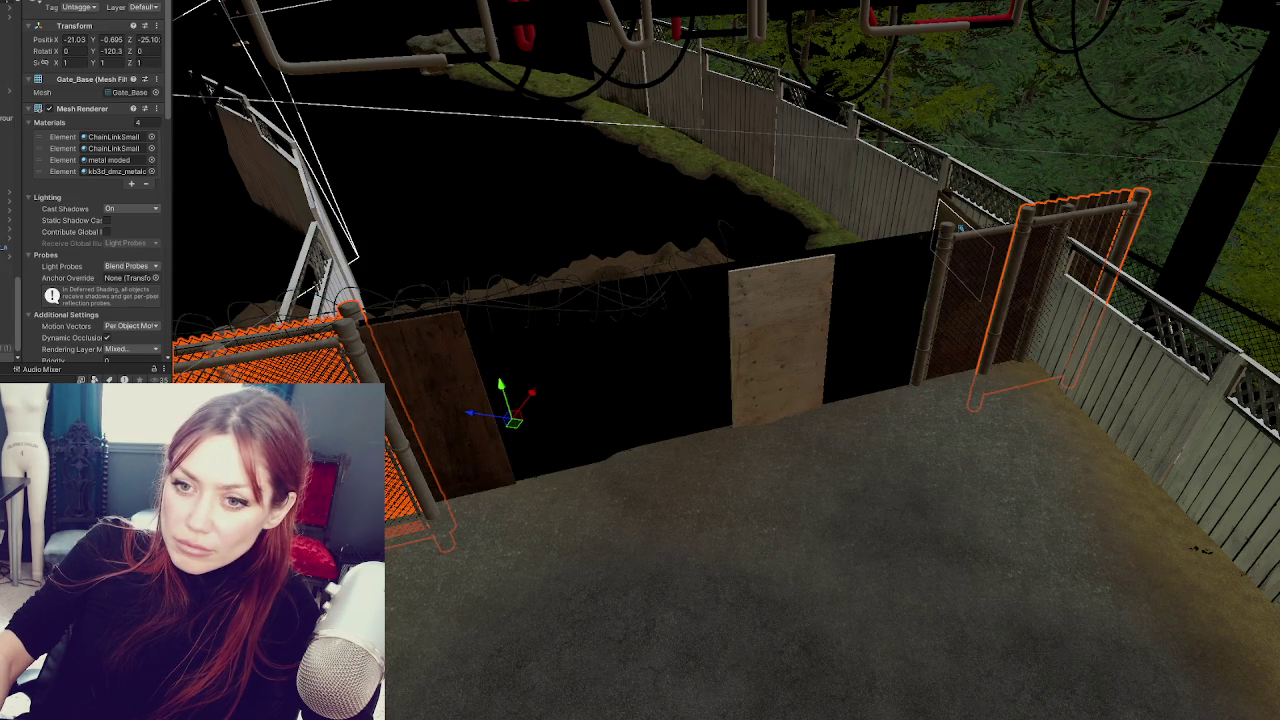
{"action": "key", "text": "h"}
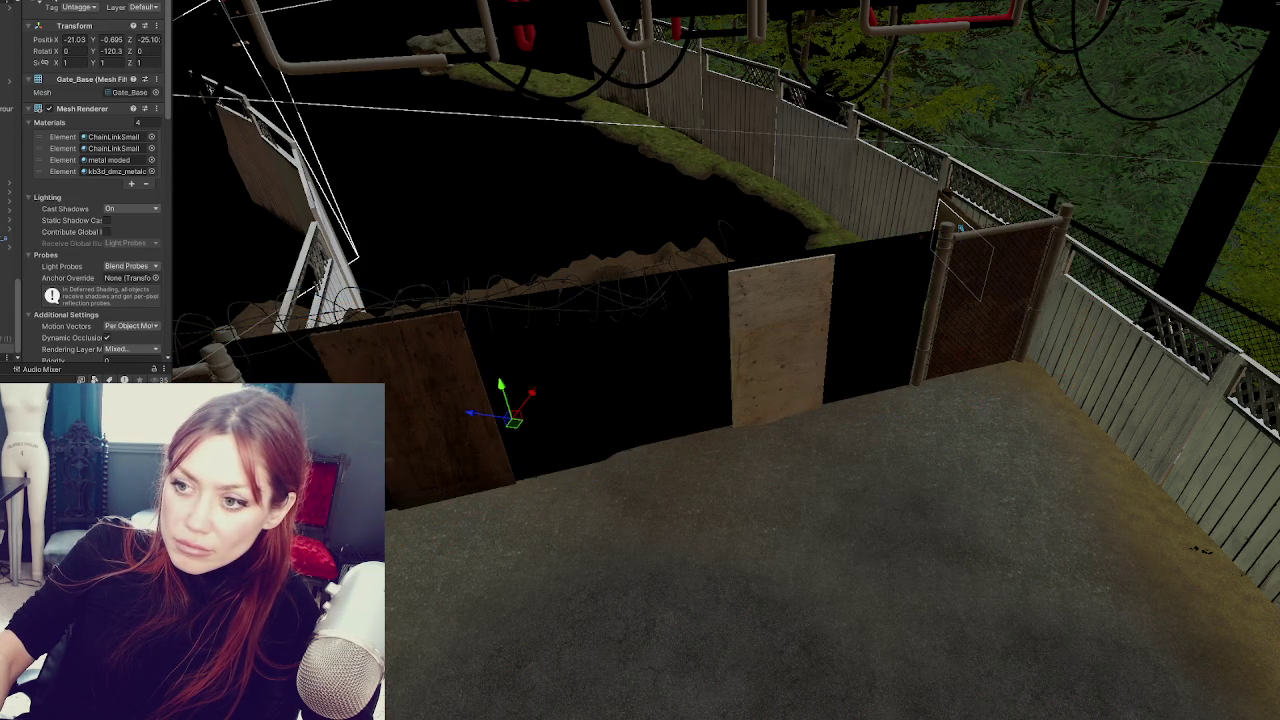
{"action": "key", "text": "ctrl+a"}
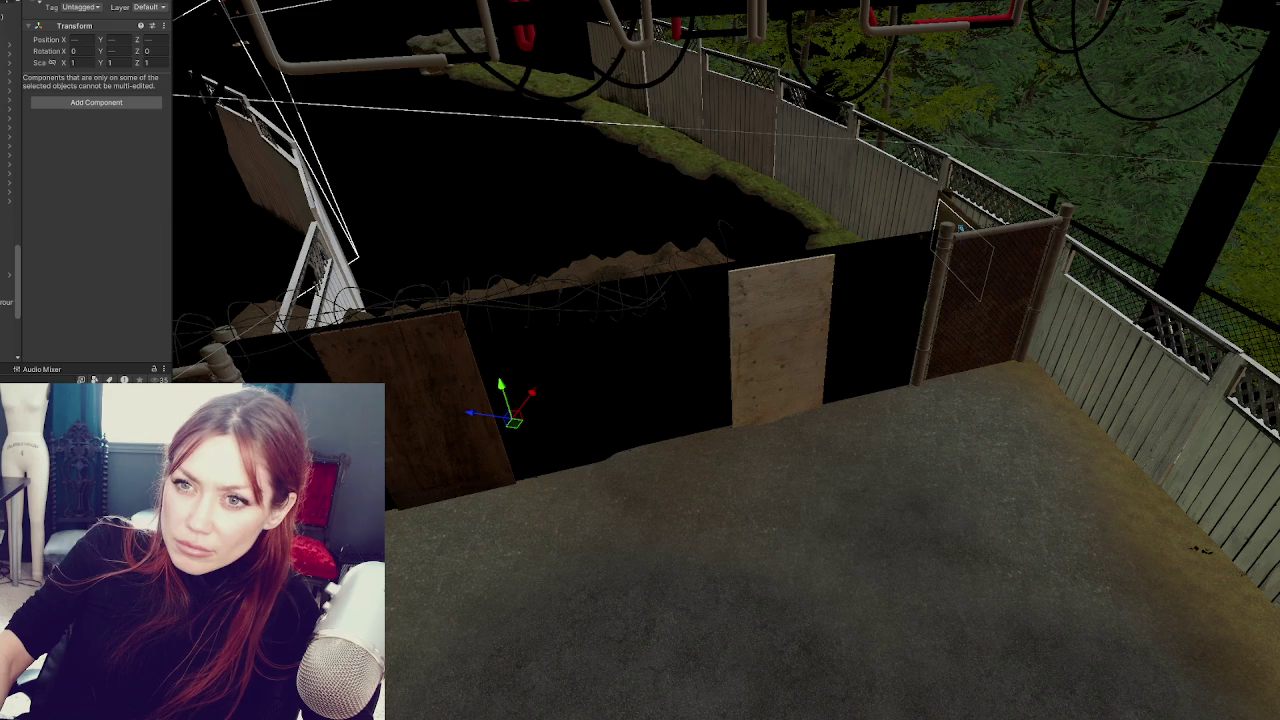
- Hide the black wall, wooden boards, barbed wire and the whole gate with H
{"action": "scroll", "coordinate": [8, 180], "scroll_direction": "up", "scroll_amount": 5}
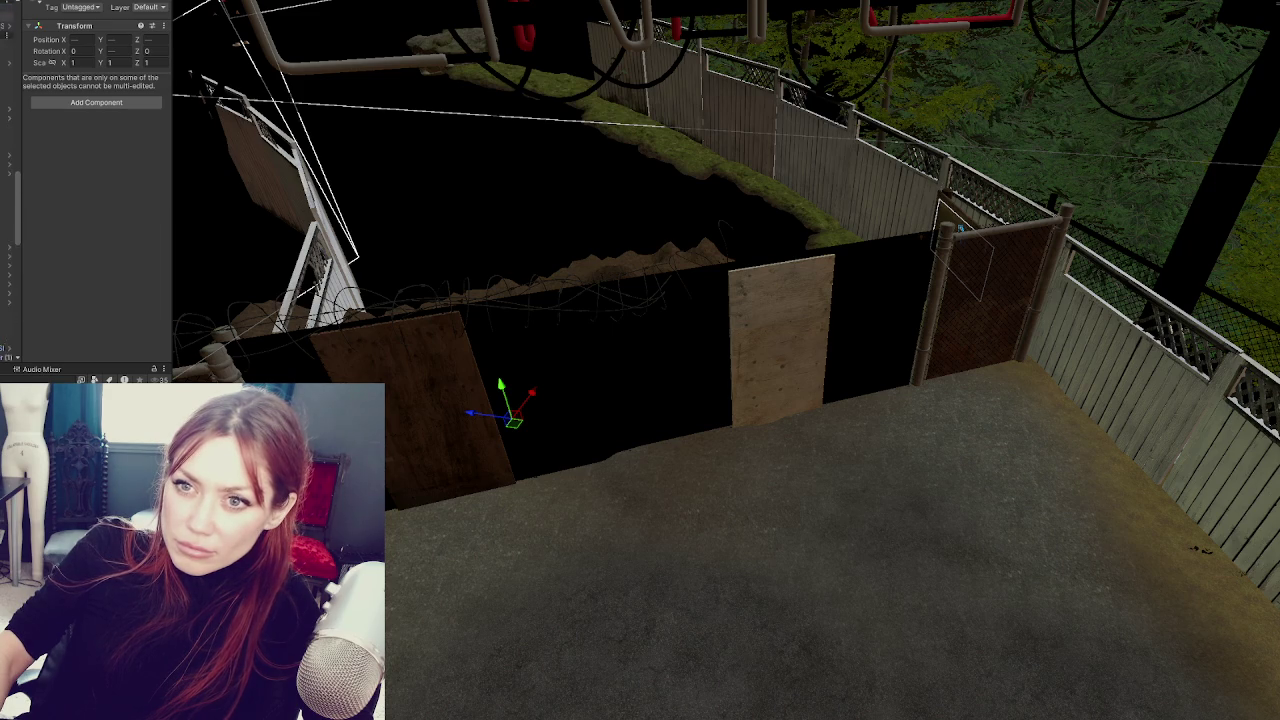
{"action": "scroll", "coordinate": [8, 180], "scroll_direction": "up", "scroll_amount": 1}
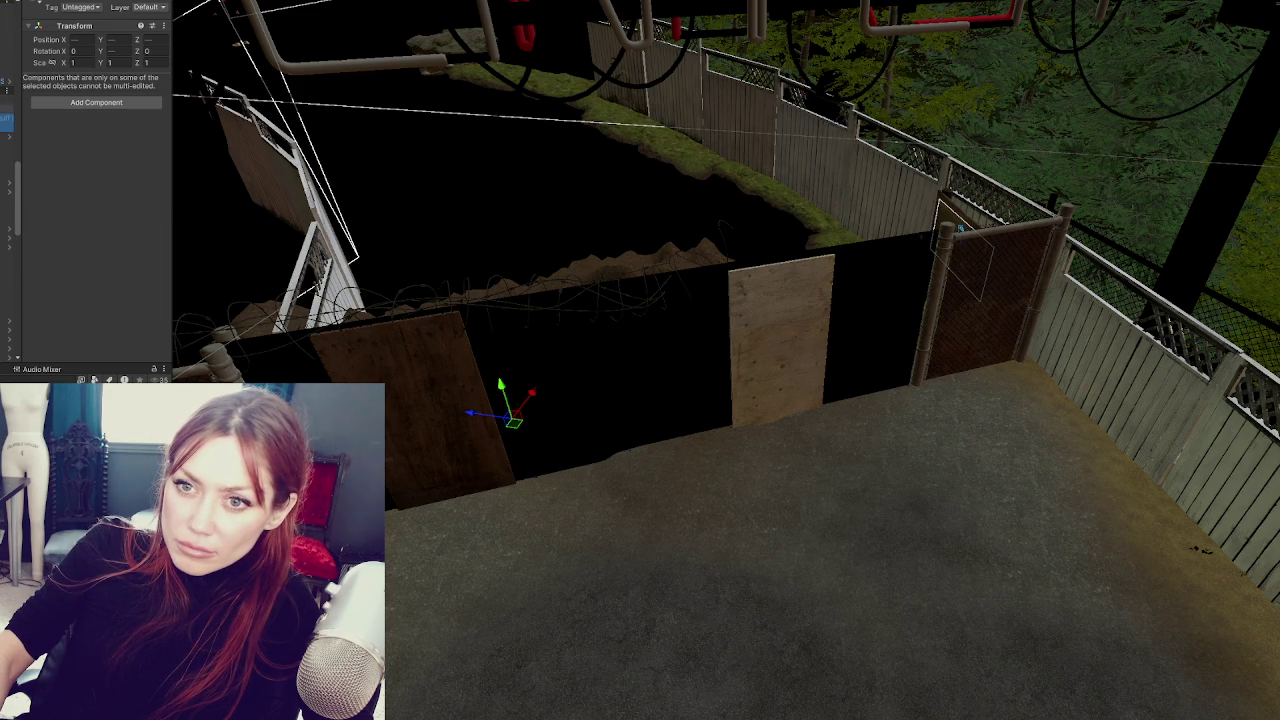
{"action": "left_click", "coordinate": [360, 340]}
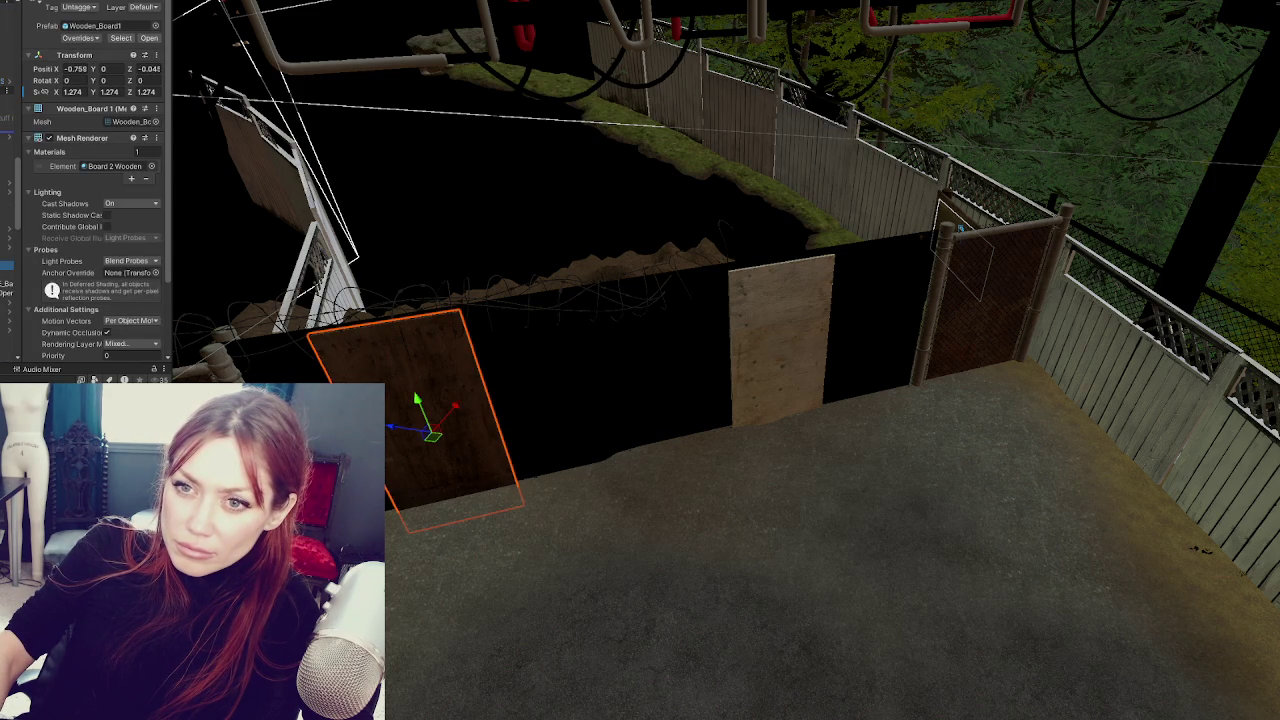
{"action": "left_click", "coordinate": [205, 265]}
{"action": "key", "text": "h"}
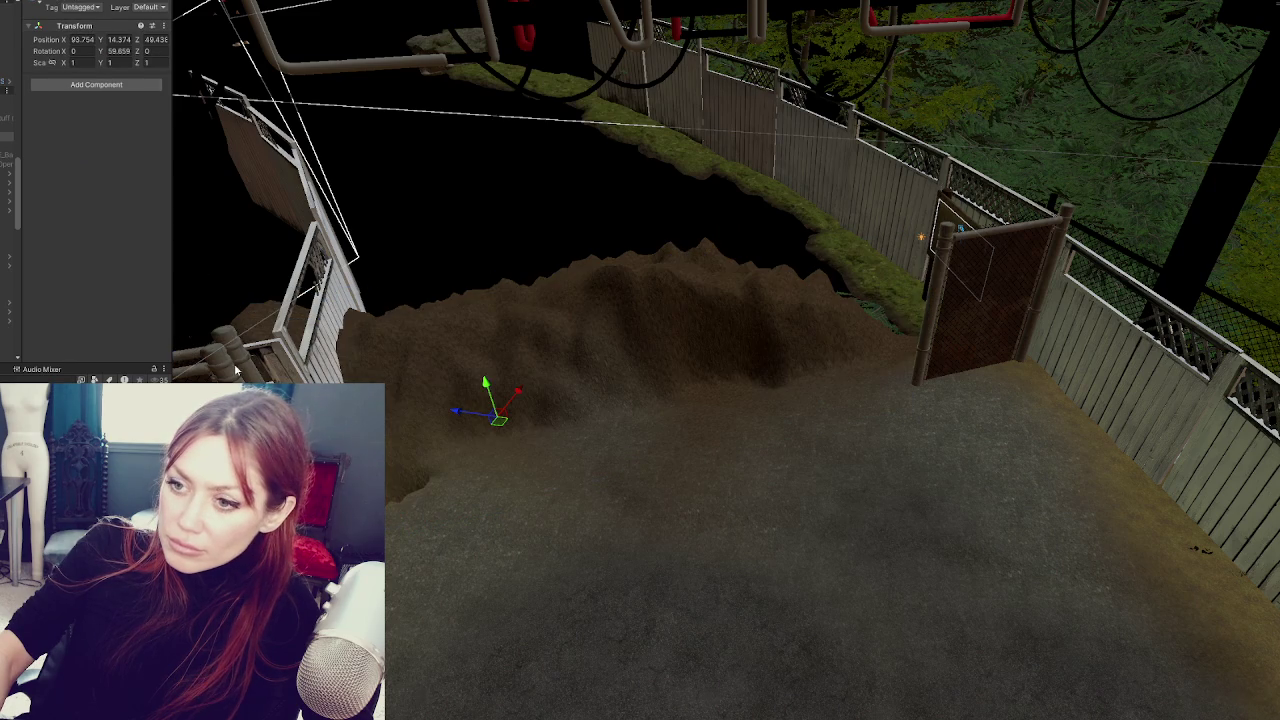
{"action": "left_click", "coordinate": [940, 345]}
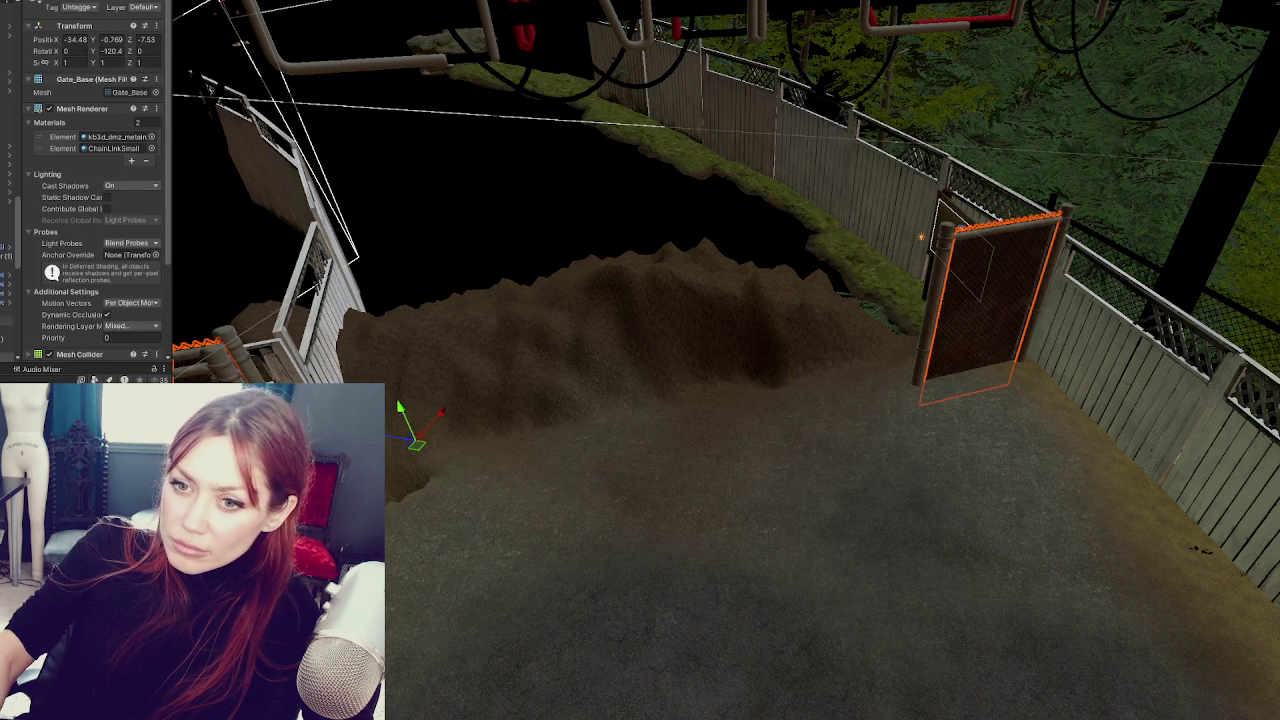
{"action": "left_click", "coordinate": [912, 390], "text": "shift"}
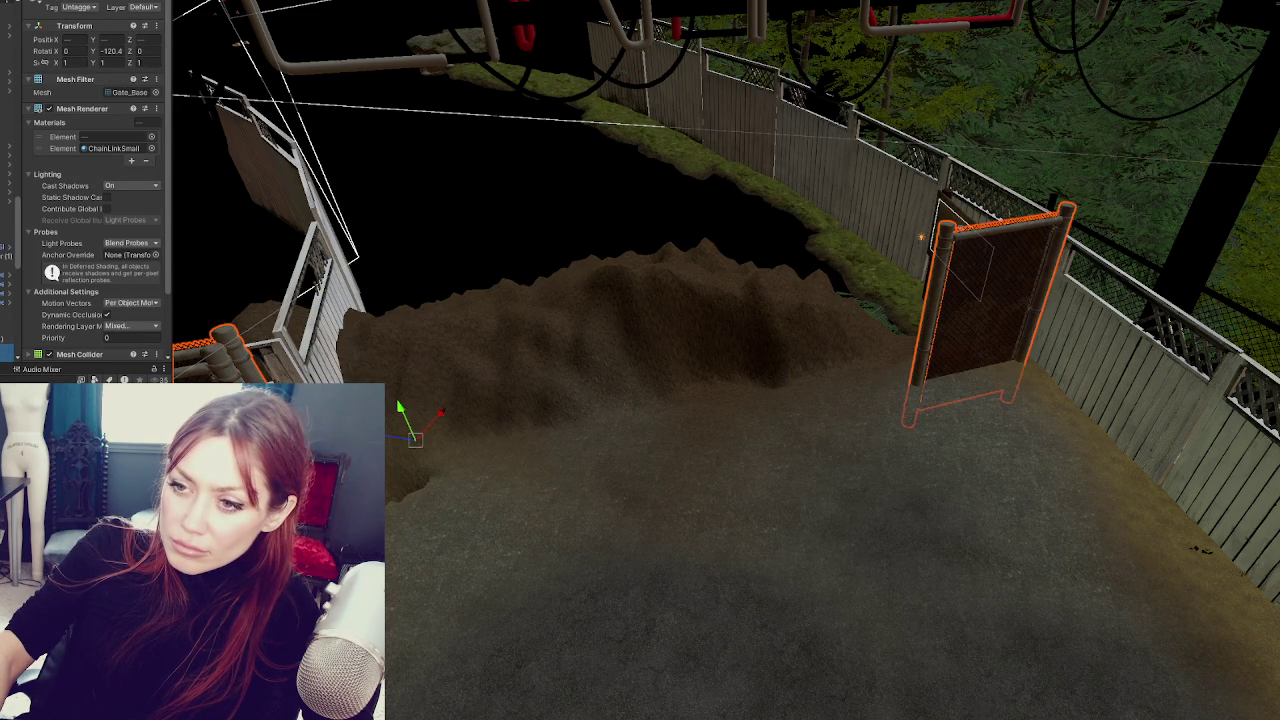
{"action": "key", "text": "h"}
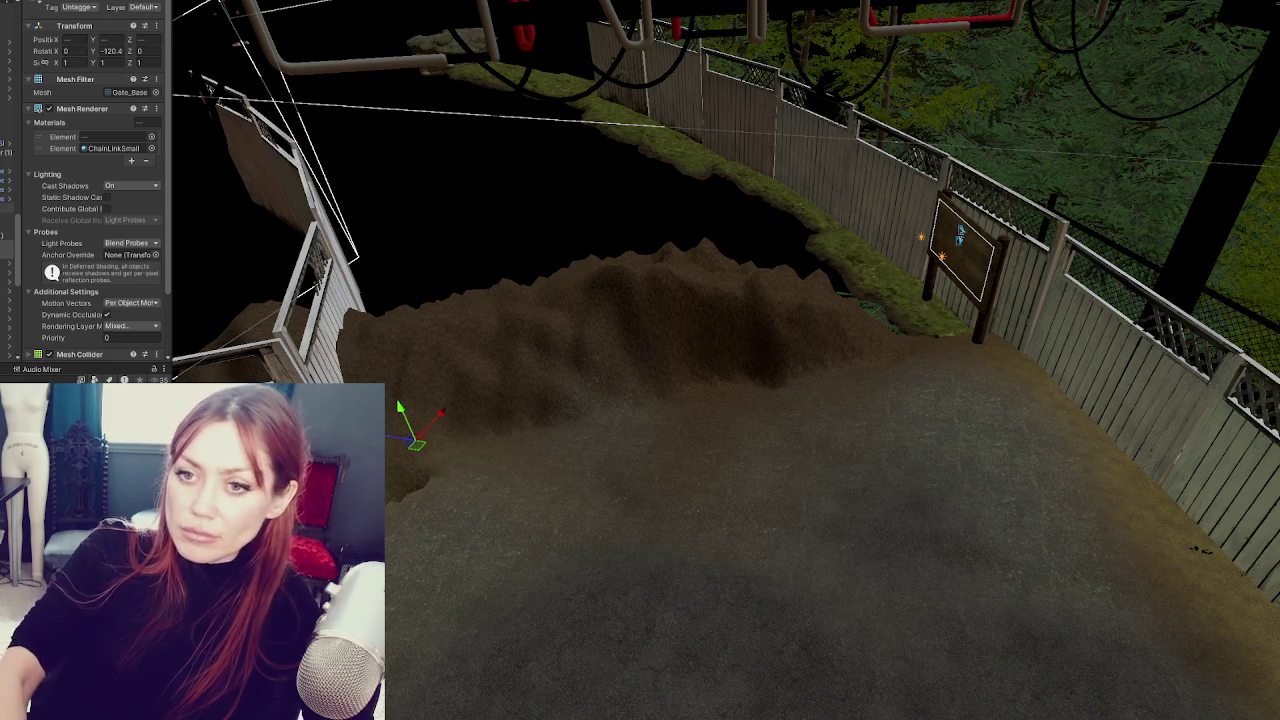
- Clear the selection, then unhide the fence group and gate from the Hierarchy
{"action": "key", "text": "ctrl+shift+d"}
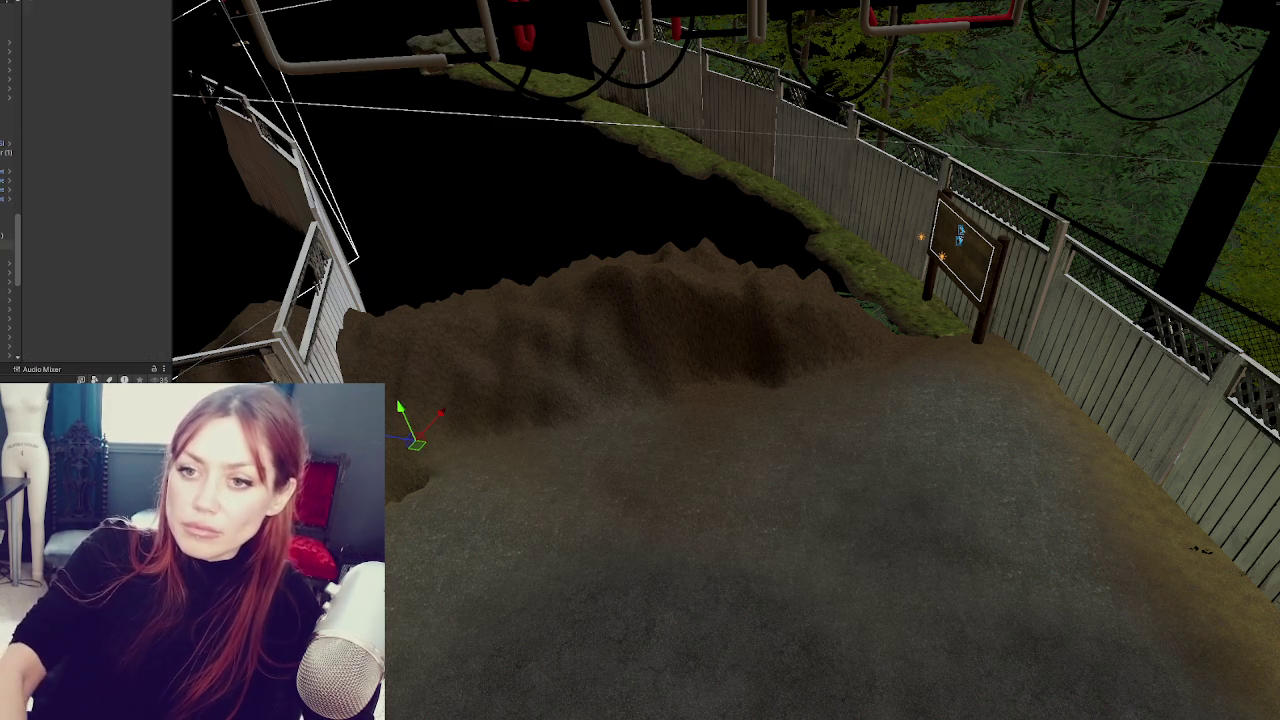
{"action": "scroll", "coordinate": [10, 180], "scroll_direction": "down", "scroll_amount": 2}
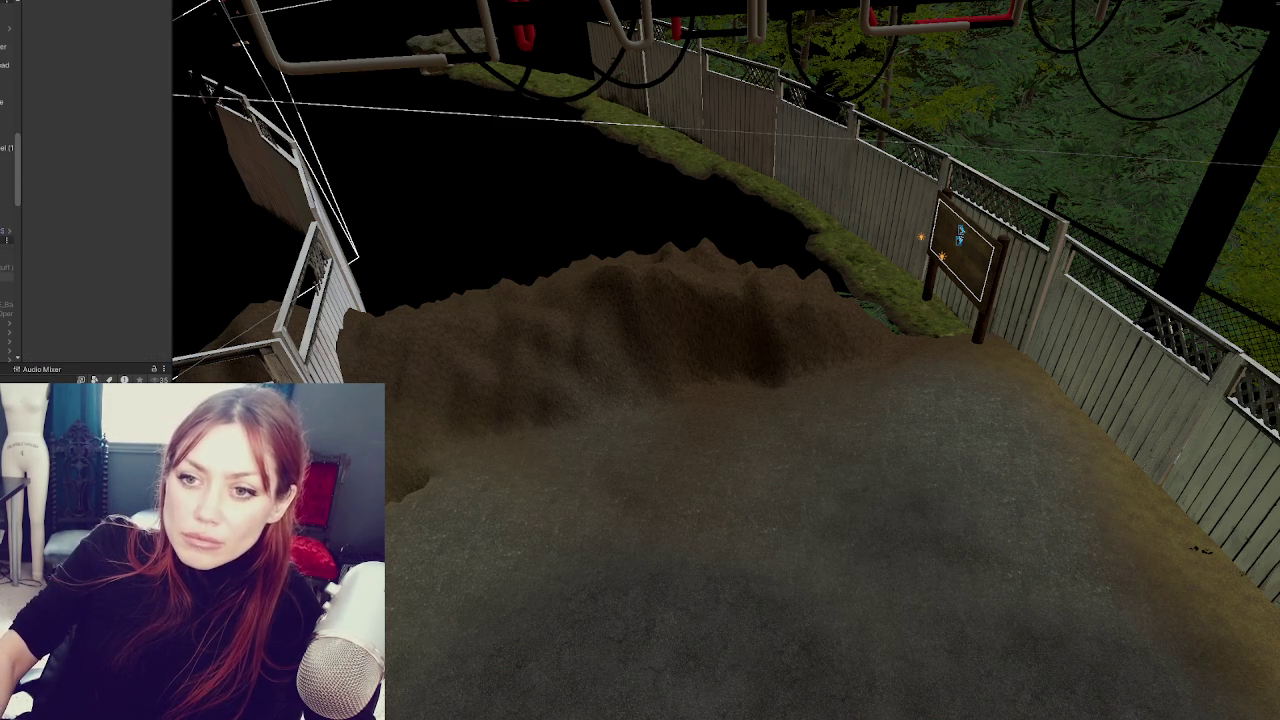
{"action": "left_click", "coordinate": [95, 154]}
{"action": "key", "text": "h"}
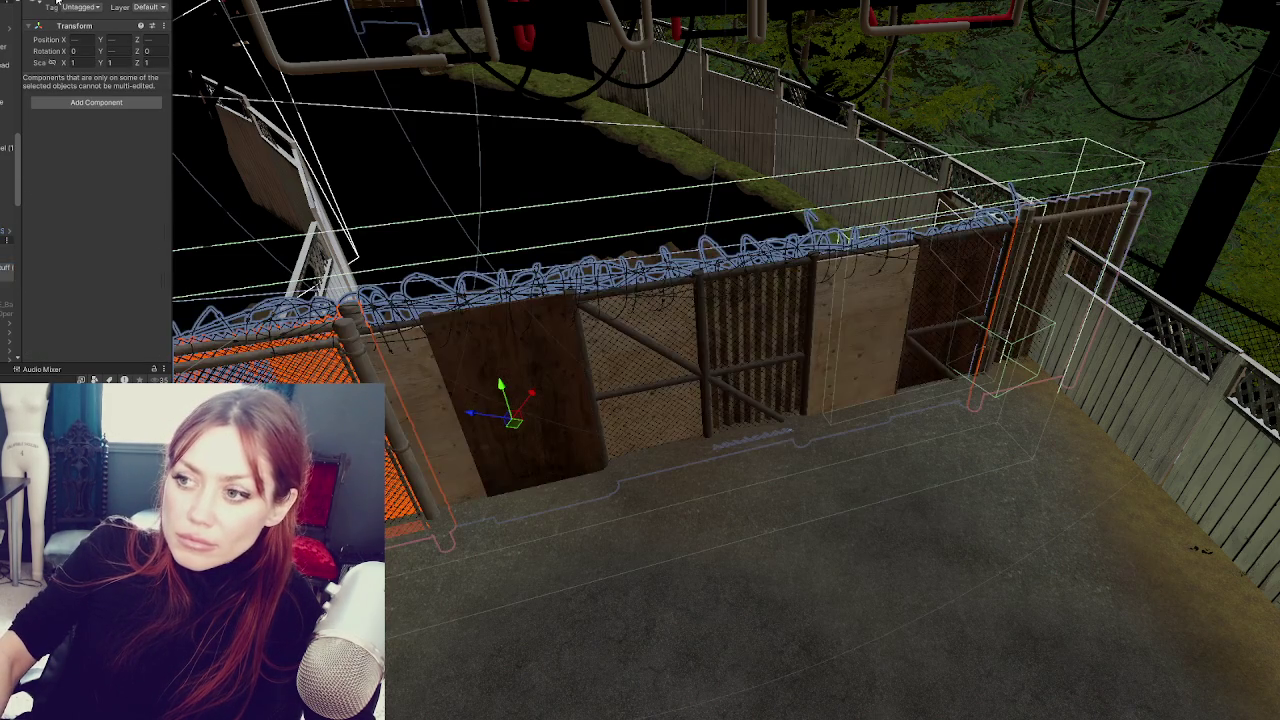
- Select The Fixer, Gate_Base and several fence objects in the Hierarchy
{"action": "scroll", "coordinate": [10, 200], "scroll_direction": "down", "scroll_amount": 3}
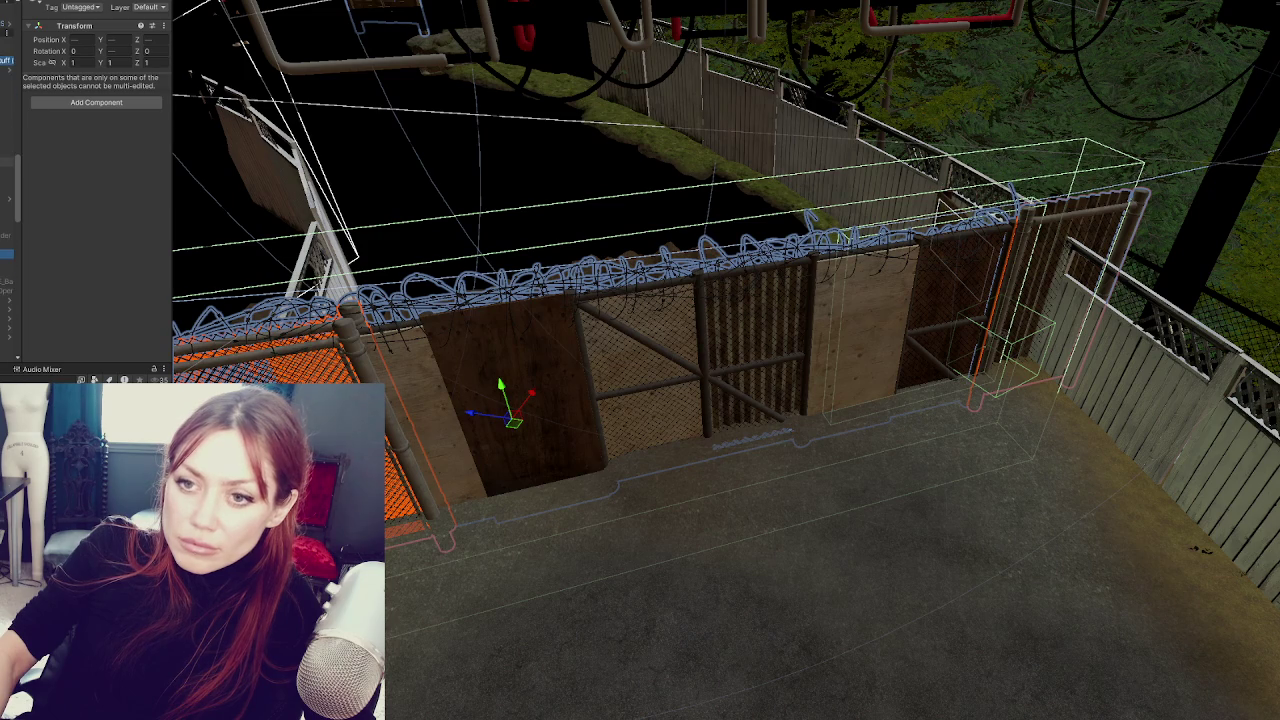
{"action": "left_click", "coordinate": [7, 186]}
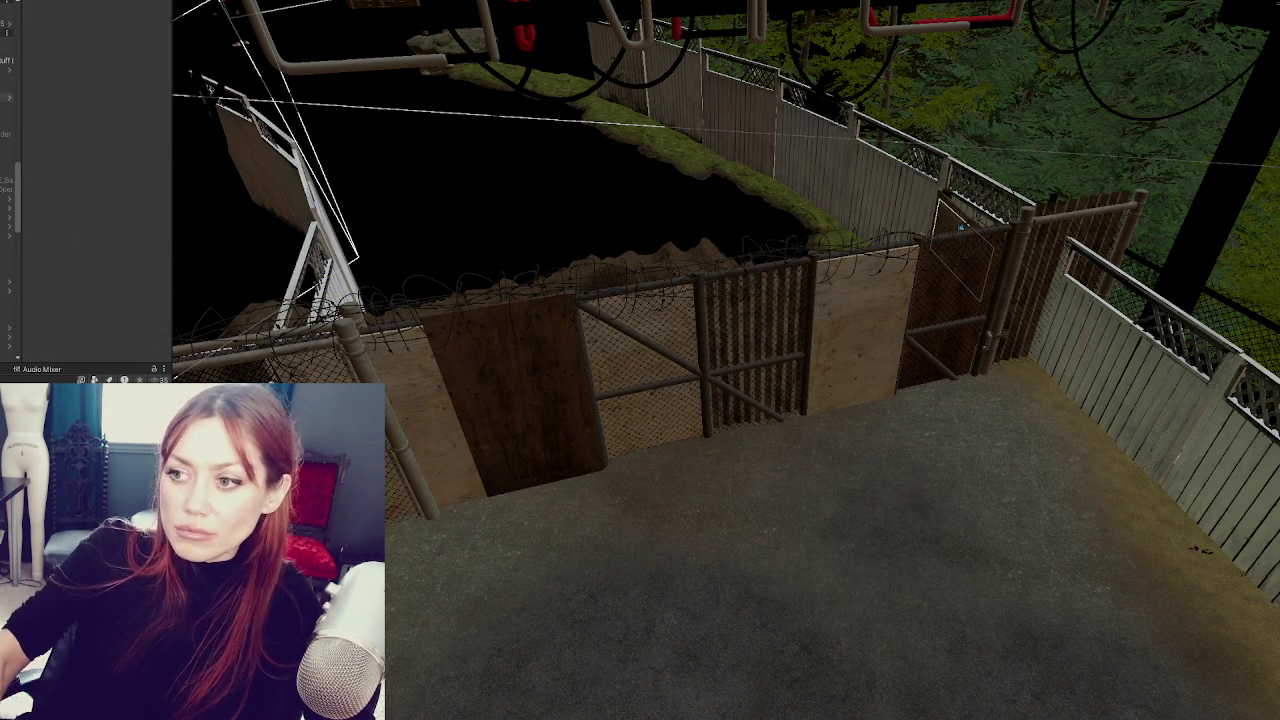
{"action": "left_click", "coordinate": [6, 97]}
{"action": "left_click", "coordinate": [6, 82]}
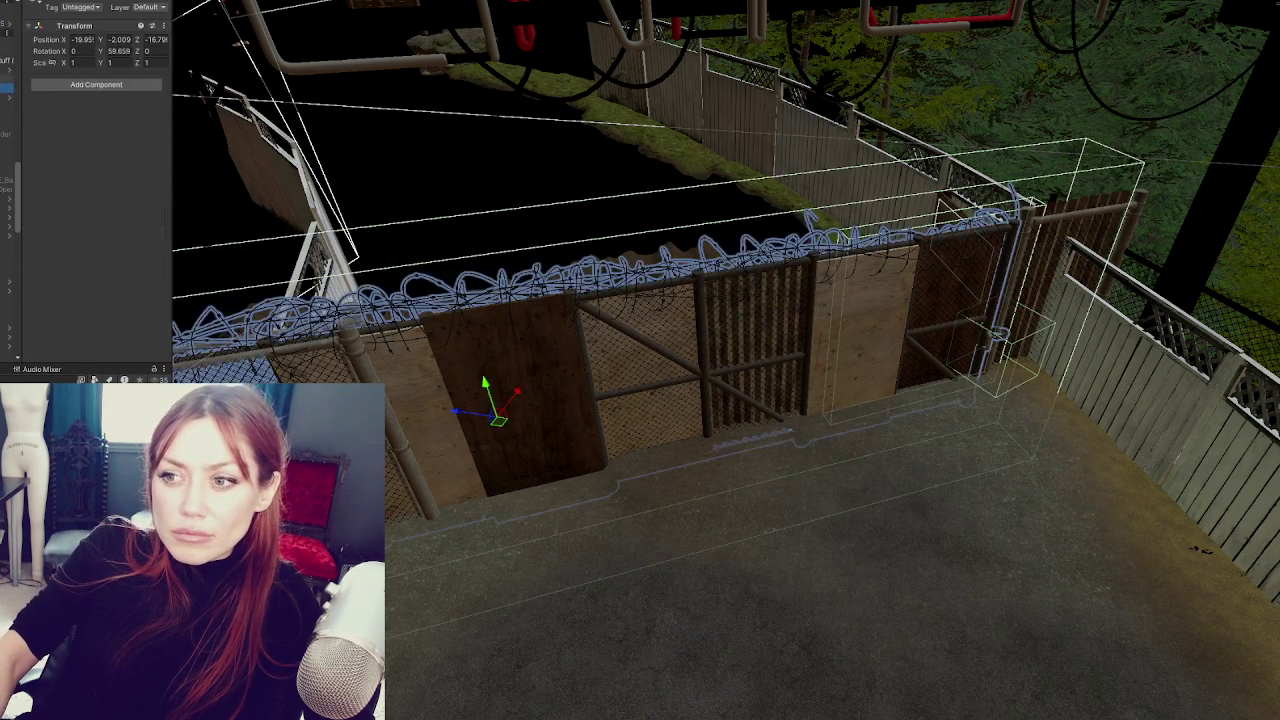
{"action": "left_click", "coordinate": [6, 77]}
{"action": "left_click", "coordinate": [6, 97], "text": "ctrl"}
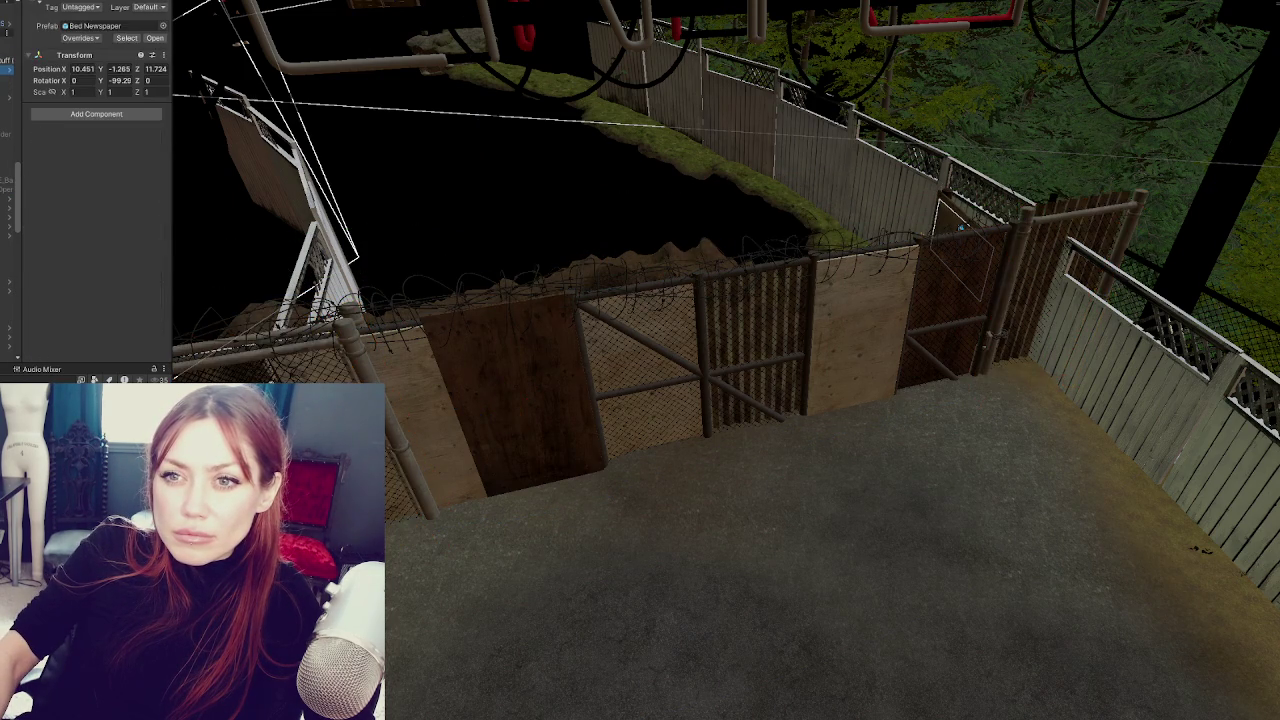
{"action": "left_click", "coordinate": [6, 107], "text": "ctrl"}
{"action": "left_click", "coordinate": [6, 121], "text": "ctrl"}
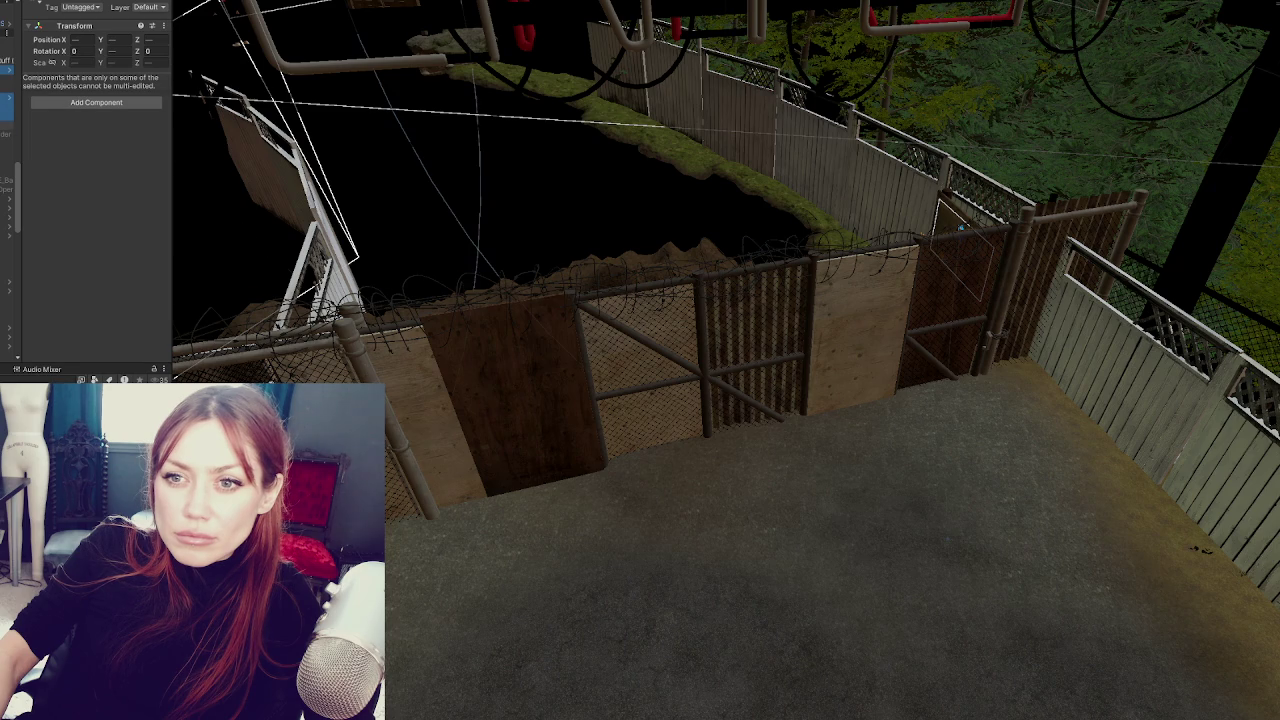
{"action": "left_click", "coordinate": [6, 135], "text": "ctrl"}
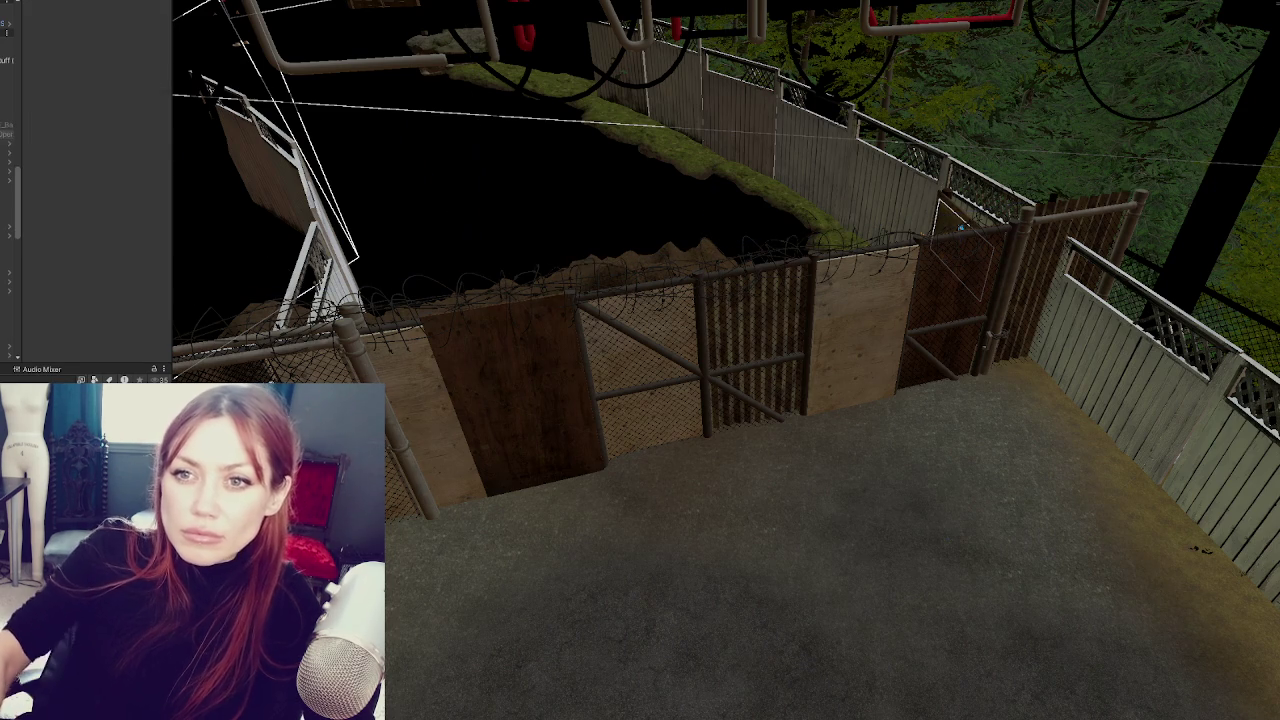
- Select Gate_Base, the barbed-wire fence group and a wooden board, ending on Gate_Door
{"action": "left_click", "coordinate": [6, 70]}
{"action": "left_click", "coordinate": [6, 60]}
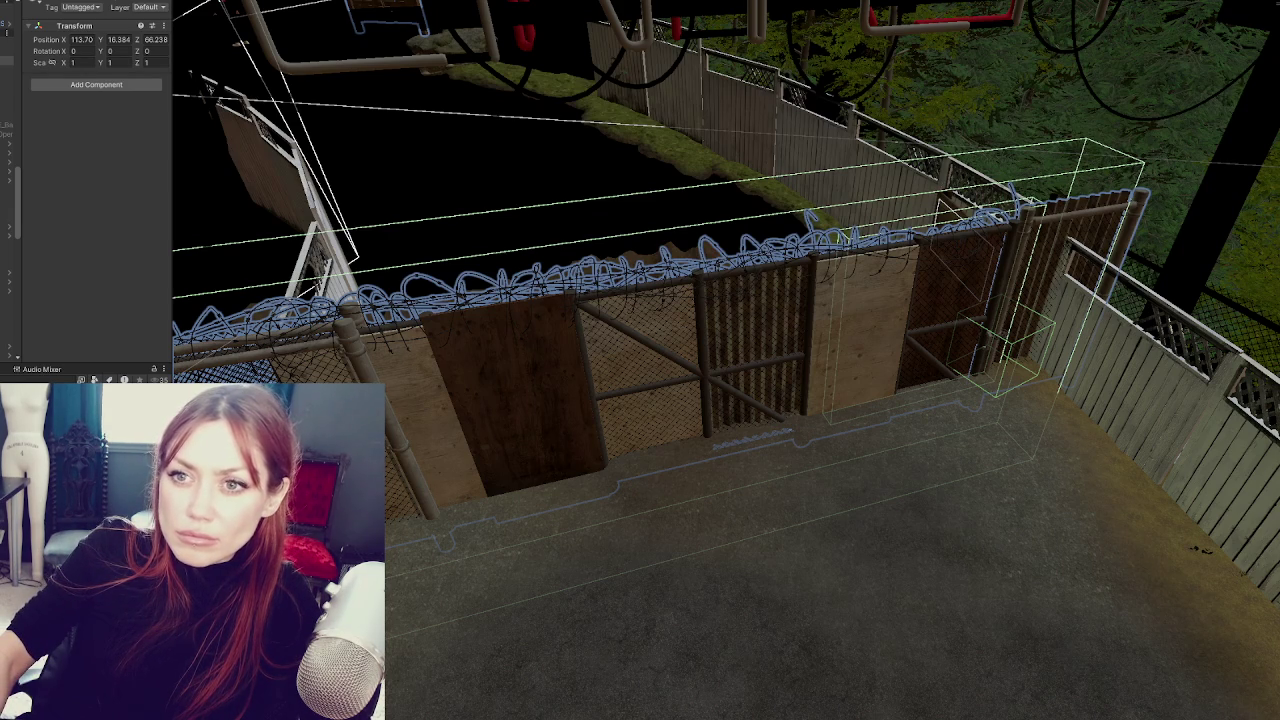
{"action": "left_click", "coordinate": [7, 106]}
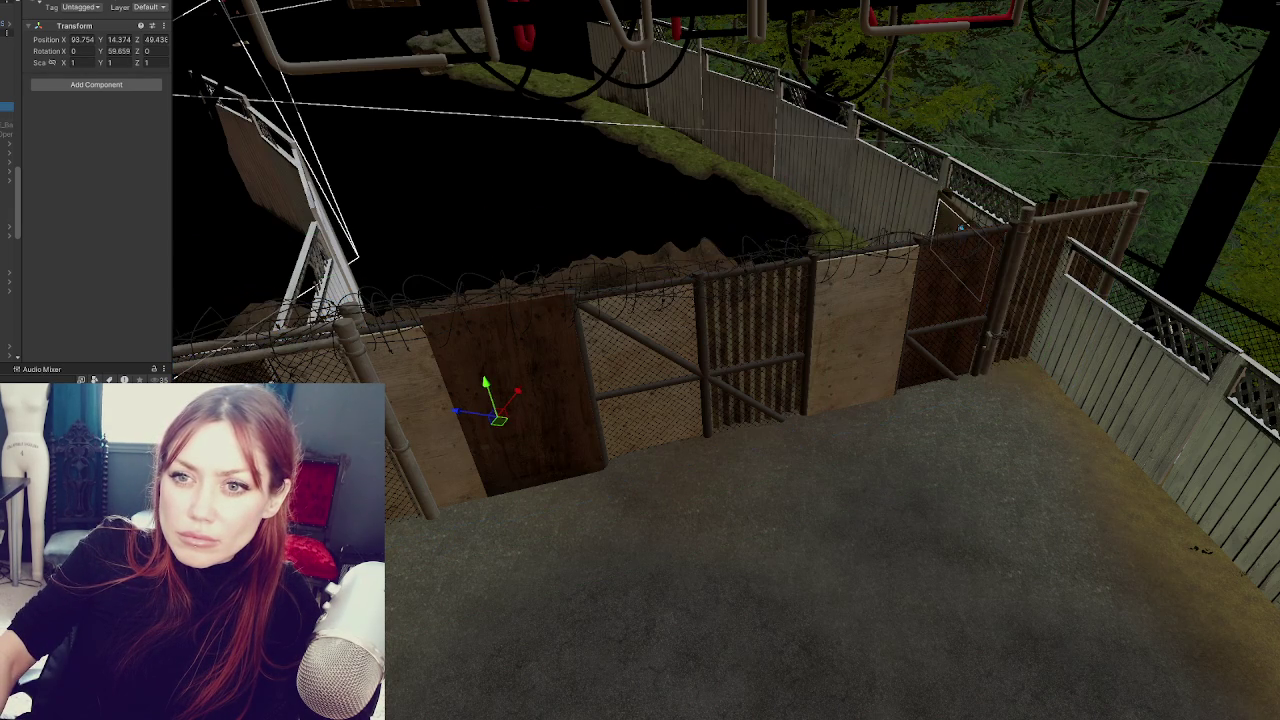
{"action": "left_click", "coordinate": [7, 116]}
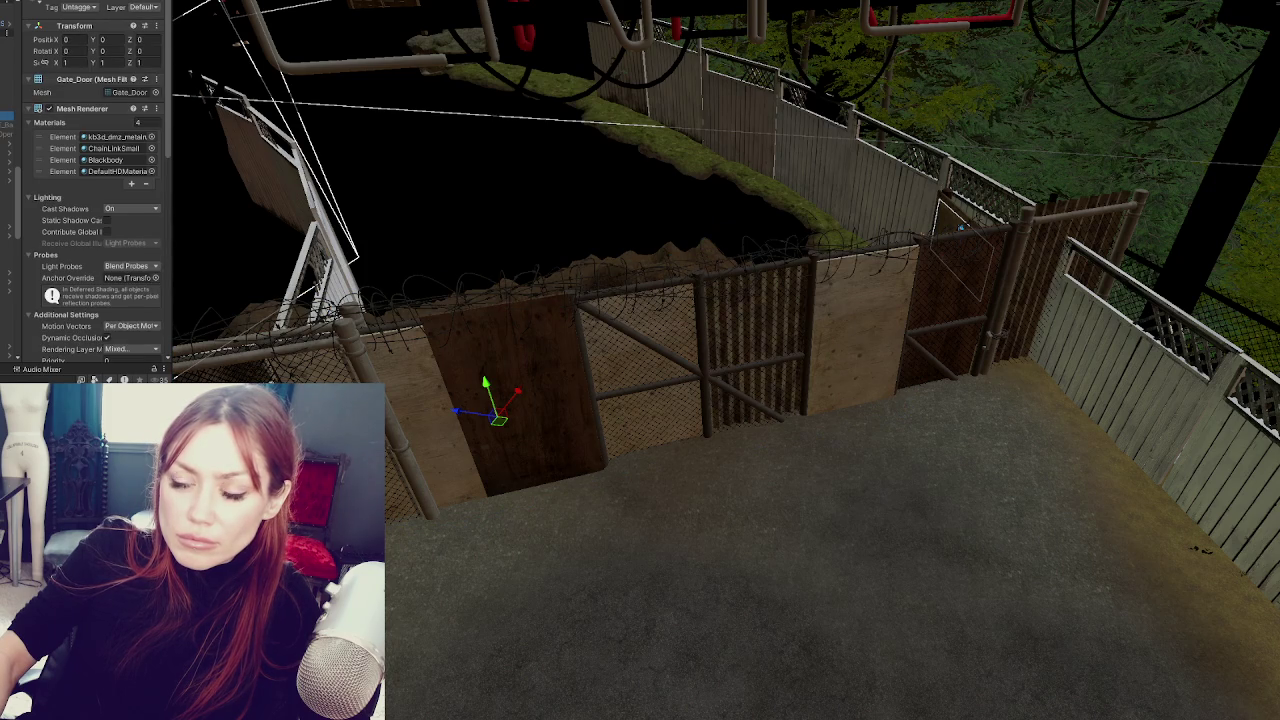
{"action": "left_click", "coordinate": [82, 108]}
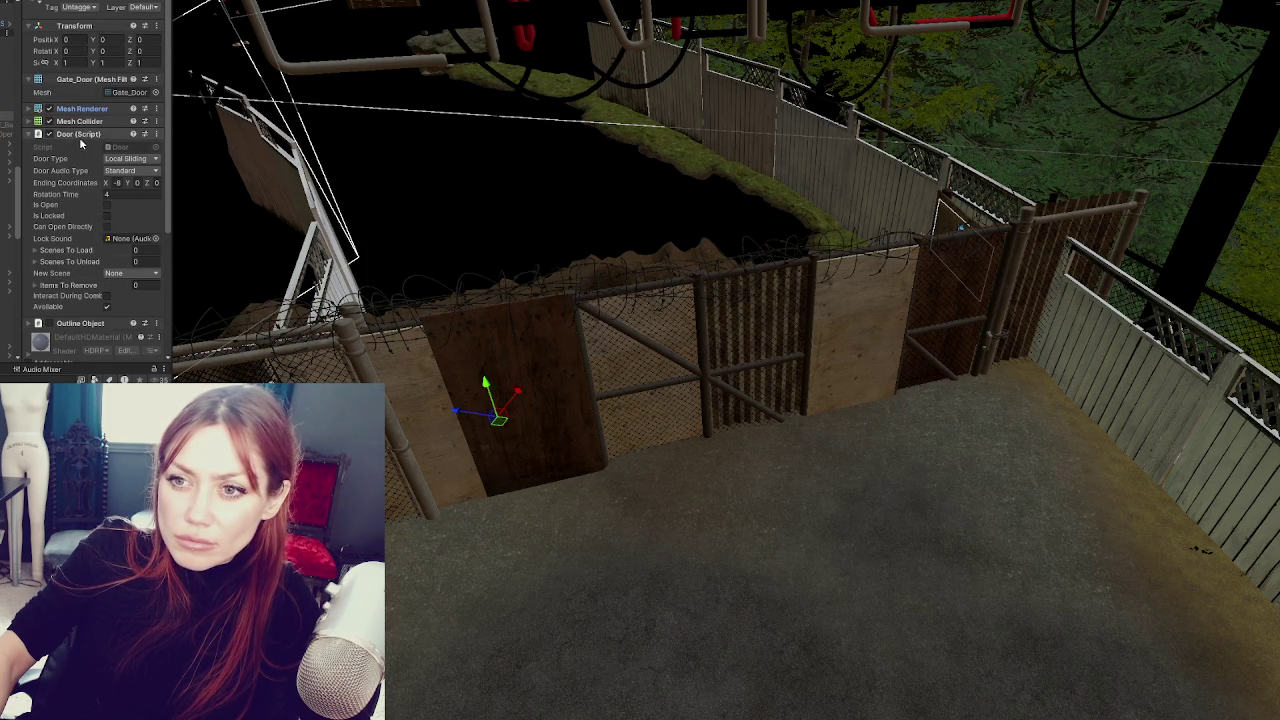
{"action": "left_click", "coordinate": [80, 134]}
{"action": "left_click", "coordinate": [6, 125]}
{"action": "key", "text": "Down"}
{"action": "key", "text": "Down"}
{"action": "key", "text": "Down"}
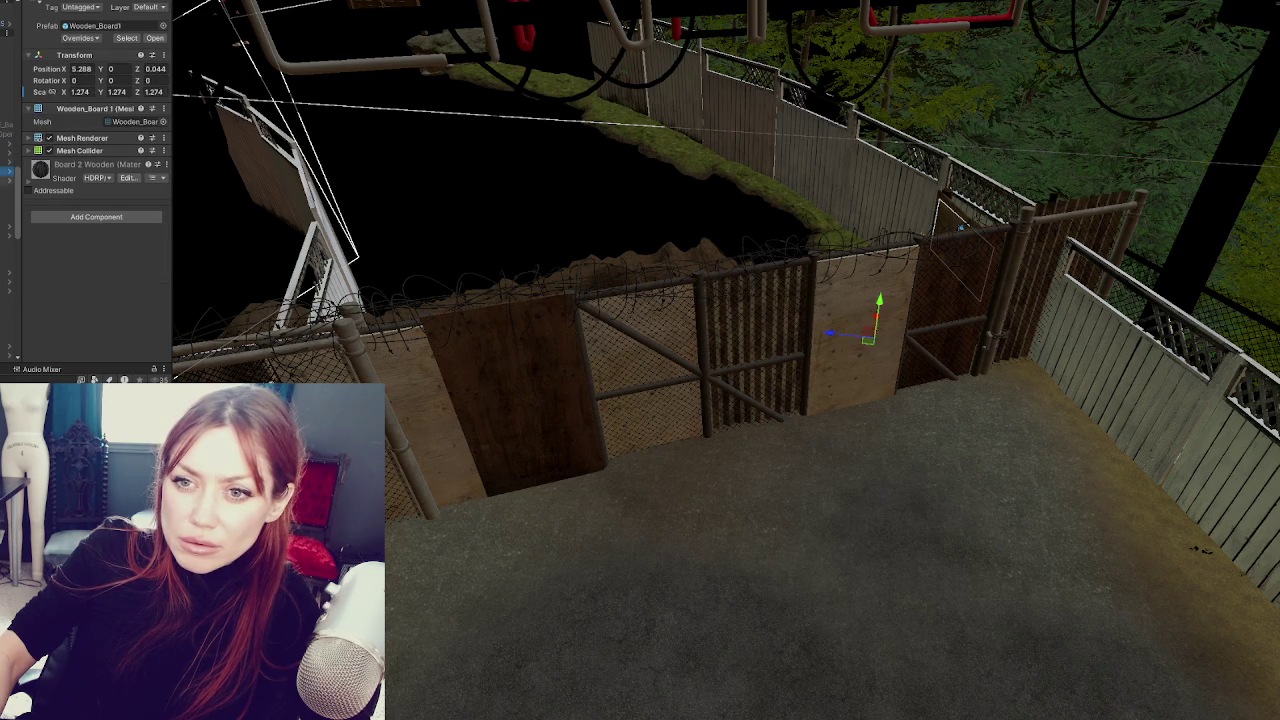
{"action": "key", "text": "Up"}
{"action": "key", "text": "Up"}
{"action": "key", "text": "Up"}
{"action": "key", "text": "Down"}
{"action": "key", "text": "Down"}
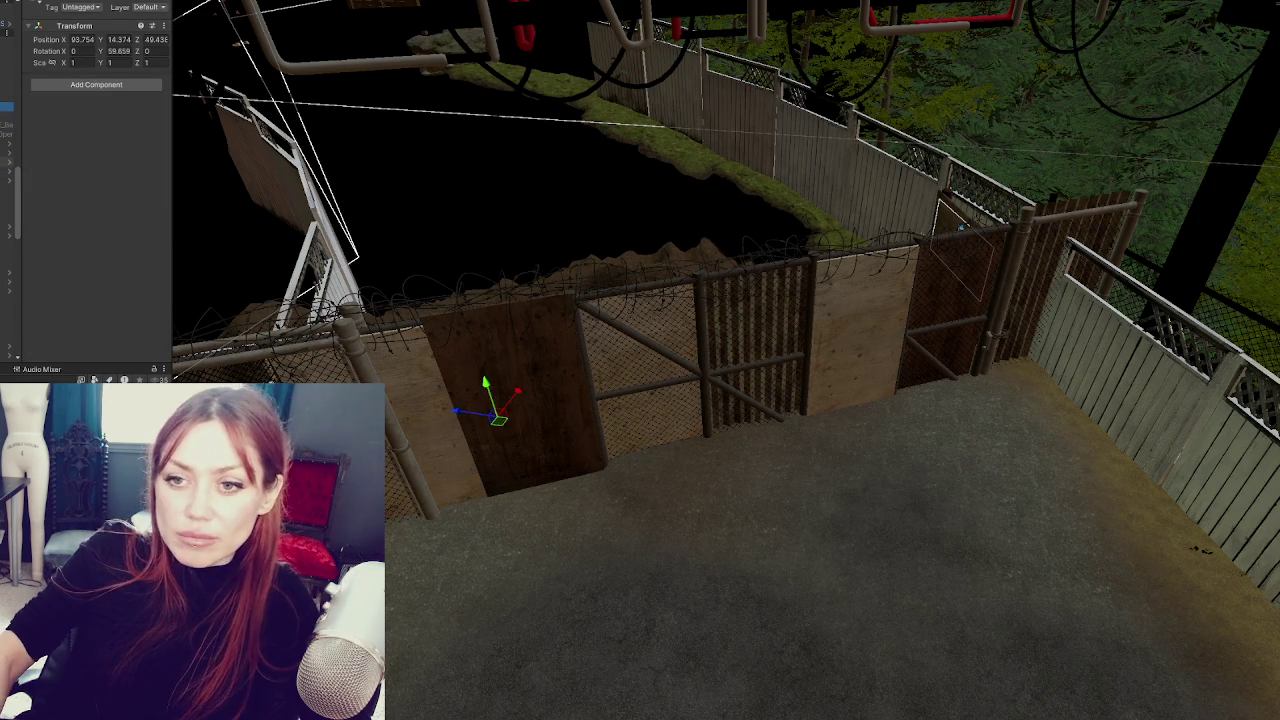
{"action": "scroll", "coordinate": [8, 200], "scroll_direction": "down", "scroll_amount": 3}
{"action": "scroll", "coordinate": [8, 200], "scroll_direction": "down", "scroll_amount": 5}
{"action": "scroll", "coordinate": [8, 200], "scroll_direction": "down", "scroll_amount": 5}
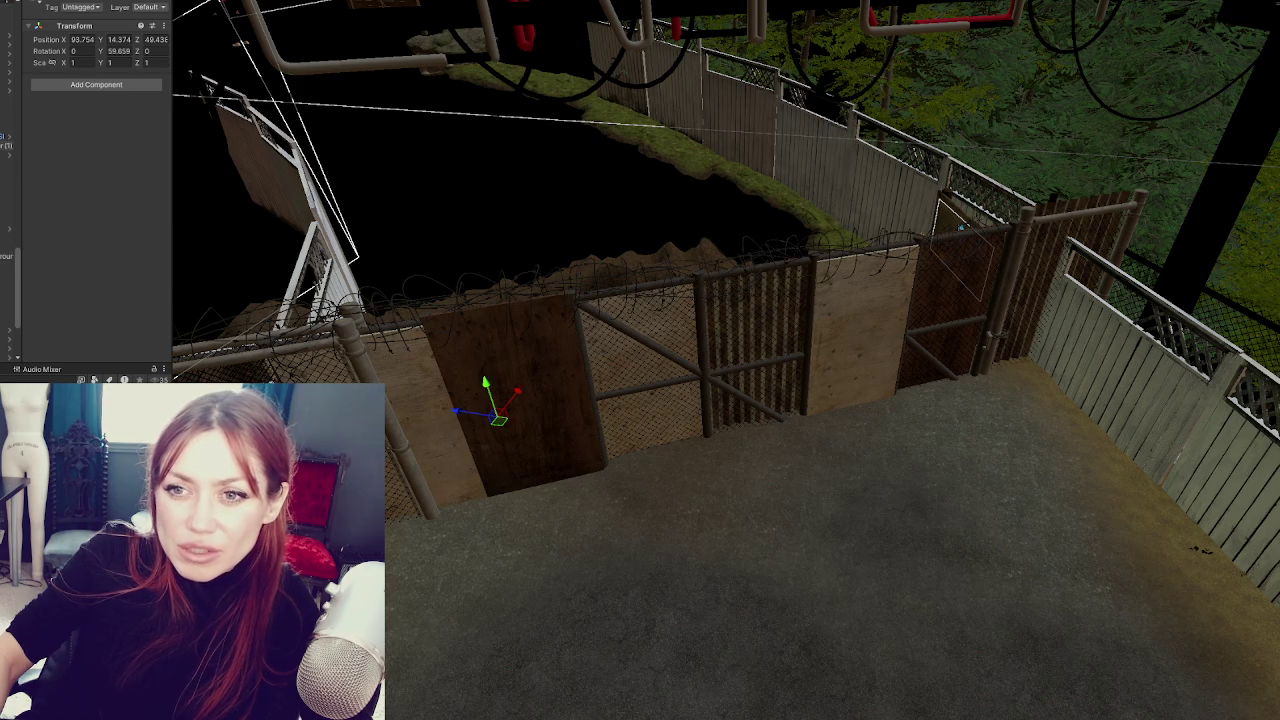
{"action": "left_click", "coordinate": [6, 155]}
{"action": "scroll", "coordinate": [8, 200], "scroll_direction": "down", "scroll_amount": 5}
{"action": "scroll", "coordinate": [8, 280], "scroll_direction": "down", "scroll_amount": 3}
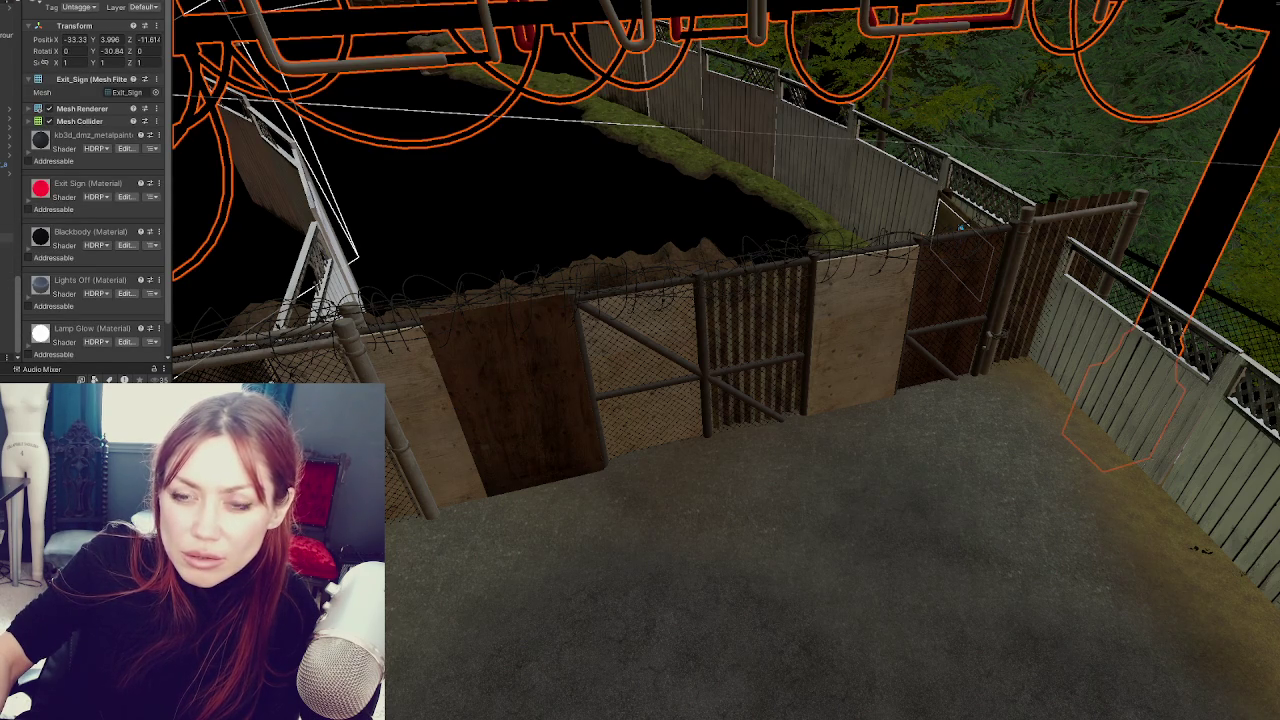
{"action": "left_click", "coordinate": [6, 237]}
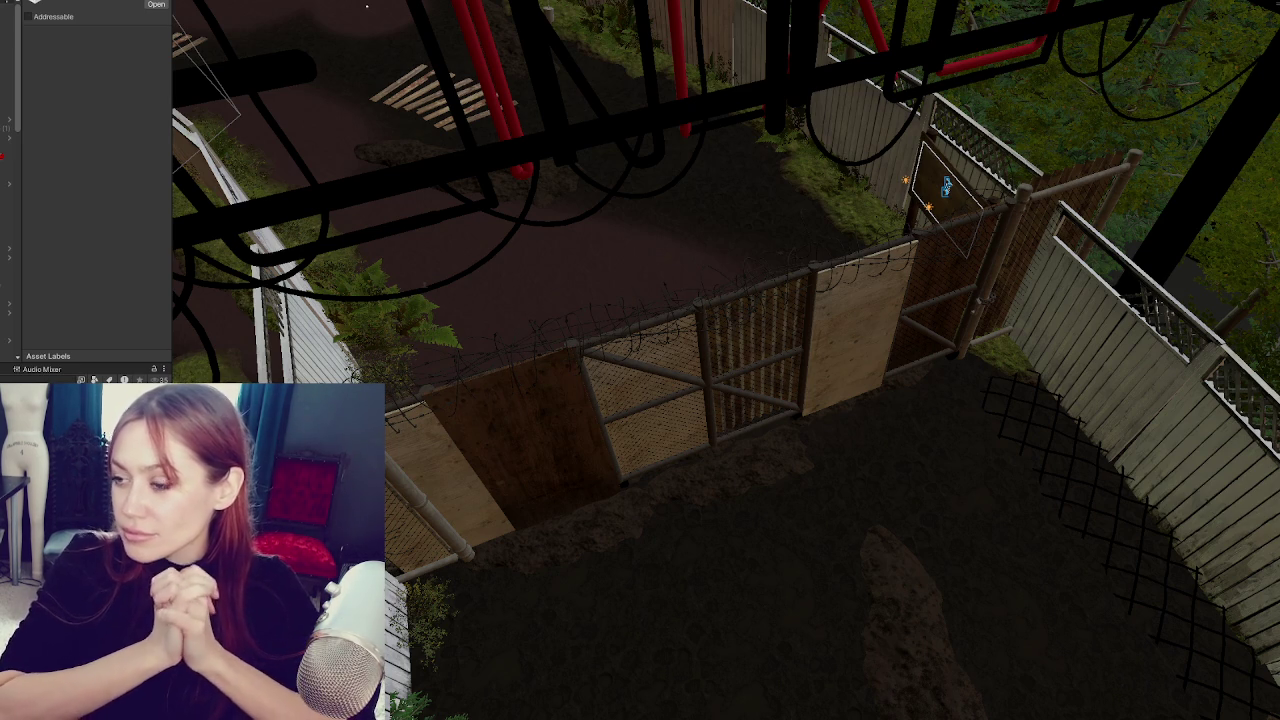
{"action": "mouse_move", "coordinate": [420, 185]}
{"action": "left_mouse_down"}
{"action": "mouse_move", "coordinate": [763, 235]}
{"action": "mouse_move", "coordinate": [700, 255]}
{"action": "mouse_move", "coordinate": [748, 280]}
{"action": "left_mouse_up"}
- Inspect the fence panels, gate trigger box and Gate_Base, framing Poly Surface 915 and Gate_Base in view
{"action": "scroll", "coordinate": [763, 235], "scroll_direction": "up", "scroll_amount": 2}
{"action": "left_click", "coordinate": [1235, 330]}
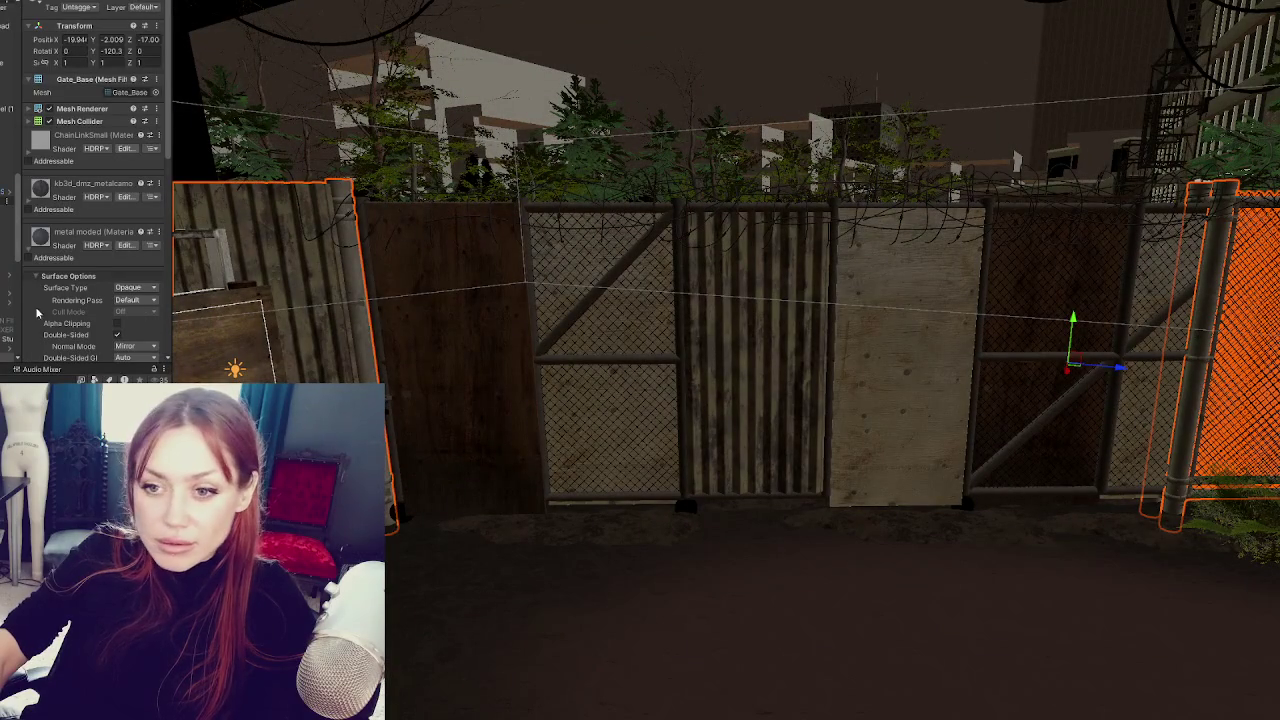
{"action": "left_click", "coordinate": [7, 229]}
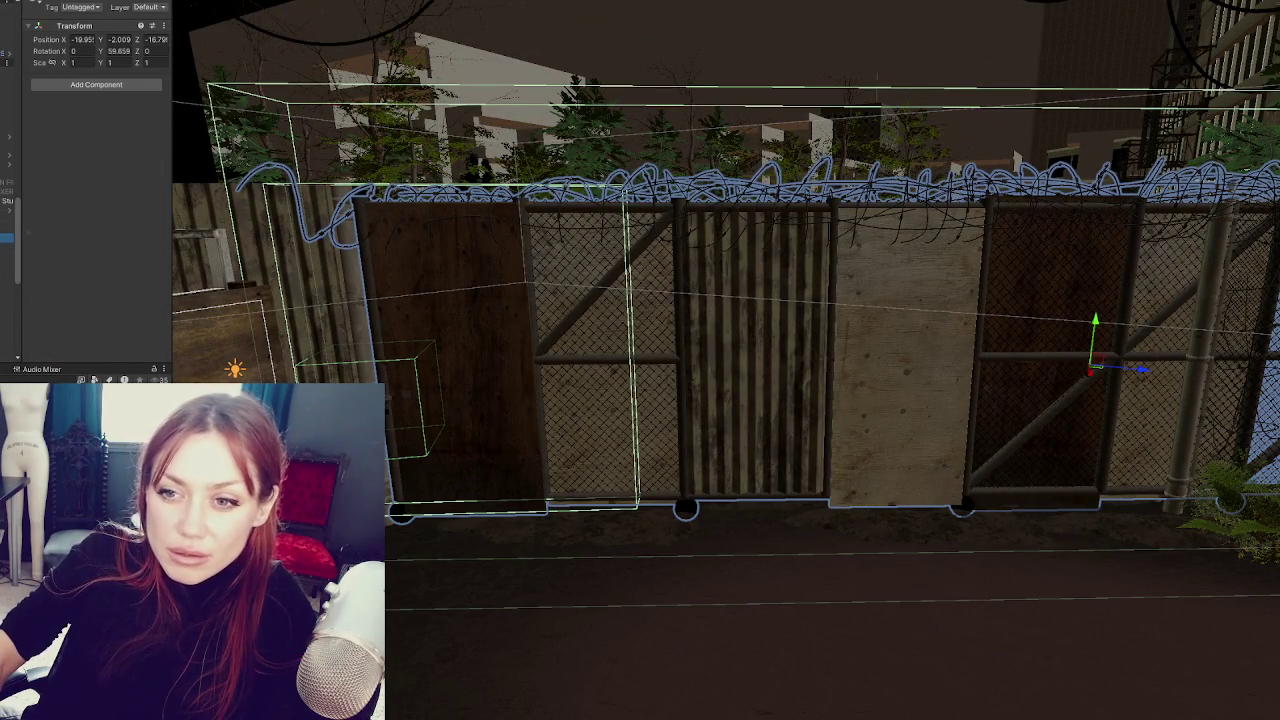
{"action": "left_click", "coordinate": [8, 230]}
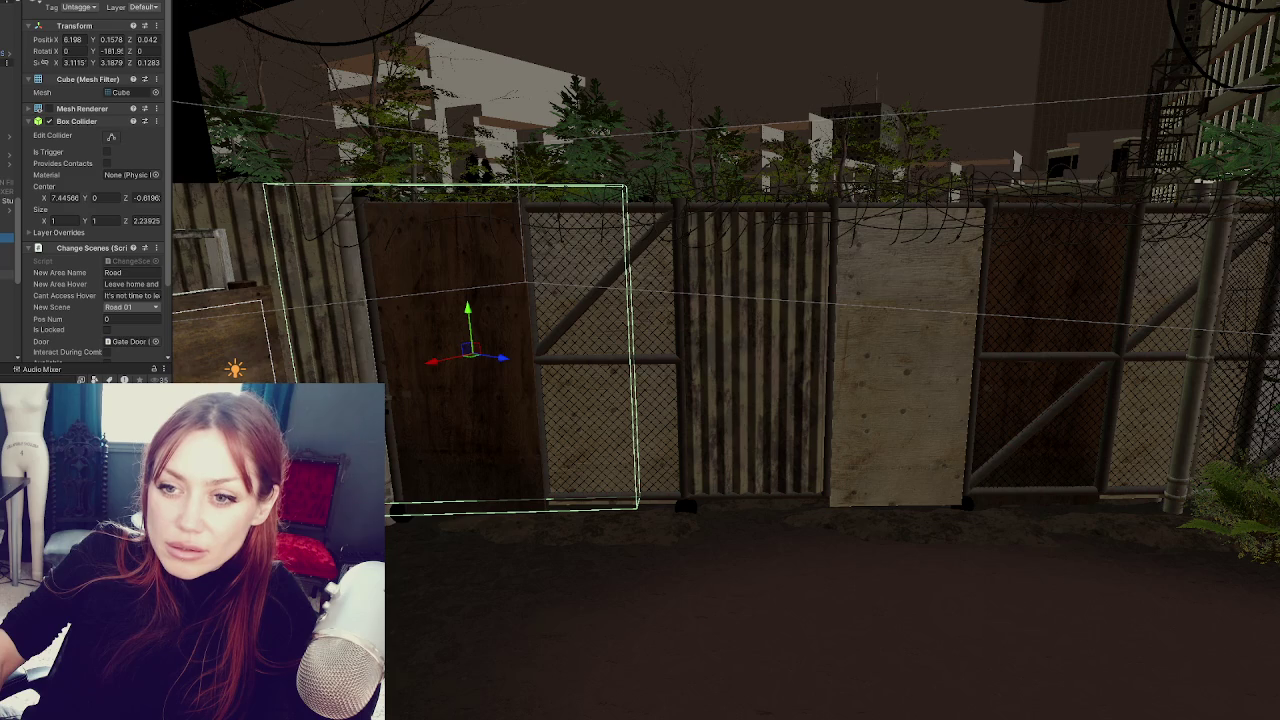
{"action": "left_click", "coordinate": [8, 236]}
{"action": "left_click", "coordinate": [8, 300]}
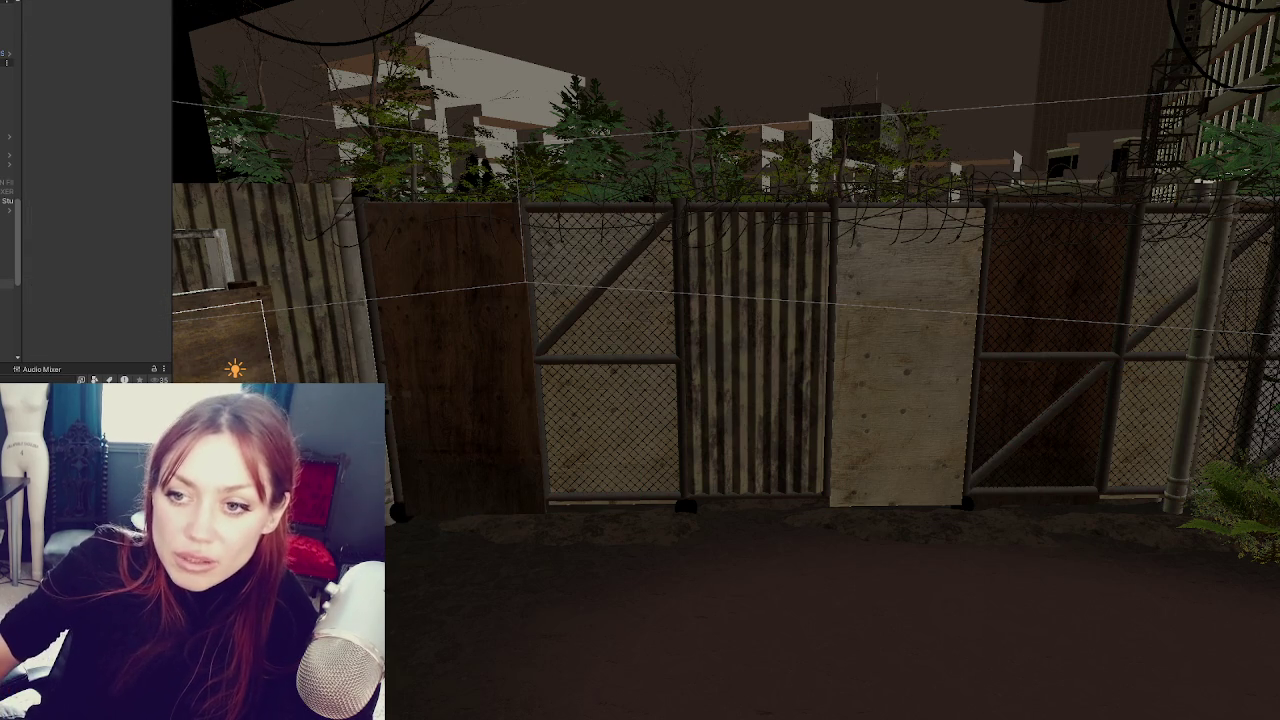
{"action": "left_click", "coordinate": [8, 242]}
{"action": "left_click", "coordinate": [6, 137]}
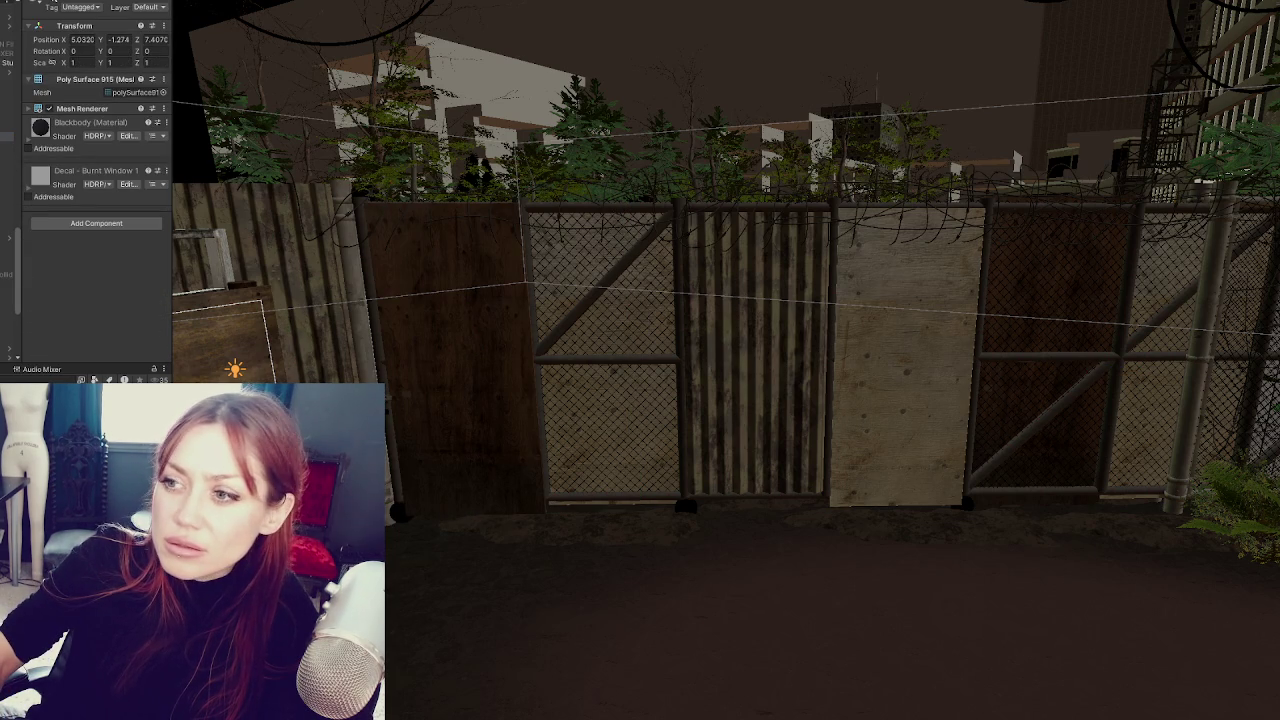
{"action": "key", "text": "f"}
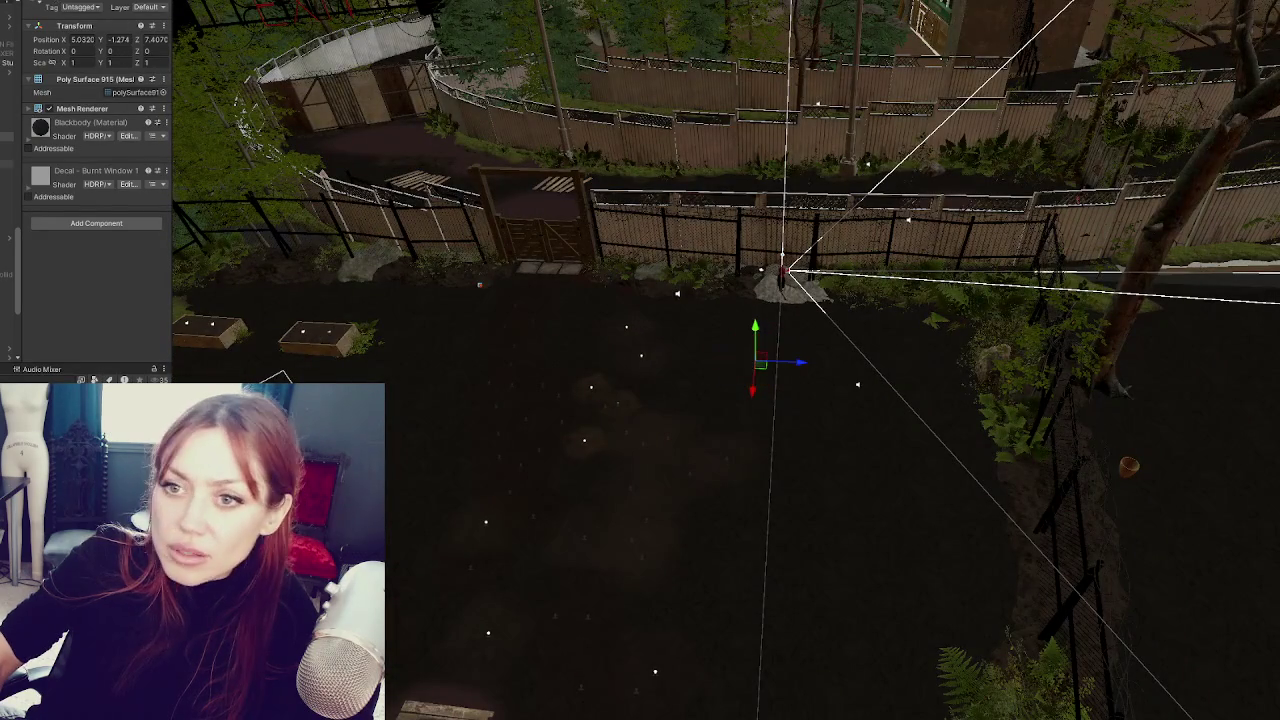
{"action": "left_click", "coordinate": [7, 229], "text": "shift"}
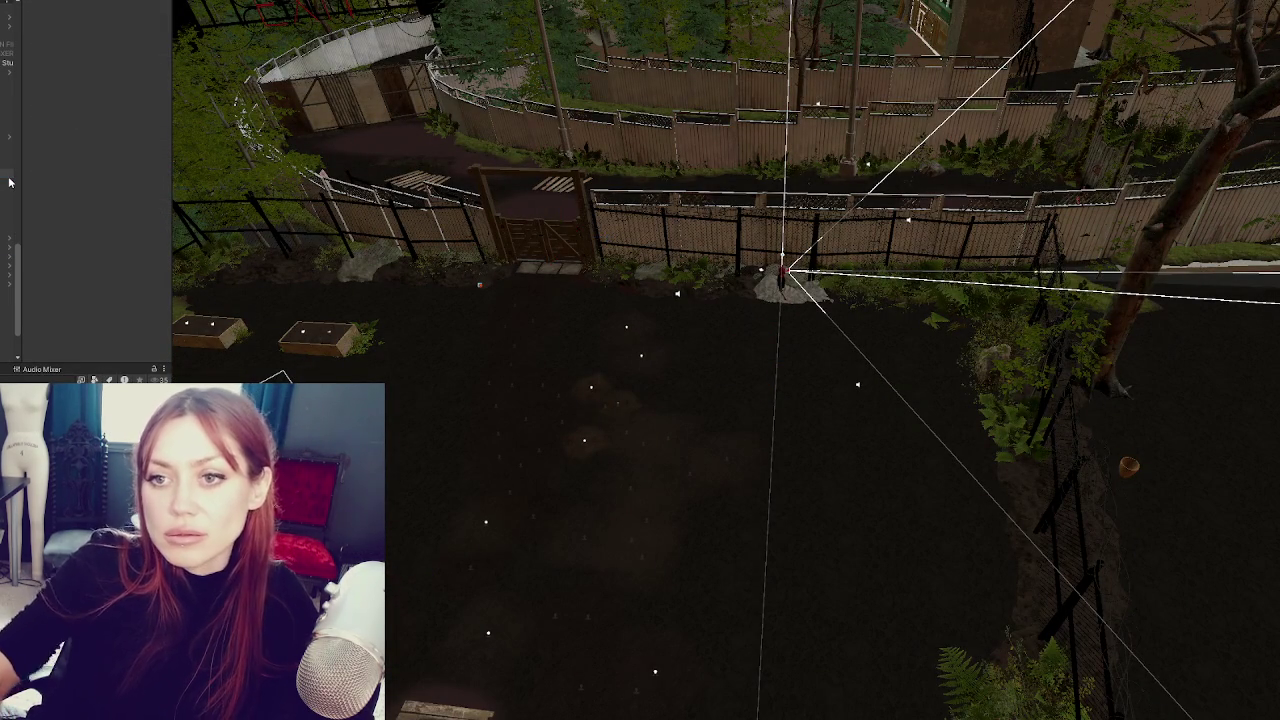
{"action": "left_click", "coordinate": [6, 72]}
{"action": "left_click", "coordinate": [6, 100]}
{"action": "left_click", "coordinate": [6, 82]}
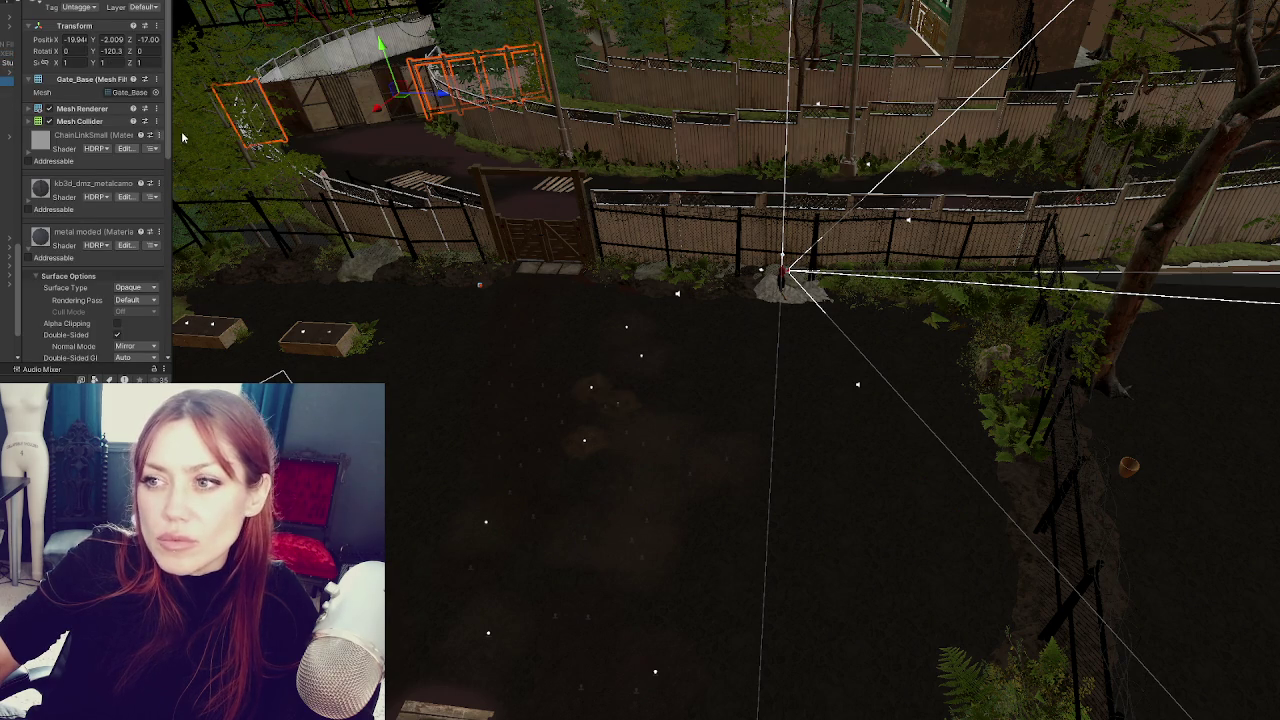
{"action": "key", "text": "f"}
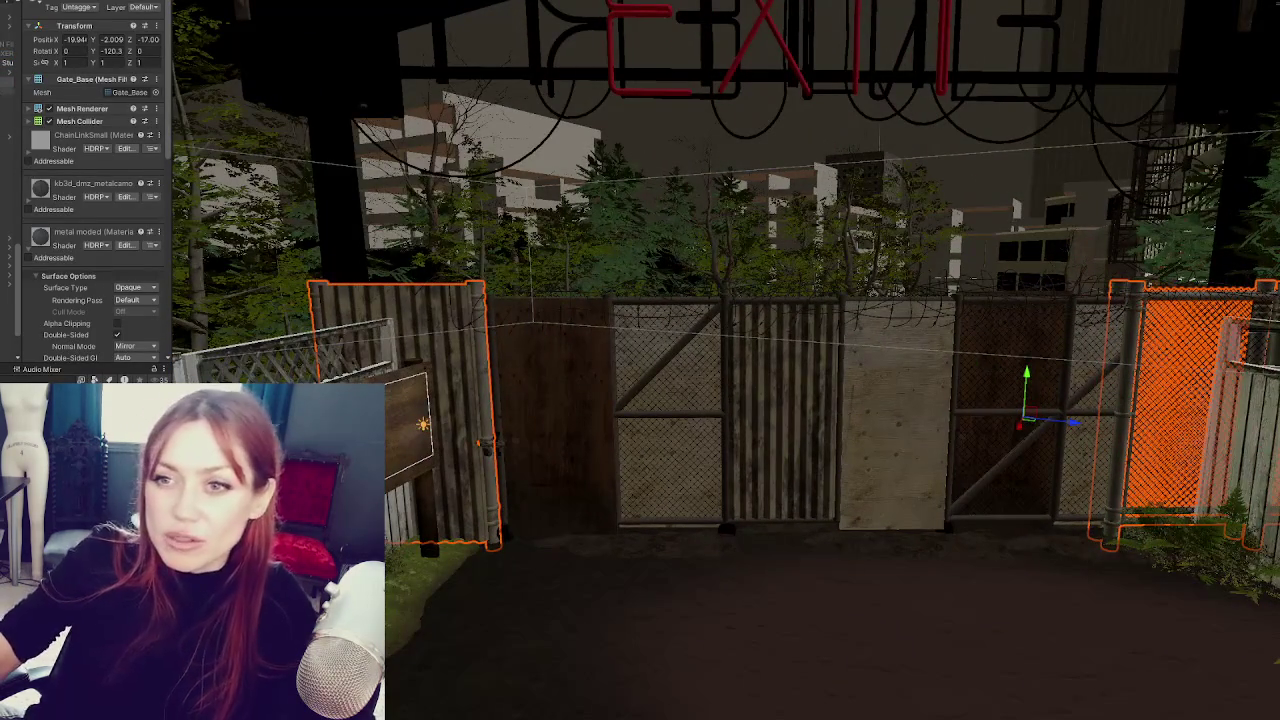
- Select the fence object holding the Door script and expand its Door (Script) settings
{"action": "left_click", "coordinate": [60, 240]}
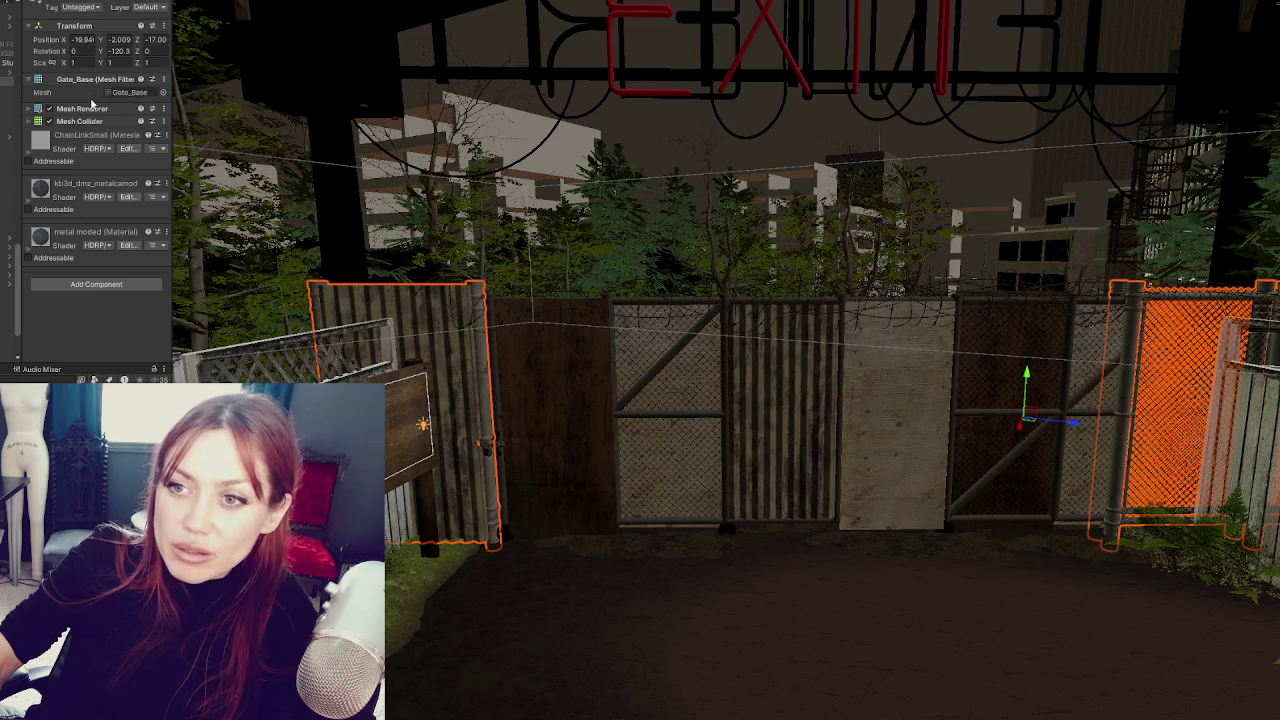
{"action": "left_click", "coordinate": [7, 91]}
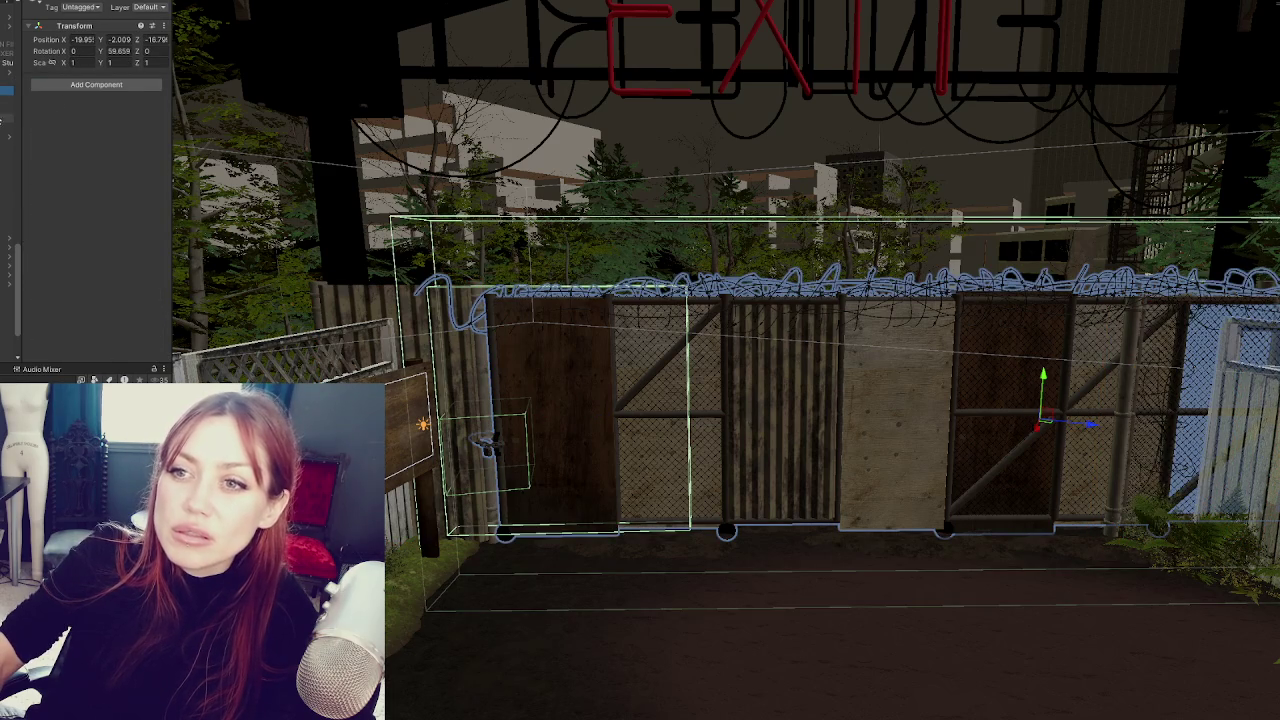
{"action": "left_click", "coordinate": [560, 420]}
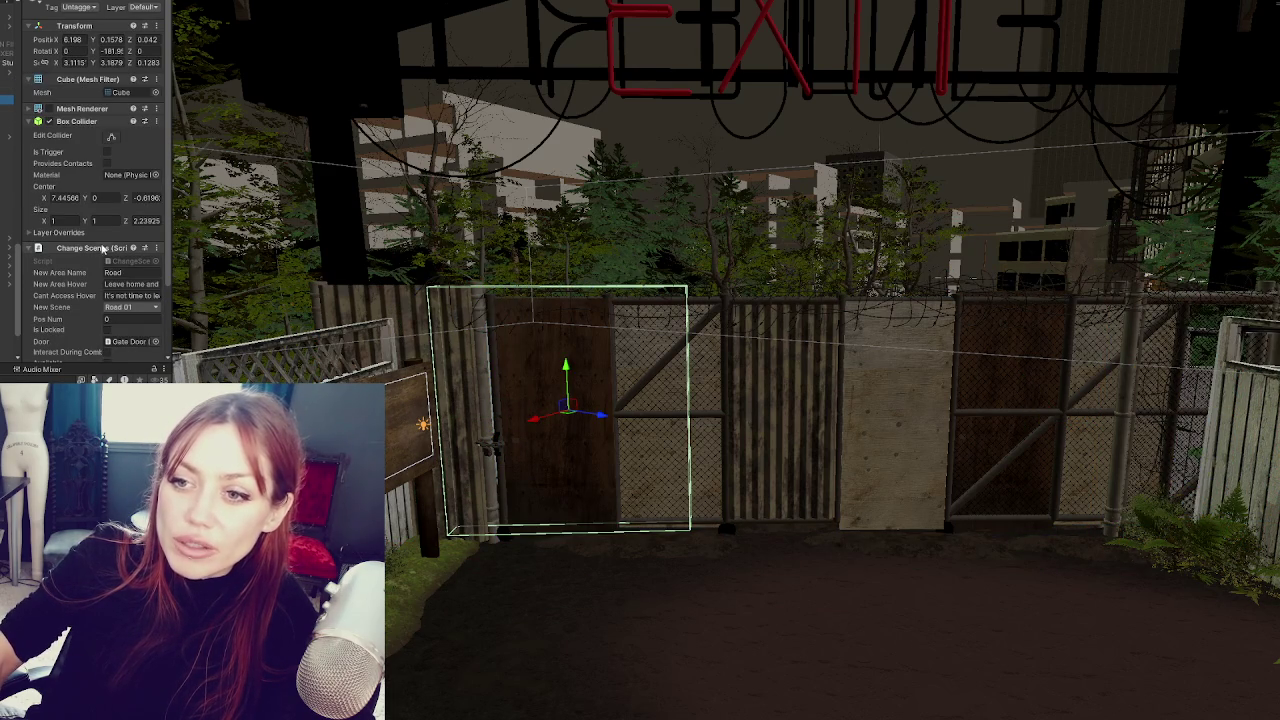
{"action": "scroll", "coordinate": [100, 260], "scroll_direction": "down", "scroll_amount": 2}
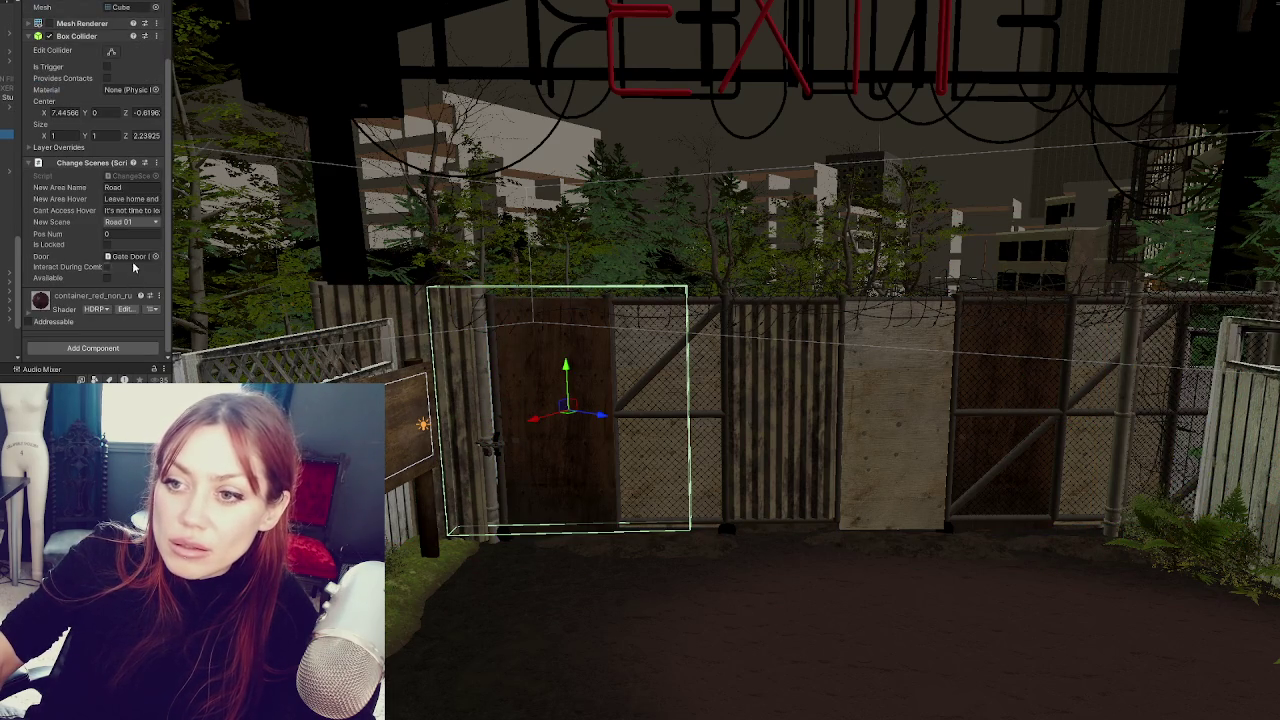
{"action": "left_click", "coordinate": [7, 162]}
{"action": "left_click", "coordinate": [86, 80]}
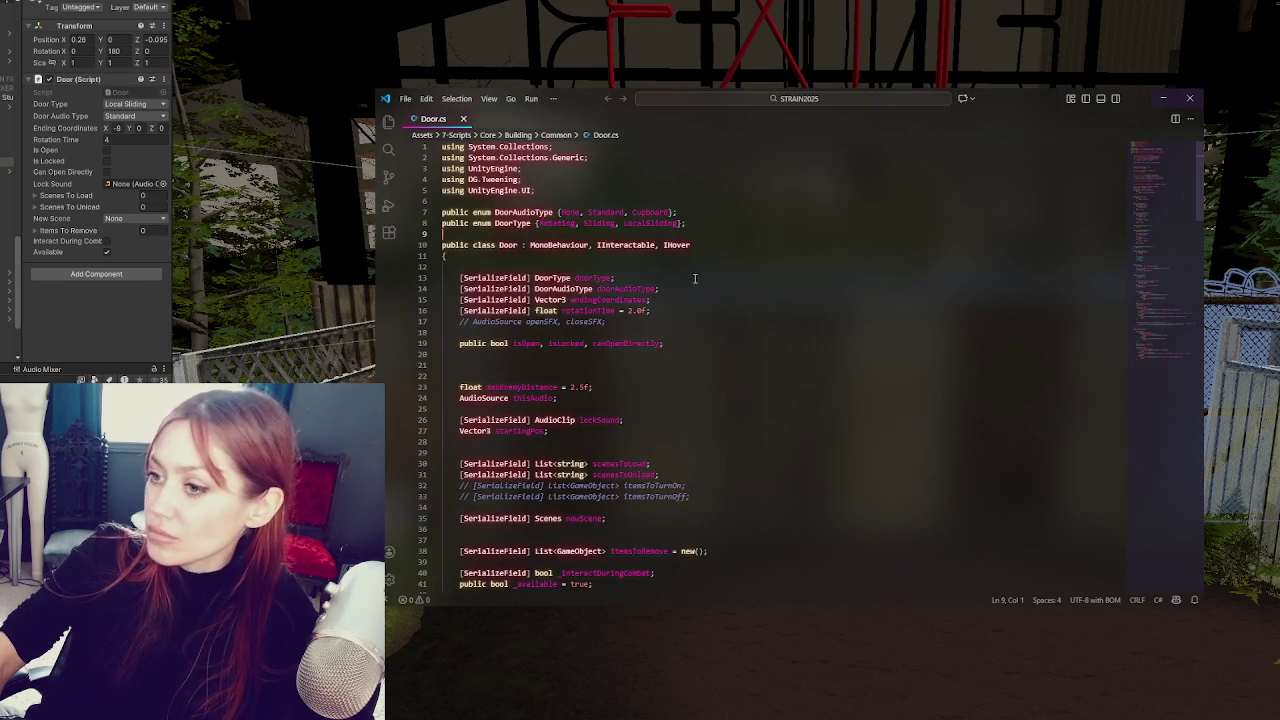
- Add a new serialized list field among Door.cs's field declarations and save the file
{"action": "left_click", "coordinate": [697, 310]}
{"action": "scroll", "coordinate": [695, 300], "scroll_direction": "down", "scroll_amount": 2}
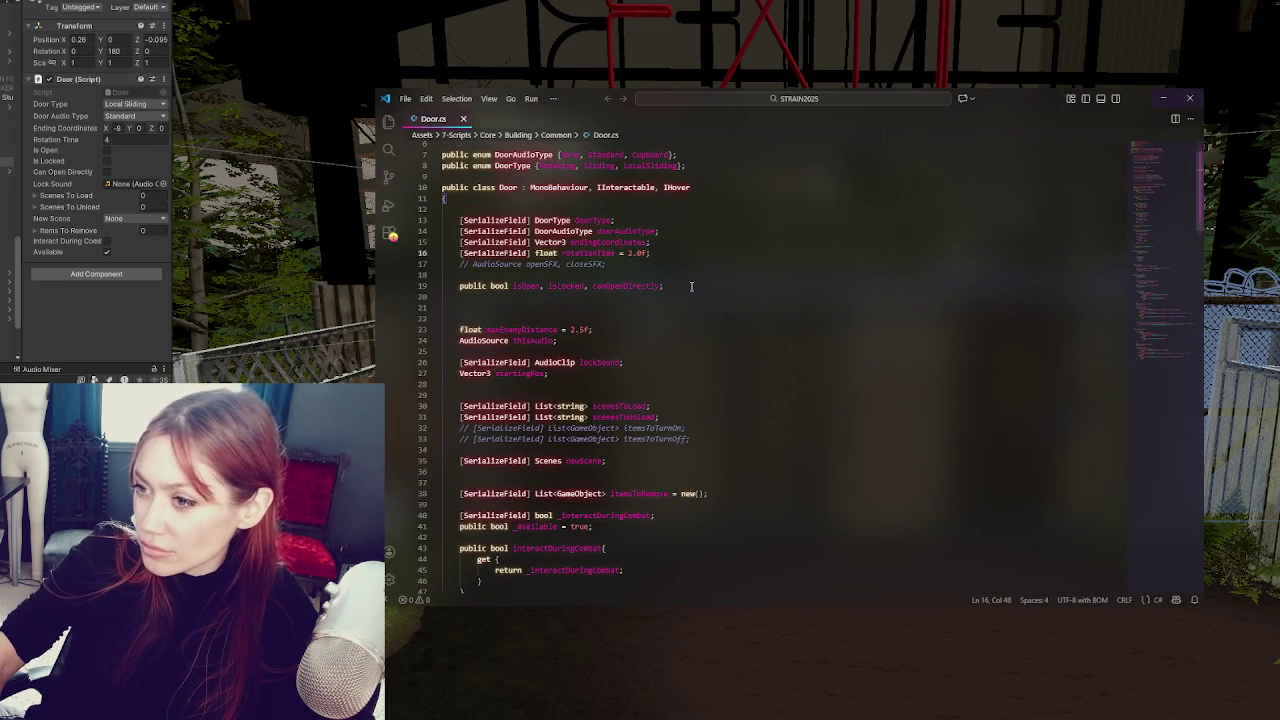
{"action": "key", "text": "Return"}
{"action": "key", "text": "Return"}
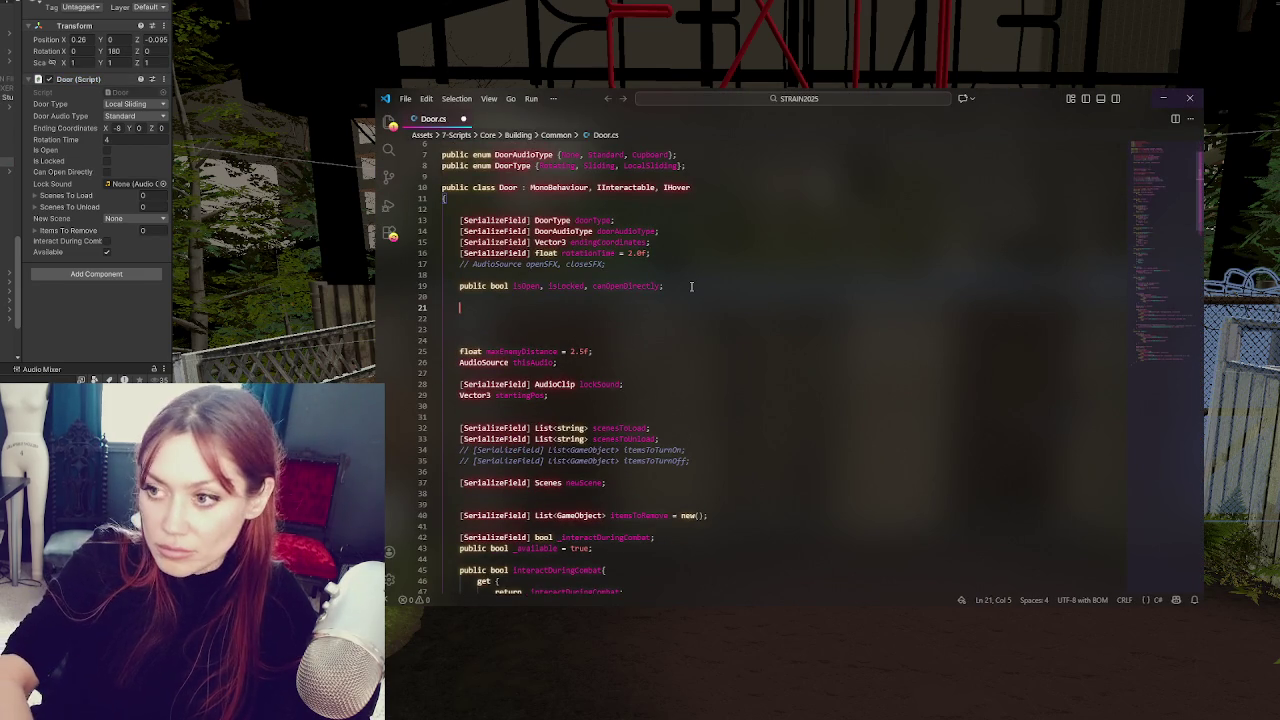
{"action": "type", "text": "[SerializeFi"}
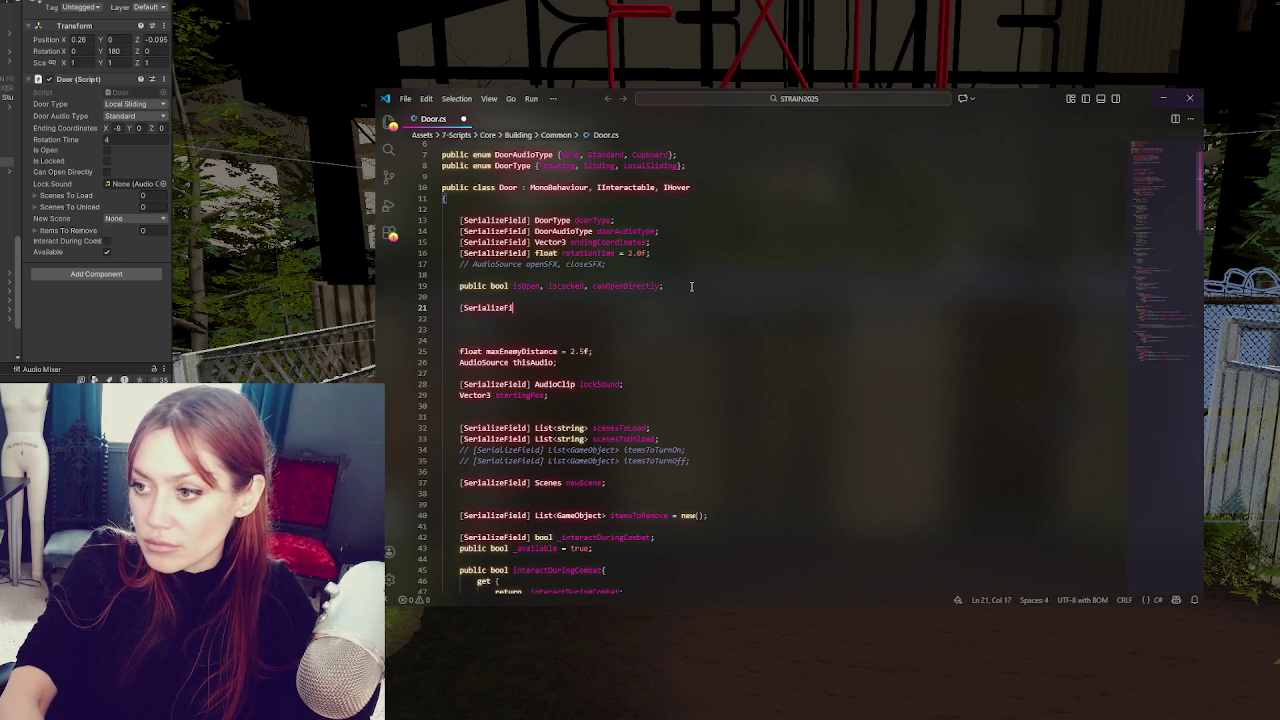
{"action": "type", "text": "eld] List"}
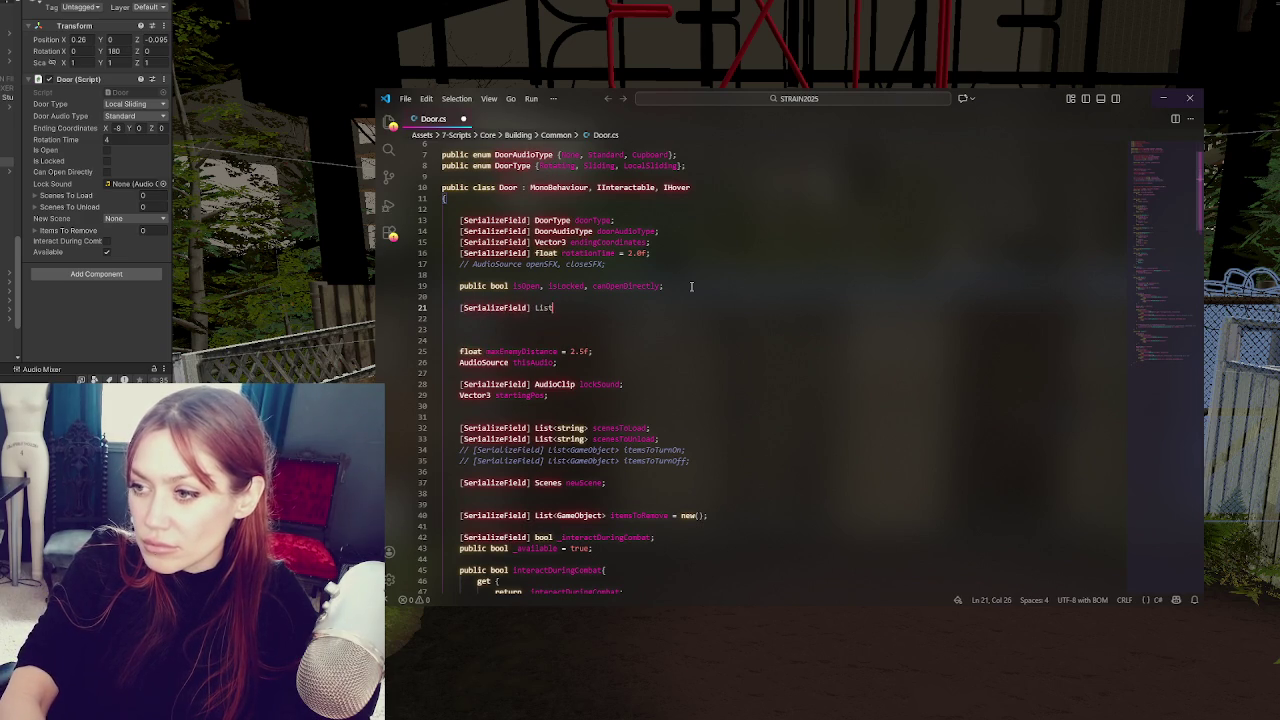
{"action": "type", "text": "objectsToT"}
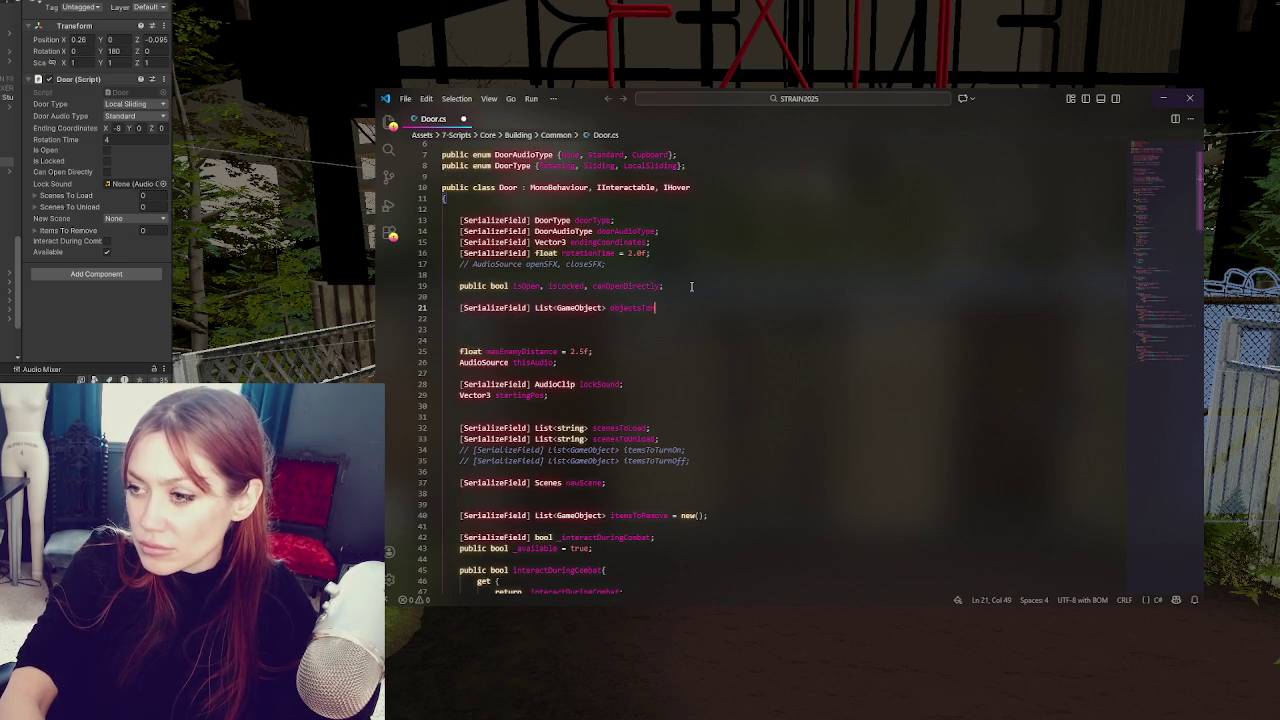
{"action": "type", "text": "Open"}
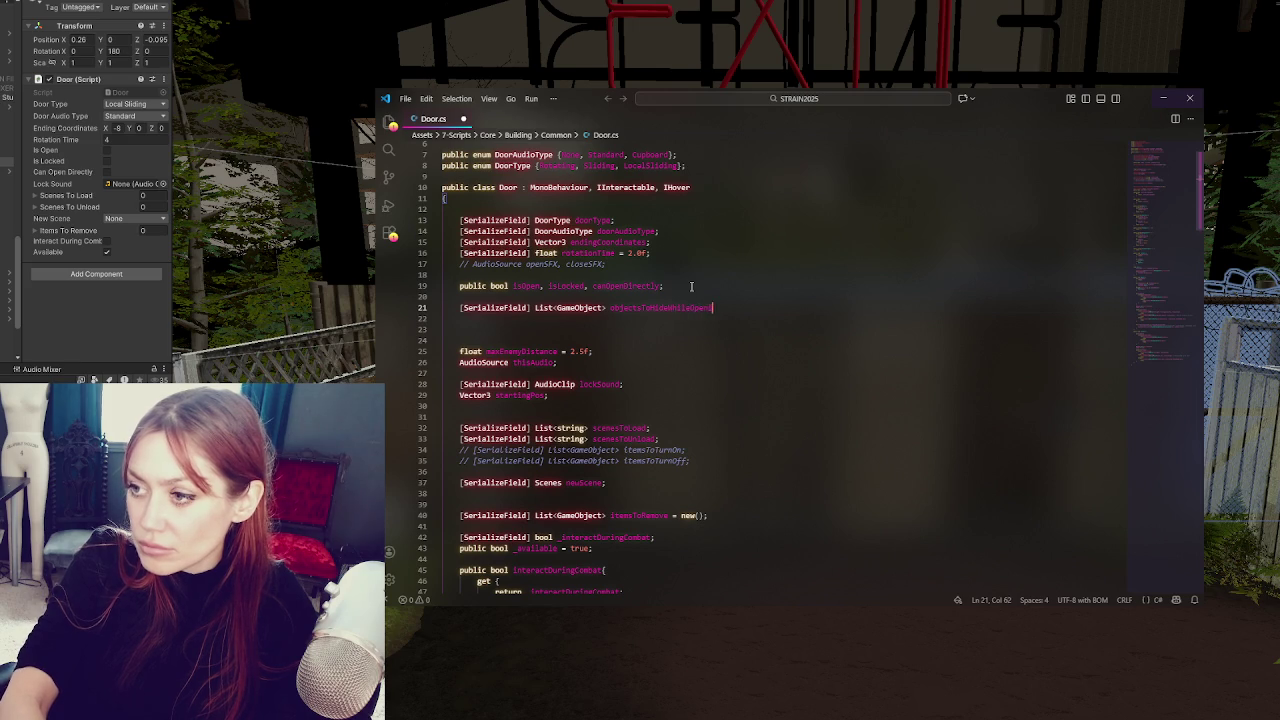
{"action": "type", "text": "ing = new();"}
{"action": "key", "text": "ctrl+s"}
- Review the objectsToHideWhileOpening field and the OpenIt method's sound block in Door.cs
{"action": "double_click", "coordinate": [684, 307]}
{"action": "scroll", "coordinate": [663, 318], "scroll_direction": "down", "scroll_amount": 5}
{"action": "scroll", "coordinate": [573, 448], "scroll_direction": "down", "scroll_amount": 15}
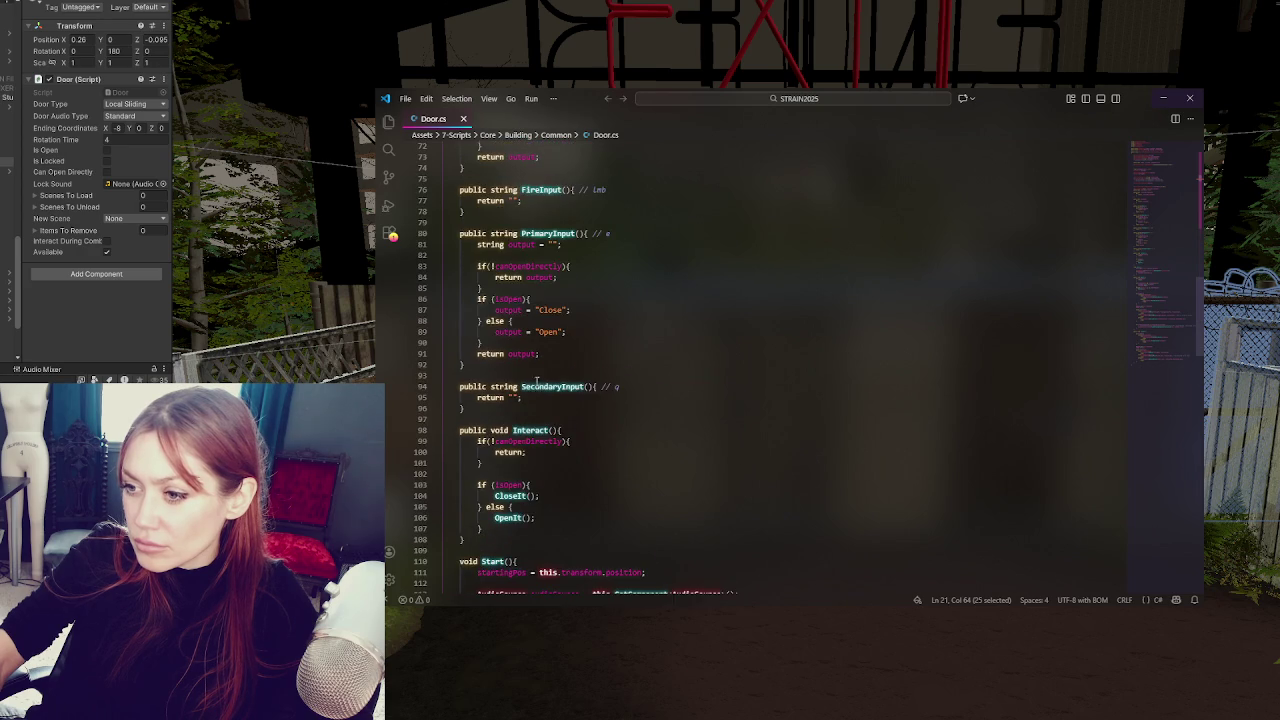
{"action": "scroll", "coordinate": [537, 383], "scroll_direction": "down", "scroll_amount": 8}
{"action": "double_click", "coordinate": [507, 258]}
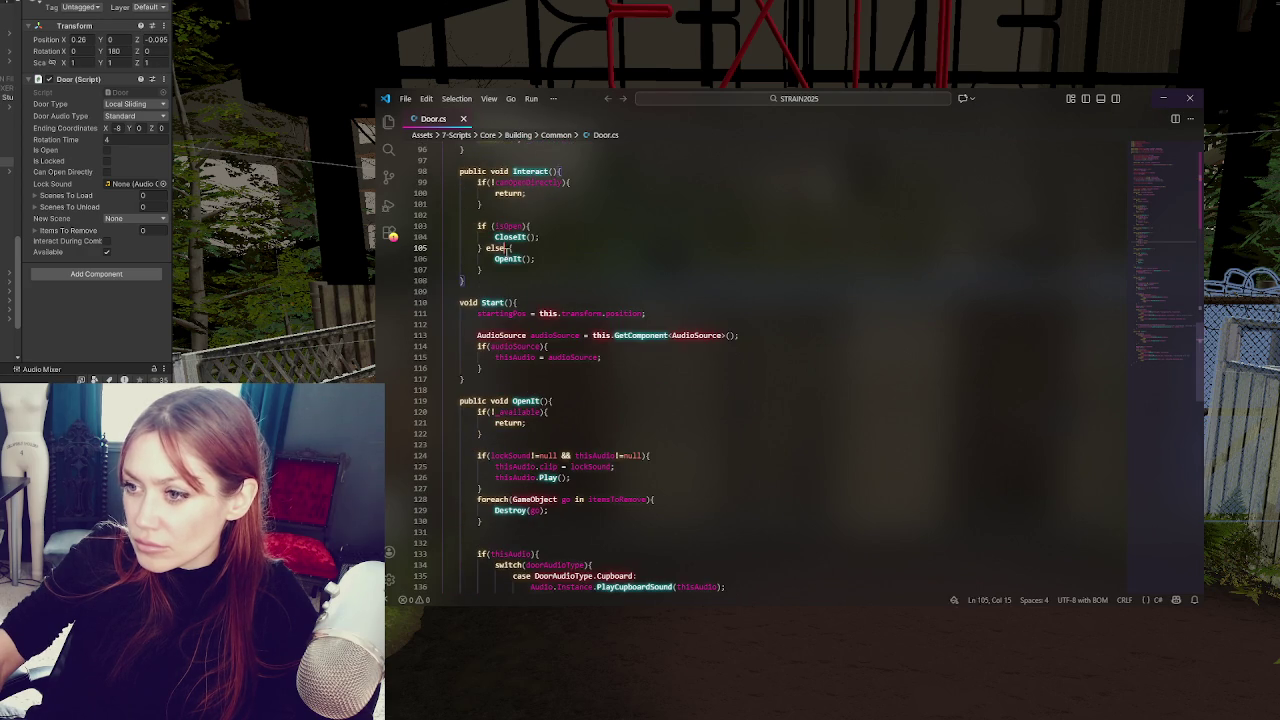
{"action": "scroll", "coordinate": [621, 276], "scroll_direction": "up", "scroll_amount": 1}
{"action": "scroll", "coordinate": [621, 276], "scroll_direction": "up", "scroll_amount": 8}
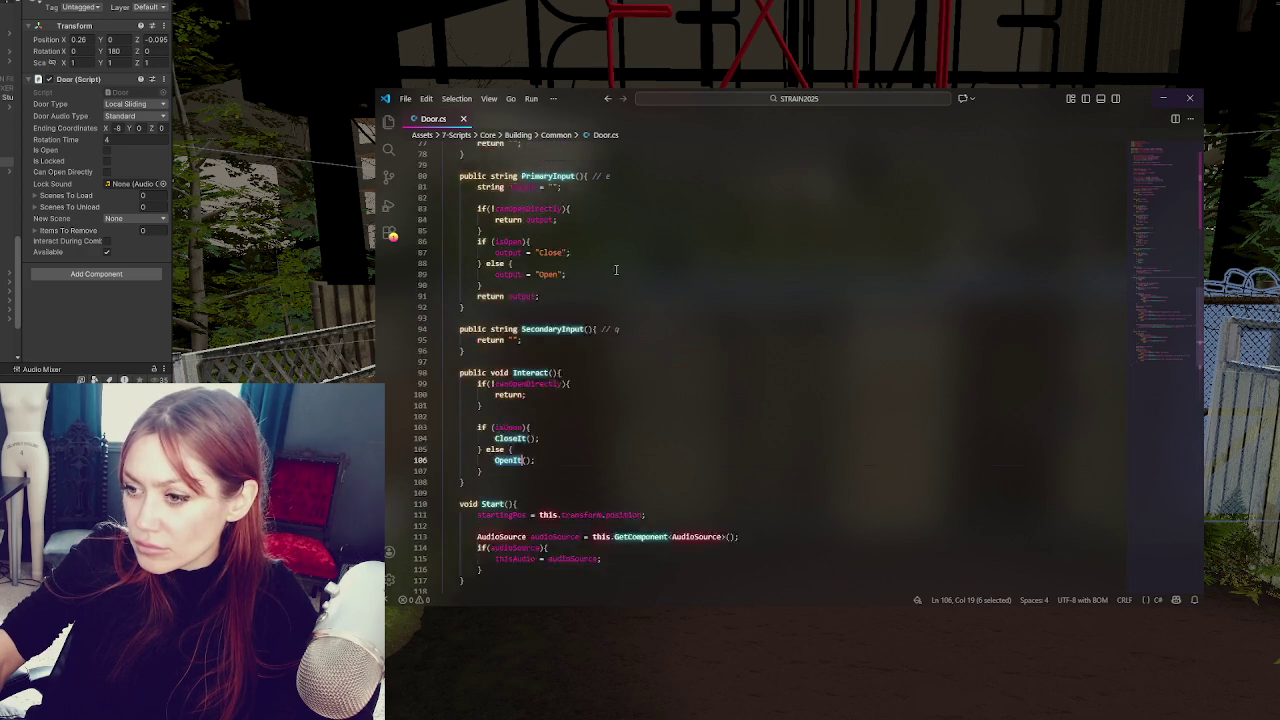
{"action": "scroll", "coordinate": [590, 271], "scroll_direction": "down", "scroll_amount": 16}
{"action": "scroll", "coordinate": [575, 228], "scroll_direction": "up", "scroll_amount": 4}
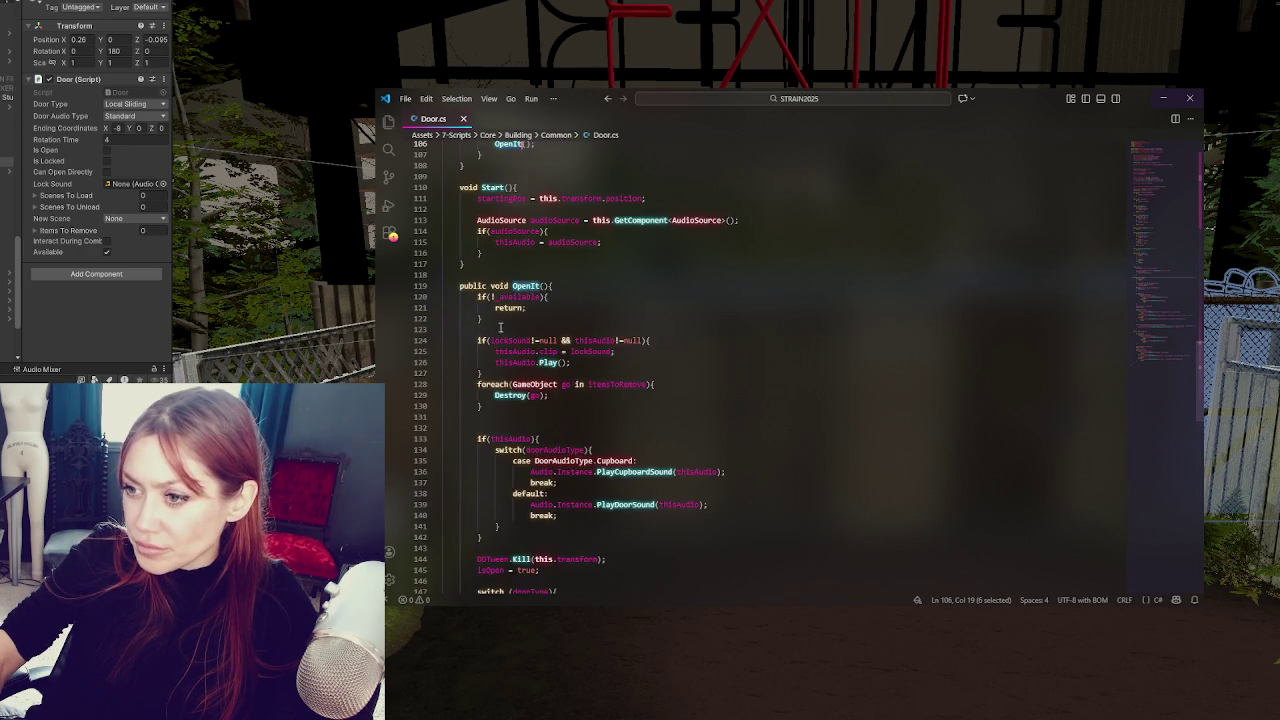
{"action": "left_click", "coordinate": [530, 376]}
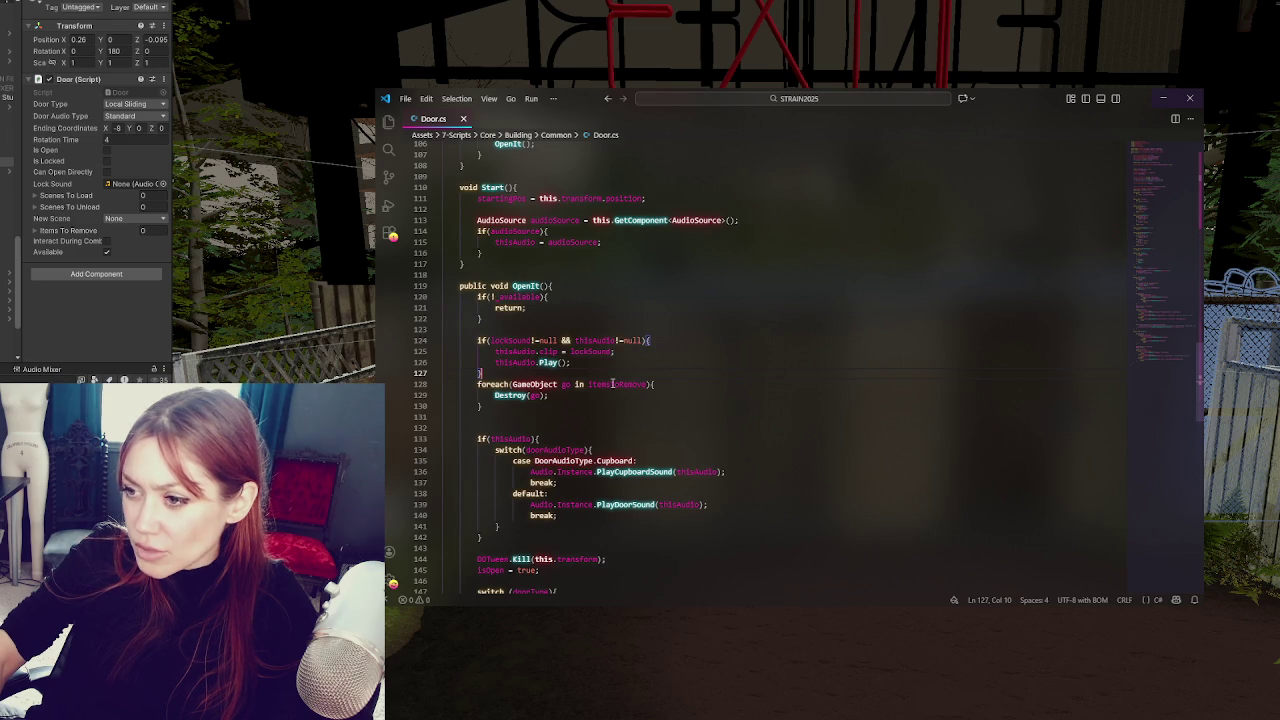
{"action": "scroll", "coordinate": [612, 383], "scroll_direction": "up", "scroll_amount": 20}
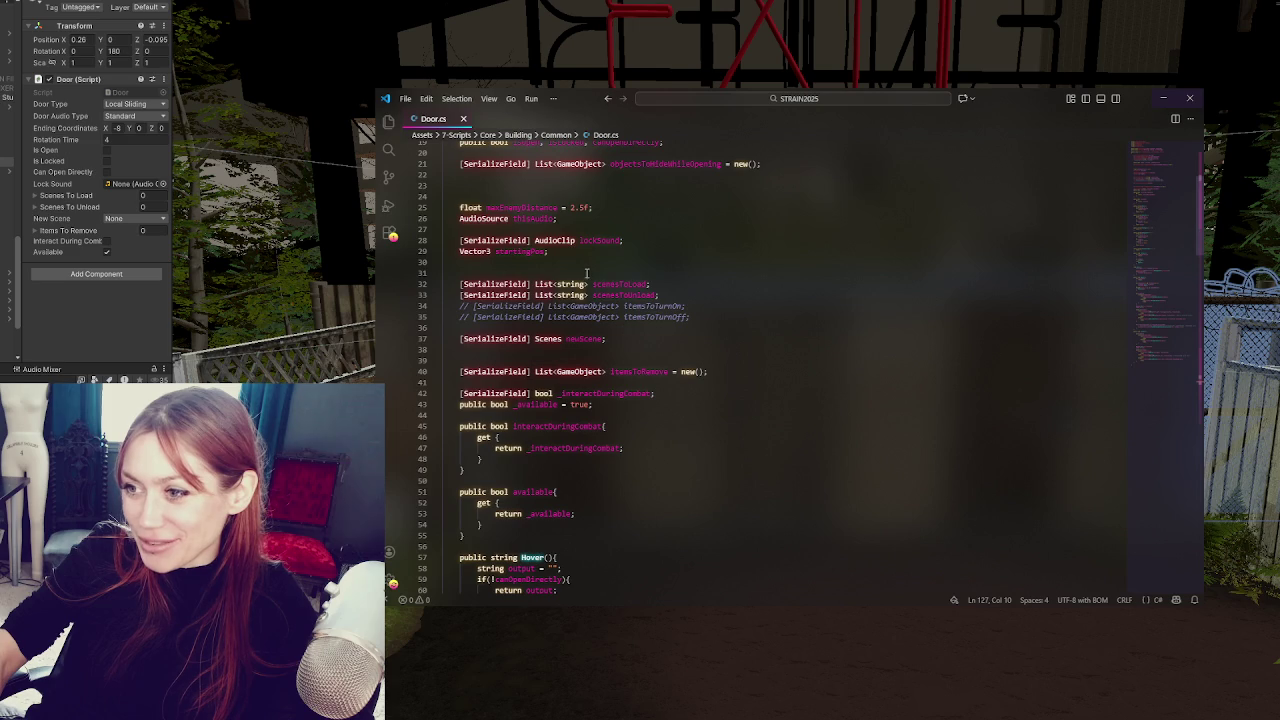
{"action": "scroll", "coordinate": [590, 280], "scroll_direction": "up", "scroll_amount": 3}
- Delete the unused GameObject list declaration, check itemsToRemove, and return to Unity to recompile
{"action": "triple_click", "coordinate": [803, 280]}
{"action": "key", "text": "BackSpace"}
{"action": "key", "text": "BackSpace"}
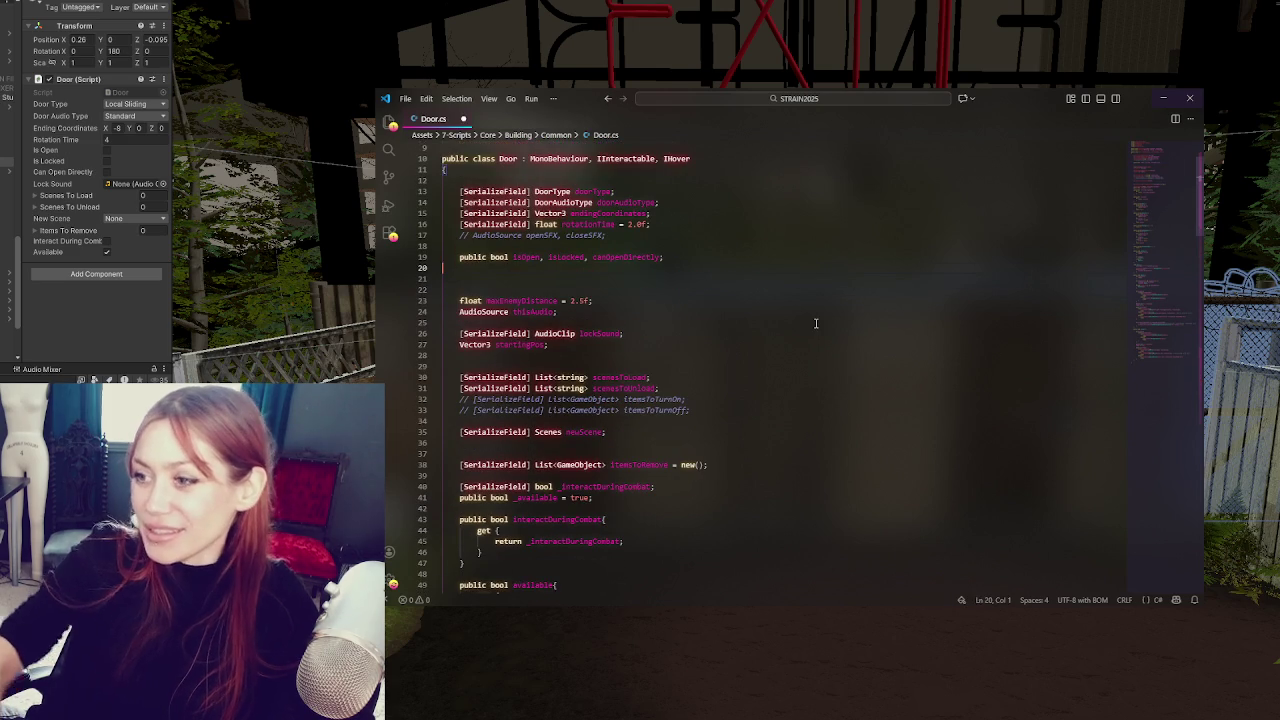
{"action": "double_click", "coordinate": [640, 464]}
{"action": "scroll", "coordinate": [655, 420], "scroll_direction": "down", "scroll_amount": 20}
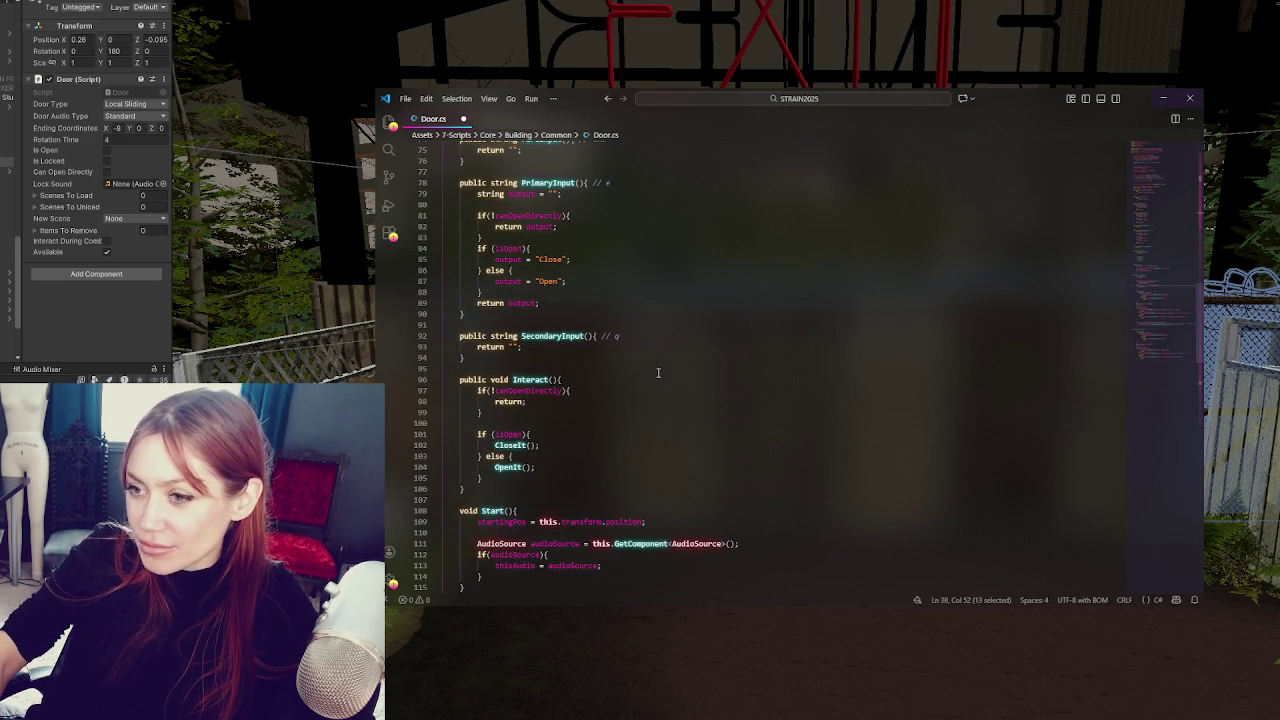
{"action": "scroll", "coordinate": [613, 277], "scroll_direction": "up", "scroll_amount": 15}
{"action": "key", "text": "alt+Tab"}
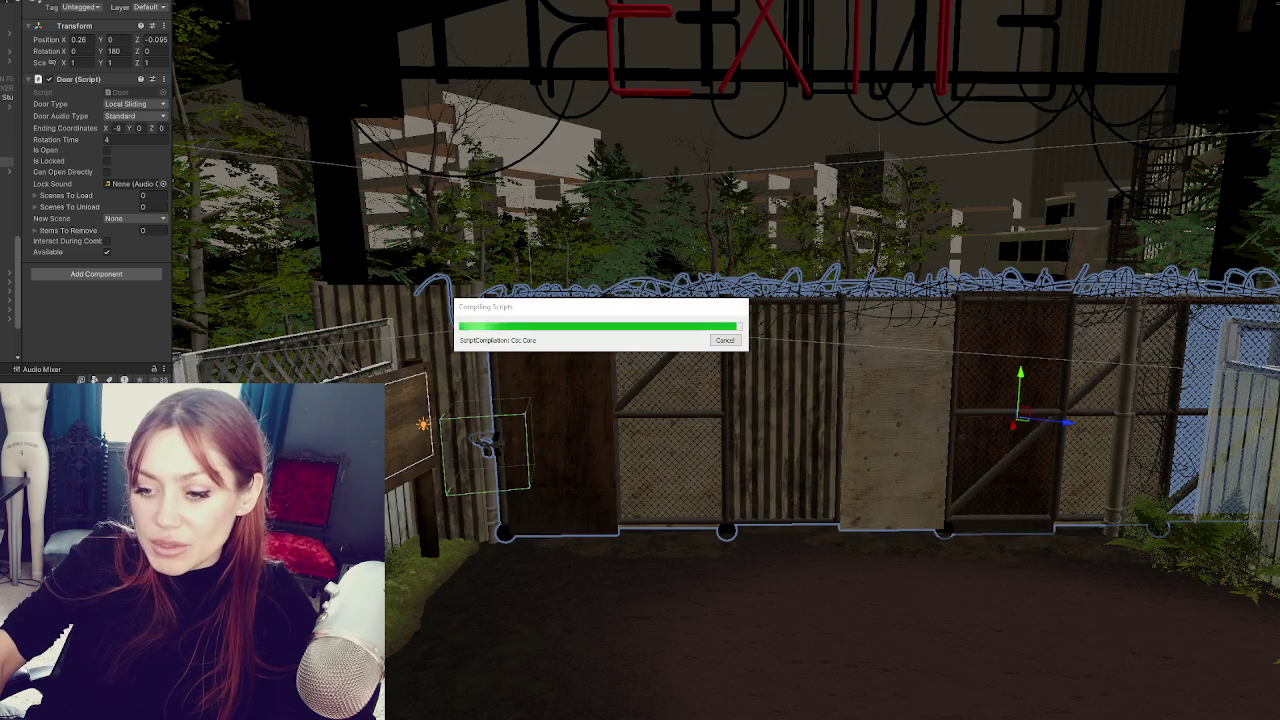
- Add Gate_Lock to the sliding Door object's Items To Remove list in the Door script
{"action": "left_click", "coordinate": [728, 341]}
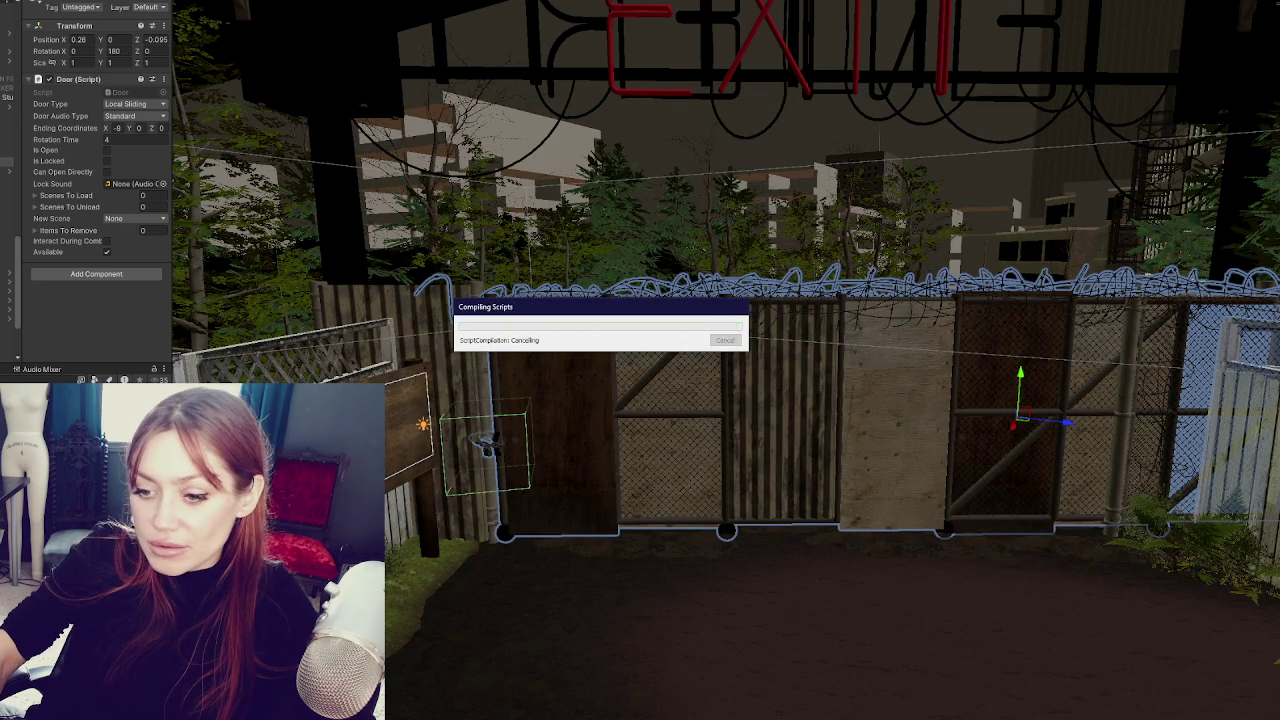
{"action": "key", "text": "alt+Tab"}
{"action": "key", "text": "alt+Tab"}
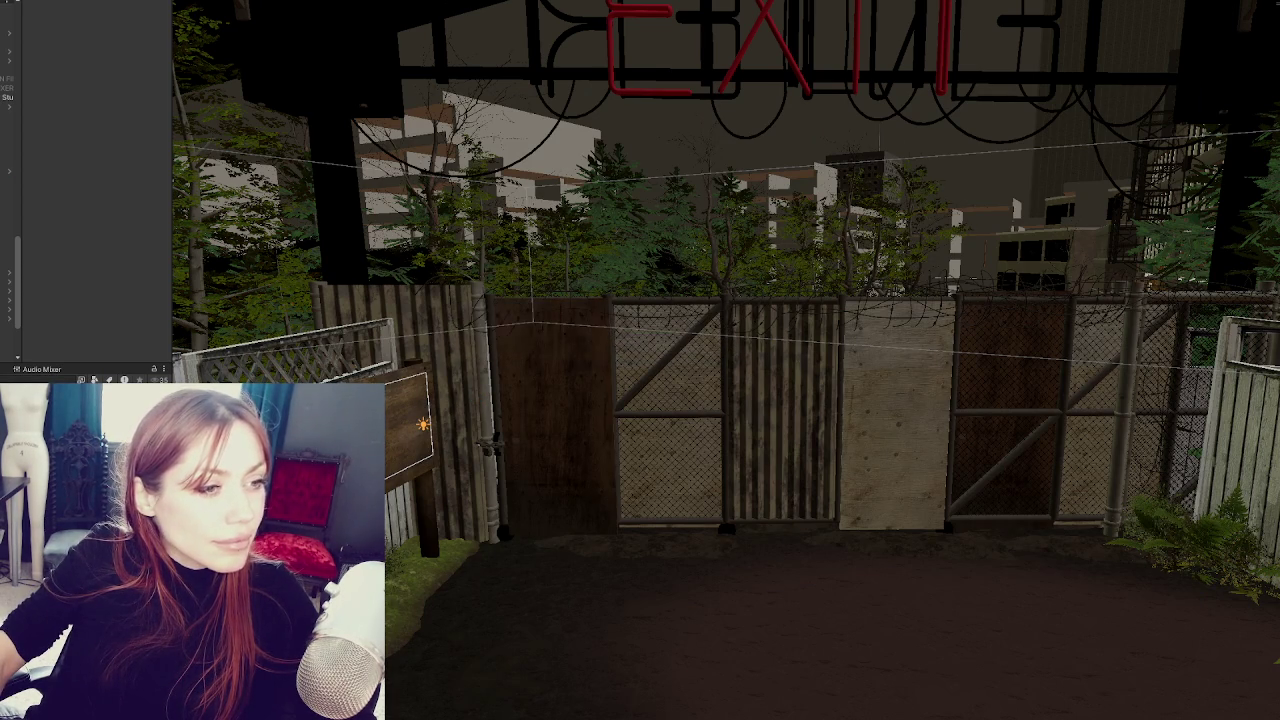
{"action": "left_click", "coordinate": [499, 448]}
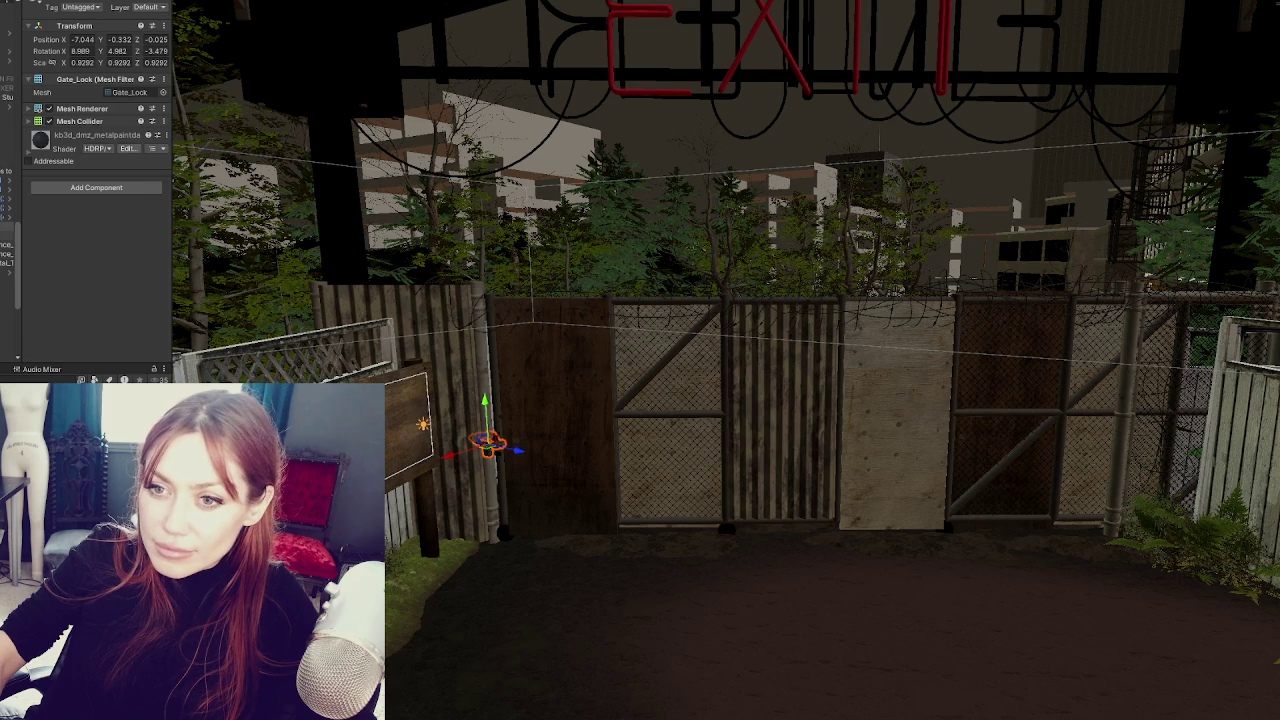
{"action": "left_click", "coordinate": [499, 448]}
{"action": "left_click", "coordinate": [7, 162]}
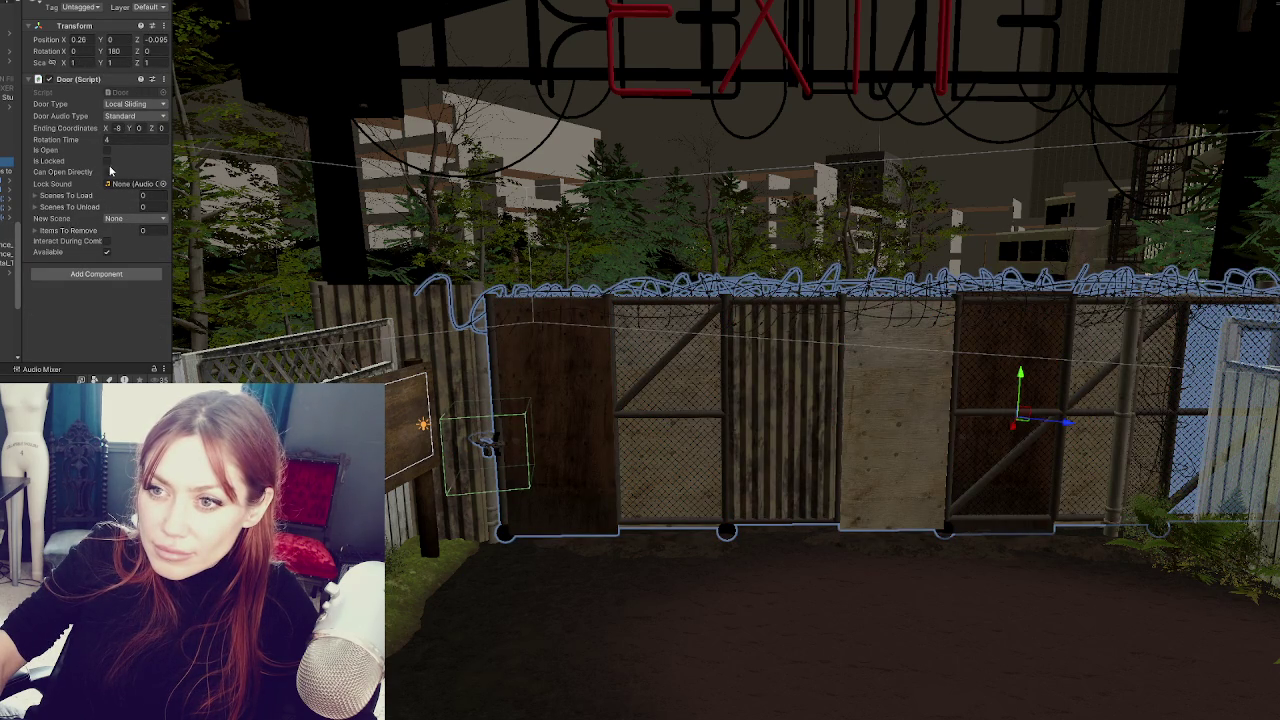
{"action": "left_click", "coordinate": [35, 230]}
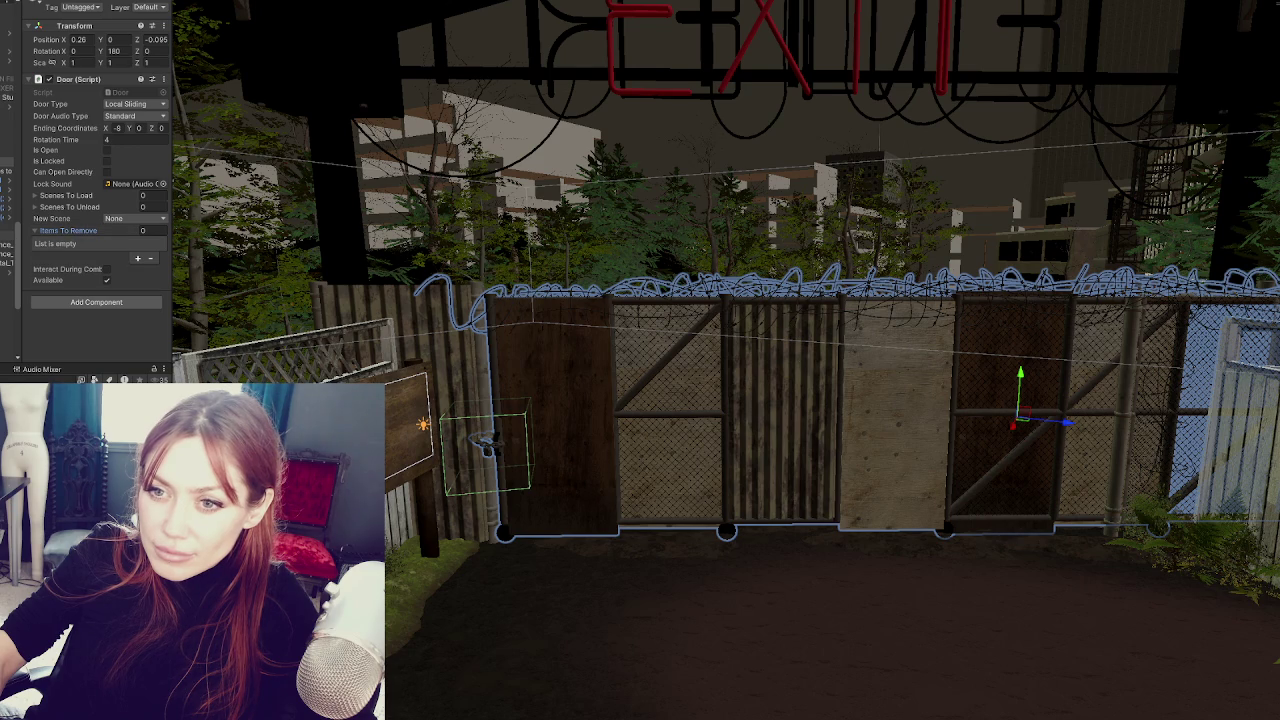
{"action": "mouse_move", "coordinate": [7, 226]}
{"action": "left_mouse_down"}
{"action": "mouse_move", "coordinate": [149, 256]}
{"action": "mouse_move", "coordinate": [95, 232]}
{"action": "left_mouse_up"}
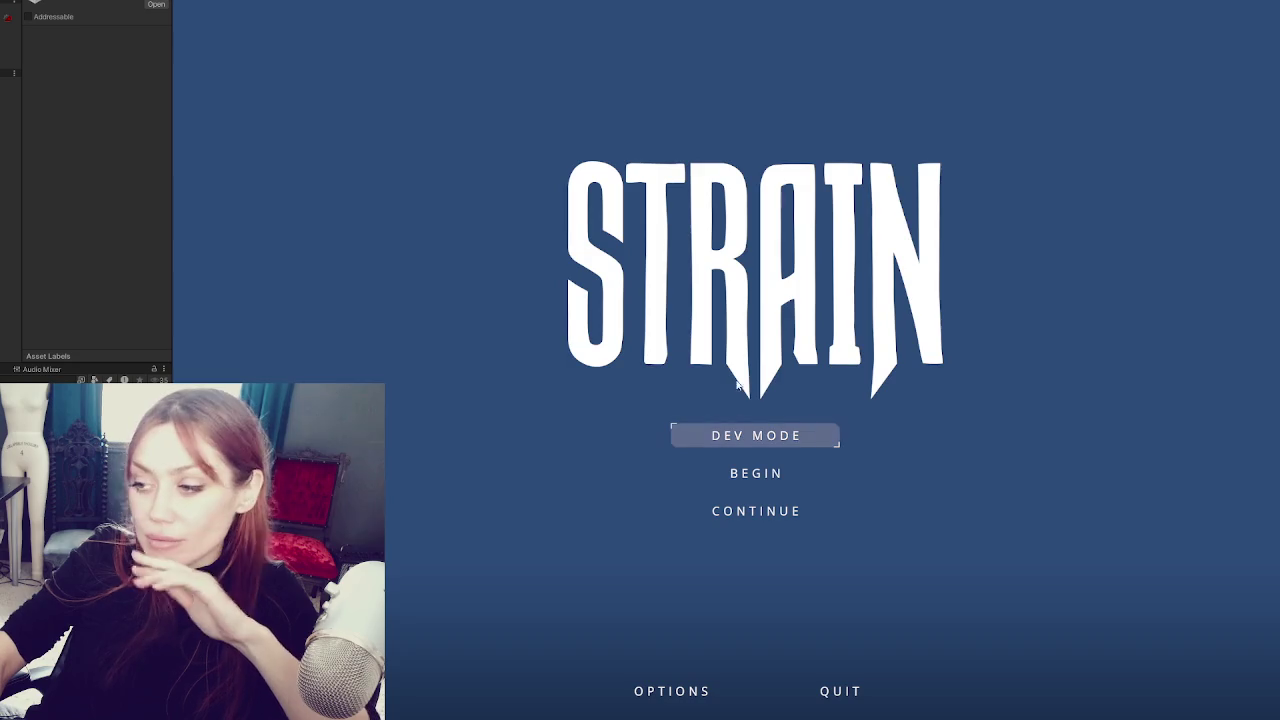
- Start the game from the STRAIN main menu in Dev Mode
{"action": "left_click", "coordinate": [769, 436]}
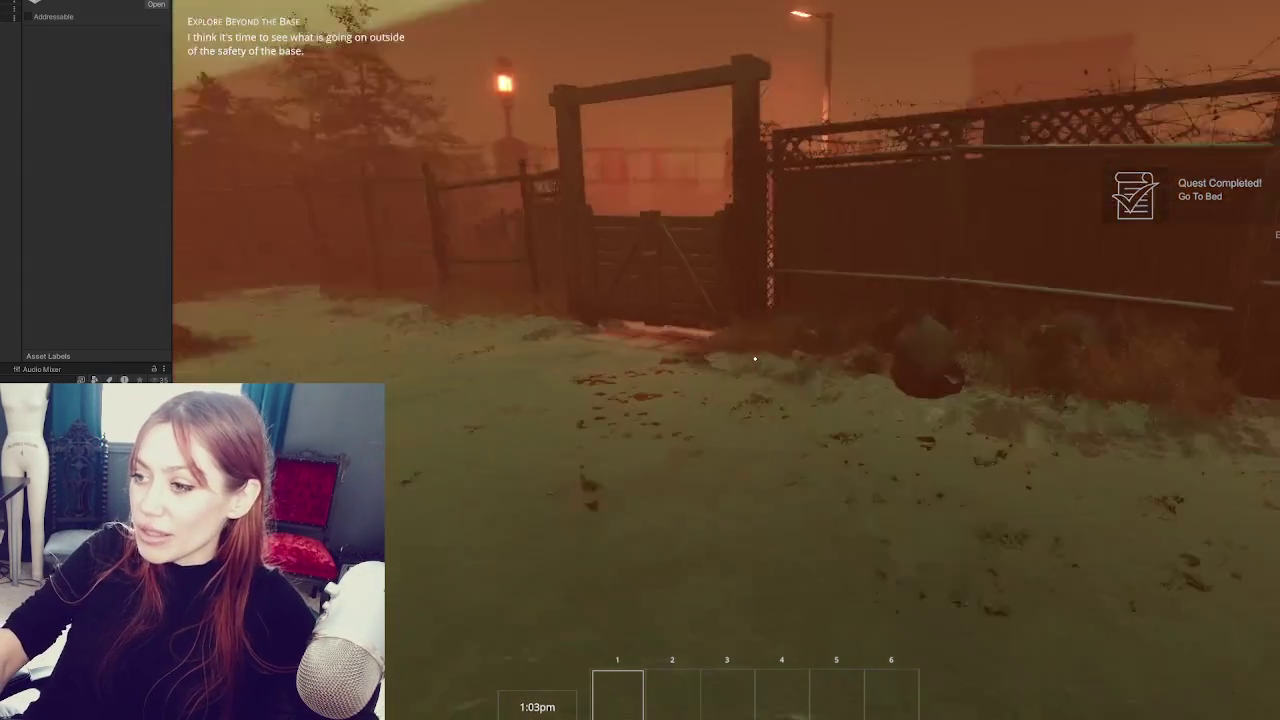
- Walk through the wooden gate to the EXIT fence gate and pass through it
{"action": "key", "text": "w"}
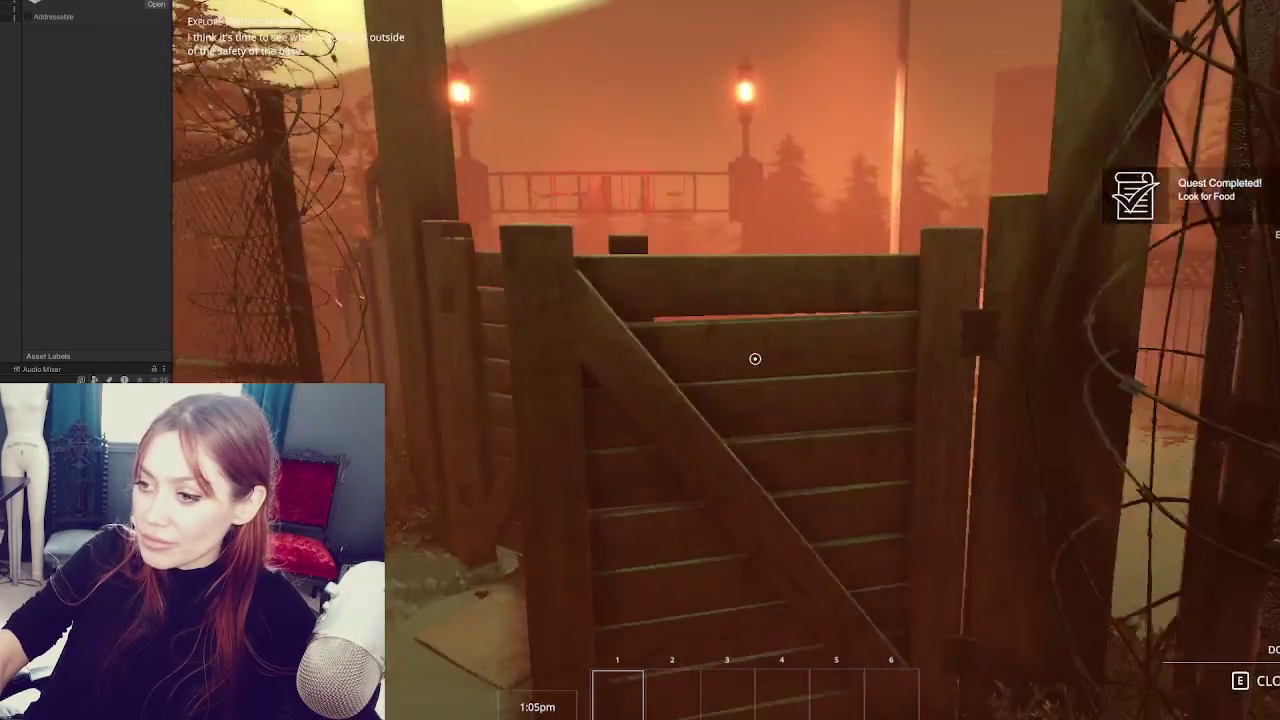
{"action": "key", "text": "e"}
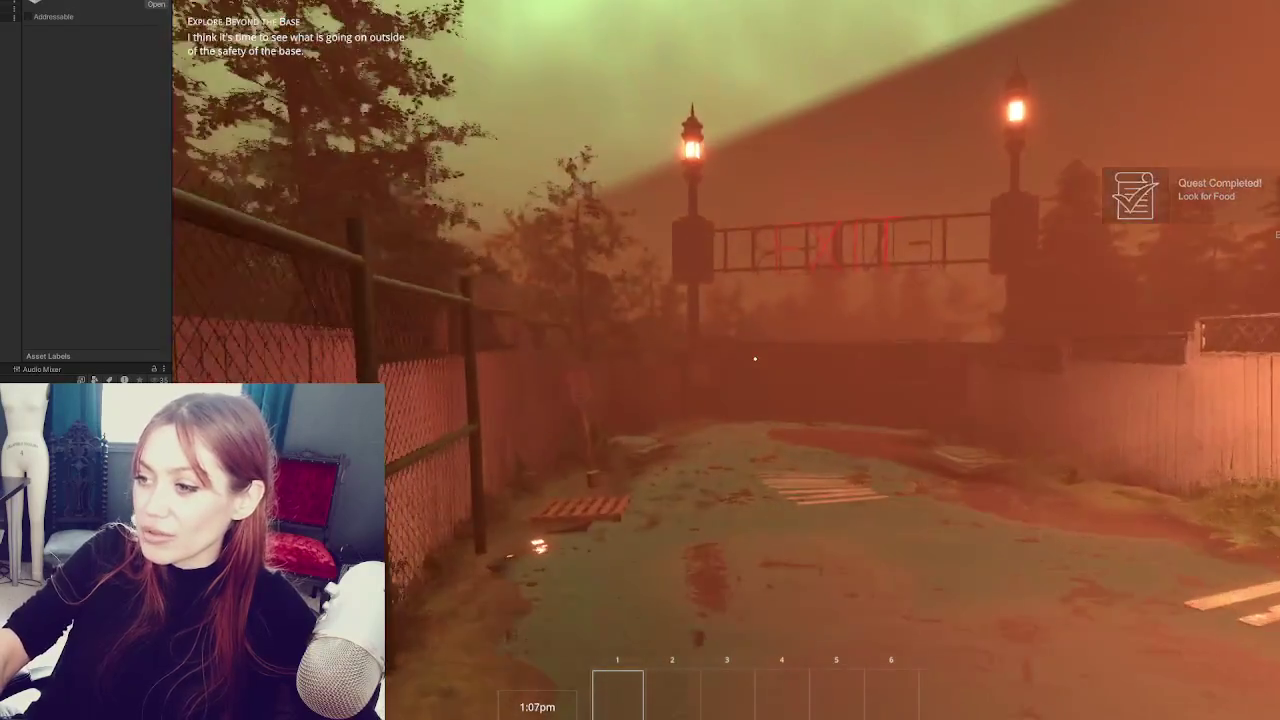
{"action": "key", "text": "w"}
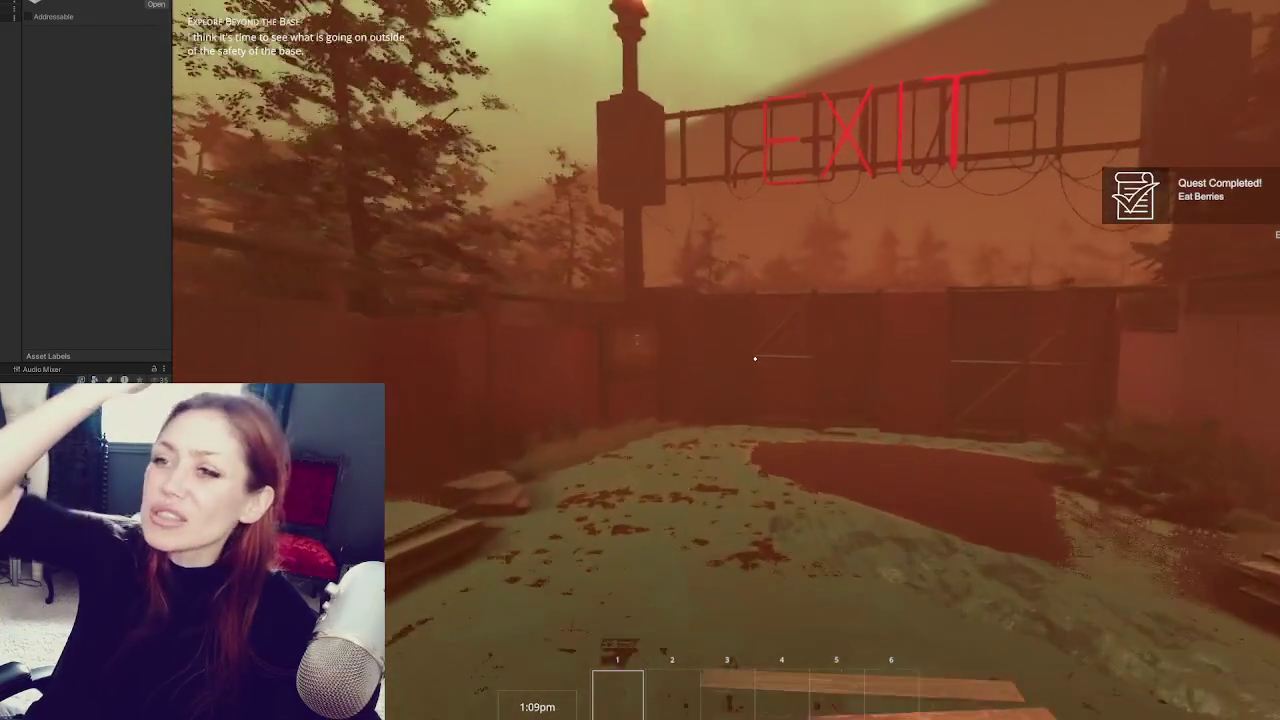
{"action": "key", "text": "w"}
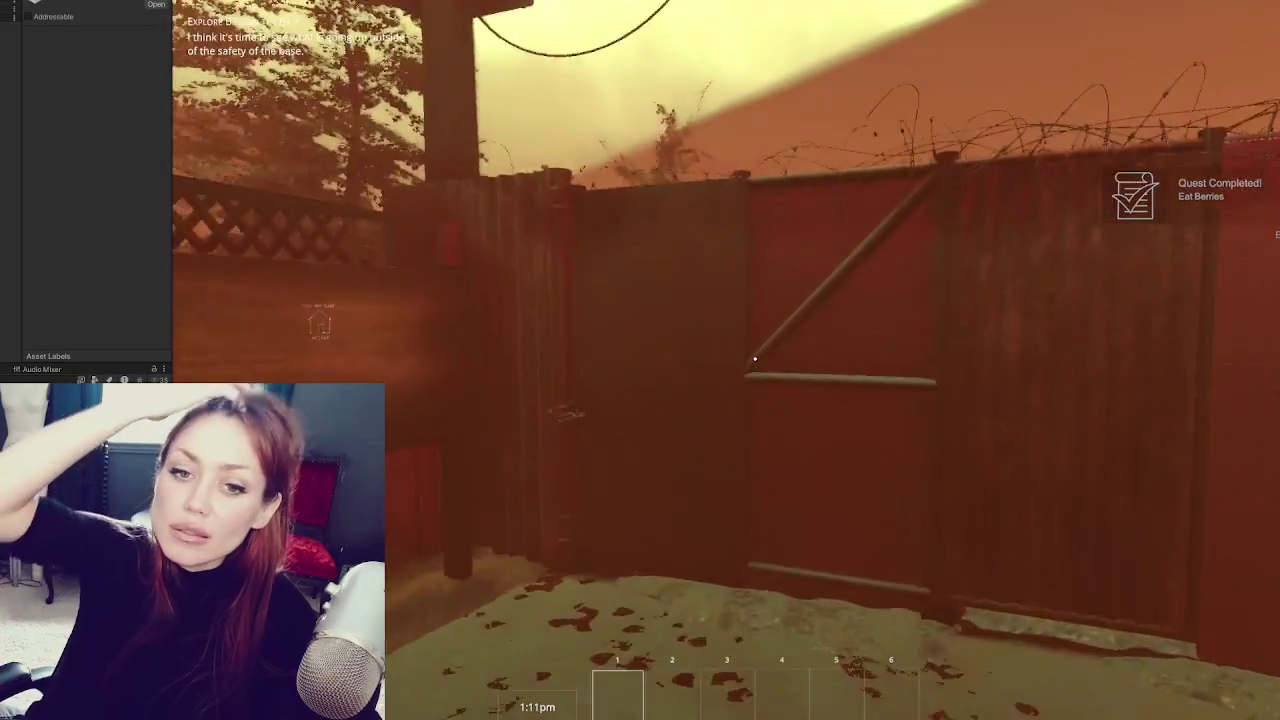
{"action": "key", "text": "s"}
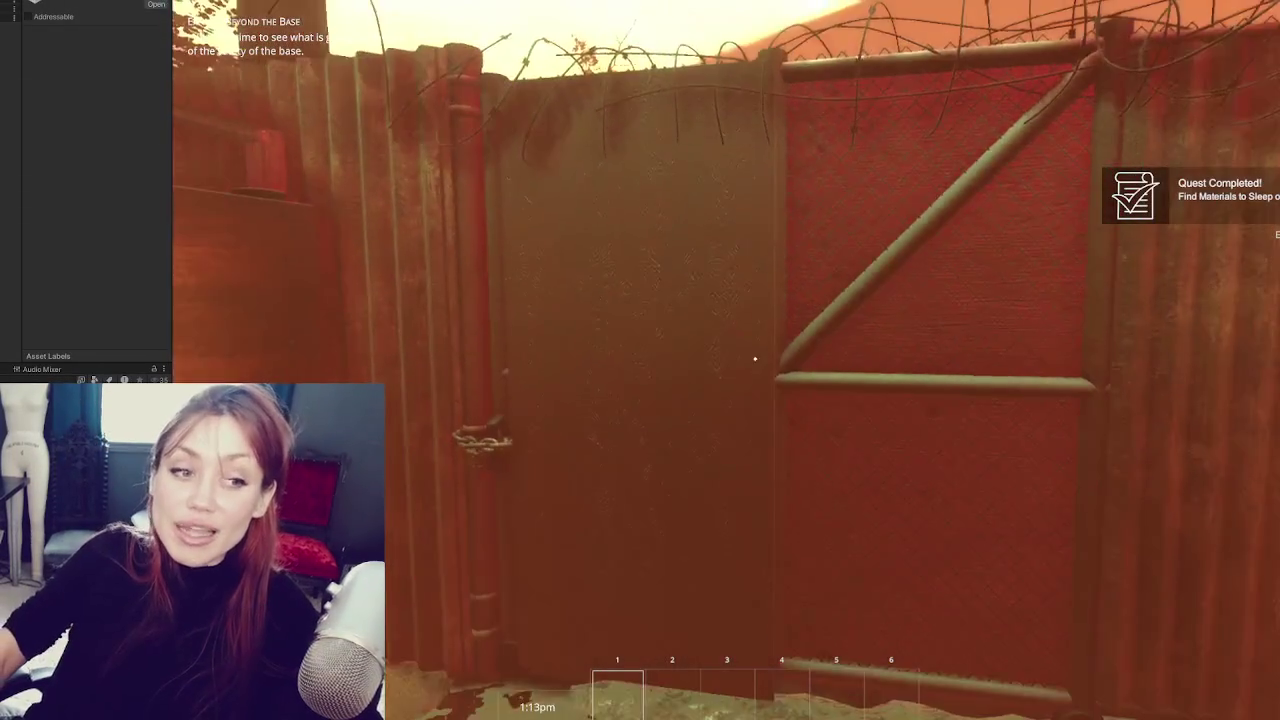
{"action": "key", "text": "w"}
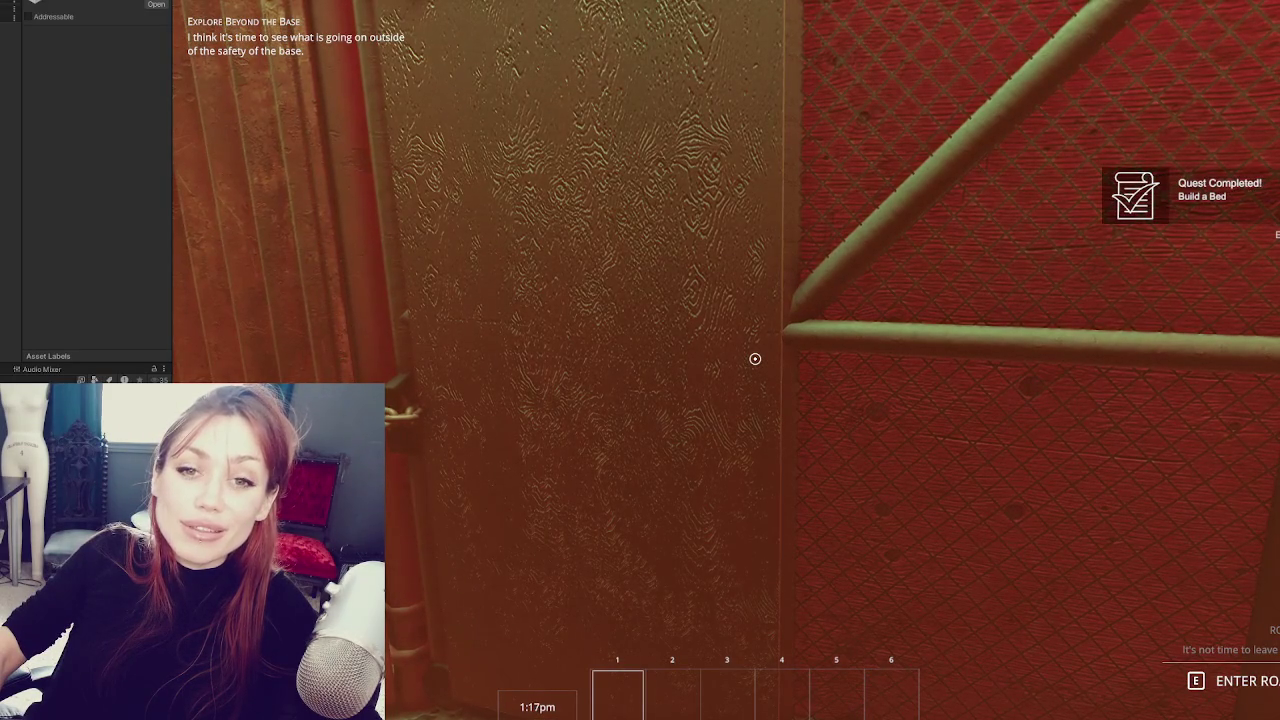
{"action": "key", "text": "a"}
{"action": "key", "text": "e"}
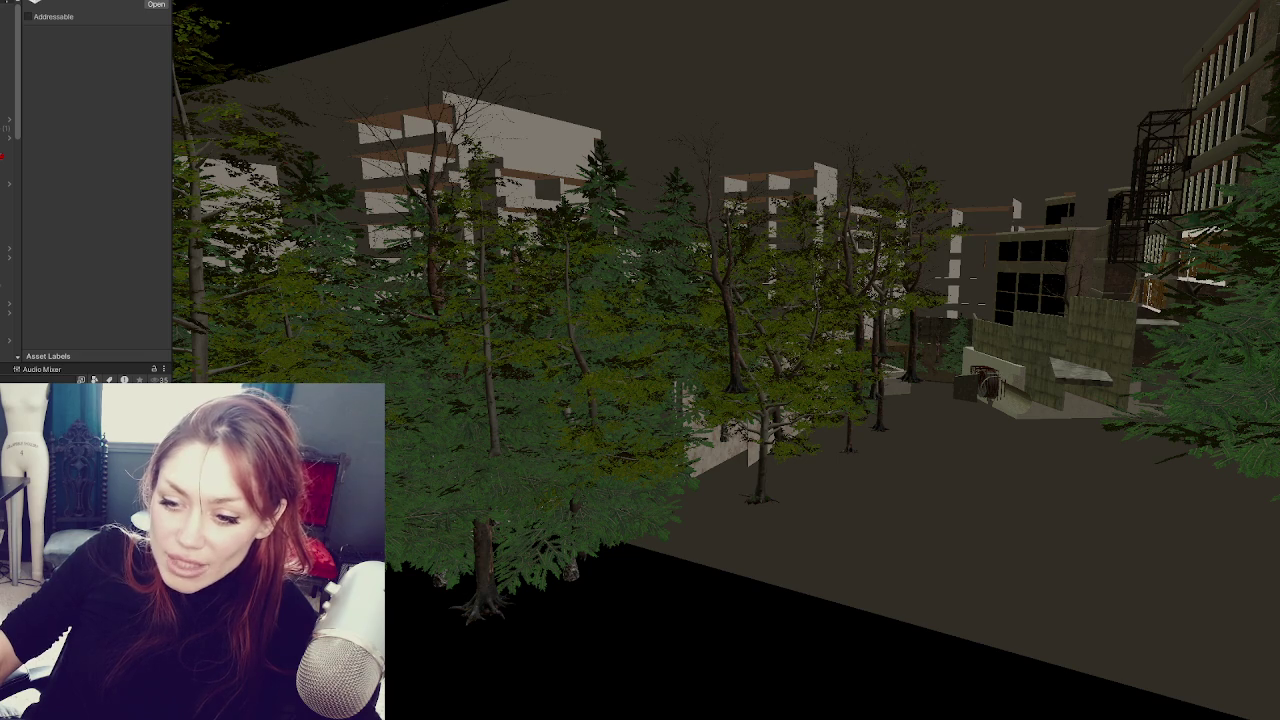
- Inspect Gate_Lock, Gate_Door and the parent Door object, then clear the selection
{"action": "right_click", "coordinate": [82, 258]}
{"action": "left_click", "coordinate": [150, 297]}
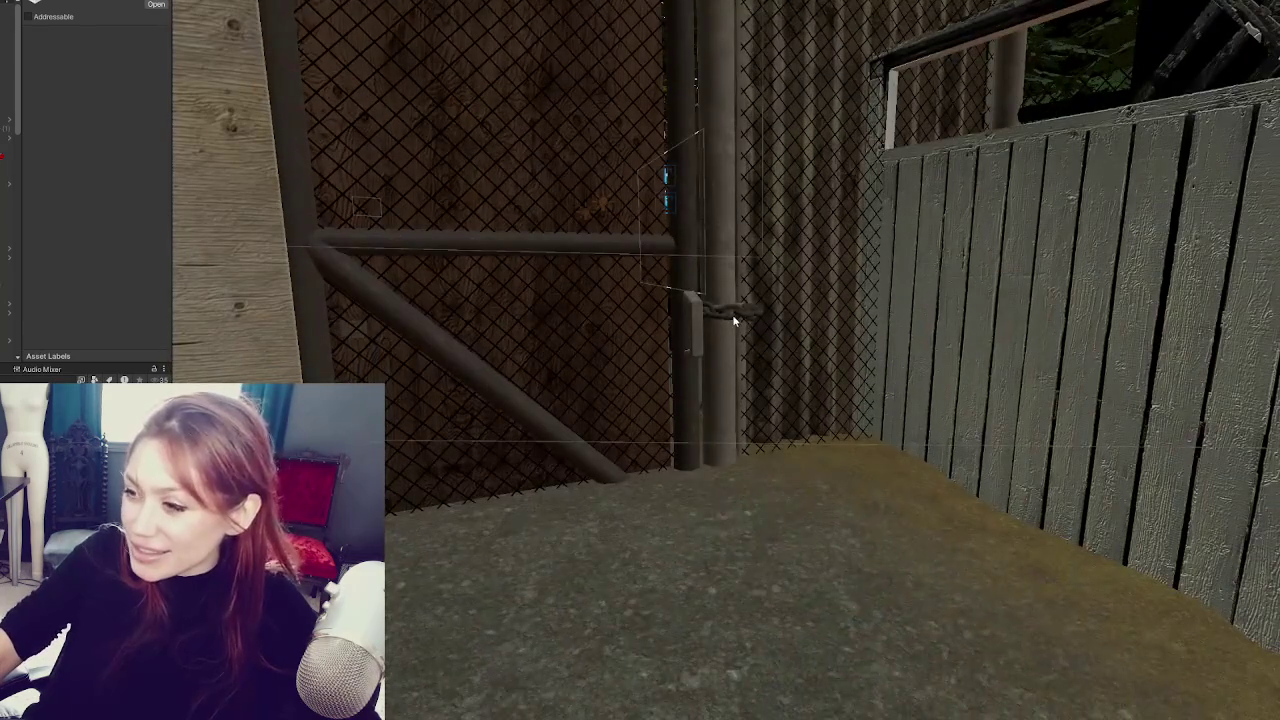
{"action": "left_click", "coordinate": [700, 314]}
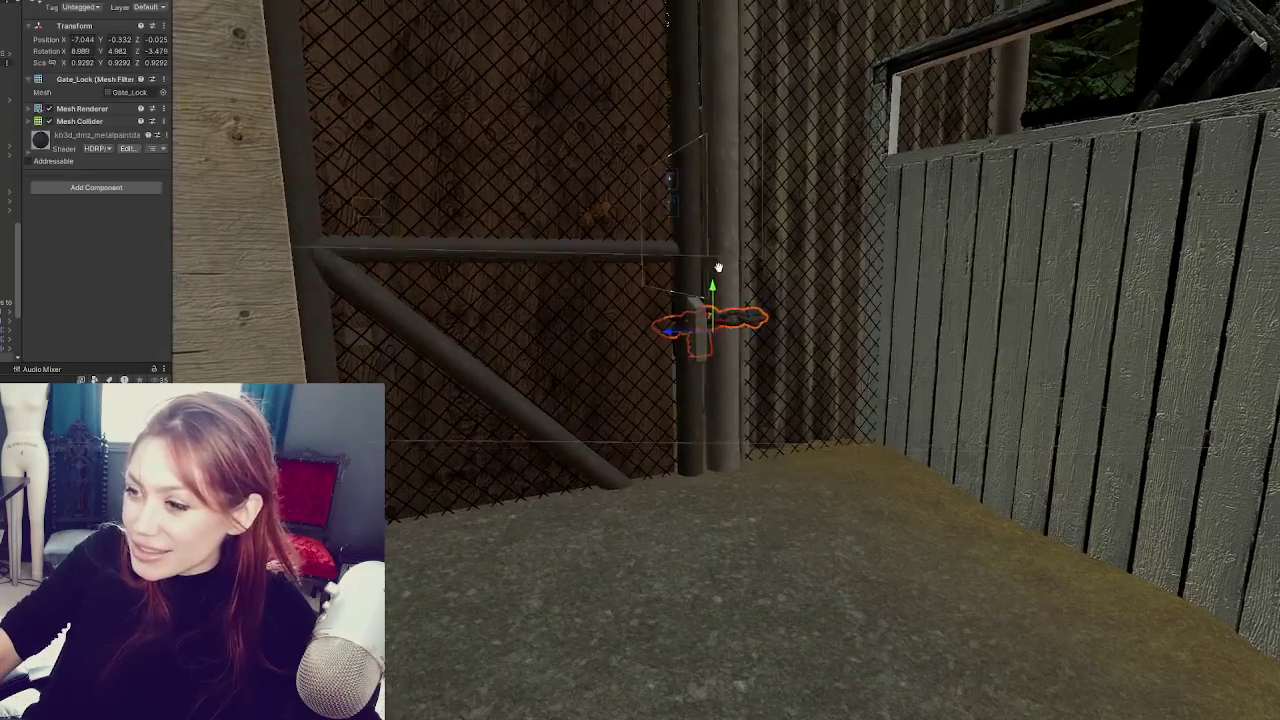
{"action": "left_click_drag", "start_coordinate": [692, 359], "coordinate": [645, 361]}
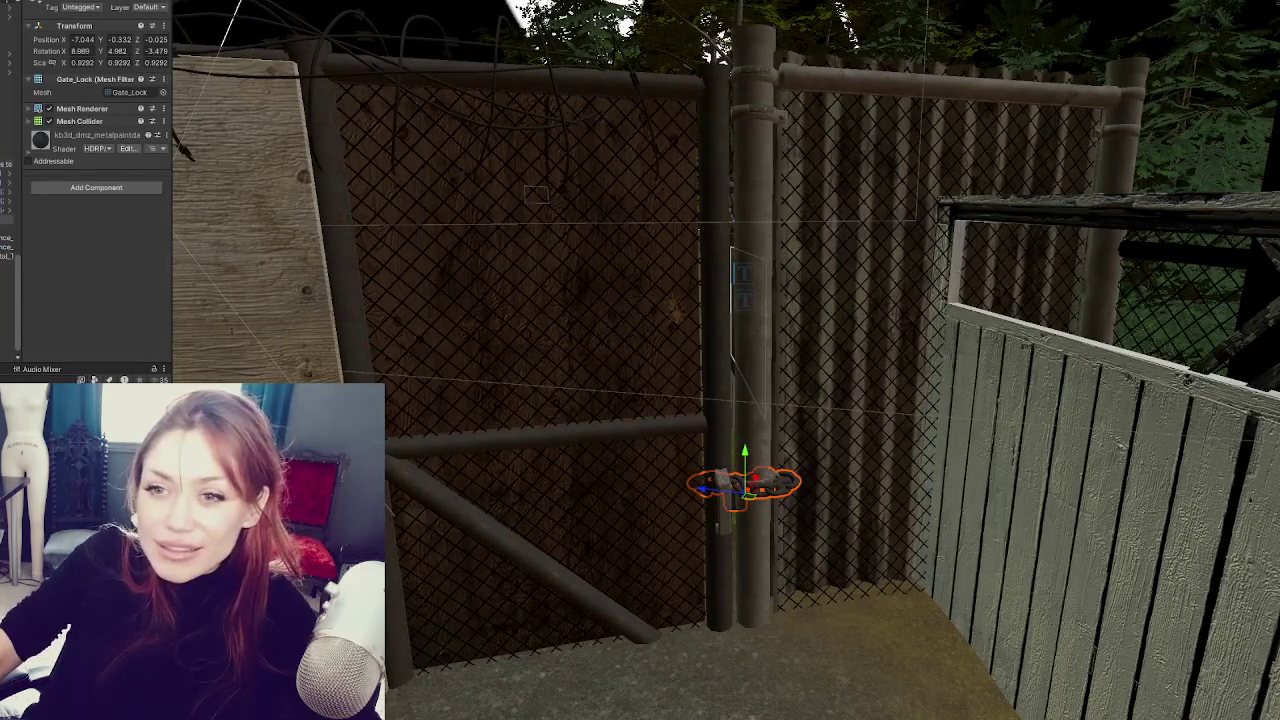
{"action": "left_click", "coordinate": [536, 193]}
{"action": "left_click", "coordinate": [6, 156]}
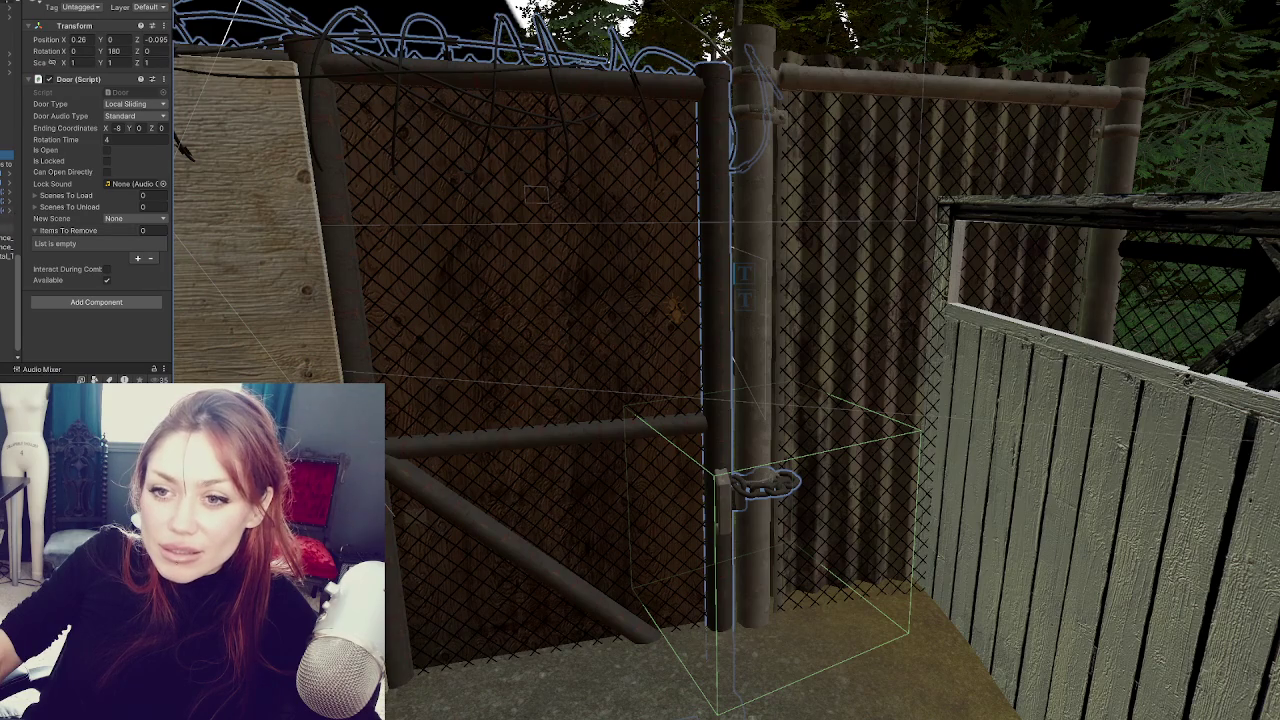
{"action": "left_click", "coordinate": [6, 136]}
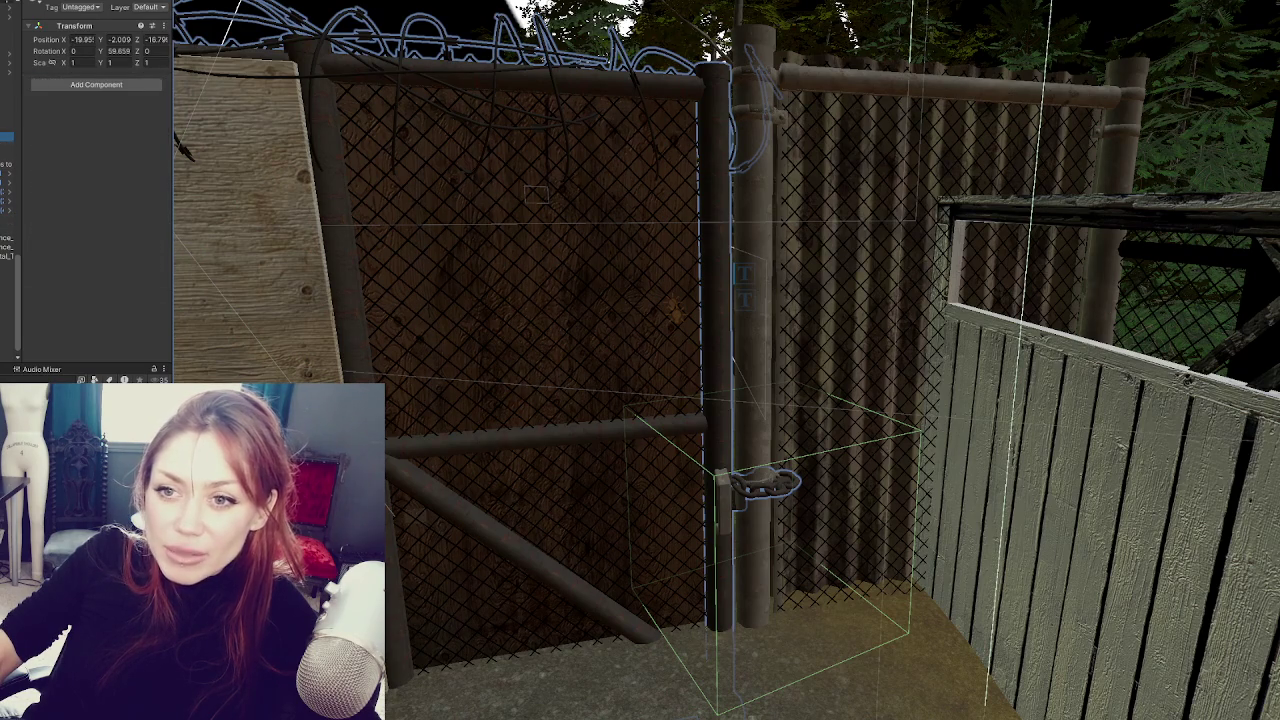
{"action": "left_click", "coordinate": [6, 146]}
{"action": "left_click", "coordinate": [6, 300]}
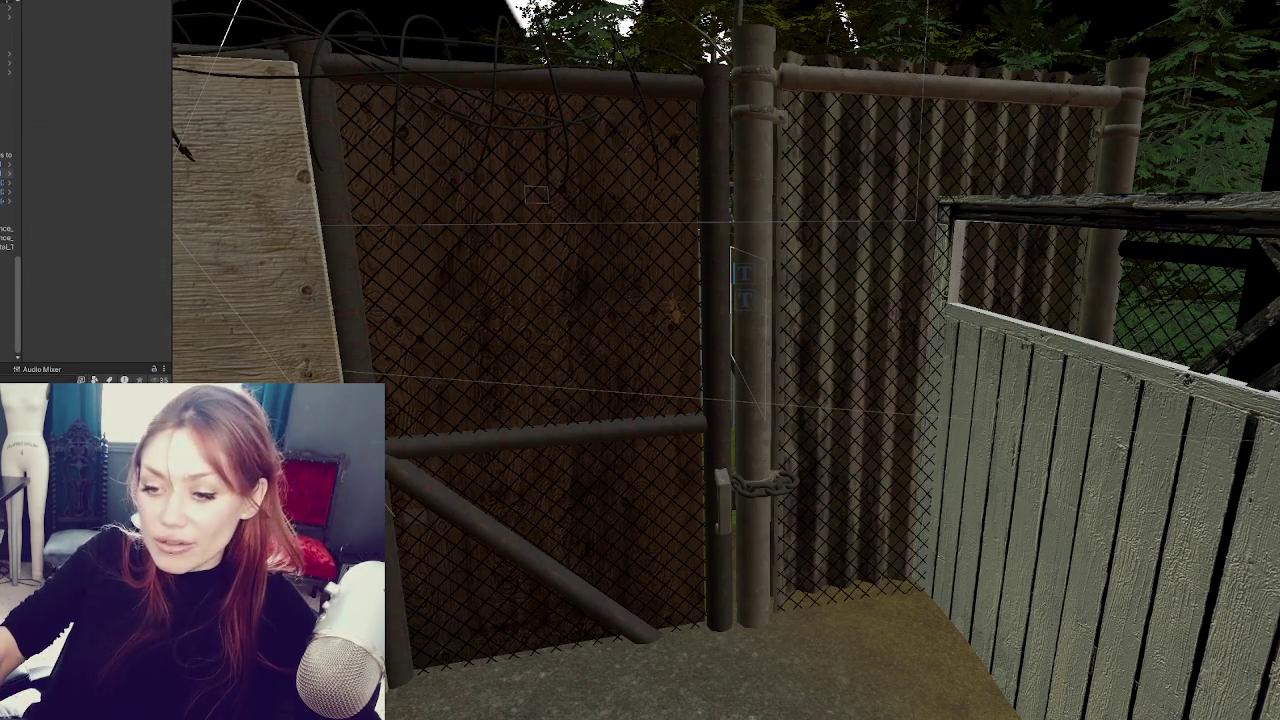
{"action": "double_click", "coordinate": [6, 146]}
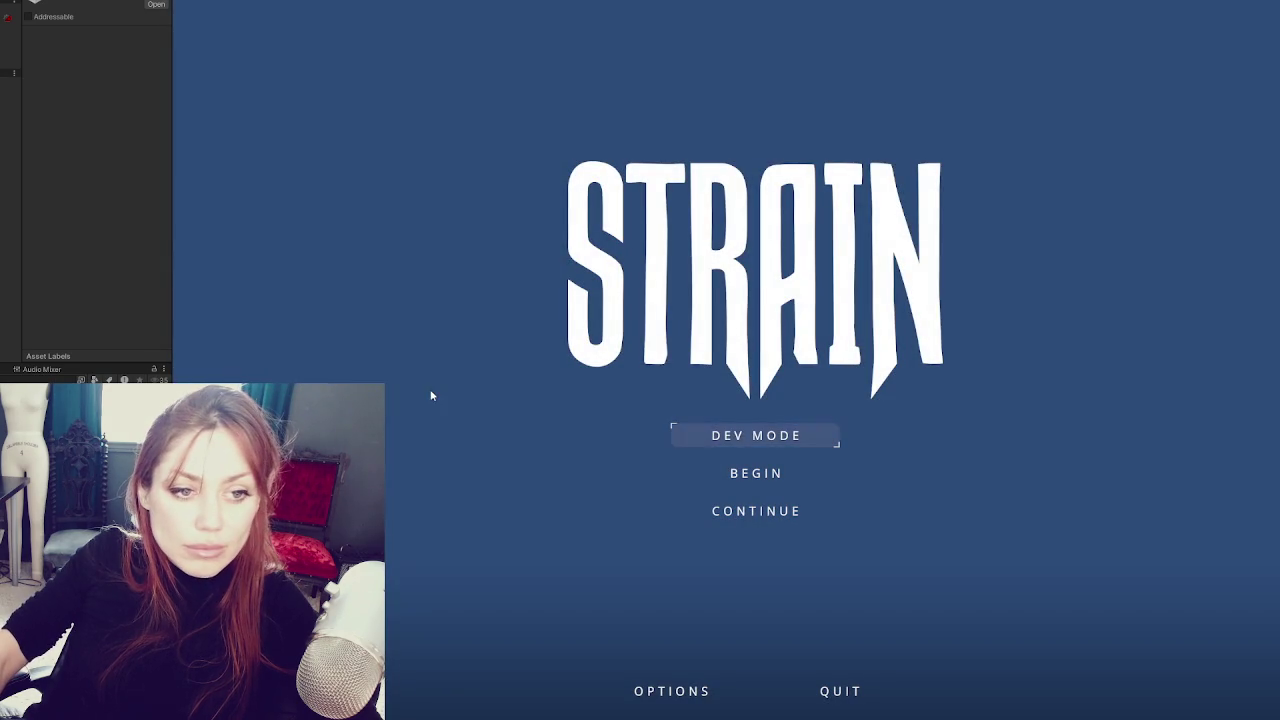
- Start in Dev Mode and walk through the wooden gate and across the puddle through the fence door
{"action": "left_click", "coordinate": [770, 440]}
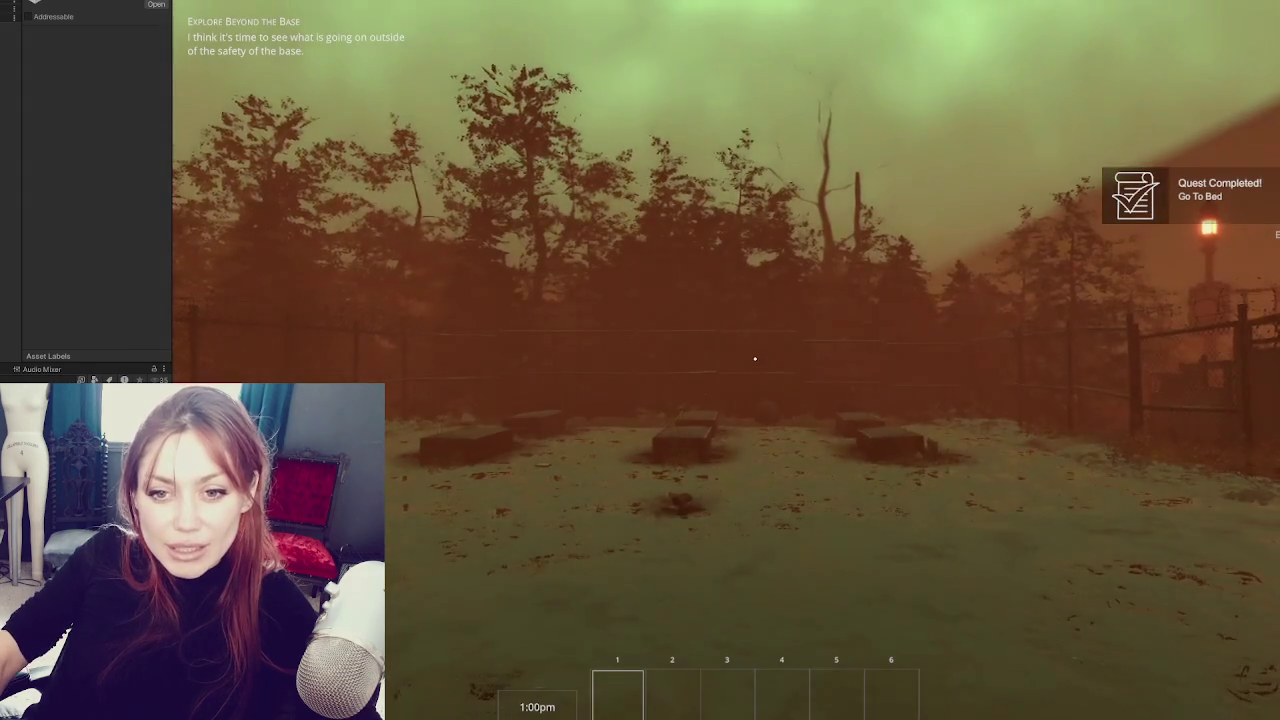
{"action": "key", "text": "w"}
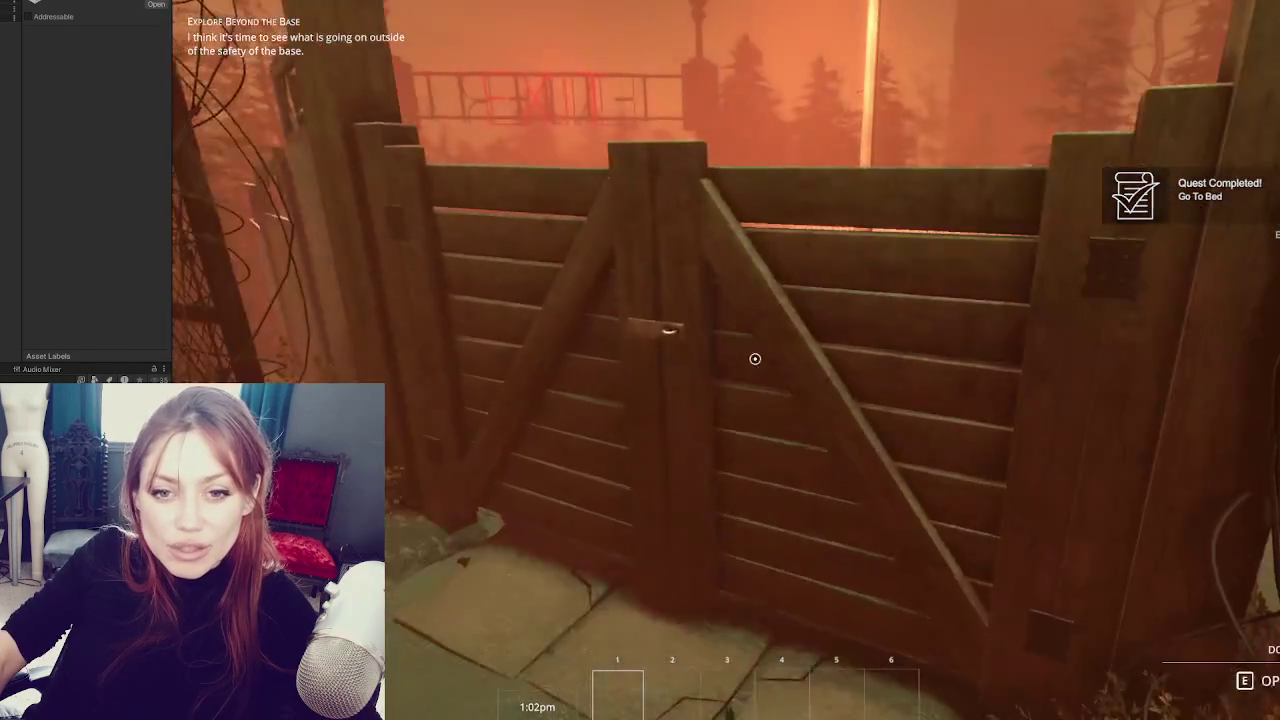
{"action": "key", "text": "e"}
{"action": "key", "text": "w"}
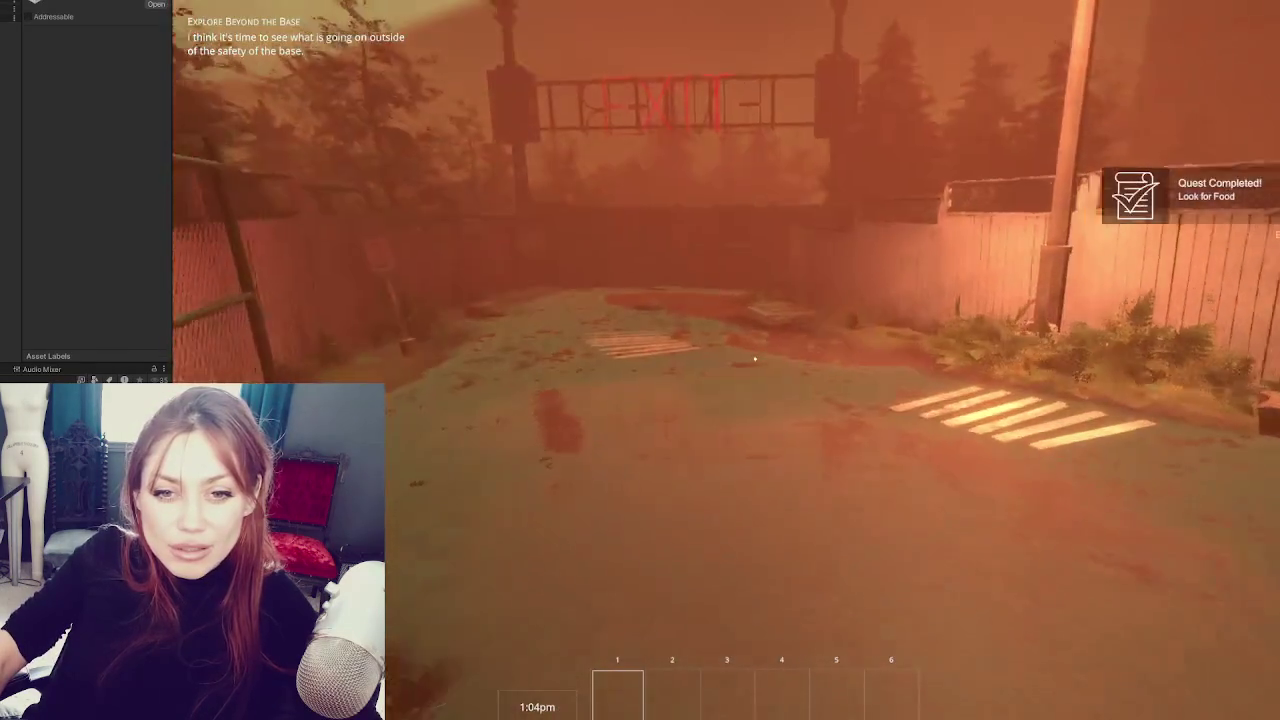
{"action": "key", "text": "w"}
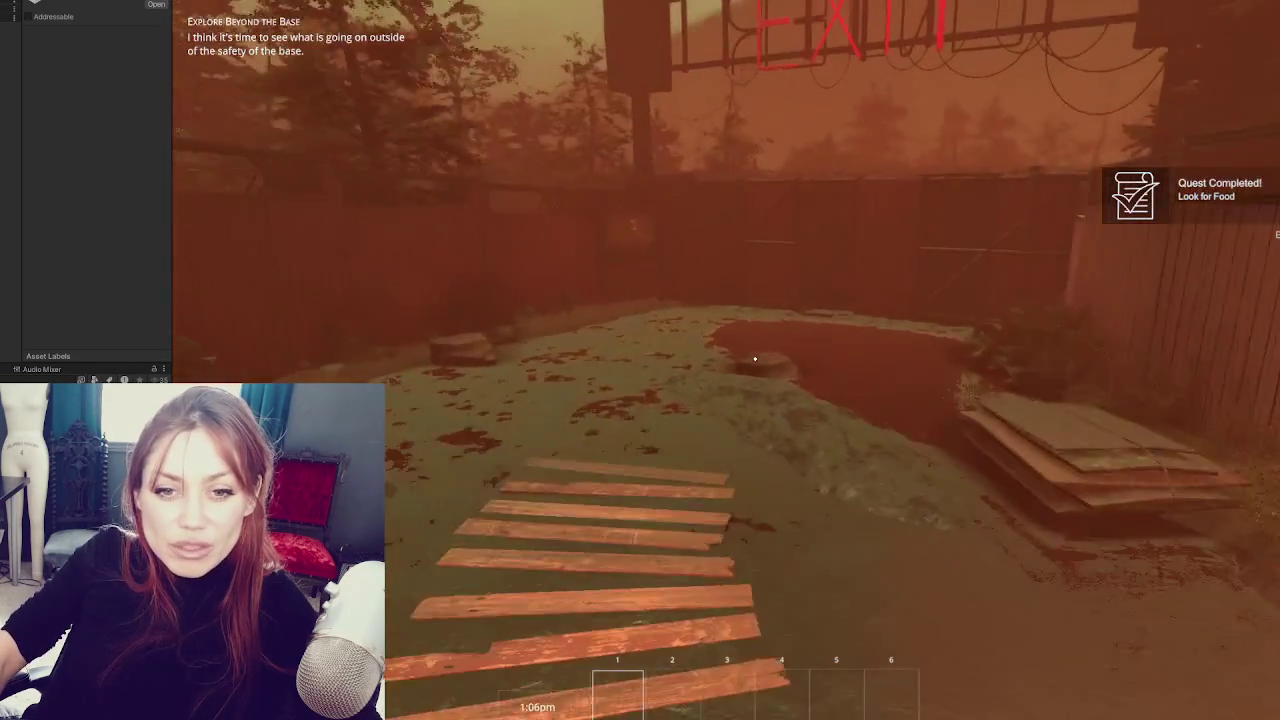
{"action": "key", "text": "w"}
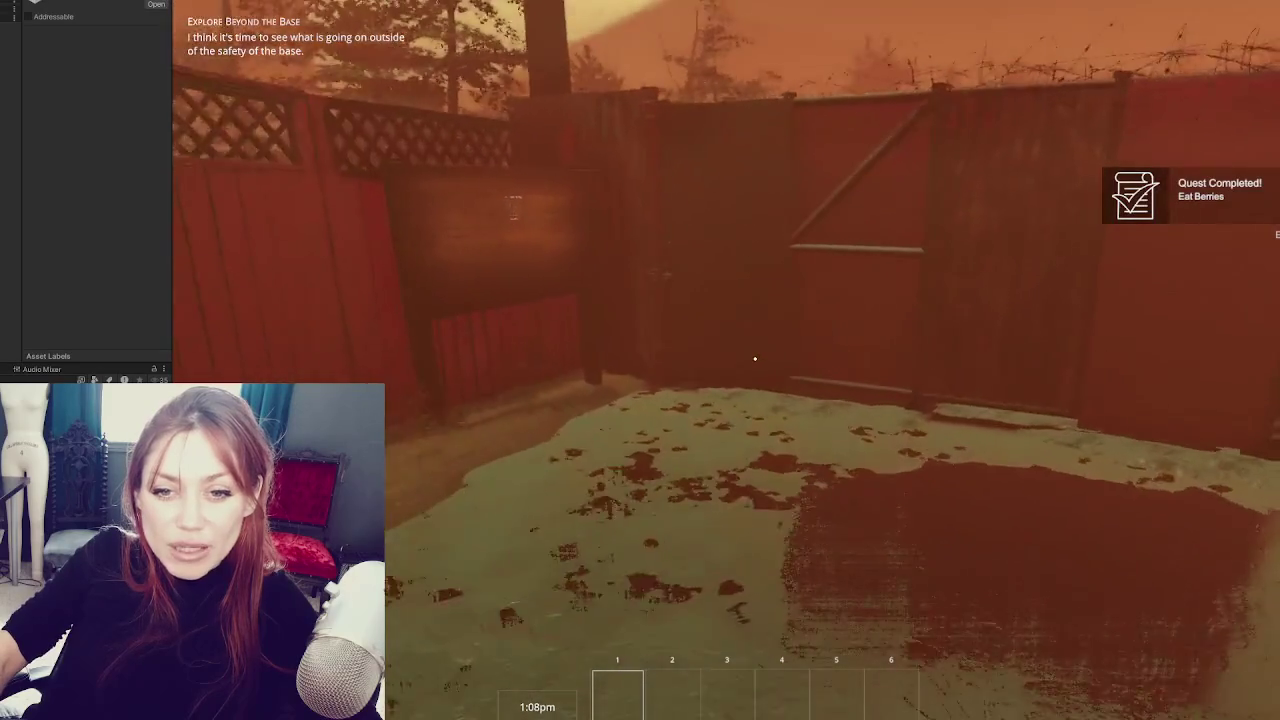
{"action": "key", "text": "e"}
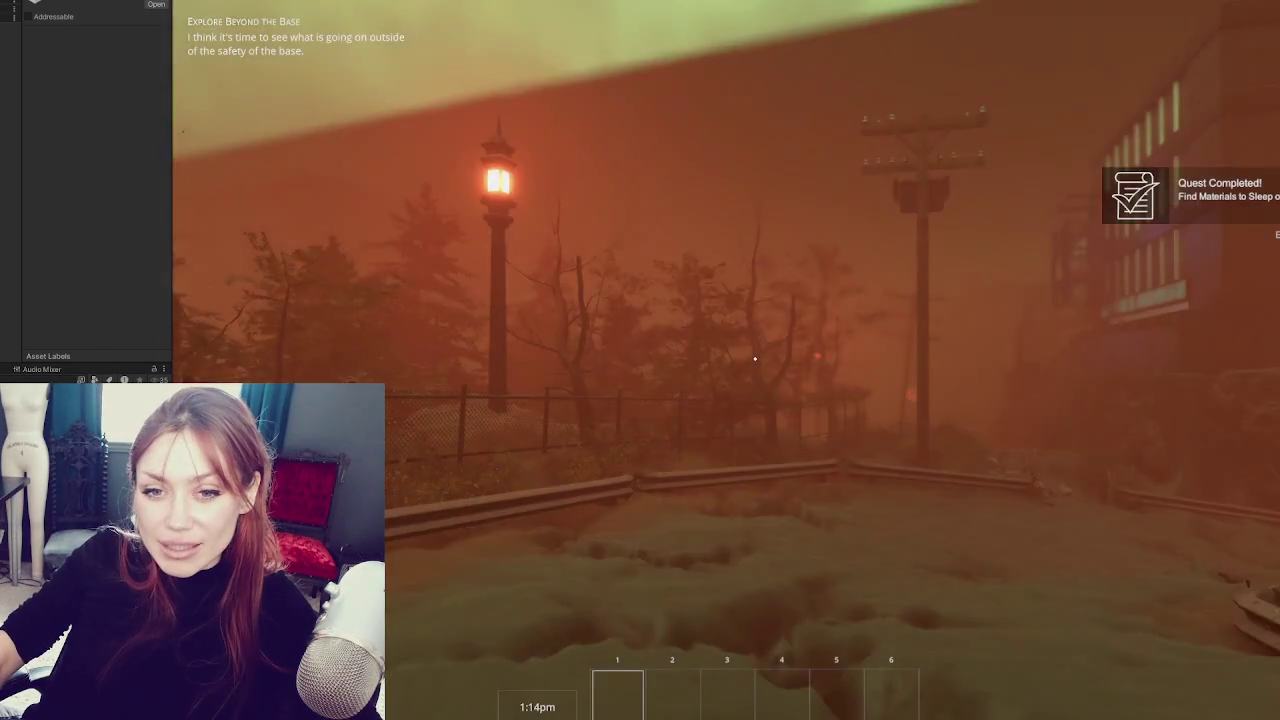
- Approach the padlocked chain-link gate and open the pause menu
{"action": "key", "text": "w"}
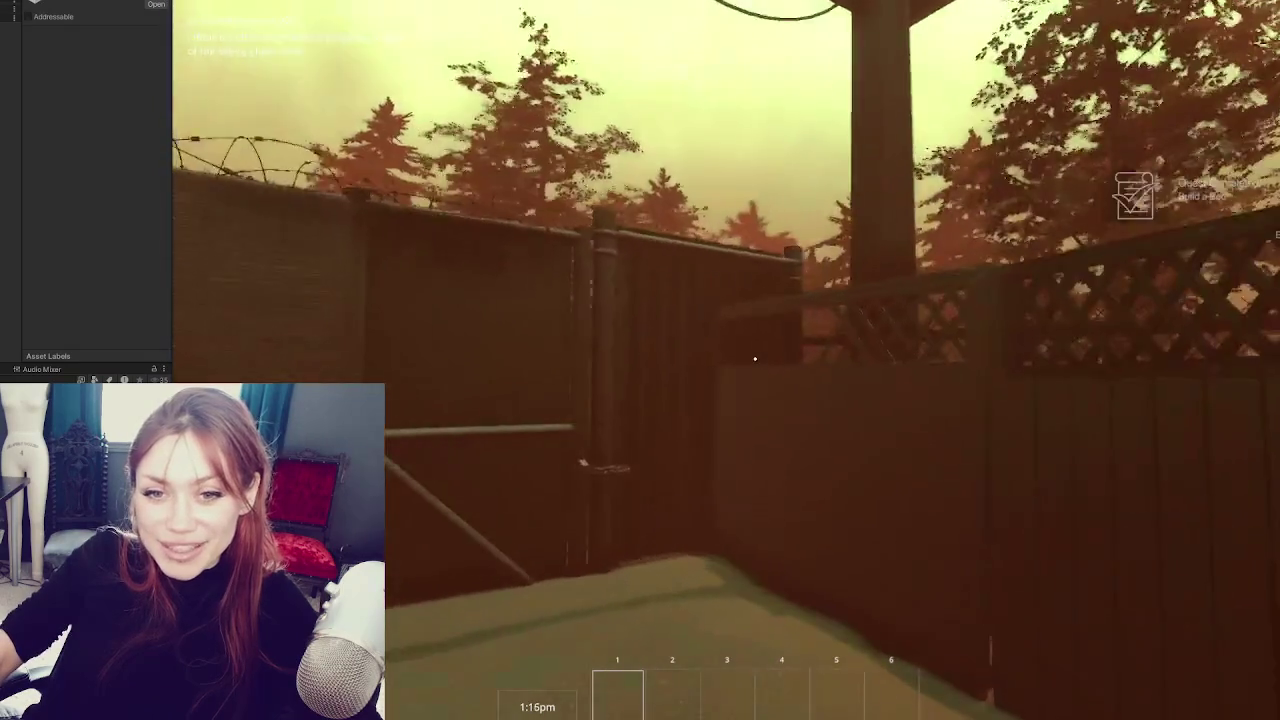
{"action": "key", "text": "w"}
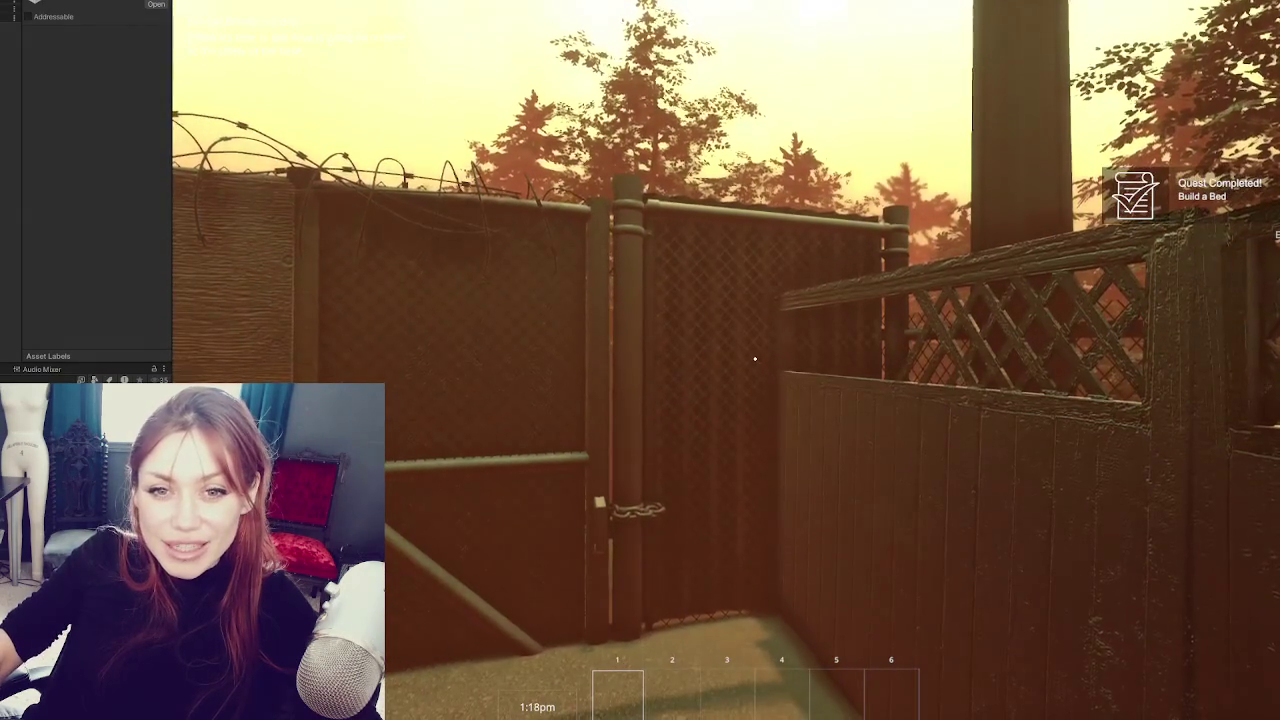
{"action": "key", "text": "w"}
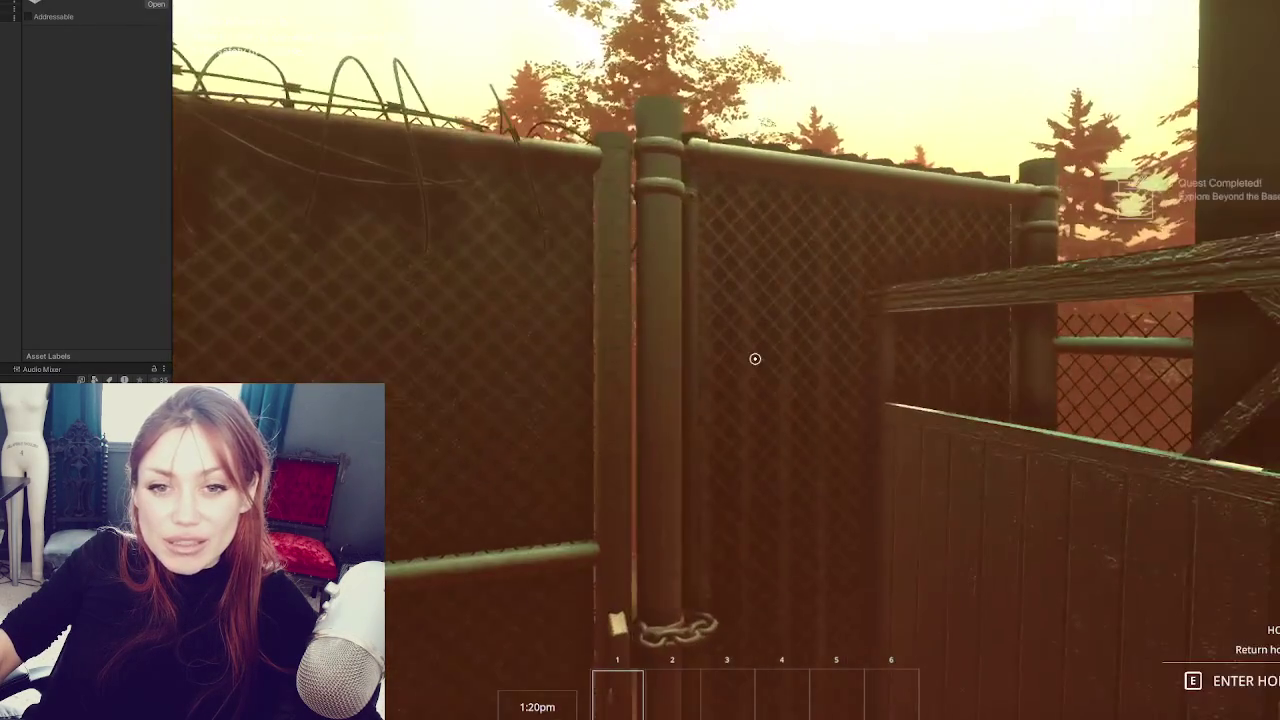
{"action": "key", "text": "Escape"}
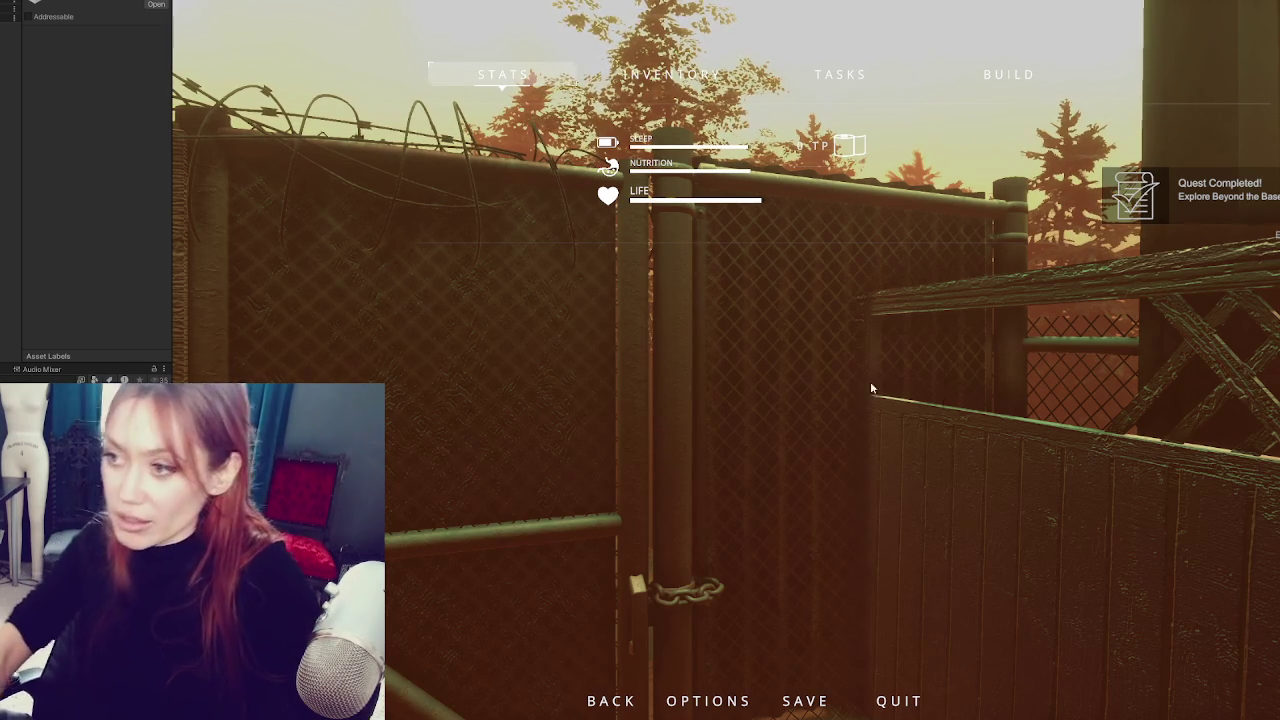
- Close the pause menu and walk through the padlocked gate into the foggy alley
{"action": "key", "text": "Escape"}
{"action": "key", "text": "w"}
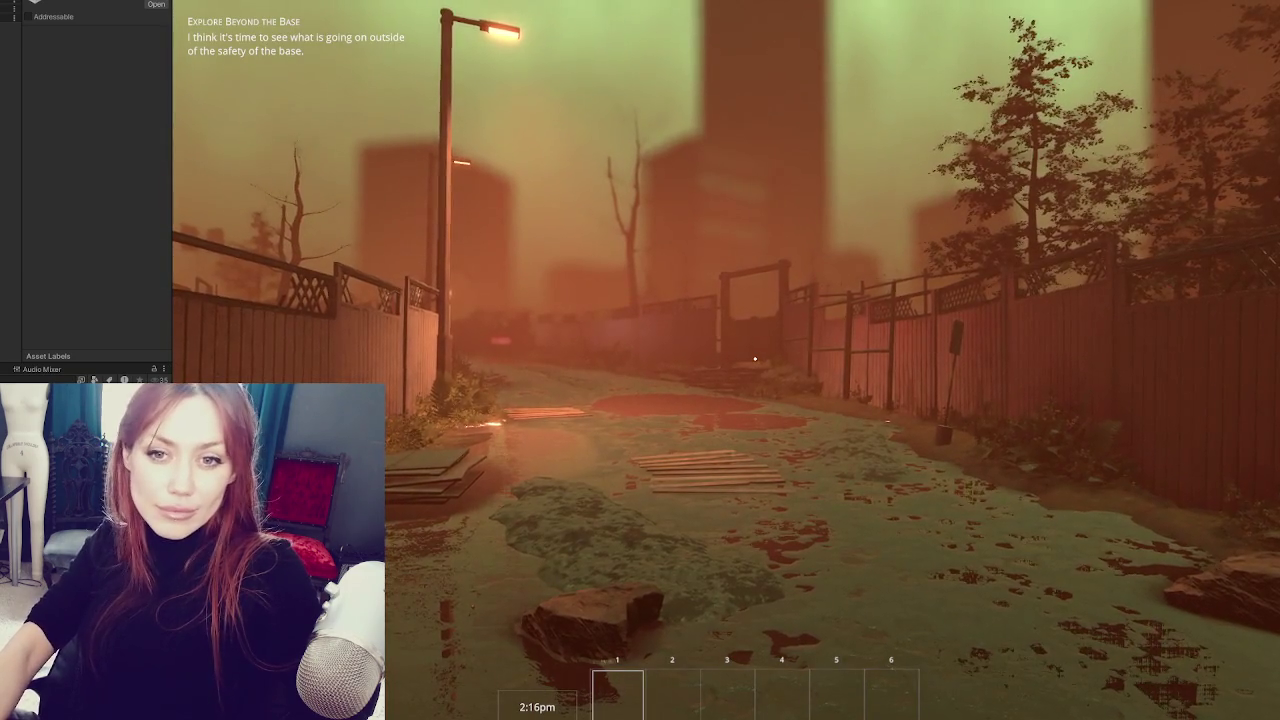
- Walk down the foggy alley to the fence beside the stairs, opening and closing the pause menu
{"action": "key", "text": "w"}
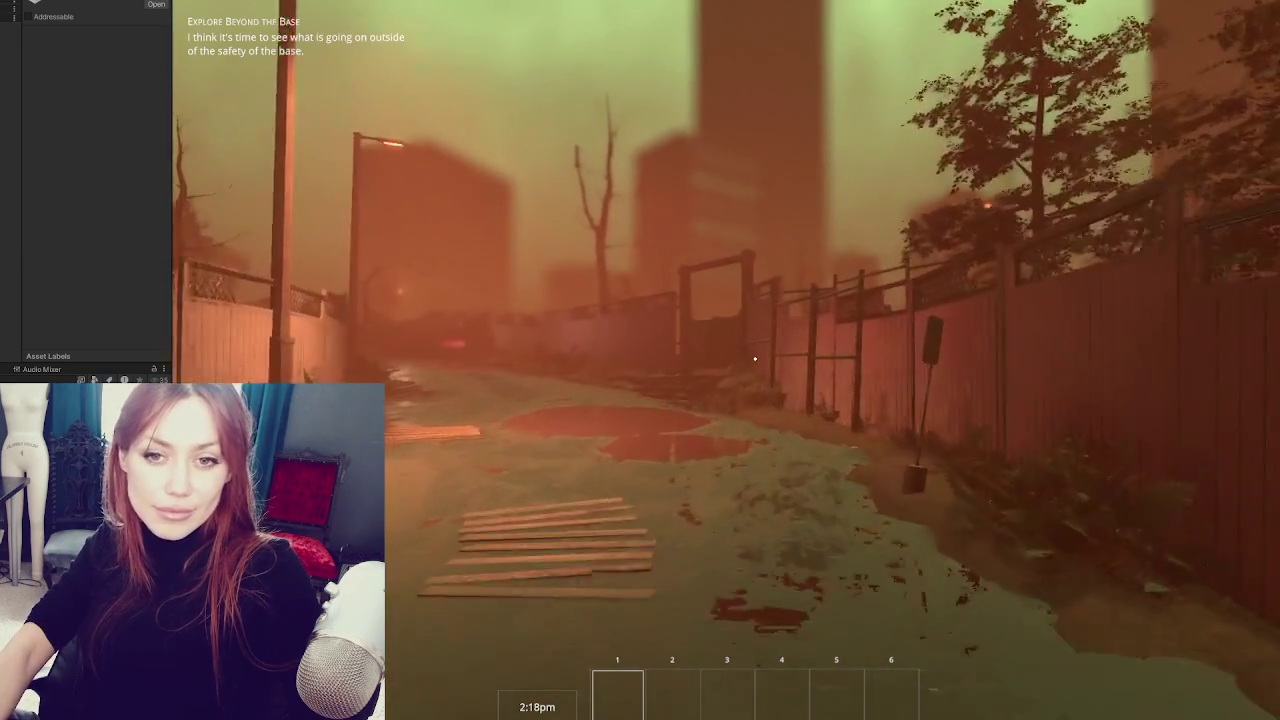
{"action": "key", "text": "w"}
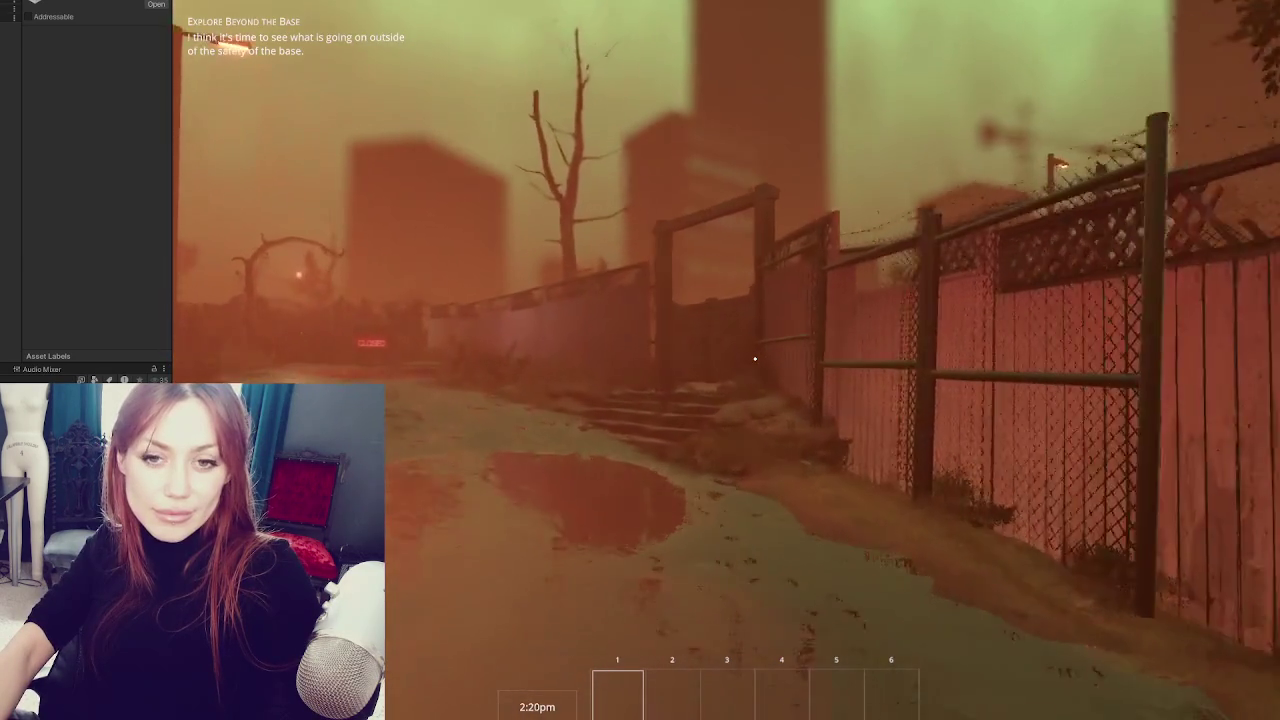
{"action": "key", "text": "w"}
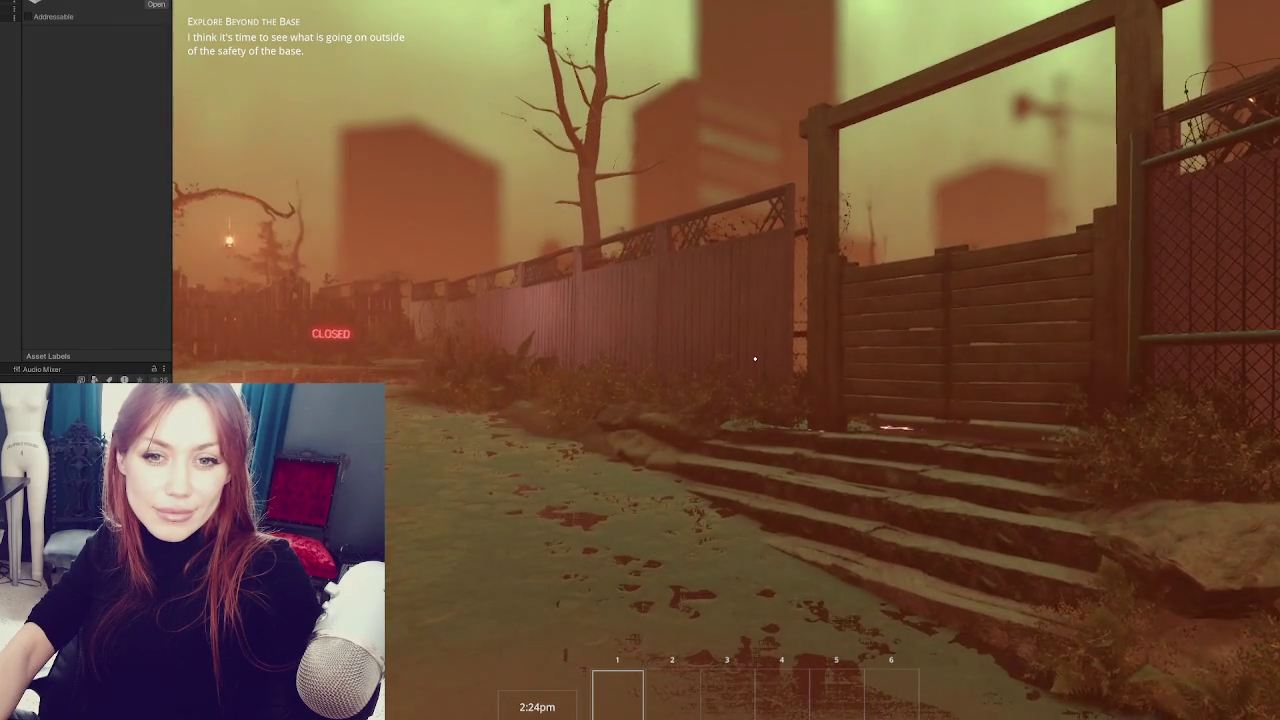
{"action": "key", "text": "w"}
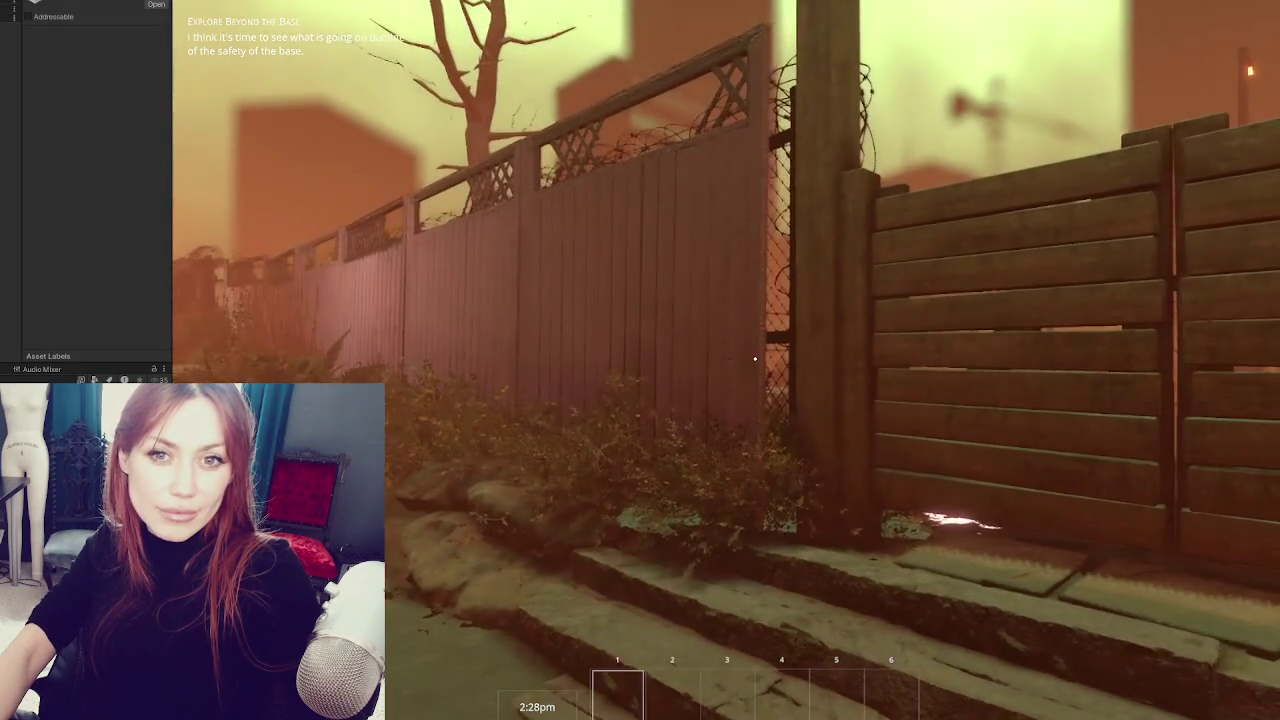
{"action": "key", "text": "Escape"}
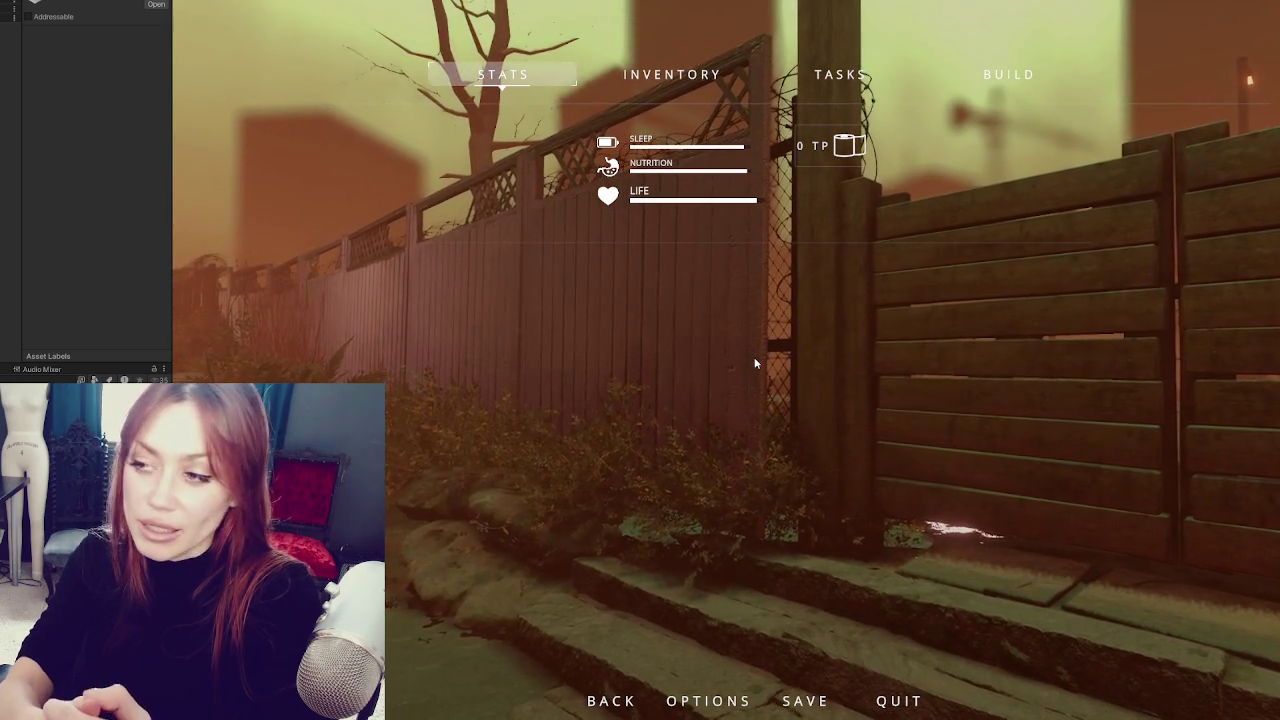
{"action": "key", "text": "Escape"}
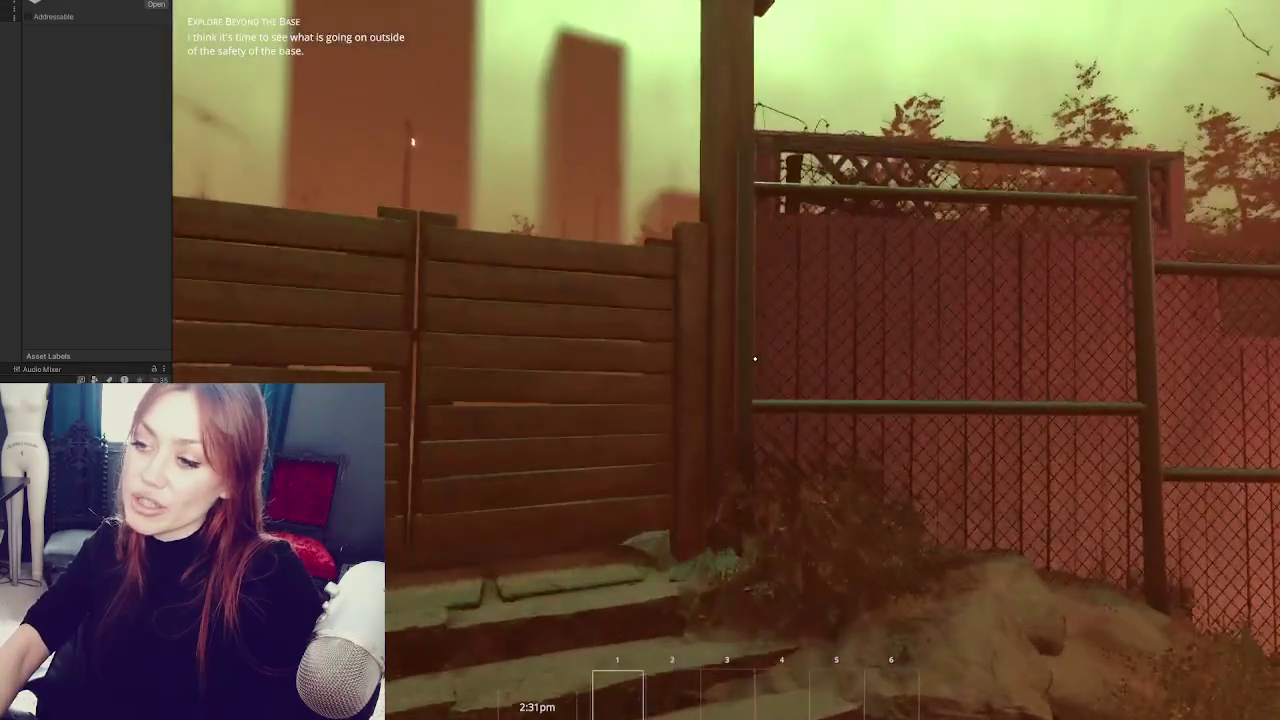
- Walk through the wooden gate across the field to face the raised beds, then pause
{"action": "key", "text": "w"}
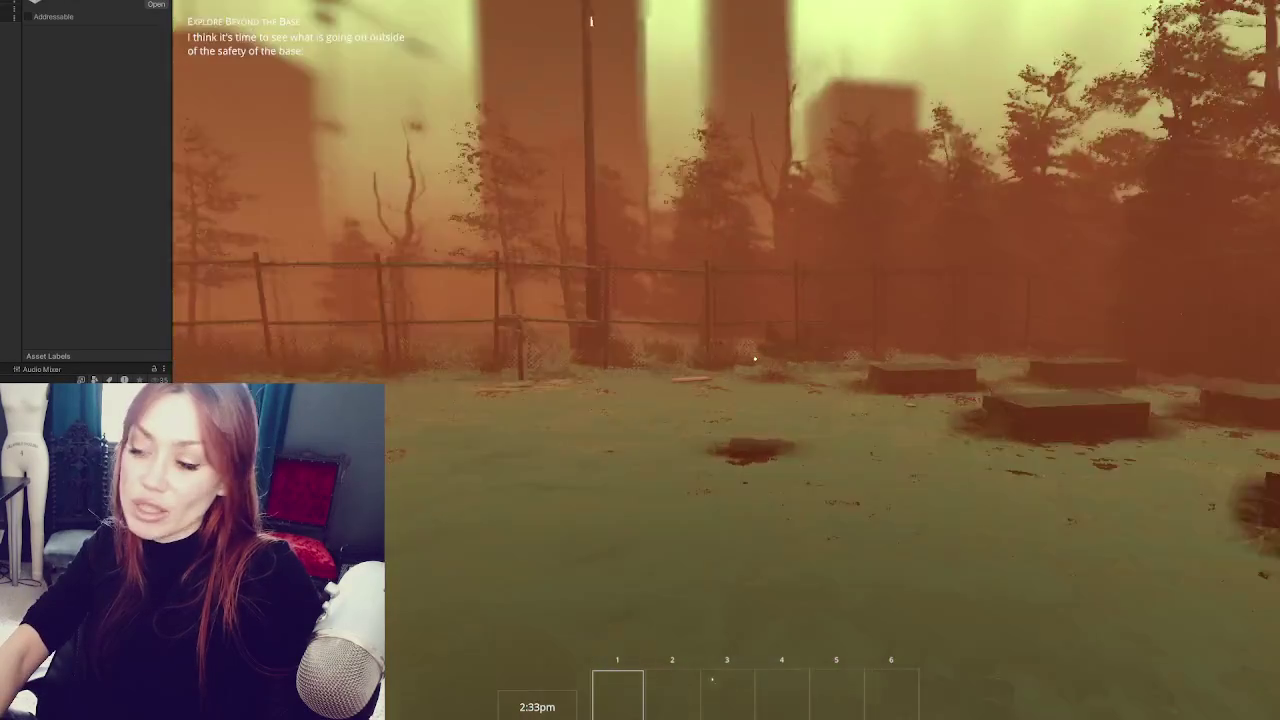
{"action": "key", "text": "w"}
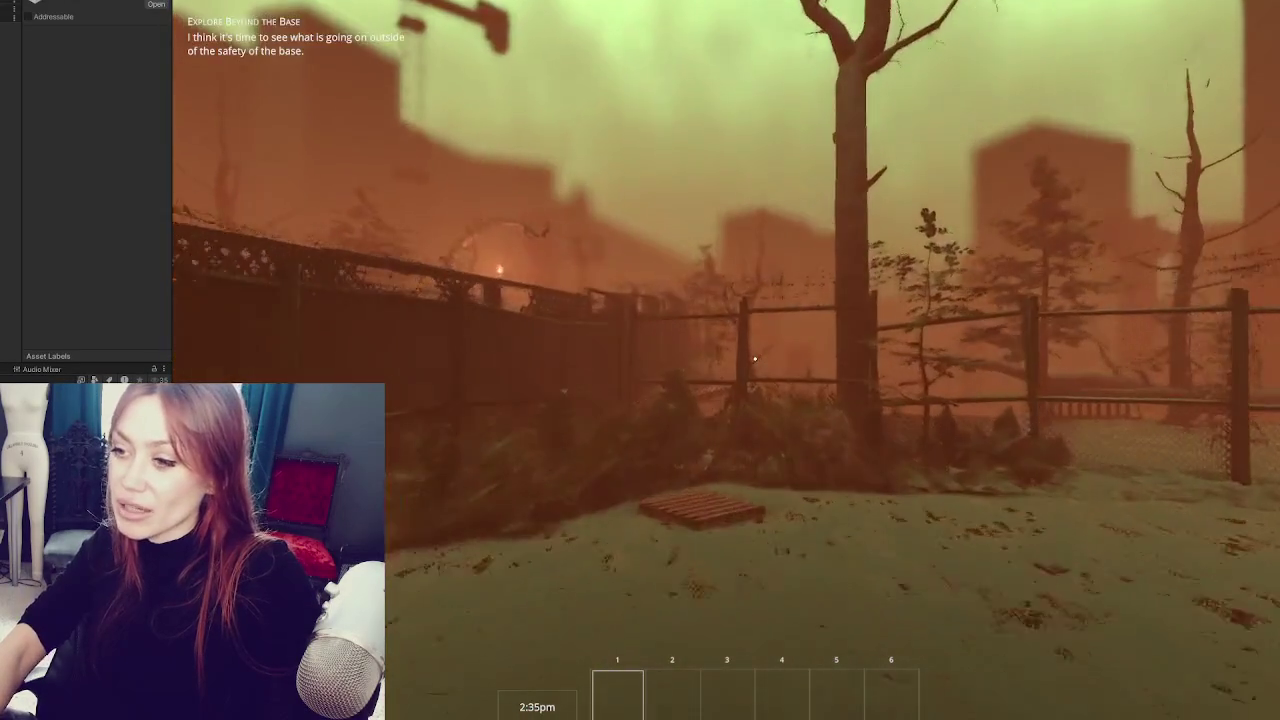
{"action": "key", "text": "w"}
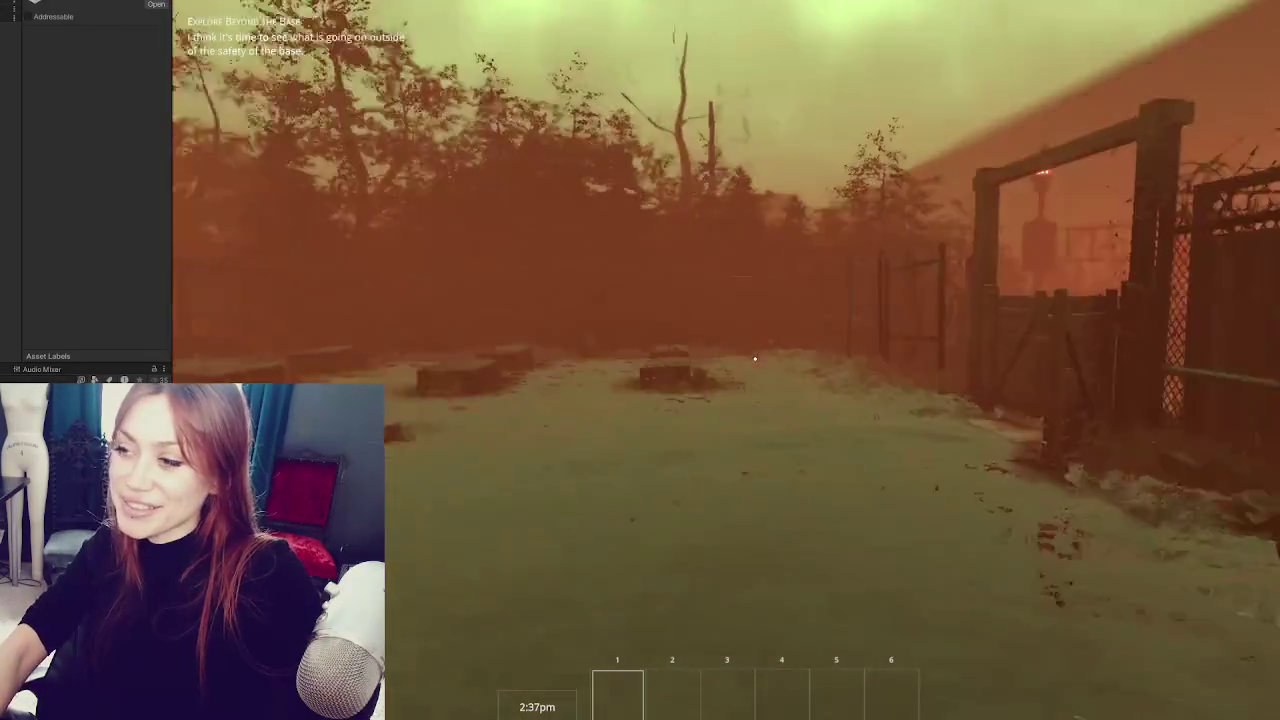
{"action": "key", "text": "Escape"}
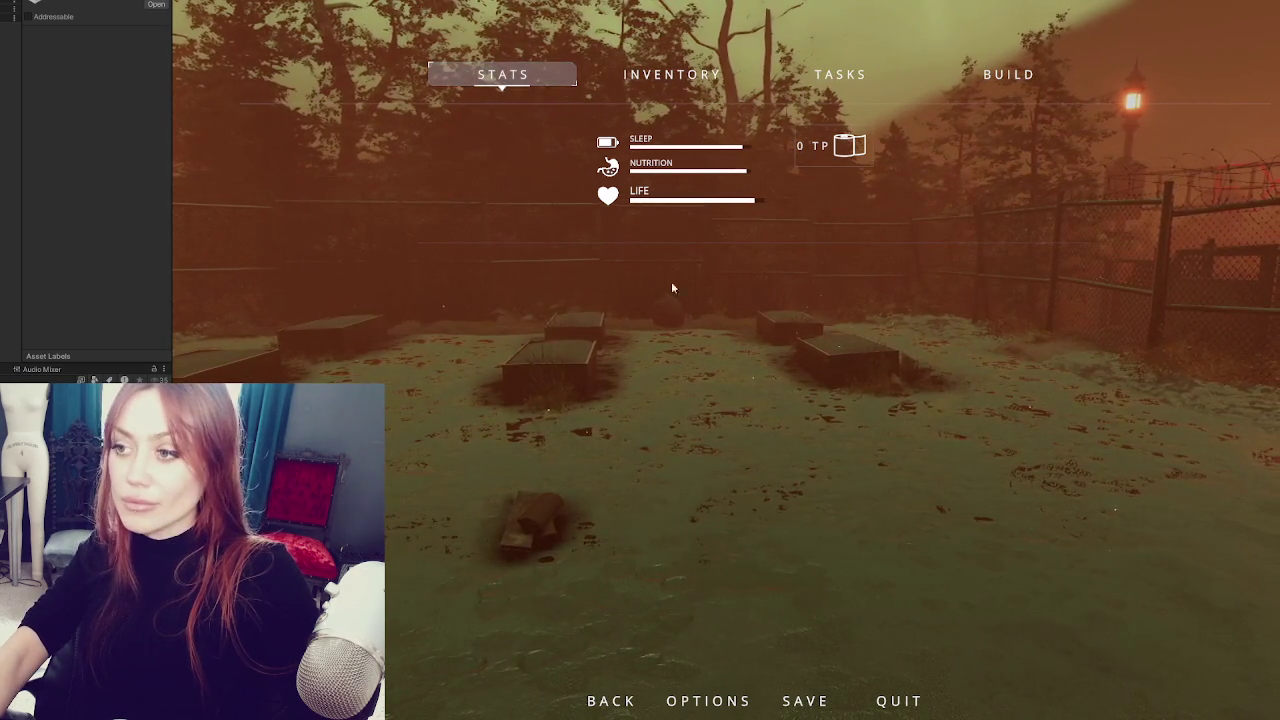
- Resume play, walk up to the chain-link fence and step back to view it, then pause
{"action": "key", "text": "Escape"}
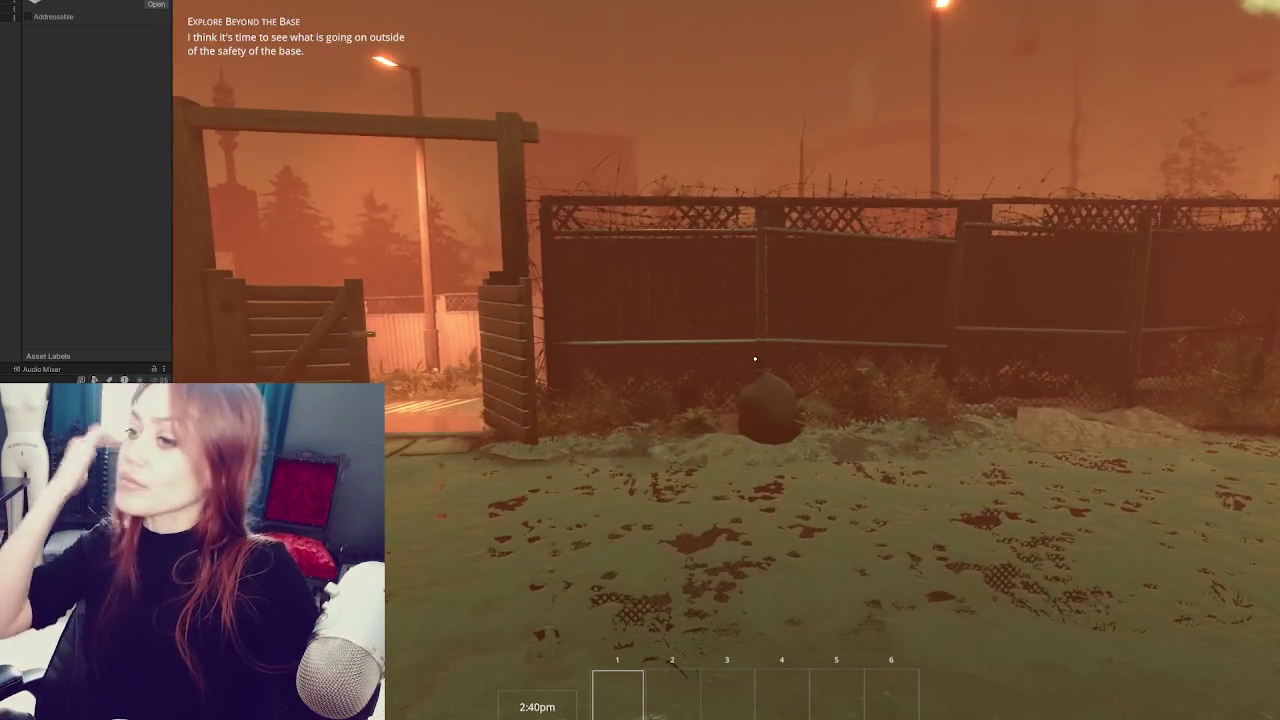
{"action": "mouse_move", "coordinate": [755, 358]}
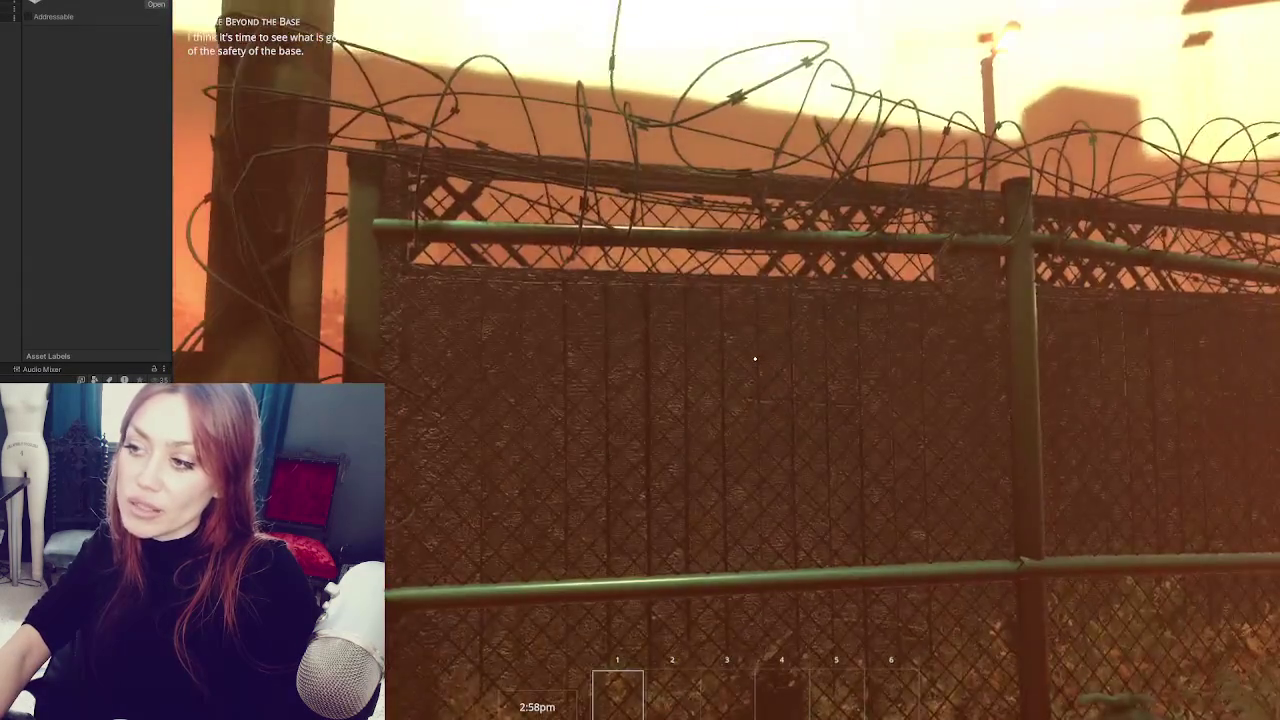
{"action": "key", "text": "w"}
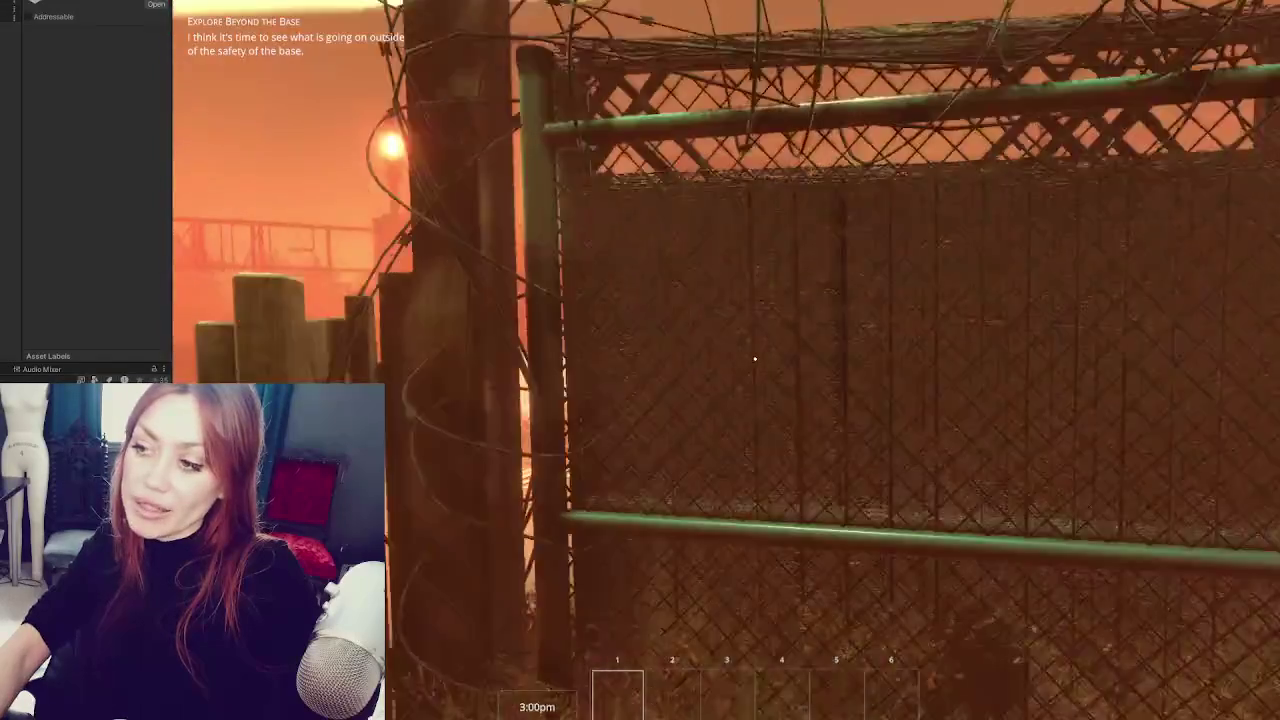
{"action": "key", "text": "s"}
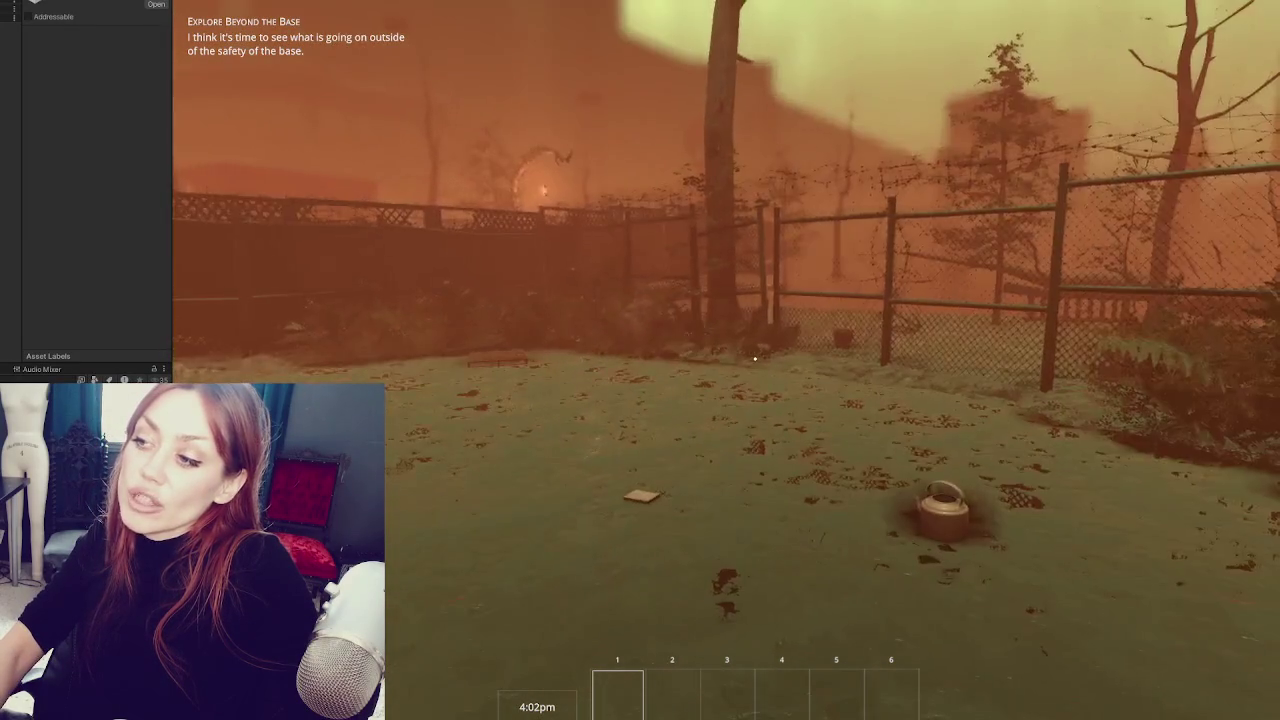
{"action": "key", "text": "Escape"}
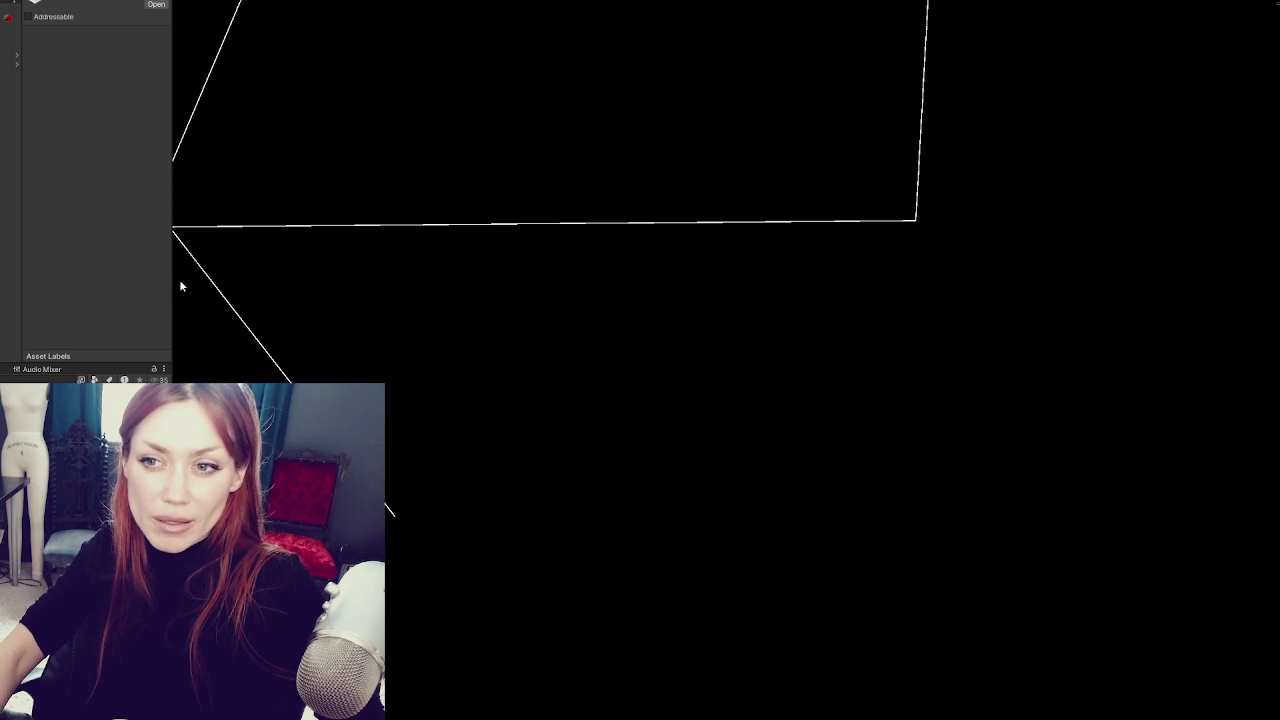
- Widen the side panel and load the yard scene asset from the Project window
{"action": "left_click_drag", "start_coordinate": [172, 281], "coordinate": [245, 281]}
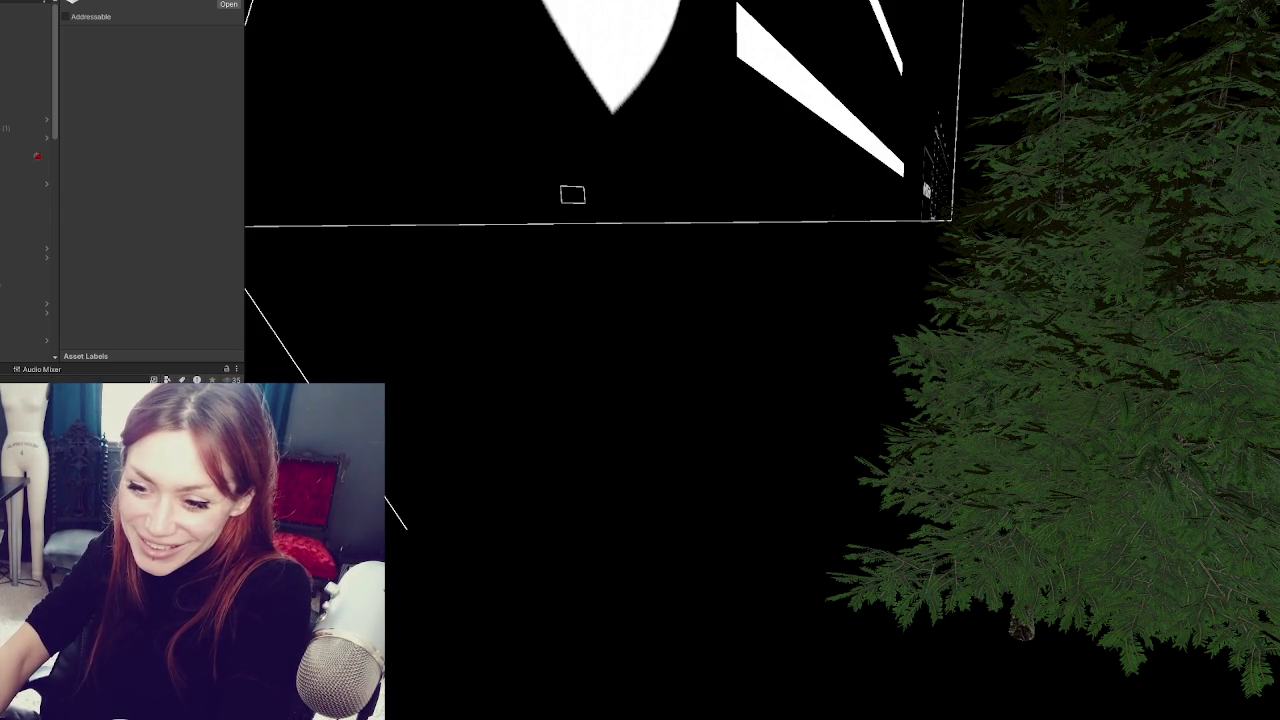
{"action": "right_click", "coordinate": [221, 200]}
{"action": "left_click", "coordinate": [260, 297]}
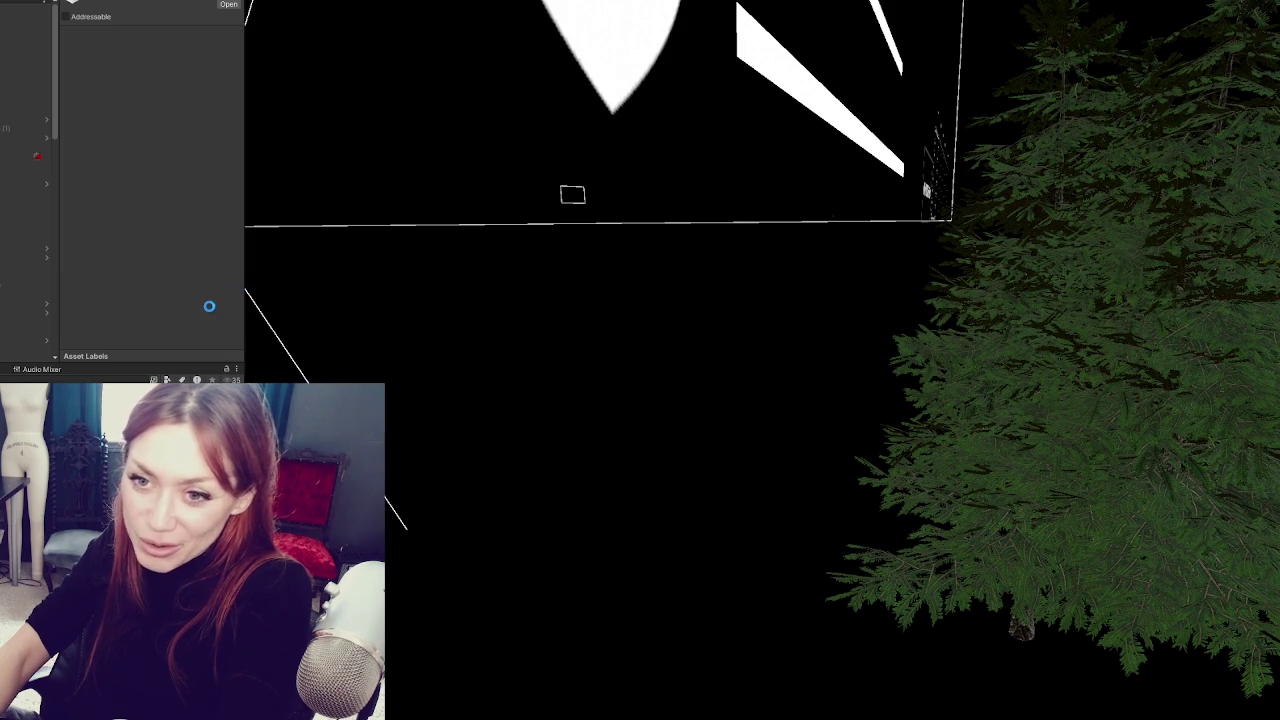
{"action": "scroll", "coordinate": [792, 444], "scroll_direction": "down", "scroll_amount": 5}
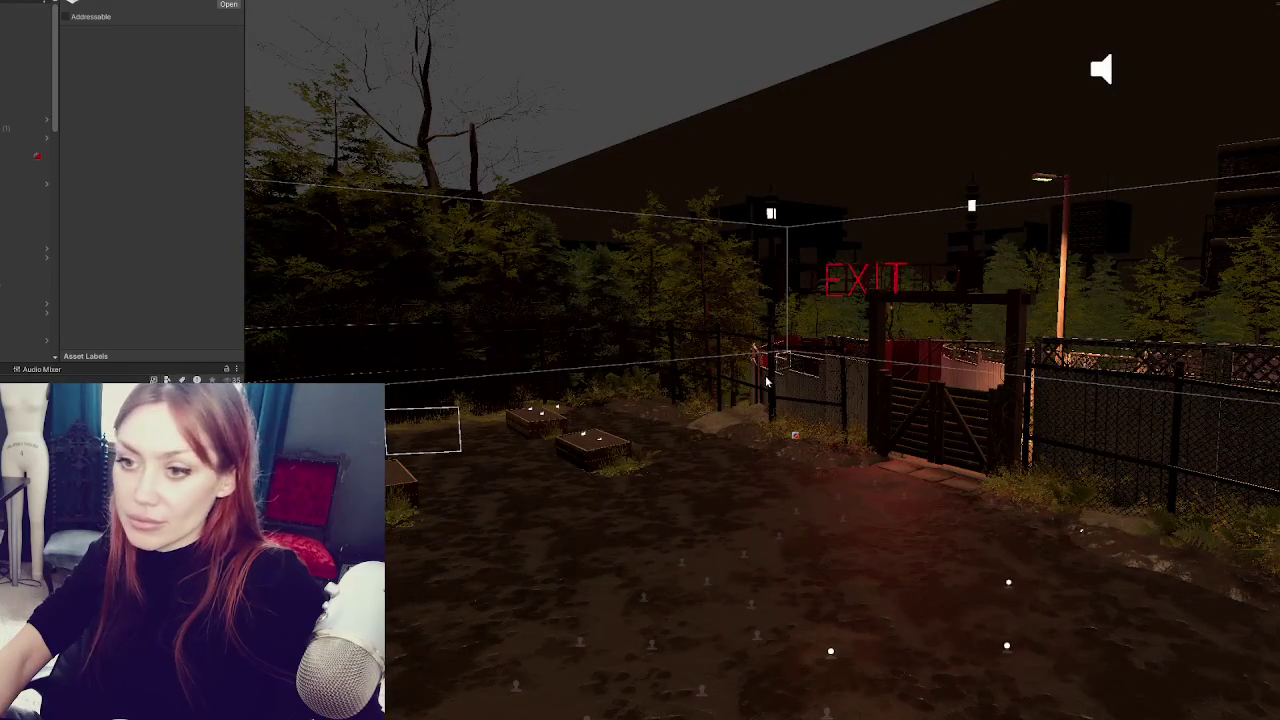
- Select a fence panel, then the fence group, and add the Fences prefab to the yard
{"action": "left_click", "coordinate": [747, 383]}
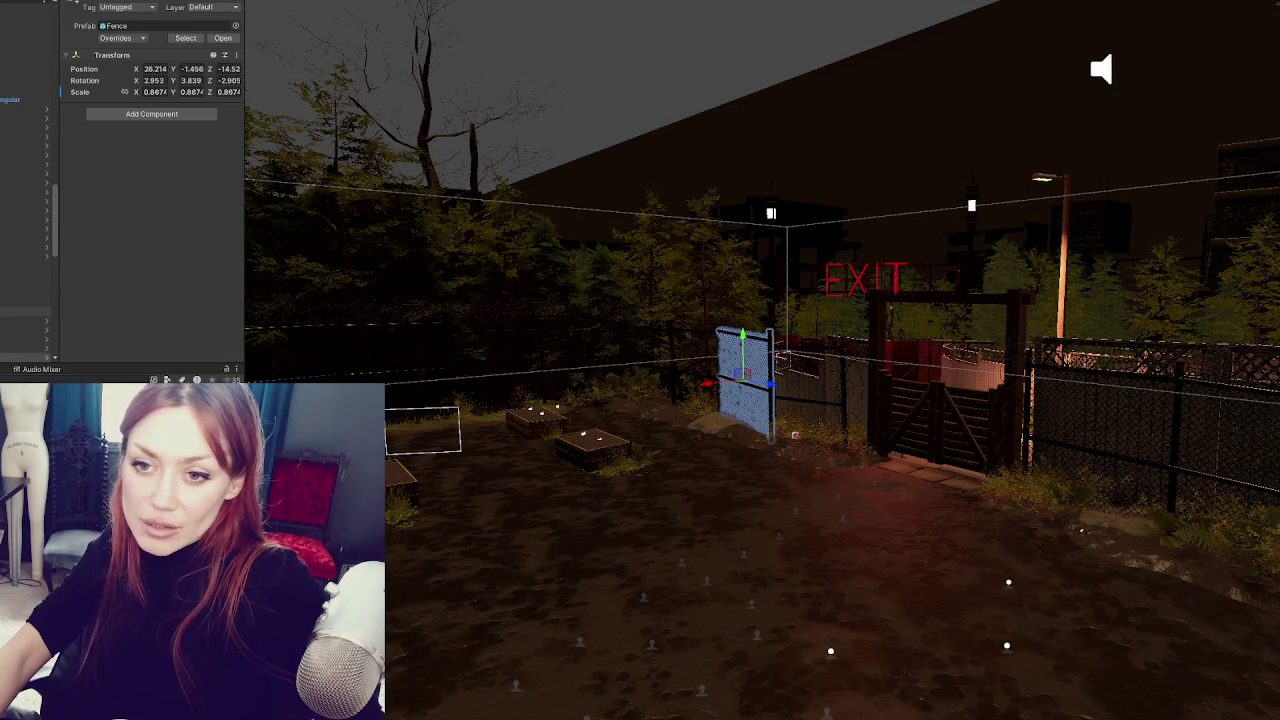
{"action": "left_click", "coordinate": [25, 81]}
{"action": "scroll", "coordinate": [25, 200], "scroll_direction": "down", "scroll_amount": 5}
{"action": "scroll", "coordinate": [25, 250], "scroll_direction": "up", "scroll_amount": 4}
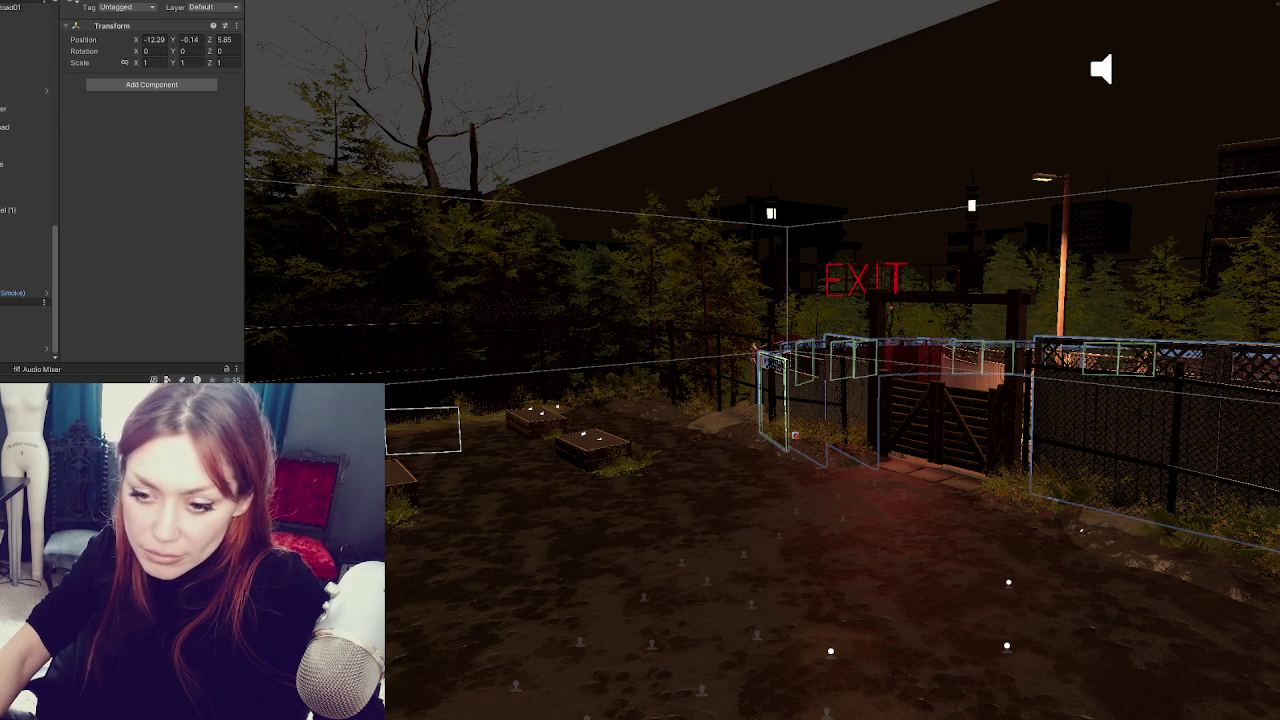
{"action": "left_click_drag", "start_coordinate": [25, 316], "coordinate": [25, 320]}
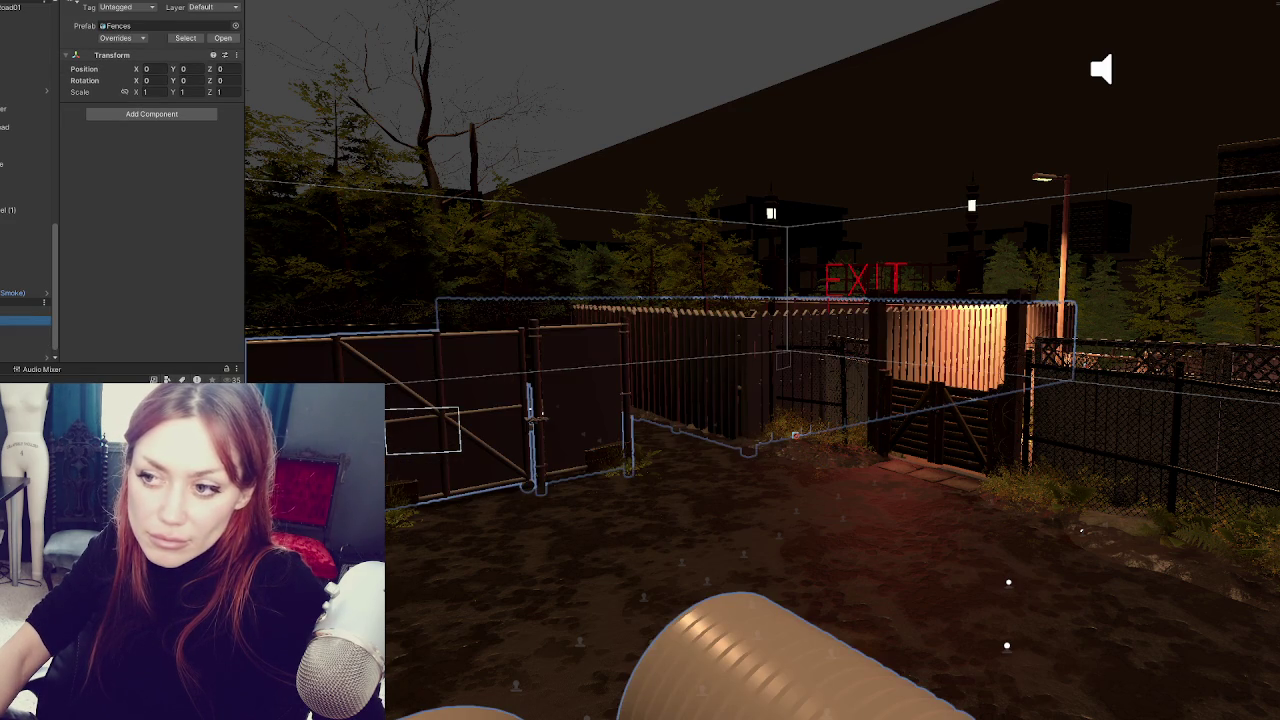
{"action": "scroll", "coordinate": [25, 290], "scroll_direction": "down", "scroll_amount": 1}
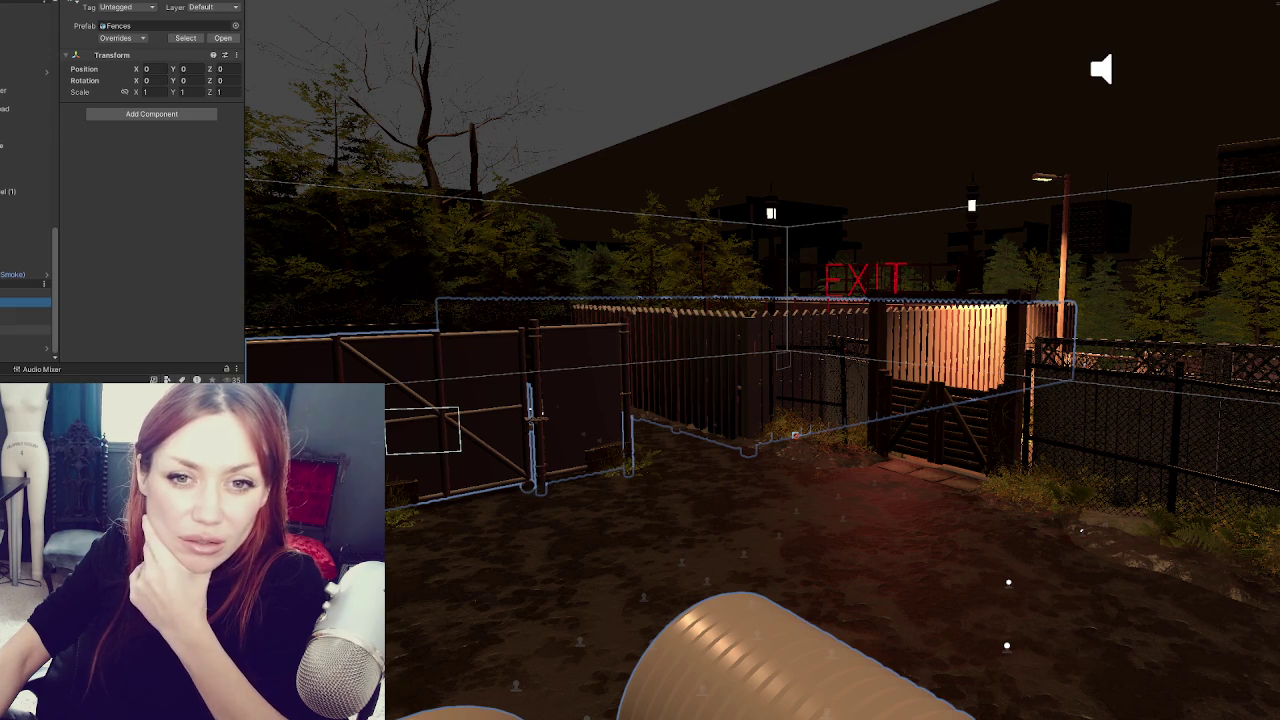
- Check the Corrugated_Metal2 panel's position, then select Wooden Stairs
{"action": "left_click", "coordinate": [25, 312]}
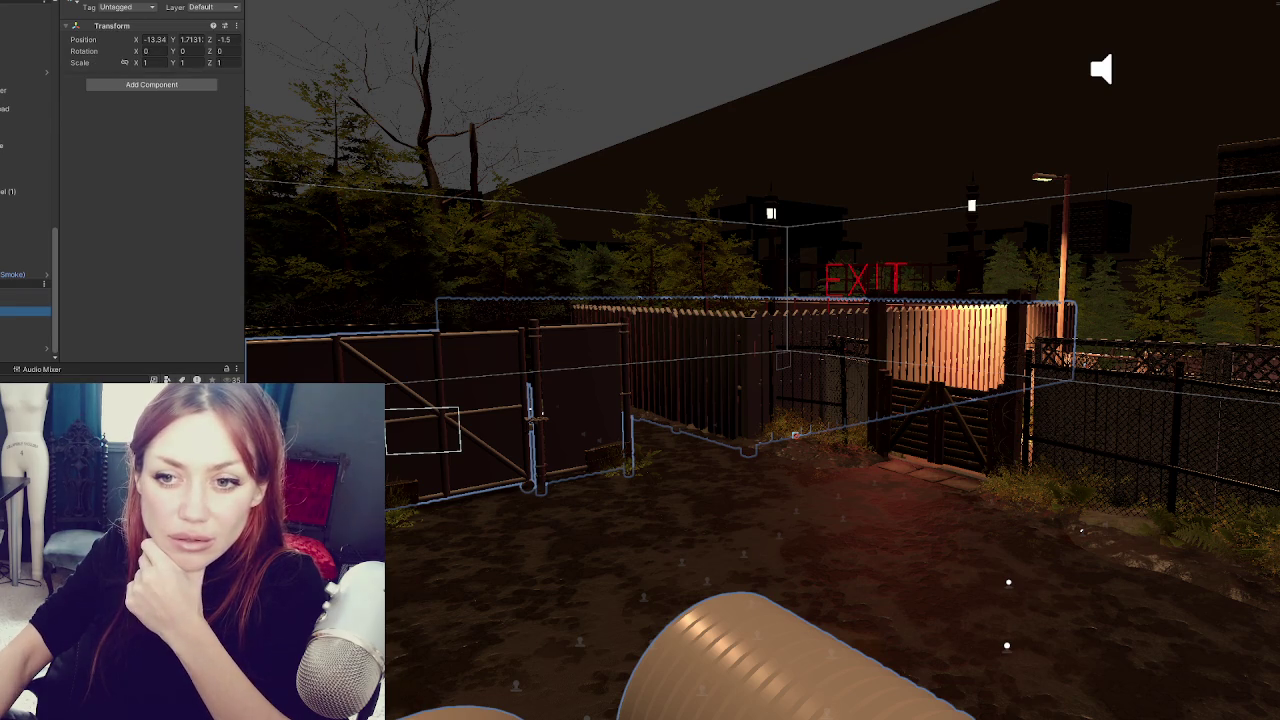
{"action": "scroll", "coordinate": [27, 200], "scroll_direction": "up", "scroll_amount": 3}
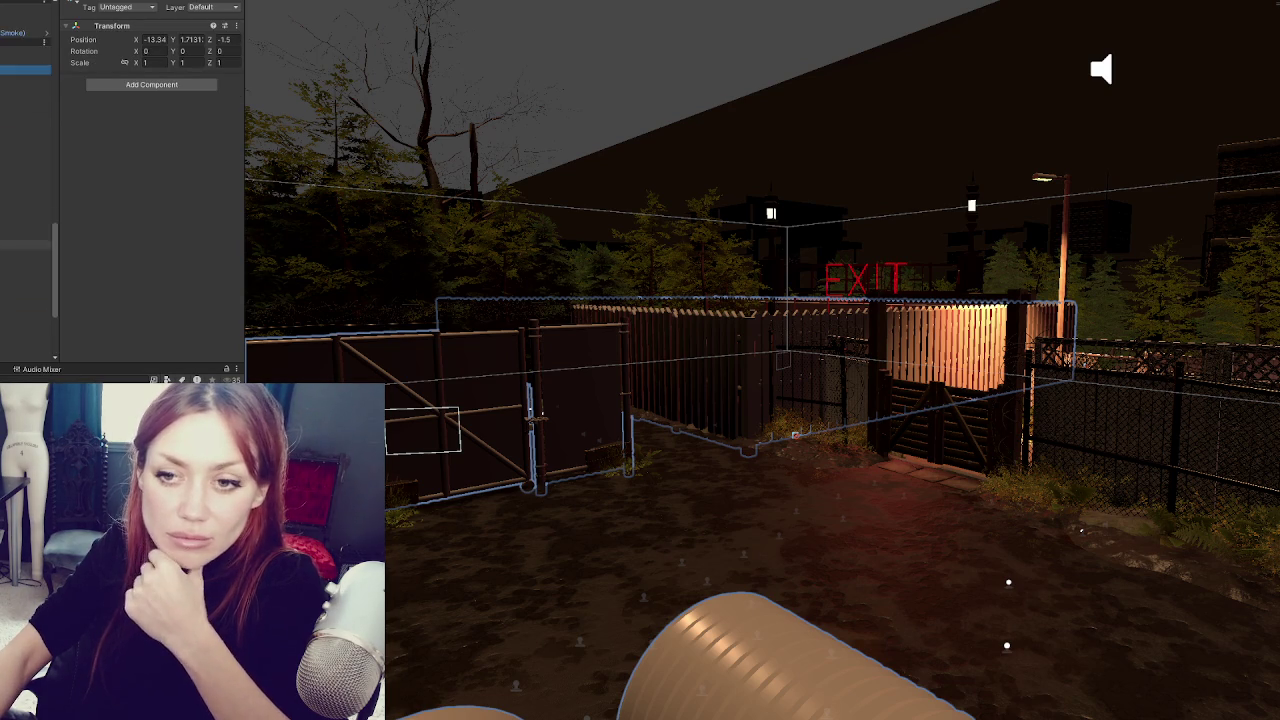
{"action": "scroll", "coordinate": [27, 200], "scroll_direction": "down", "scroll_amount": 1}
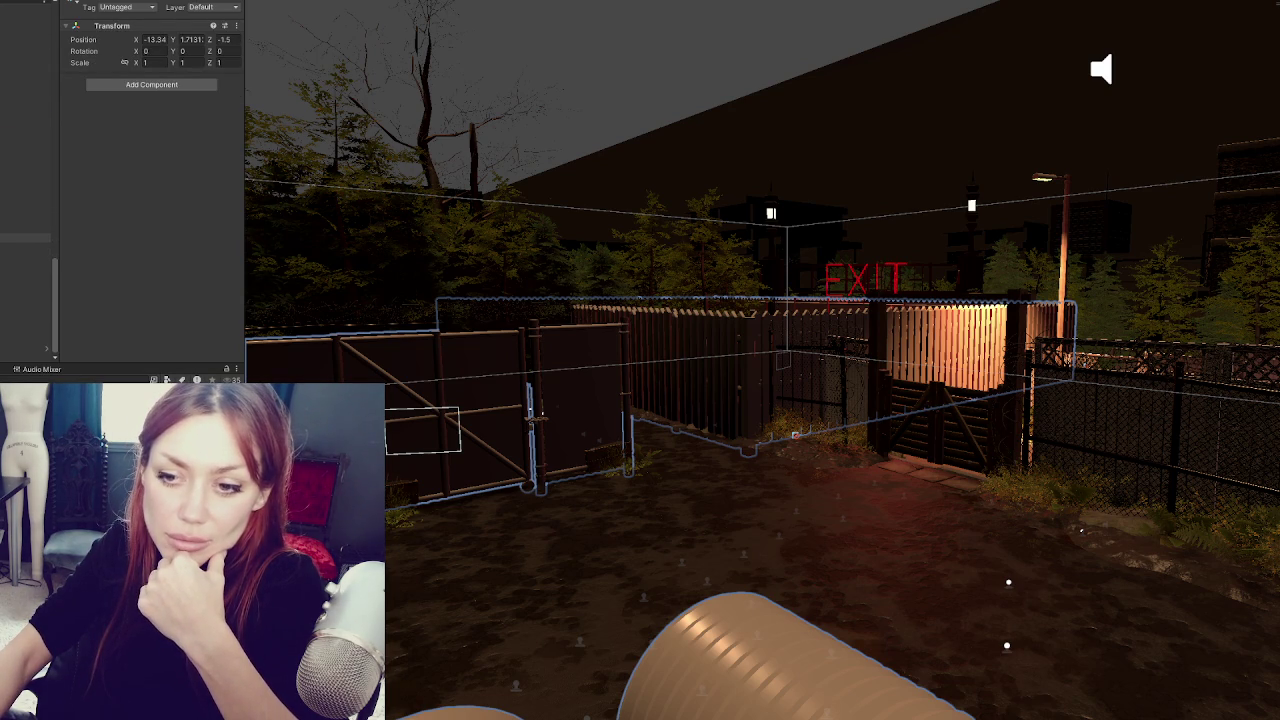
{"action": "left_click", "coordinate": [410, 400]}
{"action": "scroll", "coordinate": [27, 200], "scroll_direction": "up", "scroll_amount": 3}
{"action": "scroll", "coordinate": [27, 200], "scroll_direction": "down", "scroll_amount": 3}
{"action": "left_click", "coordinate": [25, 279]}
- Frame Wooden Stairs and the Fences group, then select and frame Fence_triangular_top
{"action": "key", "text": "f"}
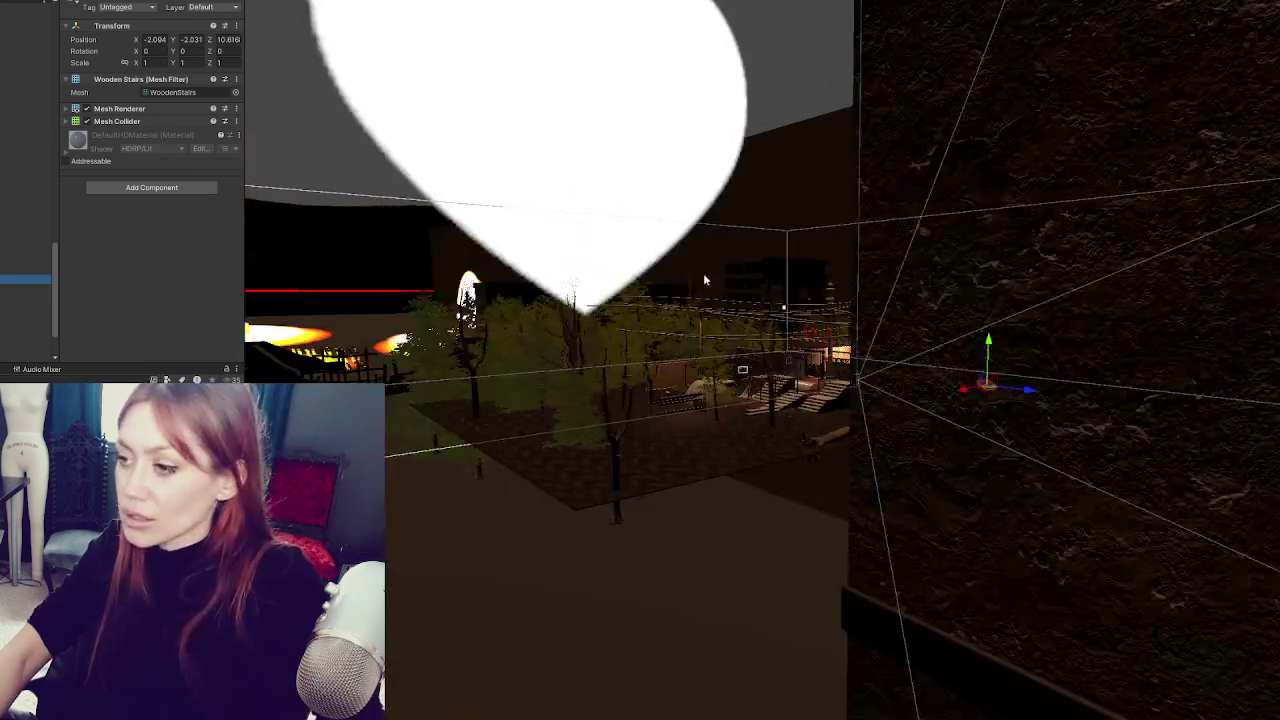
{"action": "left_click", "coordinate": [25, 148]}
{"action": "key", "text": "f"}
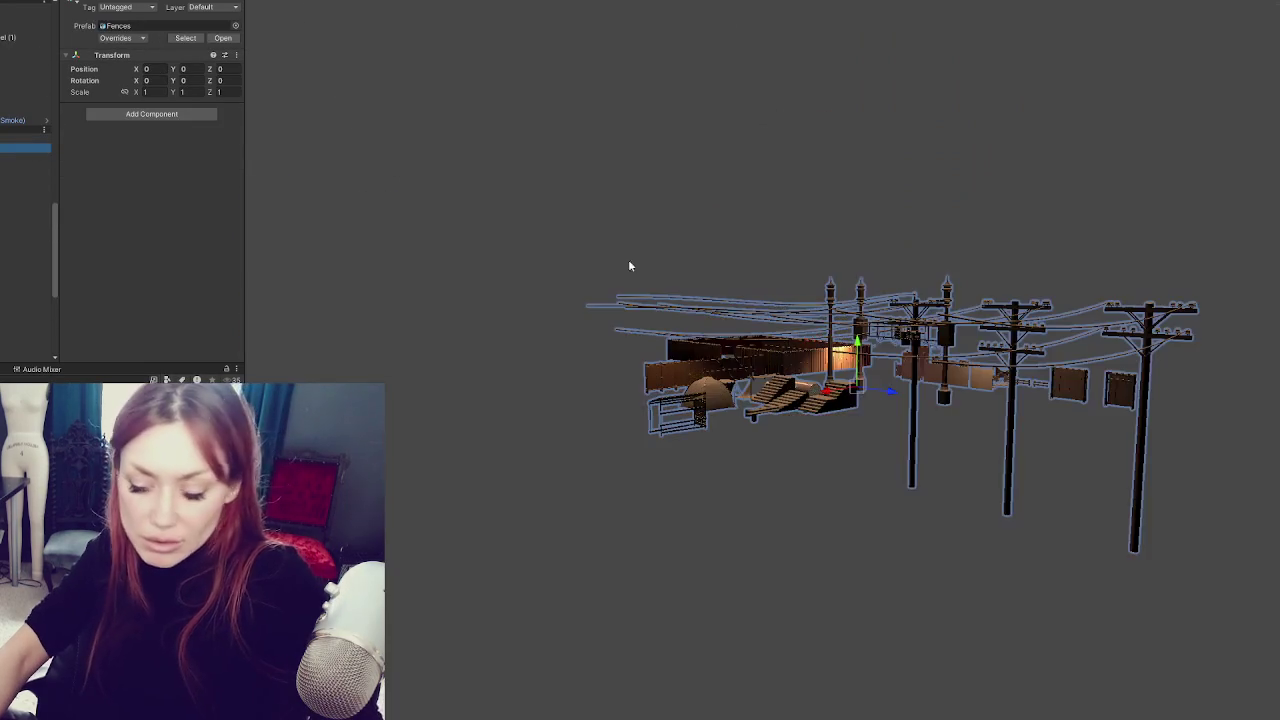
{"action": "left_click", "coordinate": [846, 410]}
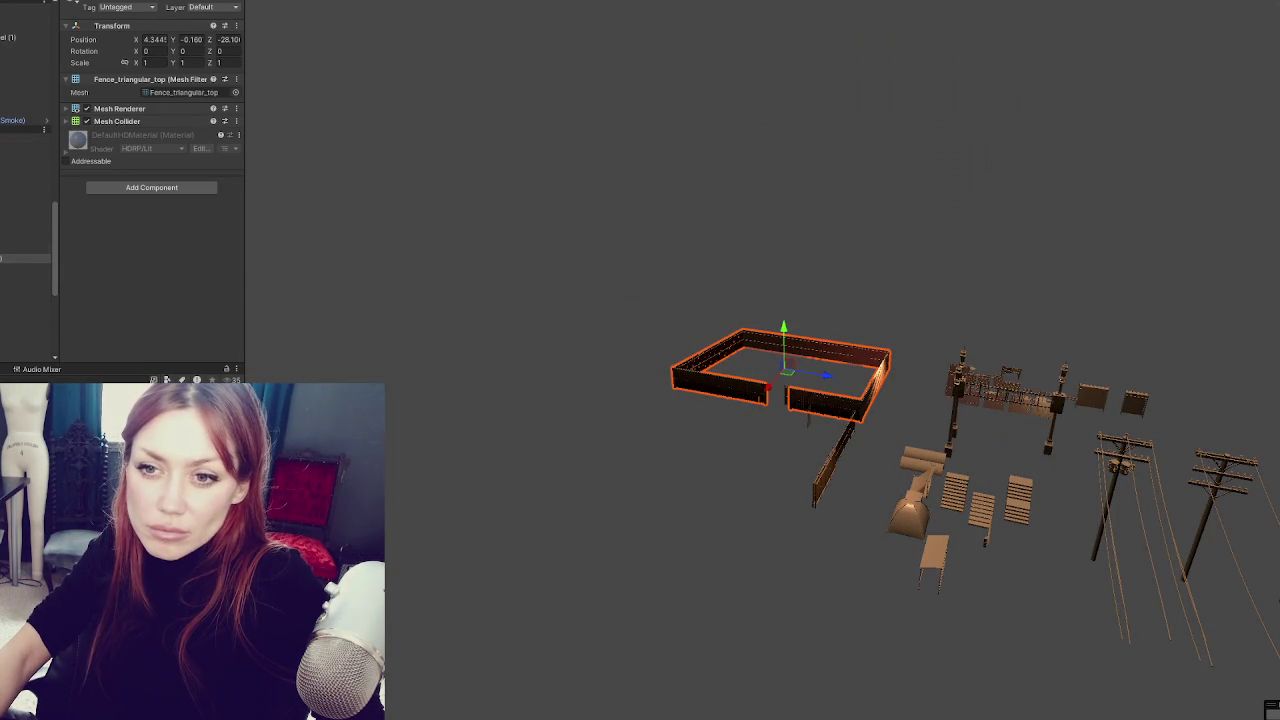
{"action": "left_click", "coordinate": [25, 241]}
{"action": "key", "text": "f"}
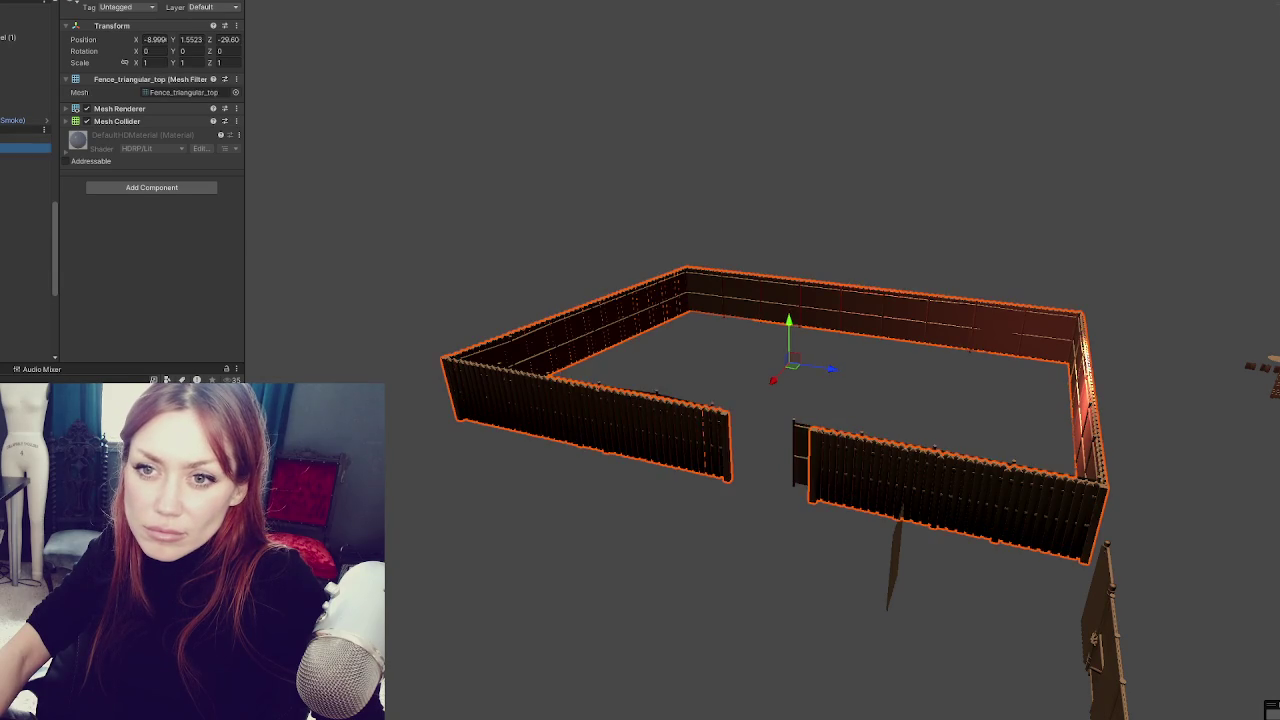
- Inspect the triangular-top enclosure in isolation, then bring back the night environment
{"action": "key", "text": "shift+d"}
{"action": "left_click", "coordinate": [591, 399]}
{"action": "mouse_move", "coordinate": [591, 399]}
{"action": "left_mouse_down"}
{"action": "mouse_move", "coordinate": [457, 377]}
{"action": "mouse_move", "coordinate": [958, 406]}
{"action": "mouse_move", "coordinate": [994, 263]}
{"action": "left_mouse_up"}
{"action": "left_click", "coordinate": [834, 306]}
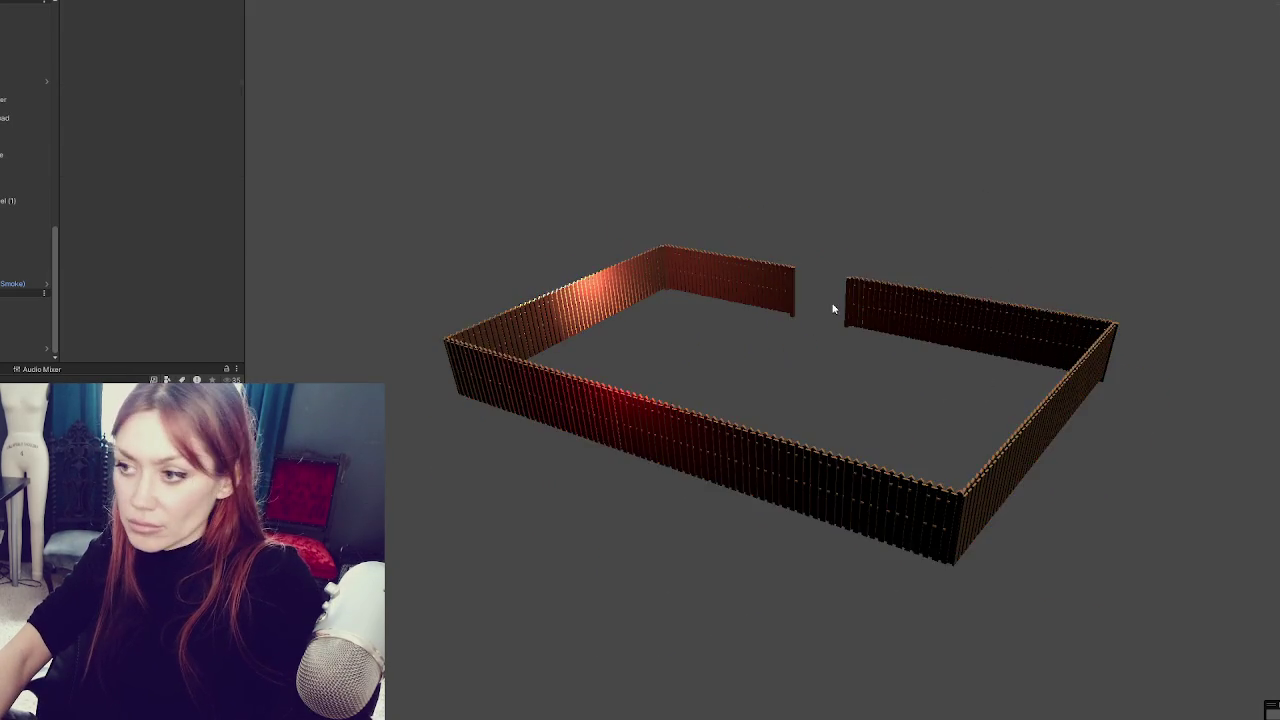
{"action": "key", "text": "shift+h"}
{"action": "left_click", "coordinate": [858, 489]}
- Rotate the triangular-top fence enclosure to Y -180 and move it into the yard
{"action": "key", "text": "e"}
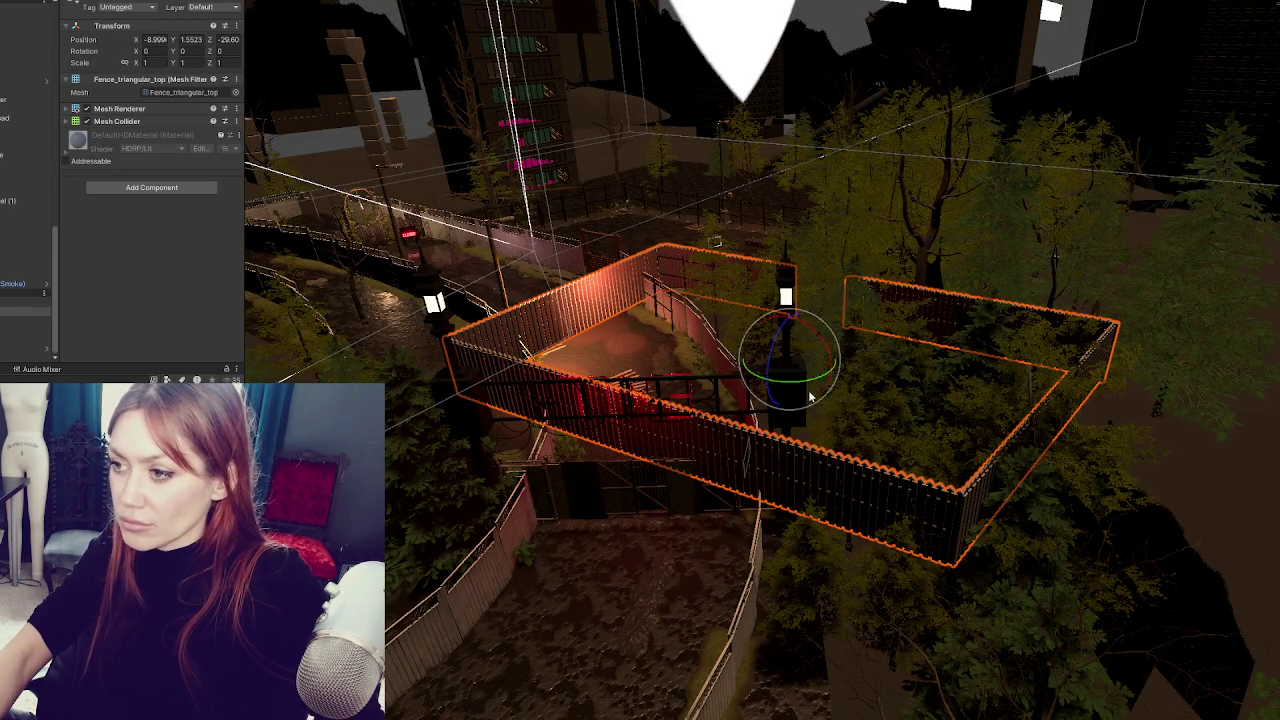
{"action": "mouse_move", "coordinate": [835, 362]}
{"action": "left_mouse_down"}
{"action": "mouse_move", "coordinate": [1080, 380]}
{"action": "mouse_move", "coordinate": [1030, 385]}
{"action": "left_mouse_up"}
{"action": "key", "text": "w"}
{"action": "mouse_move", "coordinate": [815, 346]}
{"action": "left_mouse_down"}
{"action": "mouse_move", "coordinate": [902, 268]}
{"action": "mouse_move", "coordinate": [603, 243]}
{"action": "left_mouse_up"}
- Fine-tune the enclosure's position to X 8.29, Z -6.4 to line up with the gate
{"action": "key", "text": "f"}
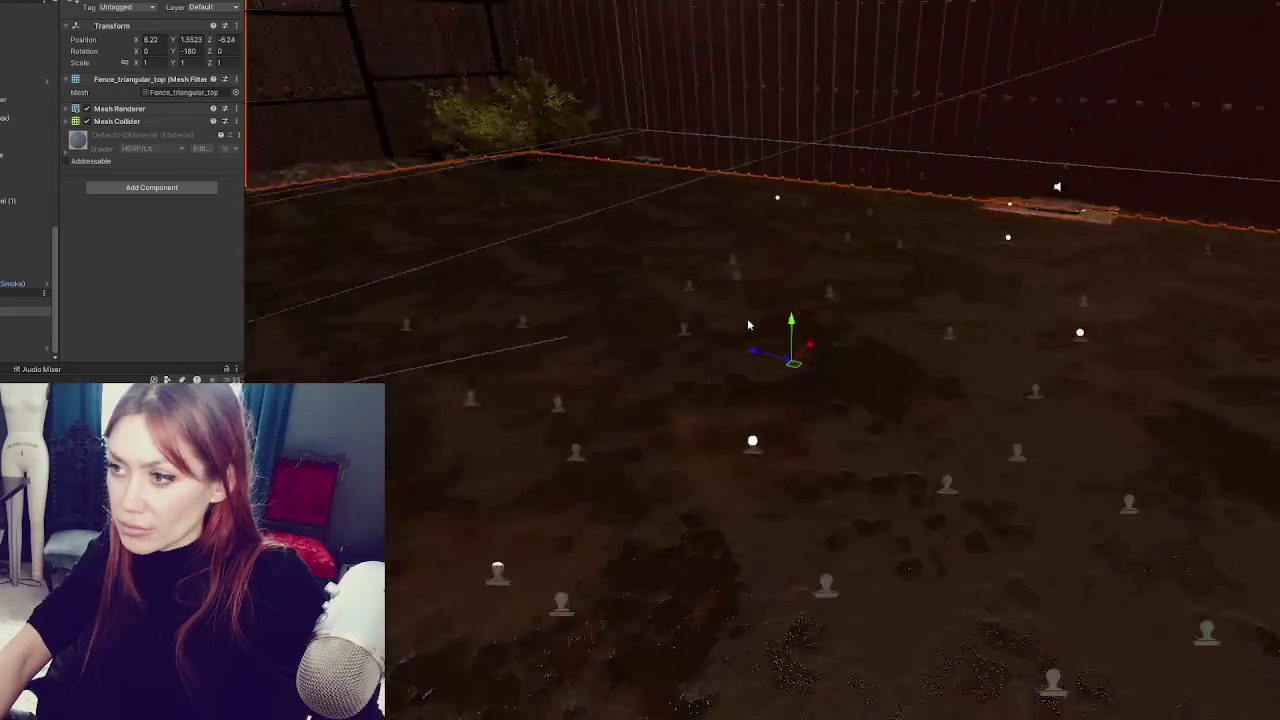
{"action": "scroll", "coordinate": [745, 316], "scroll_direction": "down", "scroll_amount": 3}
{"action": "left_click_drag", "start_coordinate": [737, 310], "coordinate": [883, 294]}
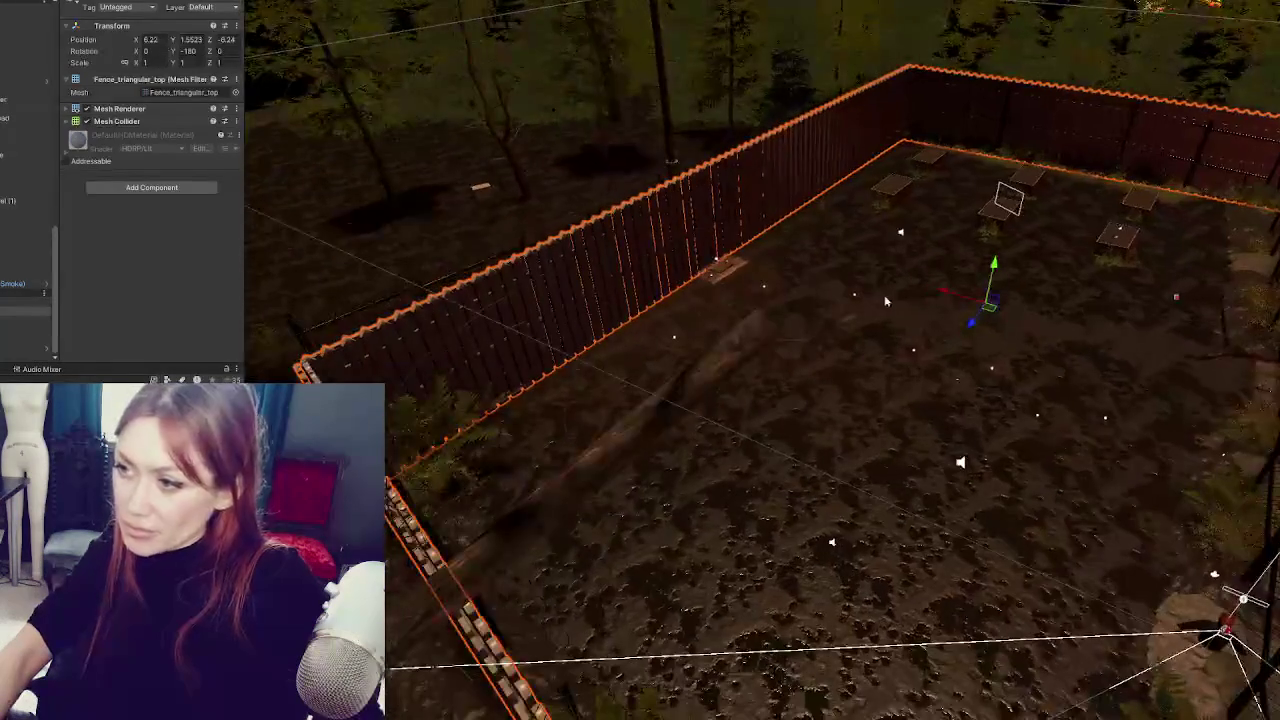
{"action": "mouse_move", "coordinate": [942, 322]}
{"action": "left_mouse_down"}
{"action": "mouse_move", "coordinate": [895, 279]}
{"action": "mouse_move", "coordinate": [960, 430]}
{"action": "mouse_move", "coordinate": [855, 442]}
{"action": "mouse_move", "coordinate": [880, 441]}
{"action": "mouse_move", "coordinate": [718, 424]}
{"action": "left_mouse_up"}
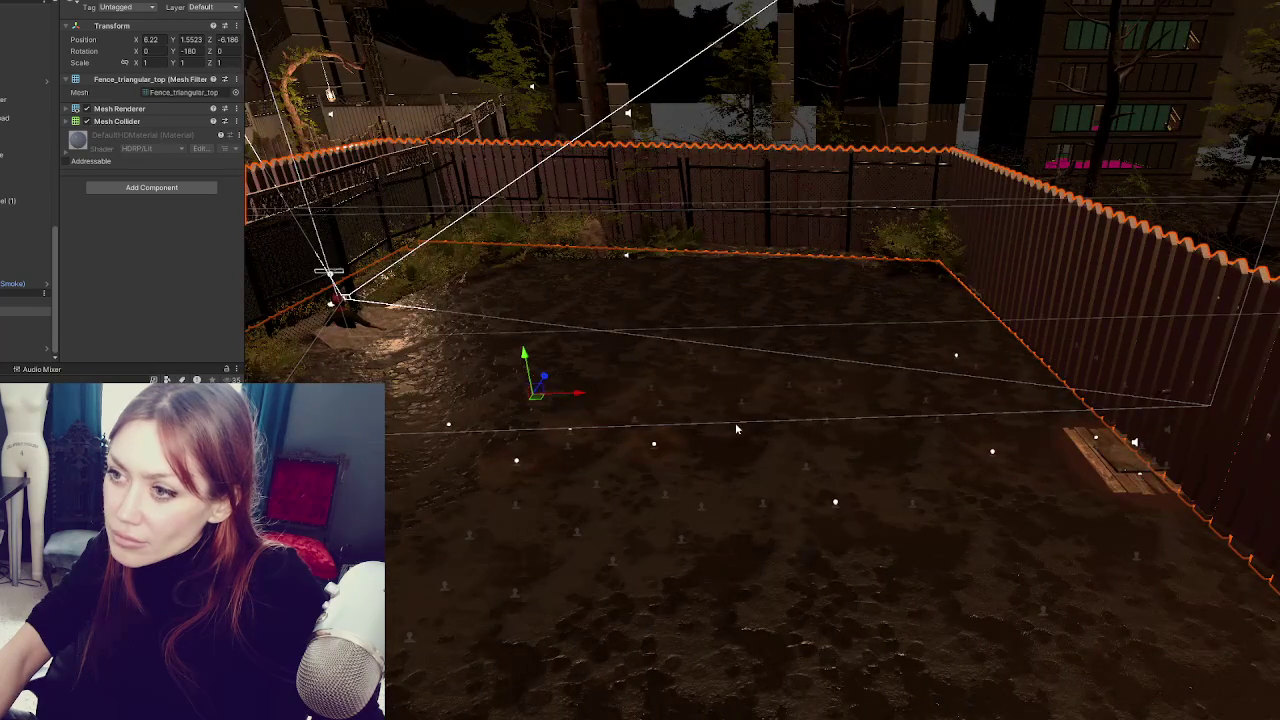
{"action": "mouse_move", "coordinate": [672, 344]}
{"action": "left_mouse_down"}
{"action": "mouse_move", "coordinate": [557, 434]}
{"action": "mouse_move", "coordinate": [749, 443]}
{"action": "mouse_move", "coordinate": [745, 455]}
{"action": "mouse_move", "coordinate": [704, 444]}
{"action": "mouse_move", "coordinate": [814, 432]}
{"action": "mouse_move", "coordinate": [790, 458]}
{"action": "mouse_move", "coordinate": [826, 474]}
{"action": "mouse_move", "coordinate": [808, 462]}
{"action": "left_mouse_up"}
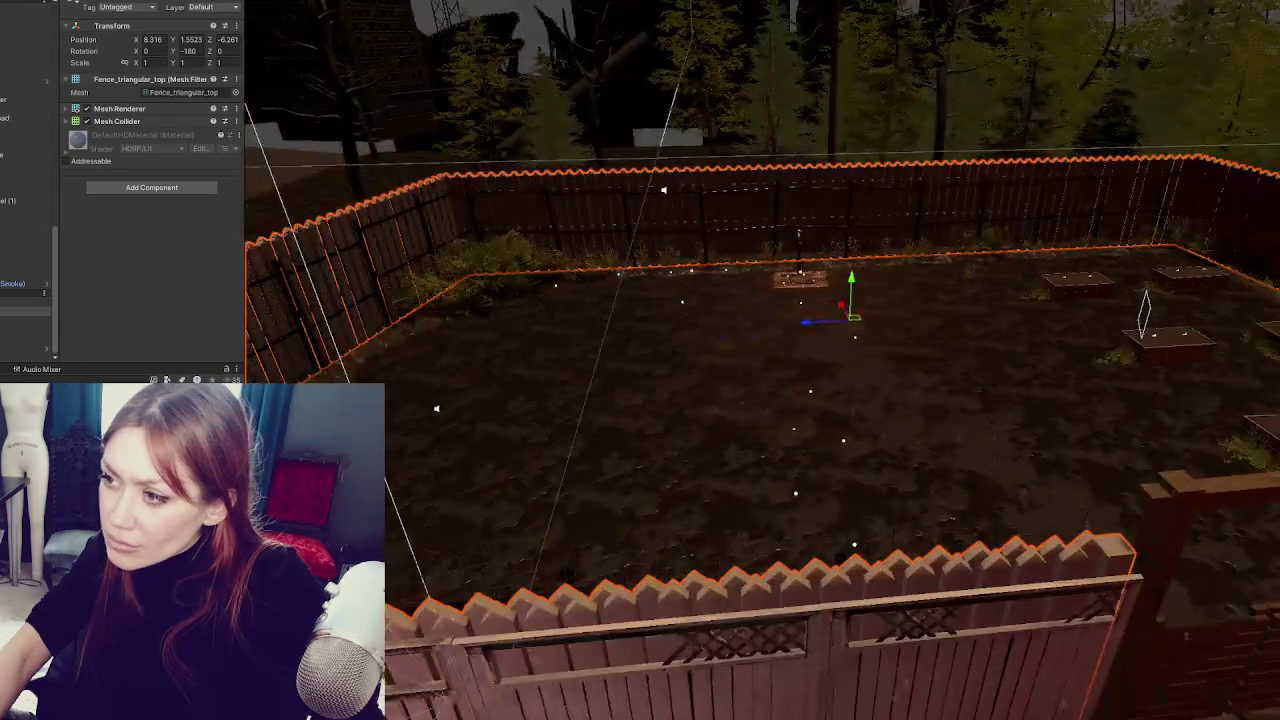
{"action": "mouse_move", "coordinate": [849, 316]}
{"action": "left_mouse_down"}
{"action": "mouse_move", "coordinate": [847, 305]}
{"action": "mouse_move", "coordinate": [814, 323]}
{"action": "mouse_move", "coordinate": [840, 270]}
{"action": "left_mouse_up"}
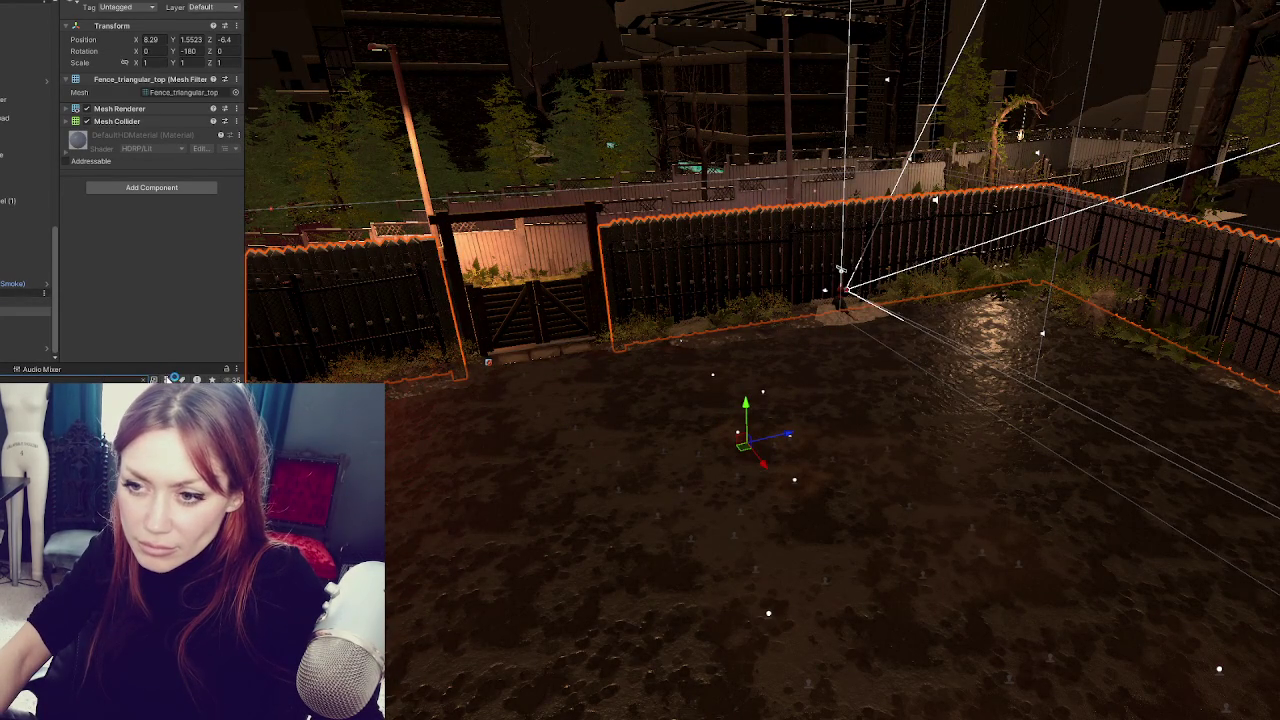
{"action": "key", "text": "Escape"}
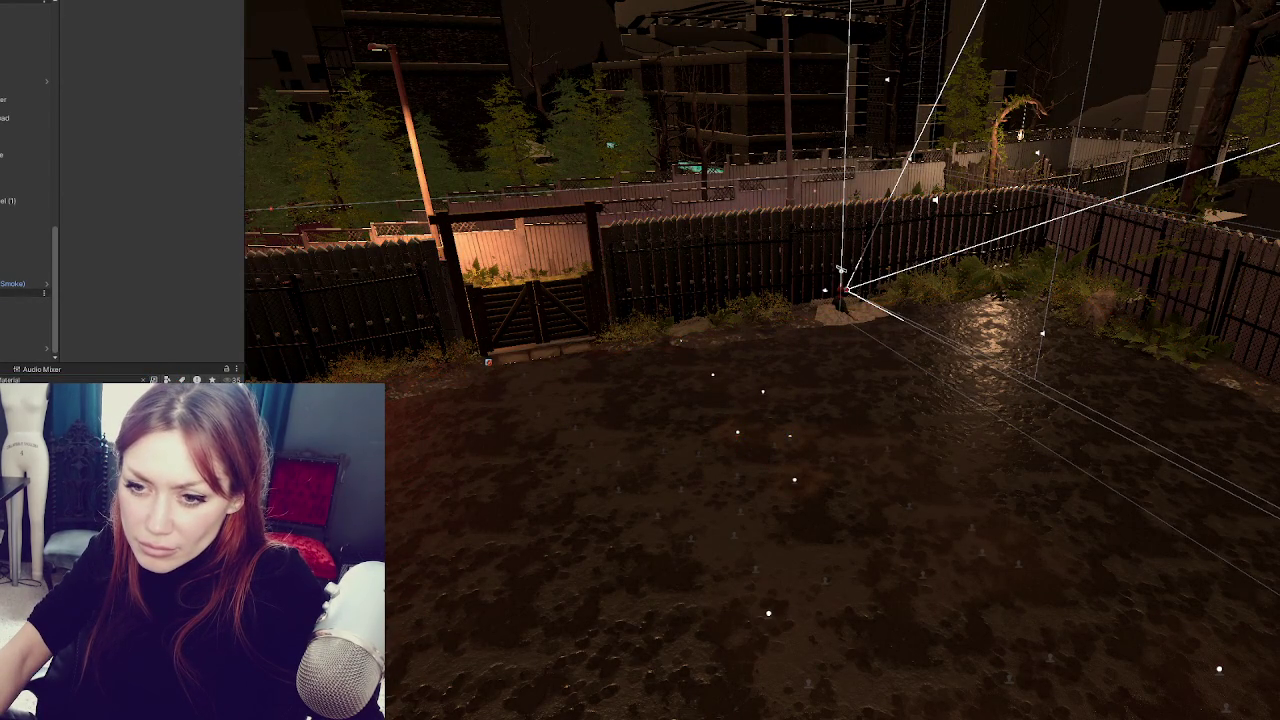
{"action": "left_click", "coordinate": [40, 379]}
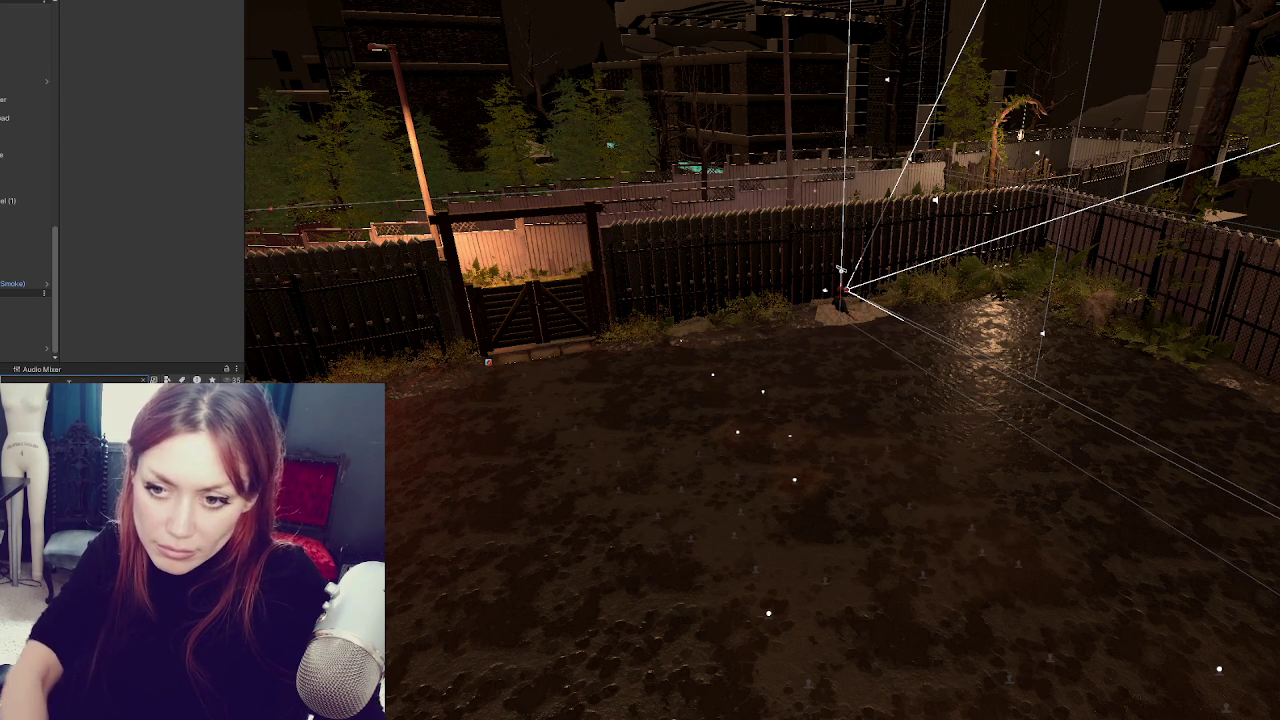
{"action": "left_click", "coordinate": [387, 243]}
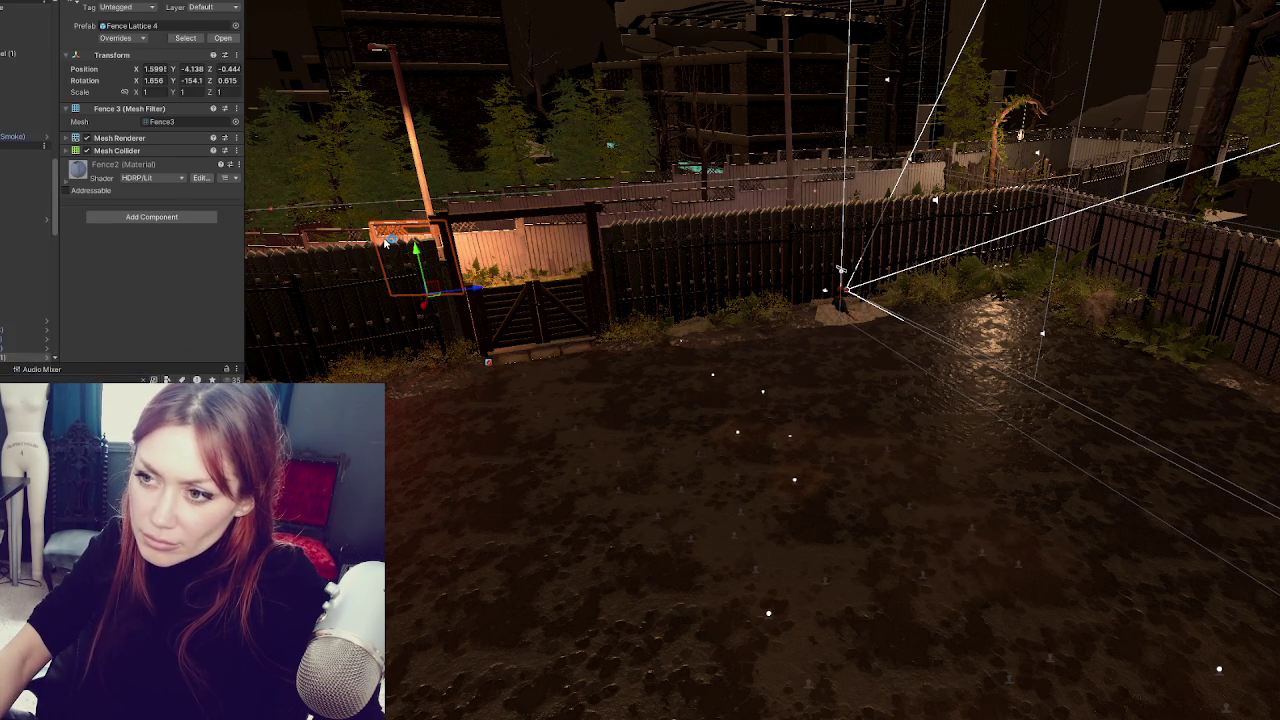
{"action": "left_click", "coordinate": [160, 175]}
{"action": "scroll", "coordinate": [120, 220], "scroll_direction": "down", "scroll_amount": 5}
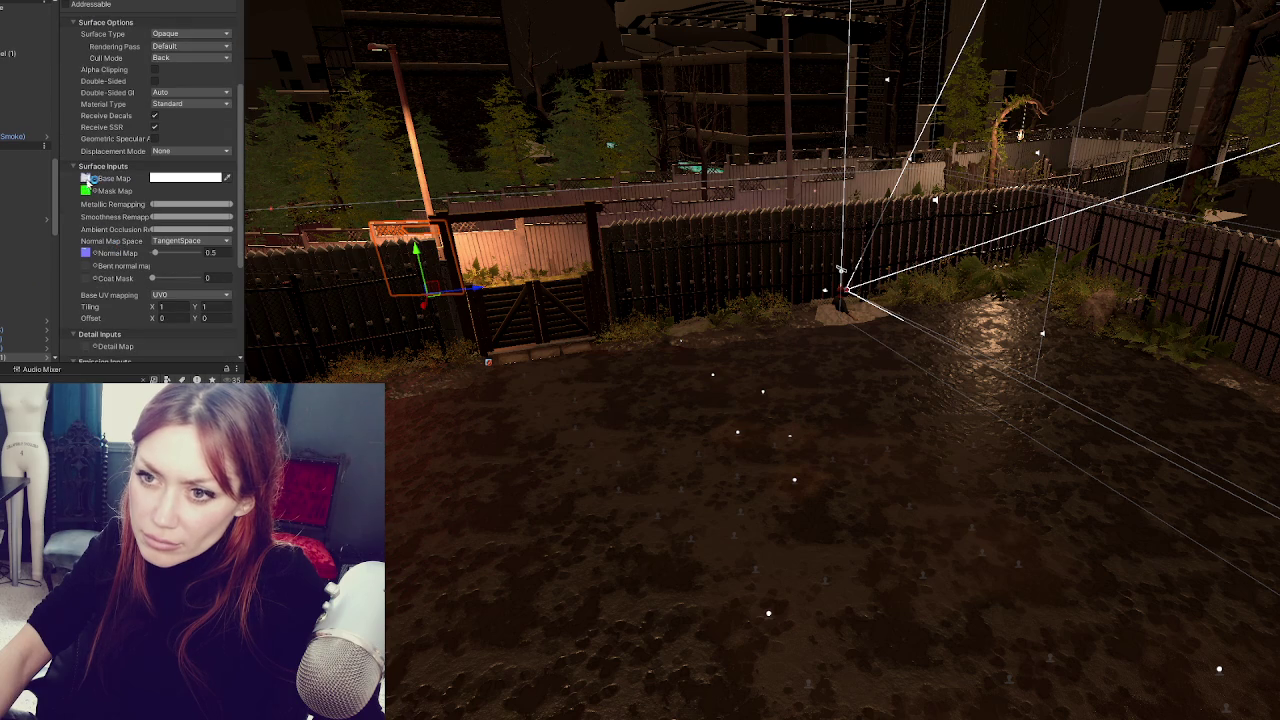
{"action": "left_click", "coordinate": [840, 268]}
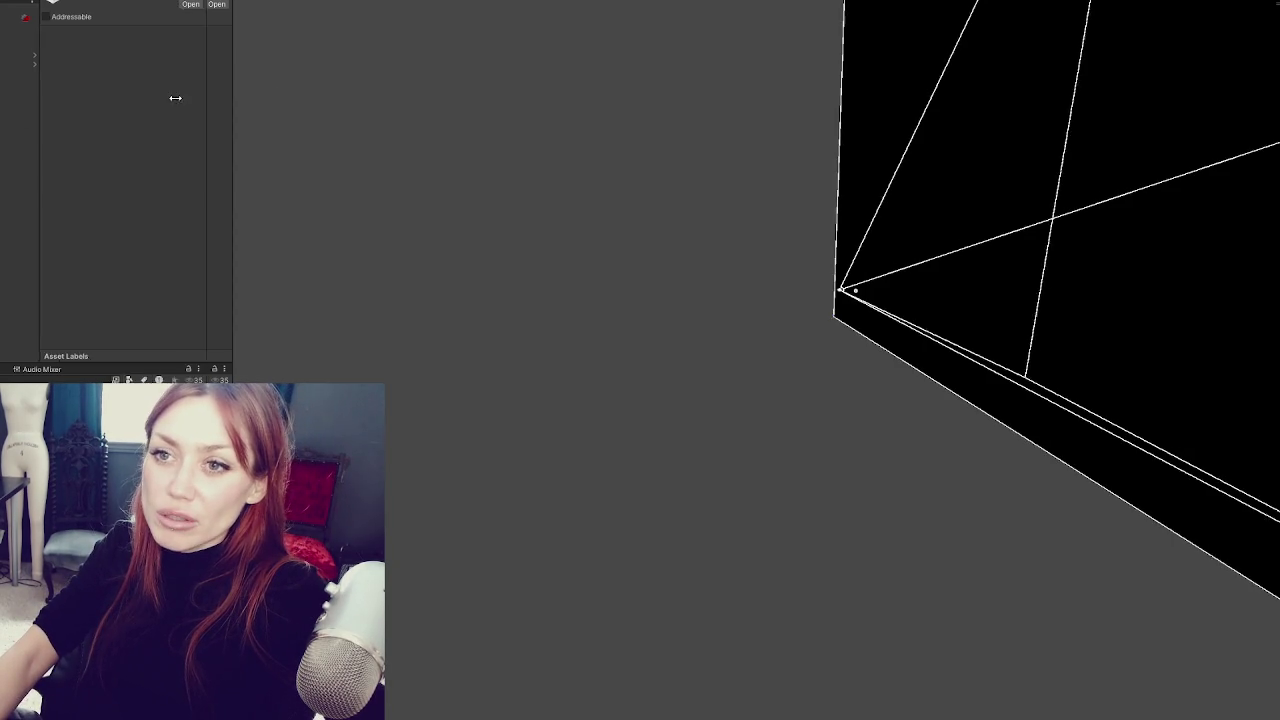
- Narrow the Inspector panel to widen the scene area
{"action": "left_click_drag", "start_coordinate": [245, 85], "coordinate": [128, 106]}
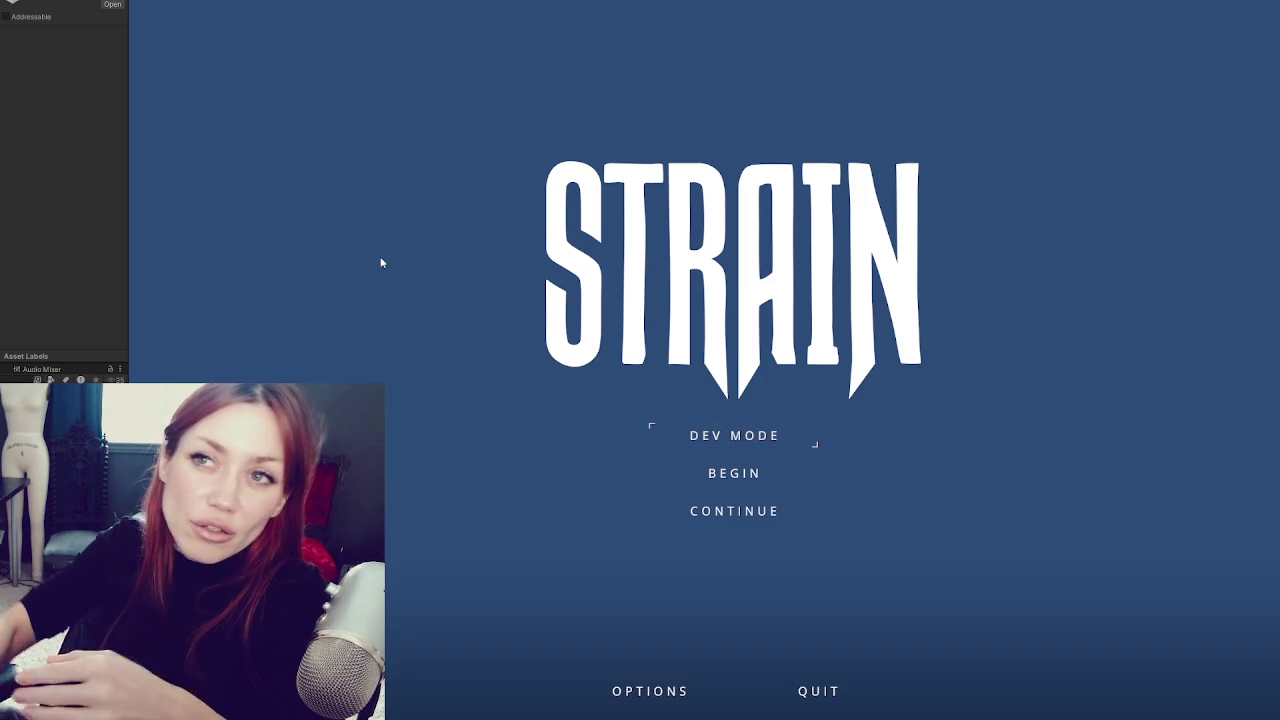
{"action": "left_click", "coordinate": [765, 436]}
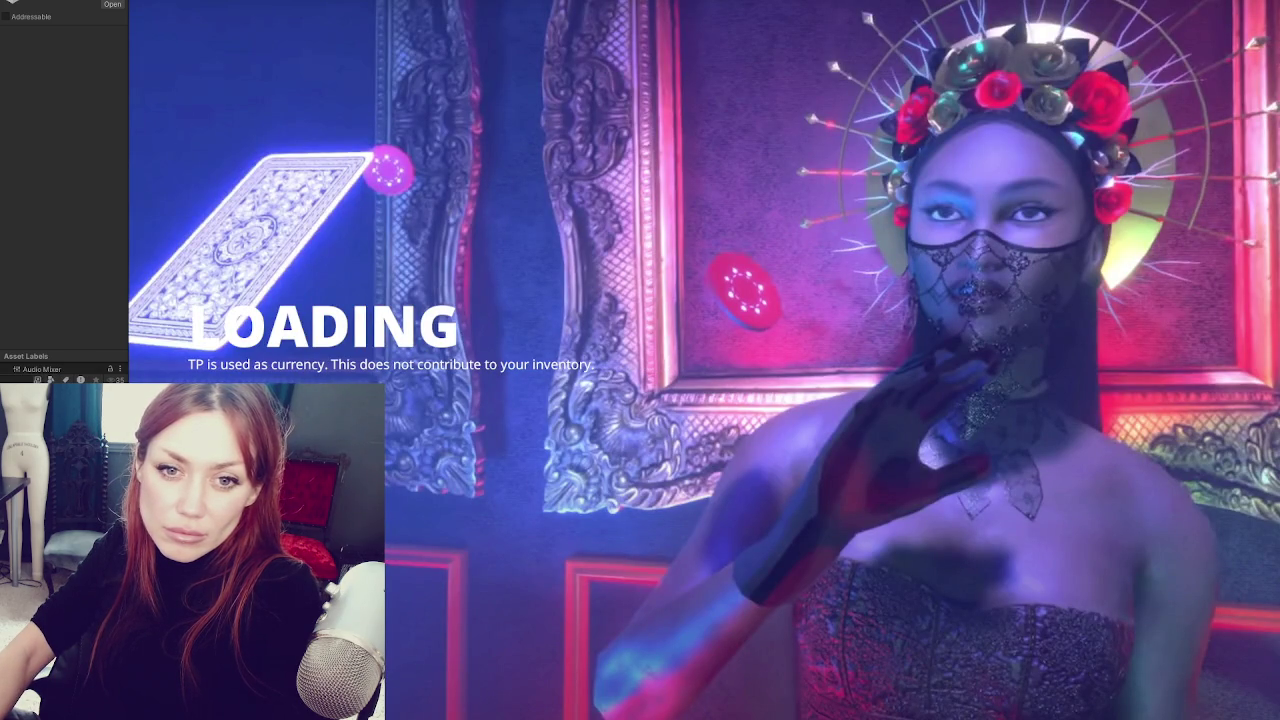
- In dev mode, walk to the wooden gate, open it with E, and head toward the EXIT gate
{"action": "key", "text": "w"}
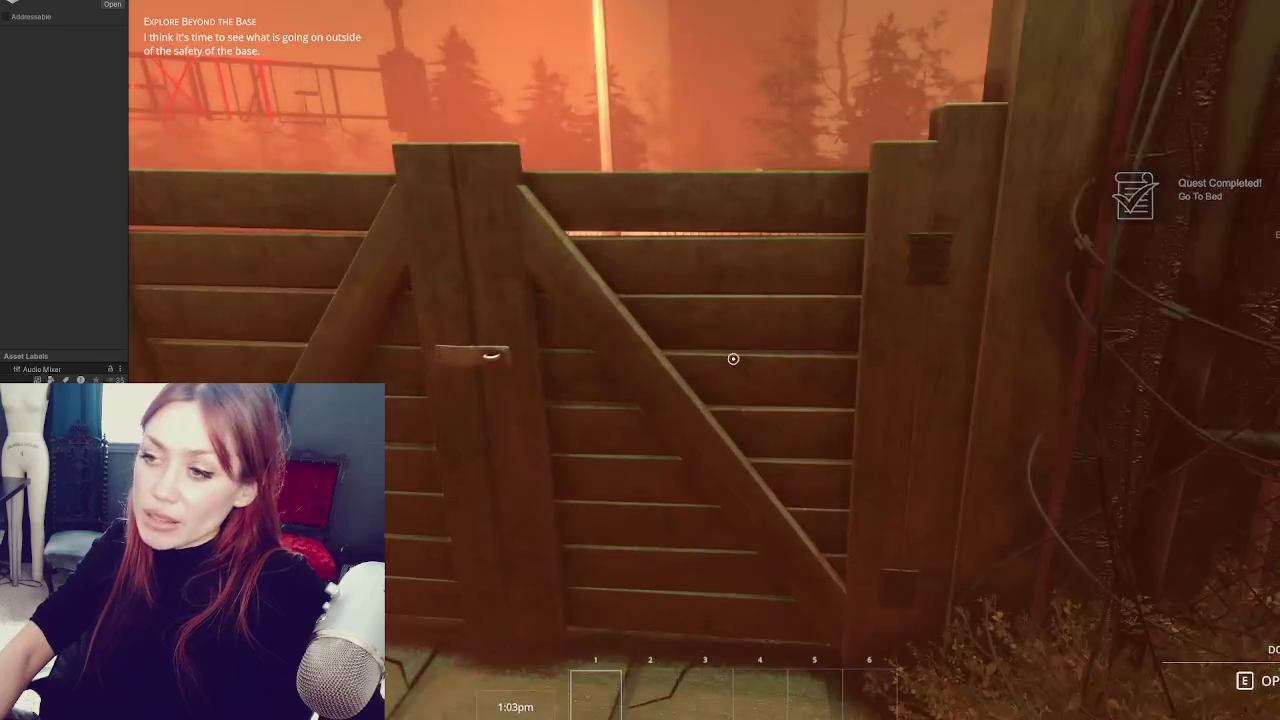
{"action": "key", "text": "e"}
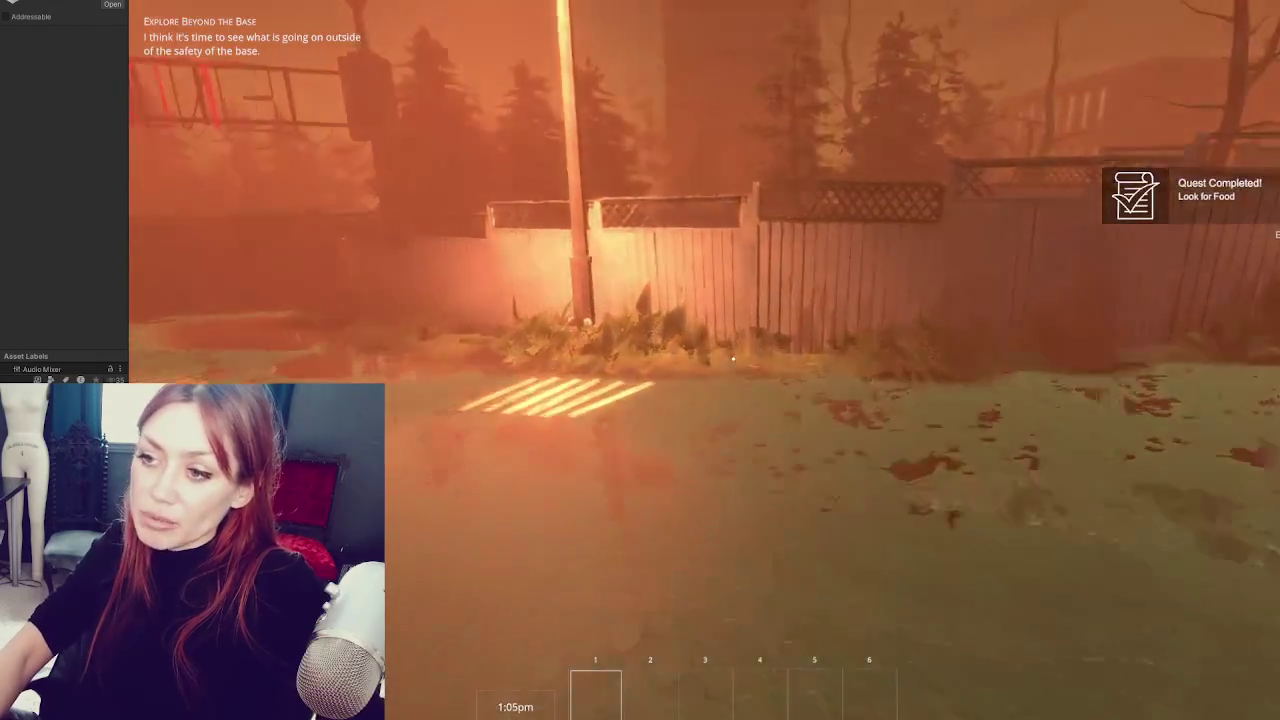
{"action": "key", "text": "w"}
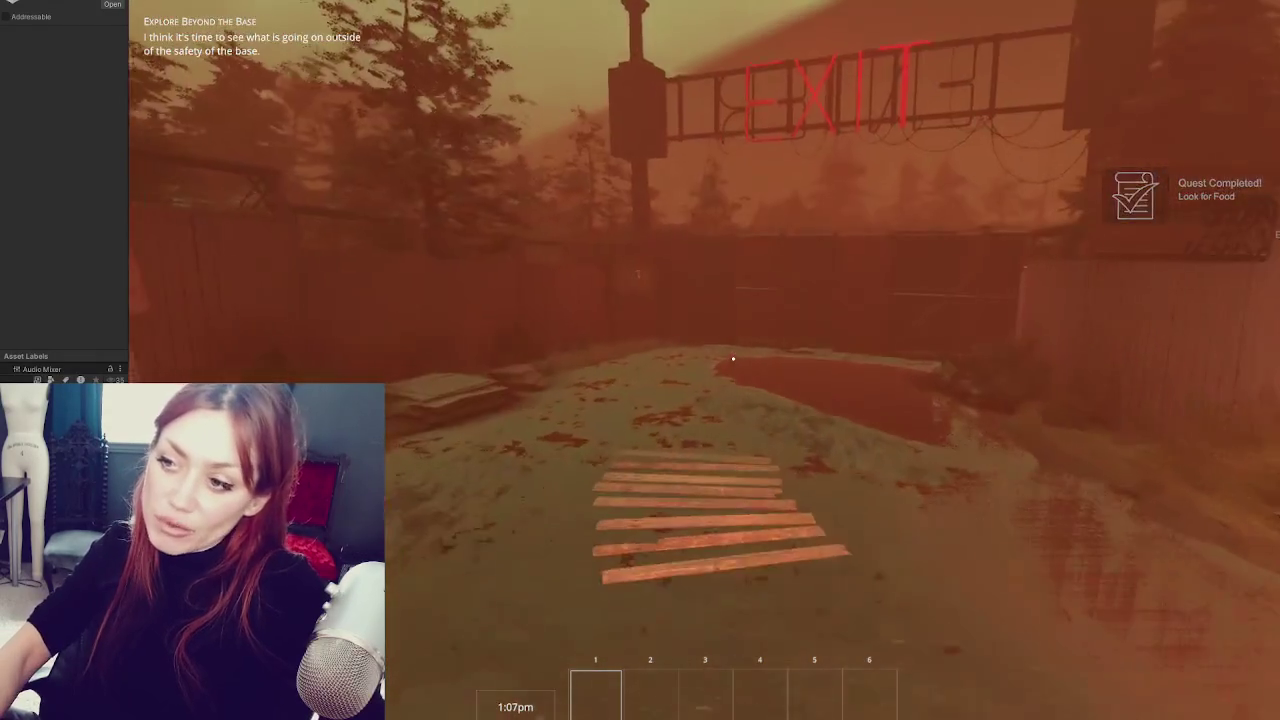
{"action": "key", "text": "w"}
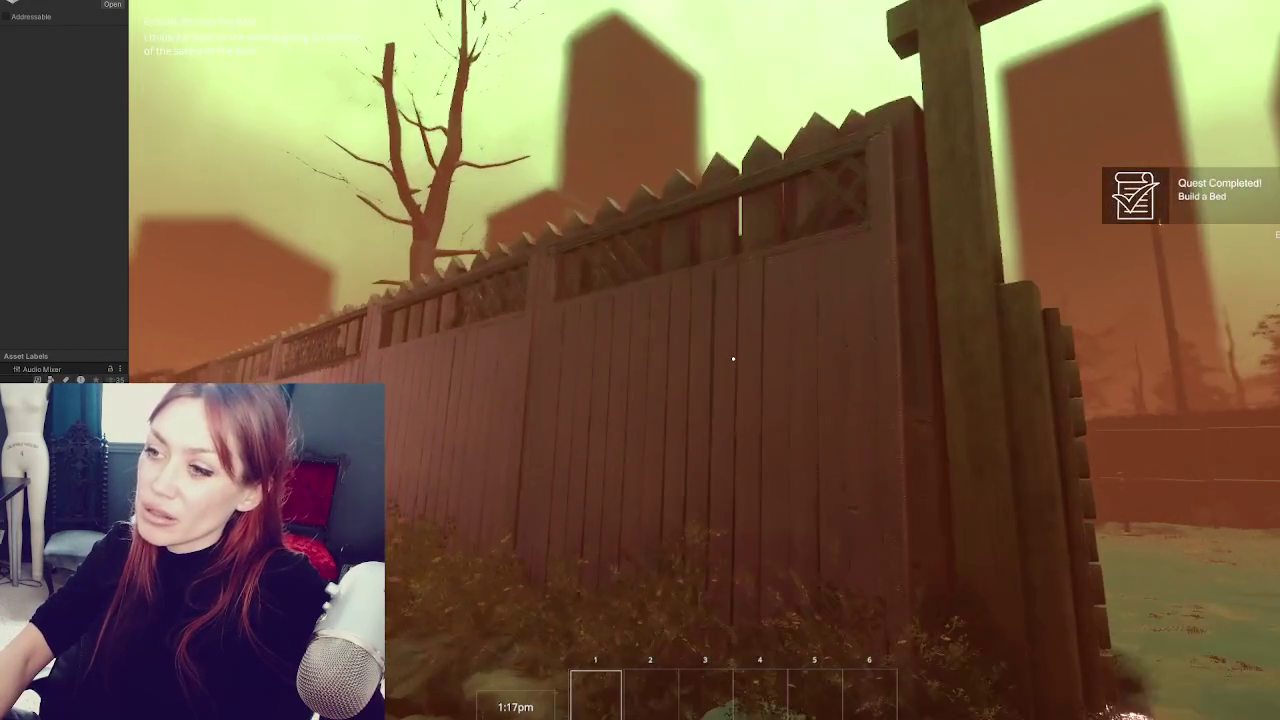
- Walk along the fence to the chain-link fence corner, then stop Play mode
{"action": "key", "text": "a"}
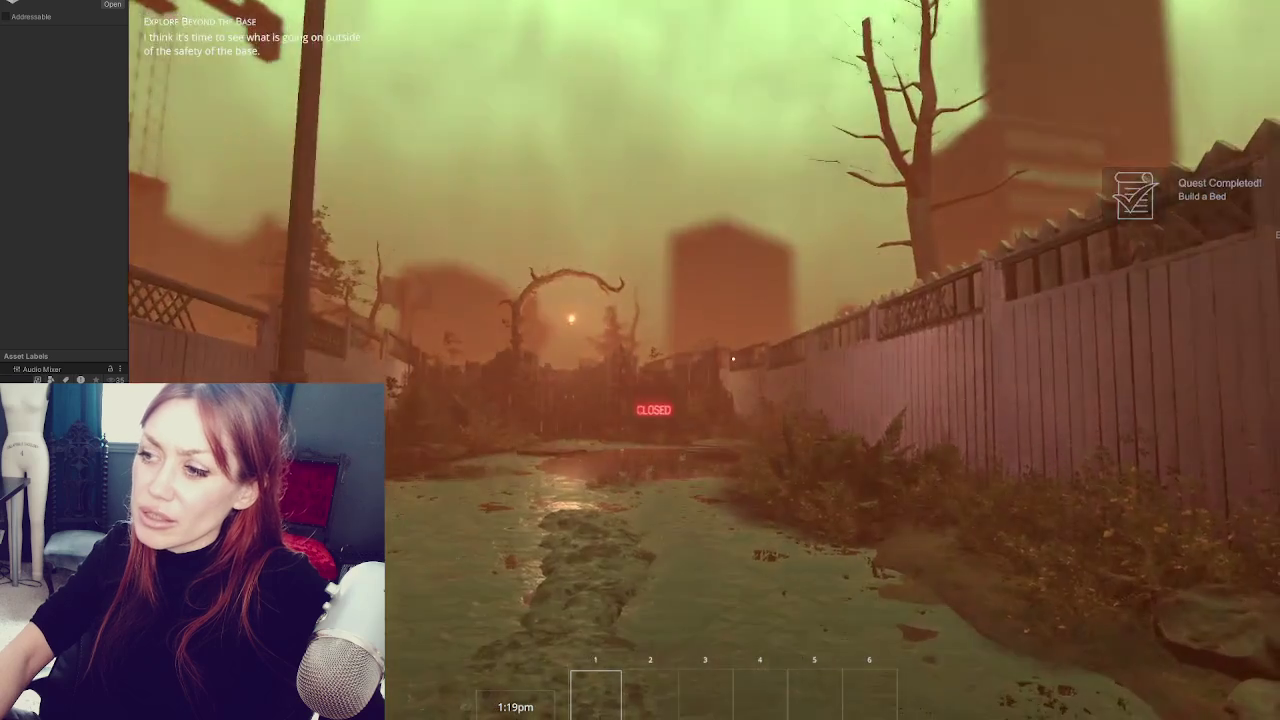
{"action": "key", "text": "w"}
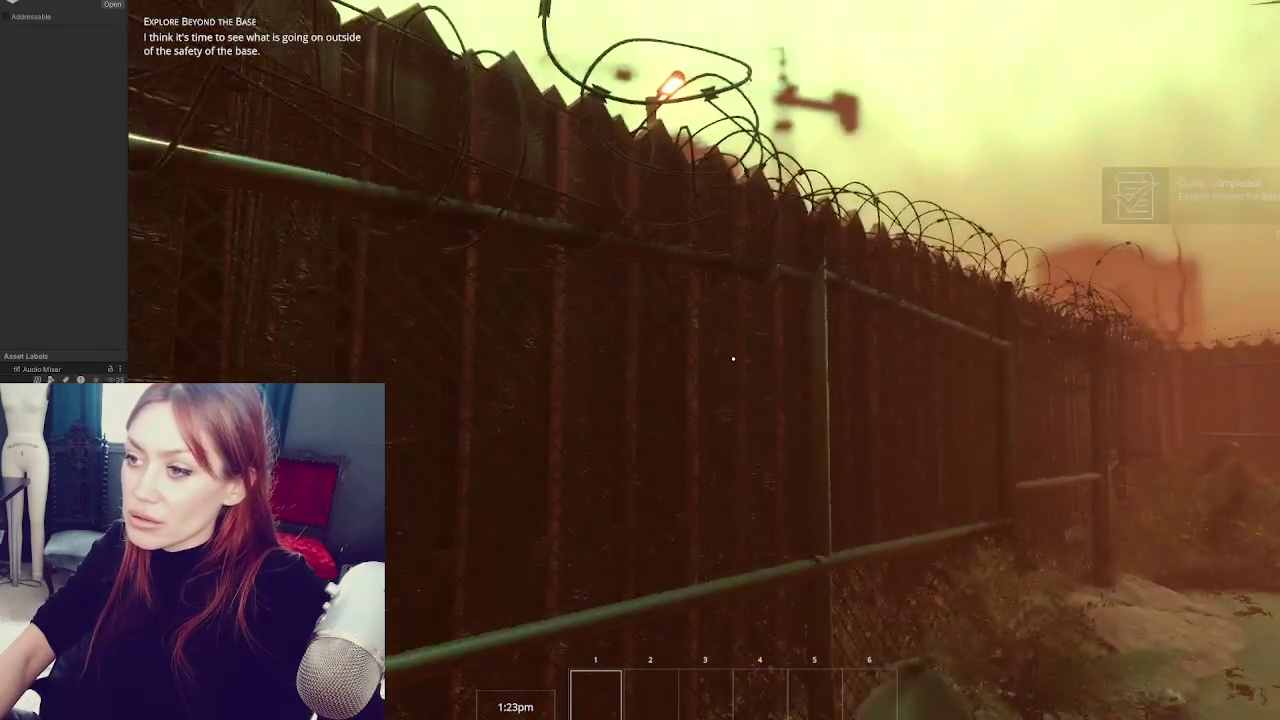
{"action": "mouse_move", "coordinate": [733, 358]}
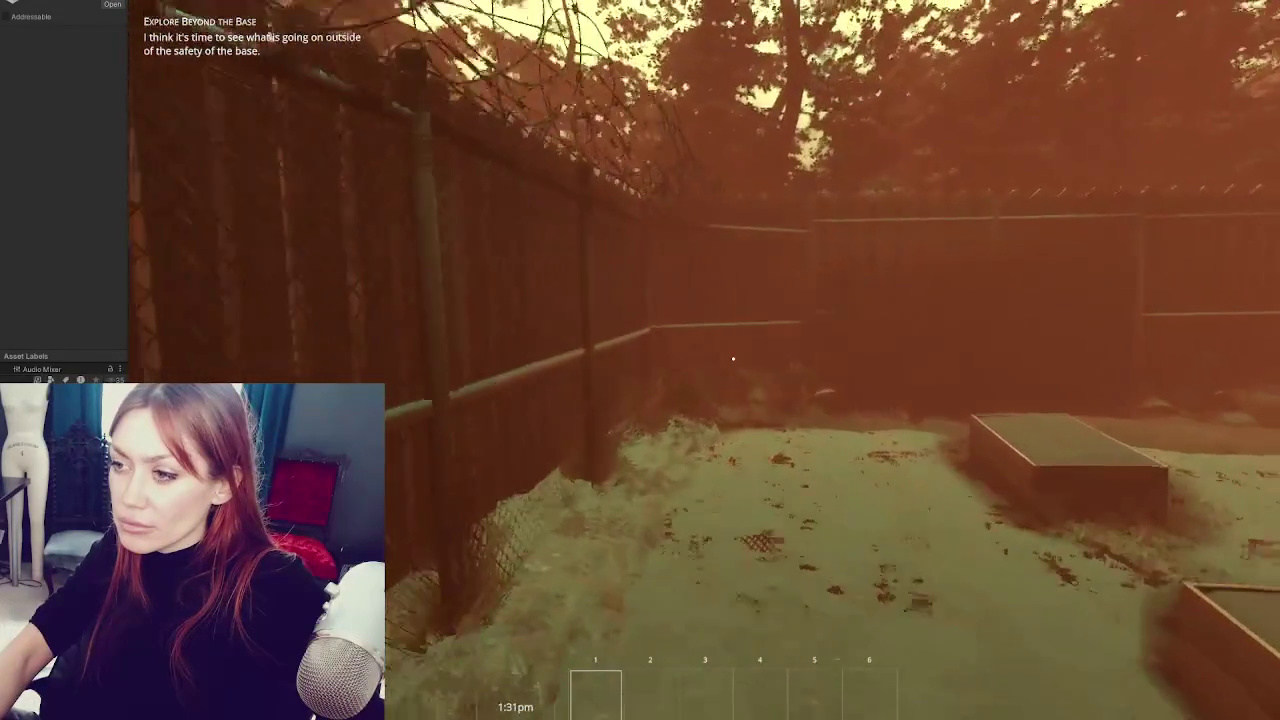
{"action": "key", "text": "w"}
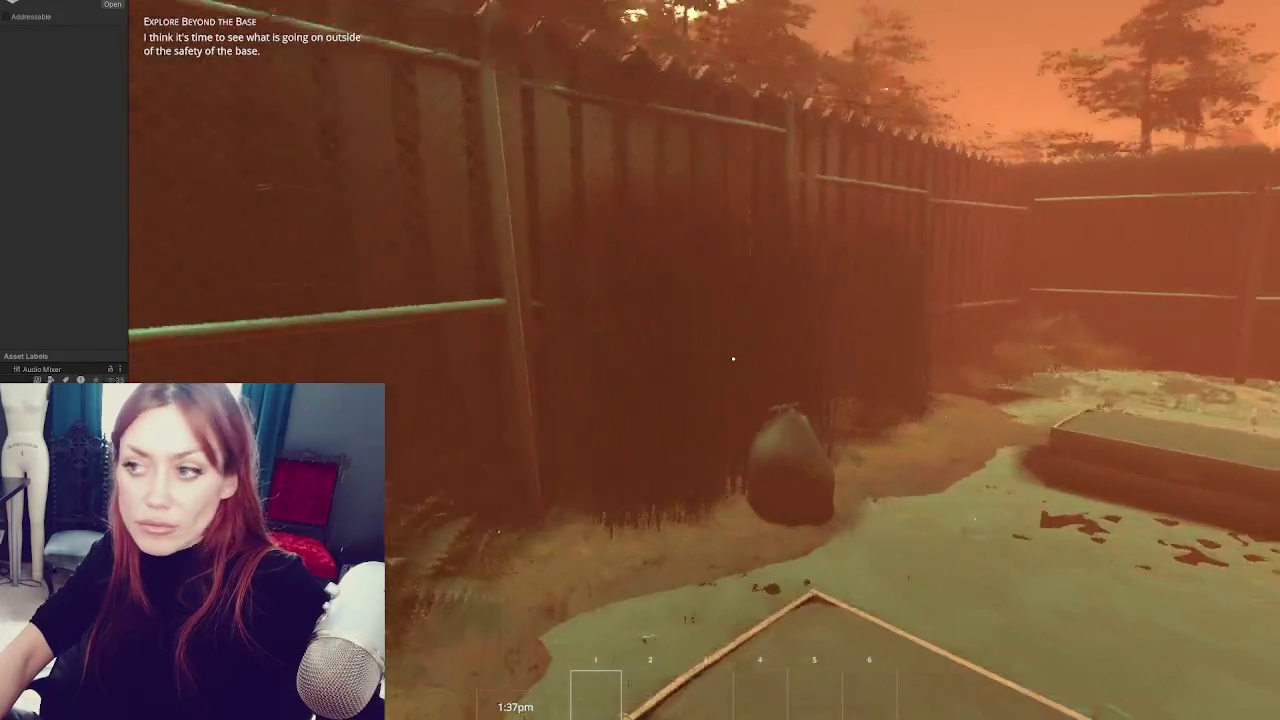
{"action": "key", "text": "w"}
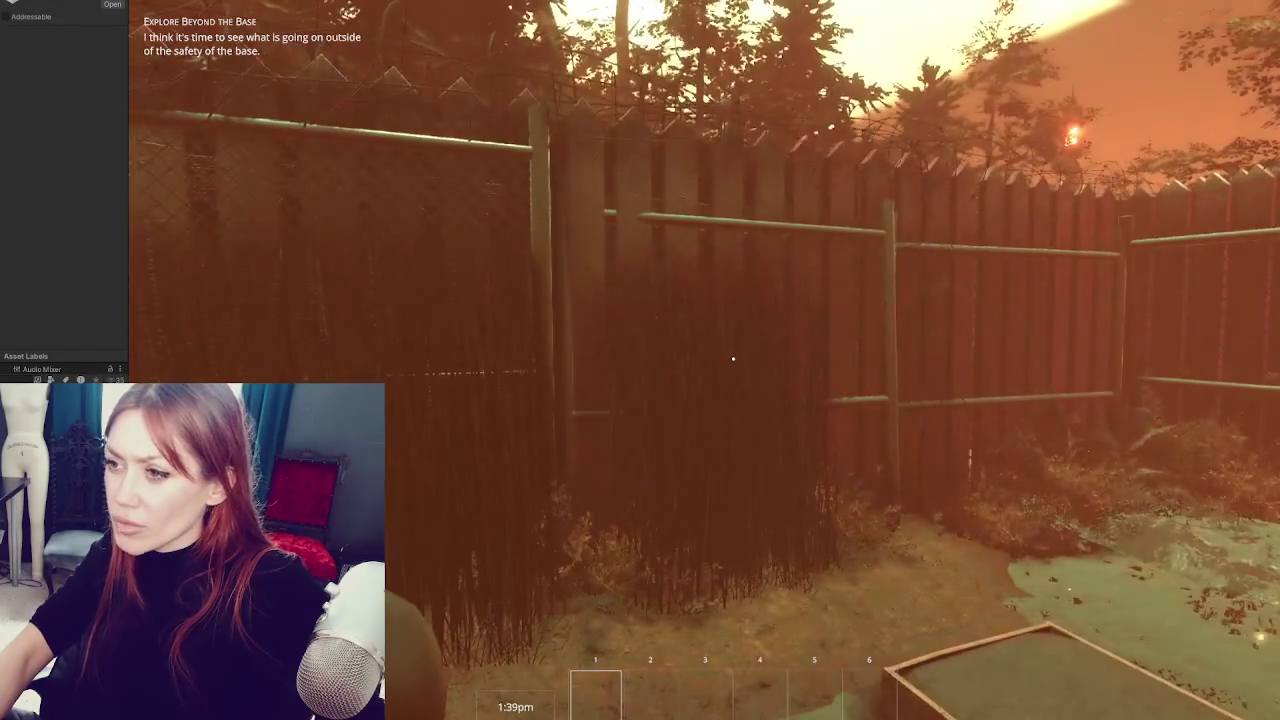
{"action": "key", "text": "ctrl+1"}
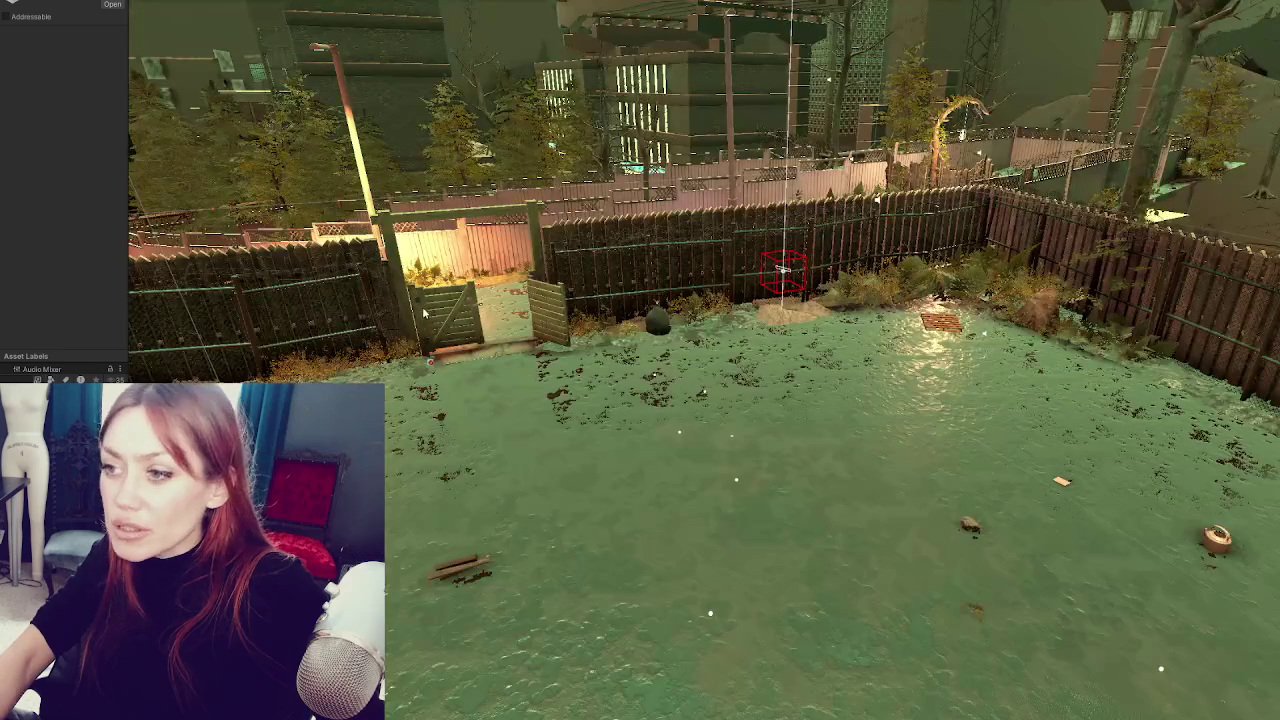
- Select the triangular-top wooden fence and nudge it slightly along Z
{"action": "left_click", "coordinate": [729, 217]}
{"action": "key", "text": "f"}
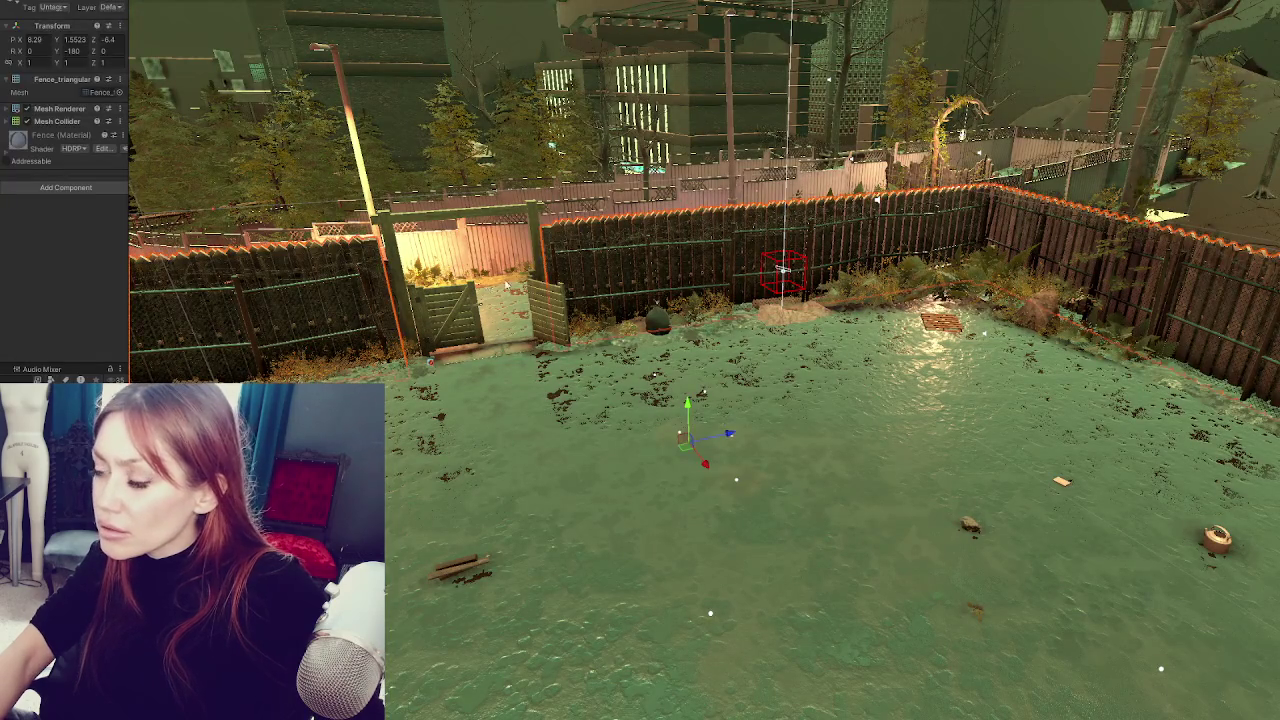
{"action": "scroll", "coordinate": [1207, 413], "scroll_direction": "down", "scroll_amount": 3}
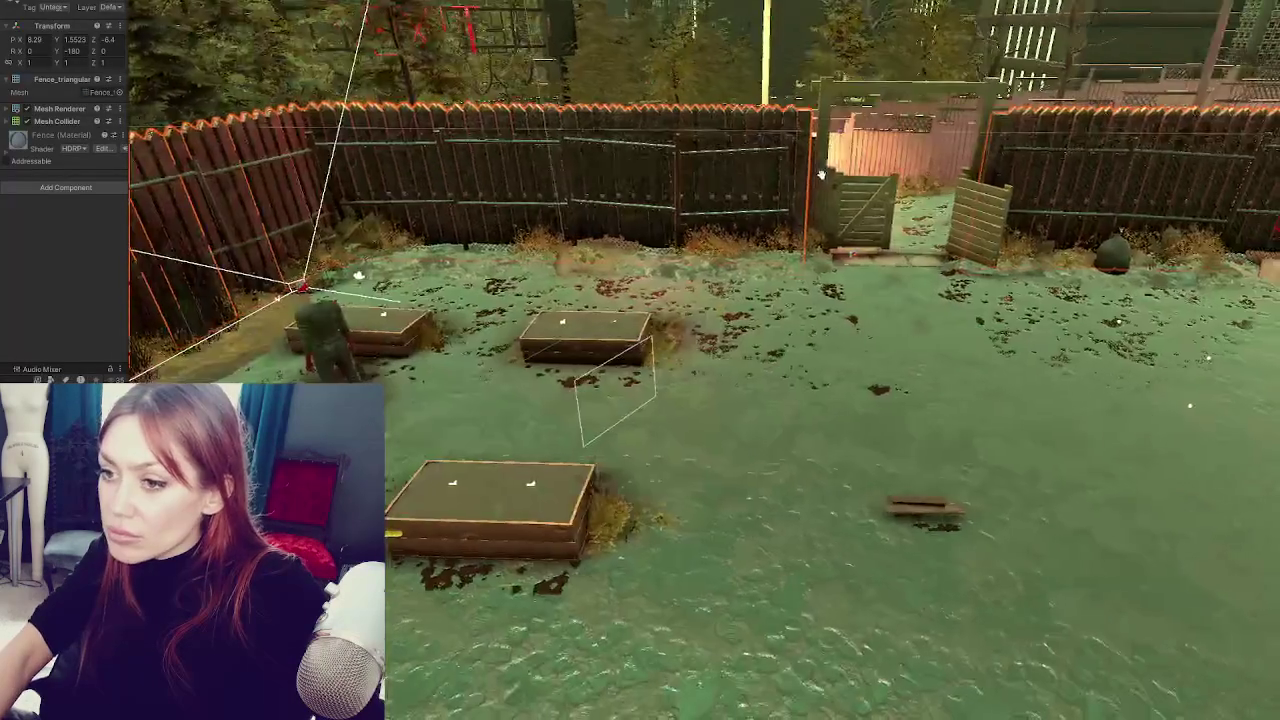
{"action": "scroll", "coordinate": [1207, 413], "scroll_direction": "down", "scroll_amount": 3}
{"action": "left_click_drag", "start_coordinate": [1207, 413], "coordinate": [1200, 410]}
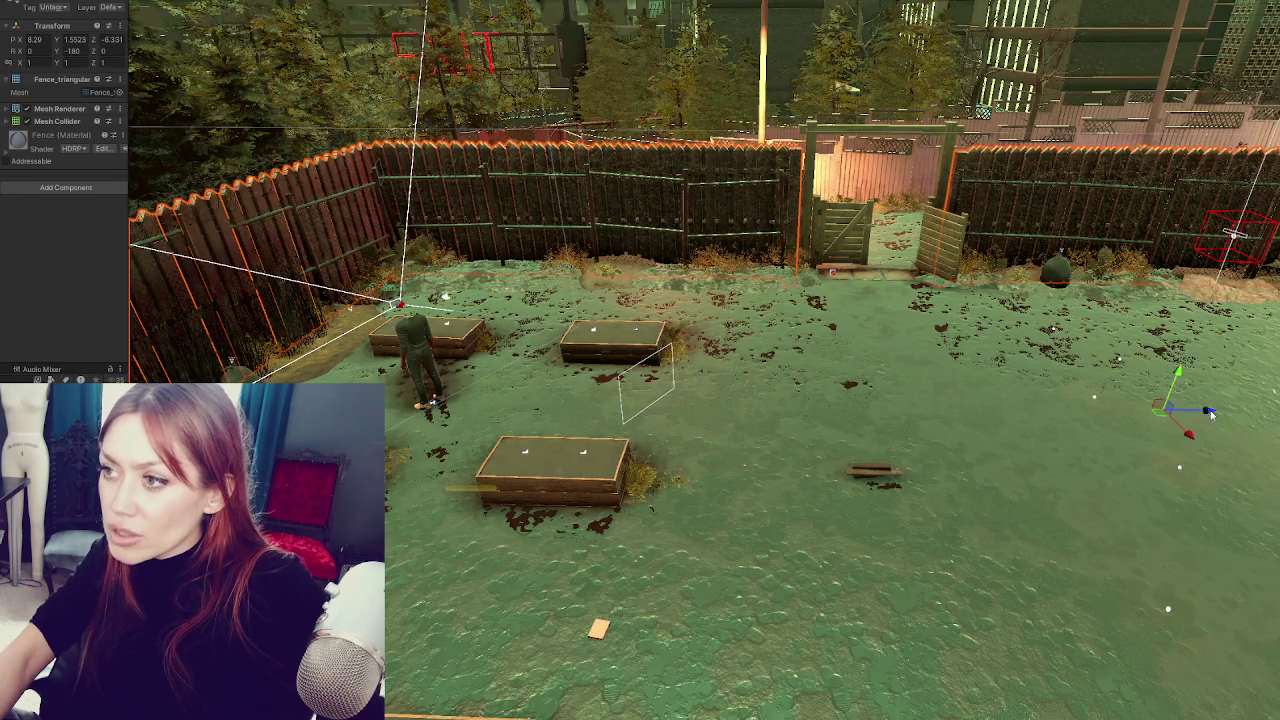
{"action": "scroll", "coordinate": [988, 373], "scroll_direction": "down", "scroll_amount": 3}
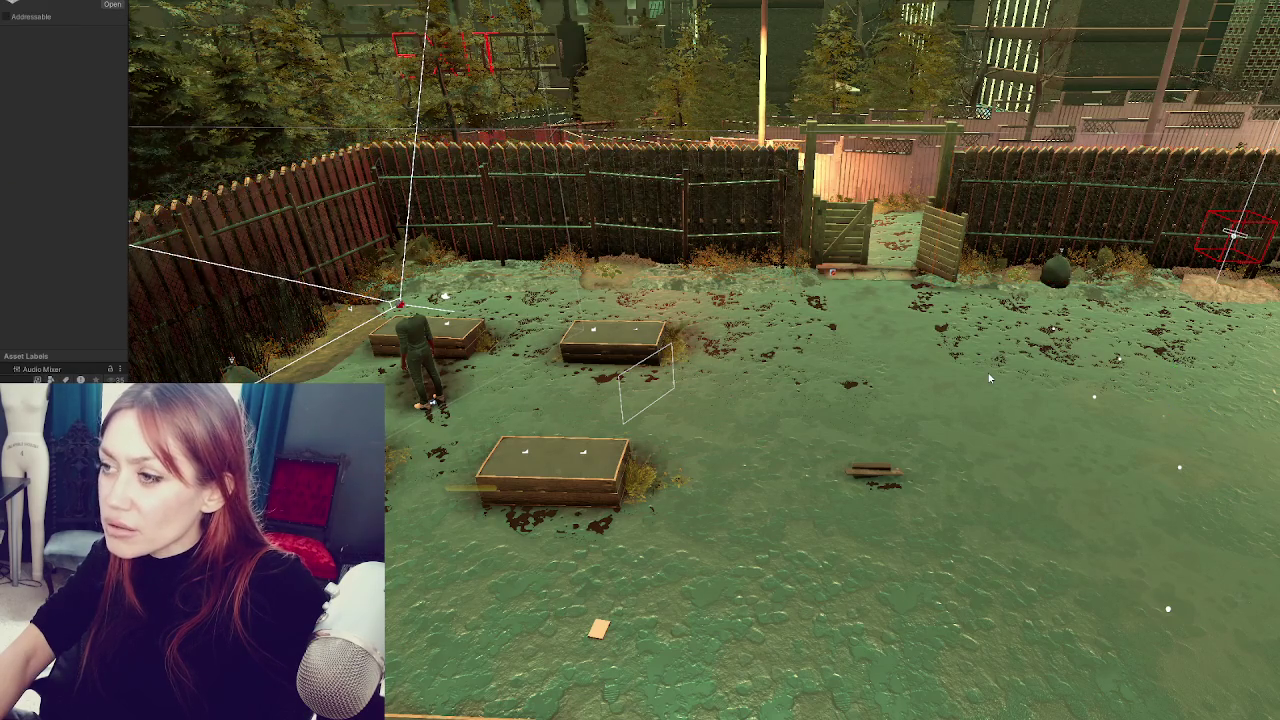
{"action": "scroll", "coordinate": [399, 242], "scroll_direction": "up", "scroll_amount": 3}
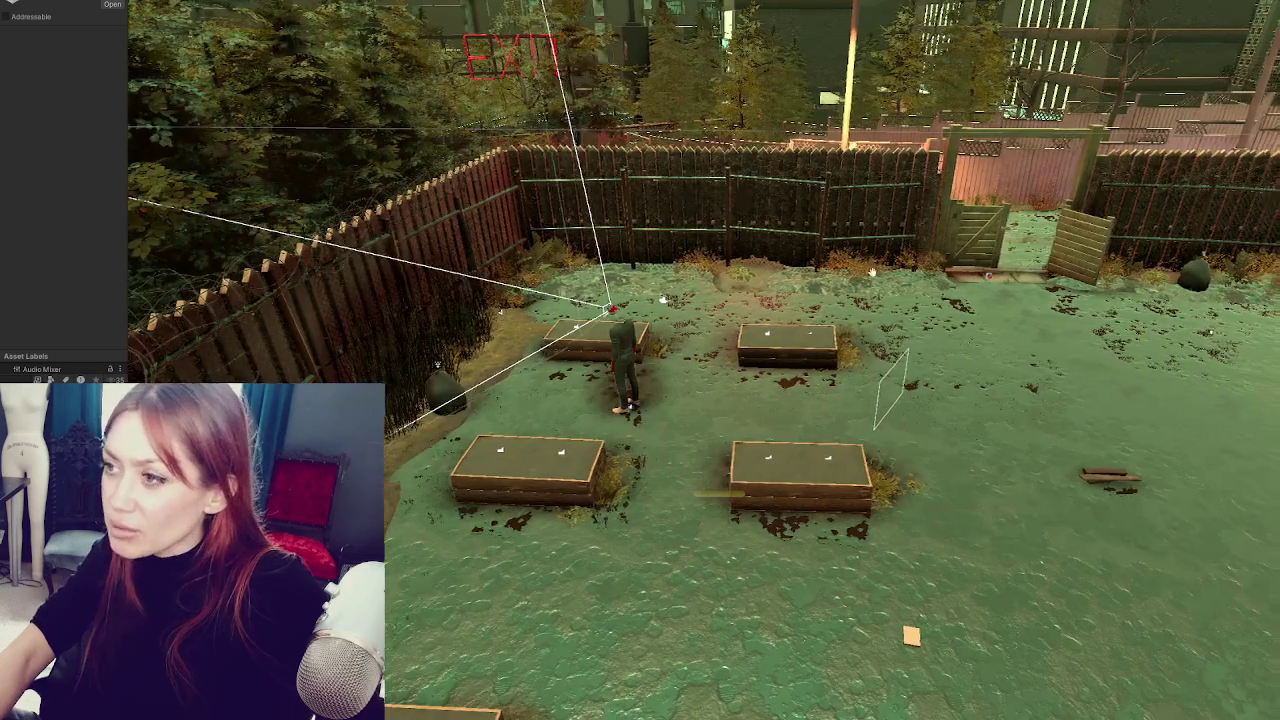
- Reframe the gate and fence and select the left wooden fence
{"action": "key", "text": "f"}
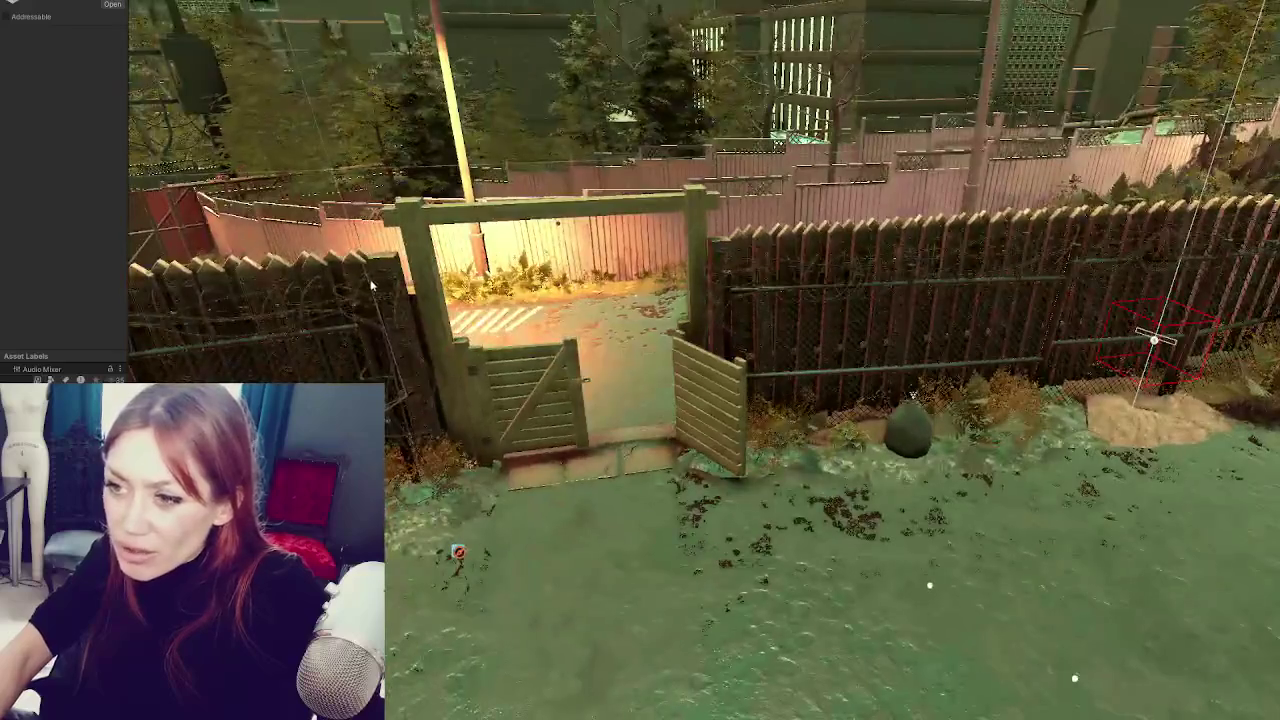
{"action": "left_click", "coordinate": [395, 400]}
{"action": "scroll", "coordinate": [704, 360], "scroll_direction": "down", "scroll_amount": 5}
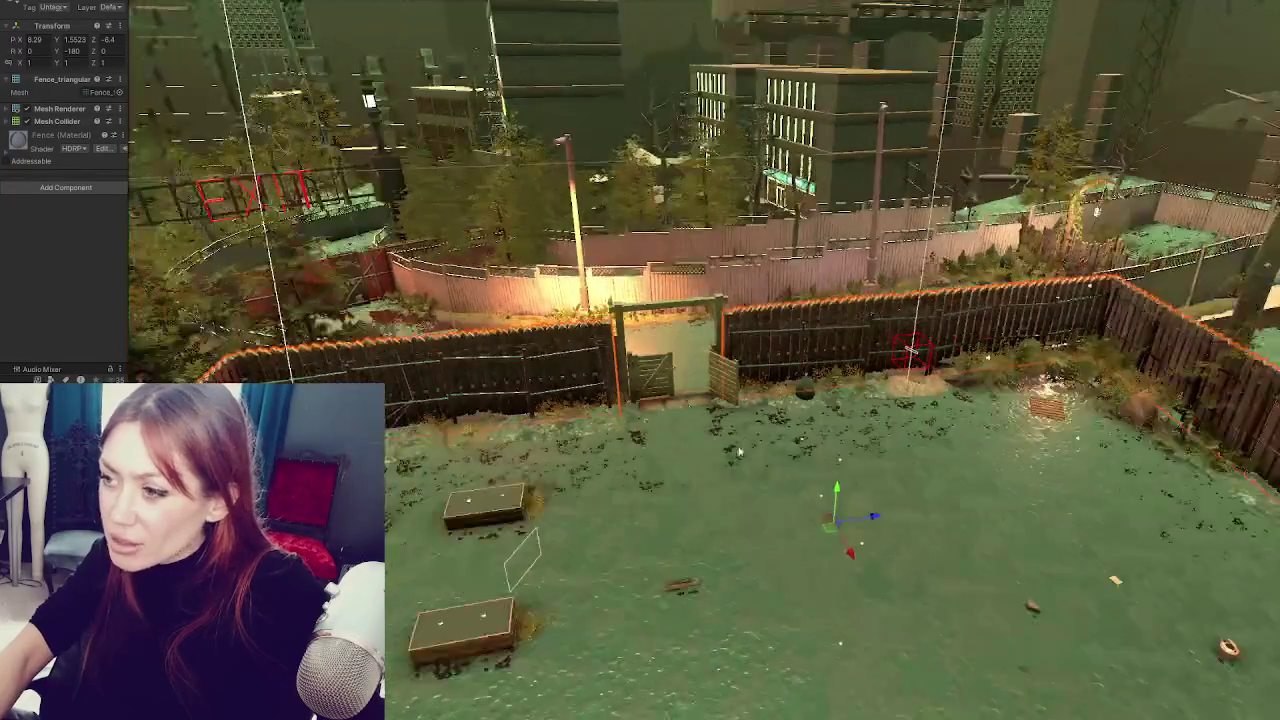
{"action": "scroll", "coordinate": [704, 360], "scroll_direction": "up", "scroll_amount": 3}
{"action": "scroll", "coordinate": [704, 360], "scroll_direction": "down", "scroll_amount": 2}
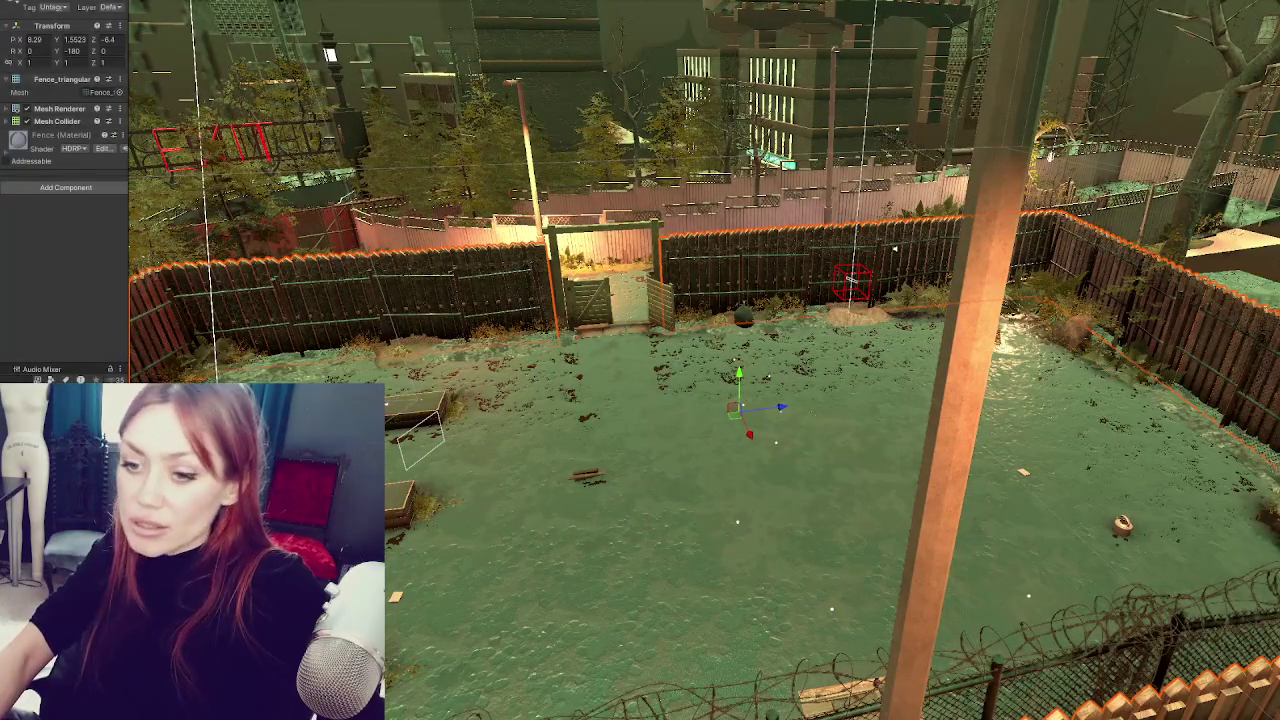
{"action": "scroll", "coordinate": [704, 360], "scroll_direction": "up", "scroll_amount": 10}
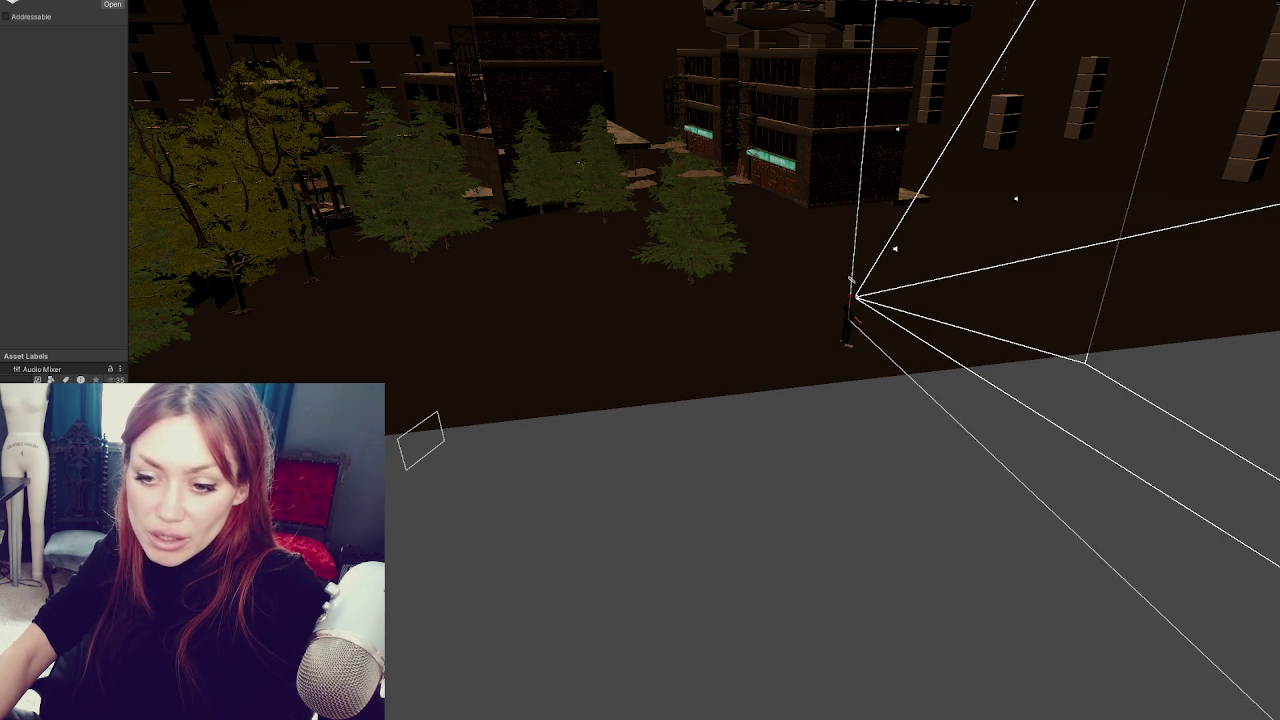
{"action": "right_click", "coordinate": [86, 210]}
{"action": "left_click", "coordinate": [150, 300]}
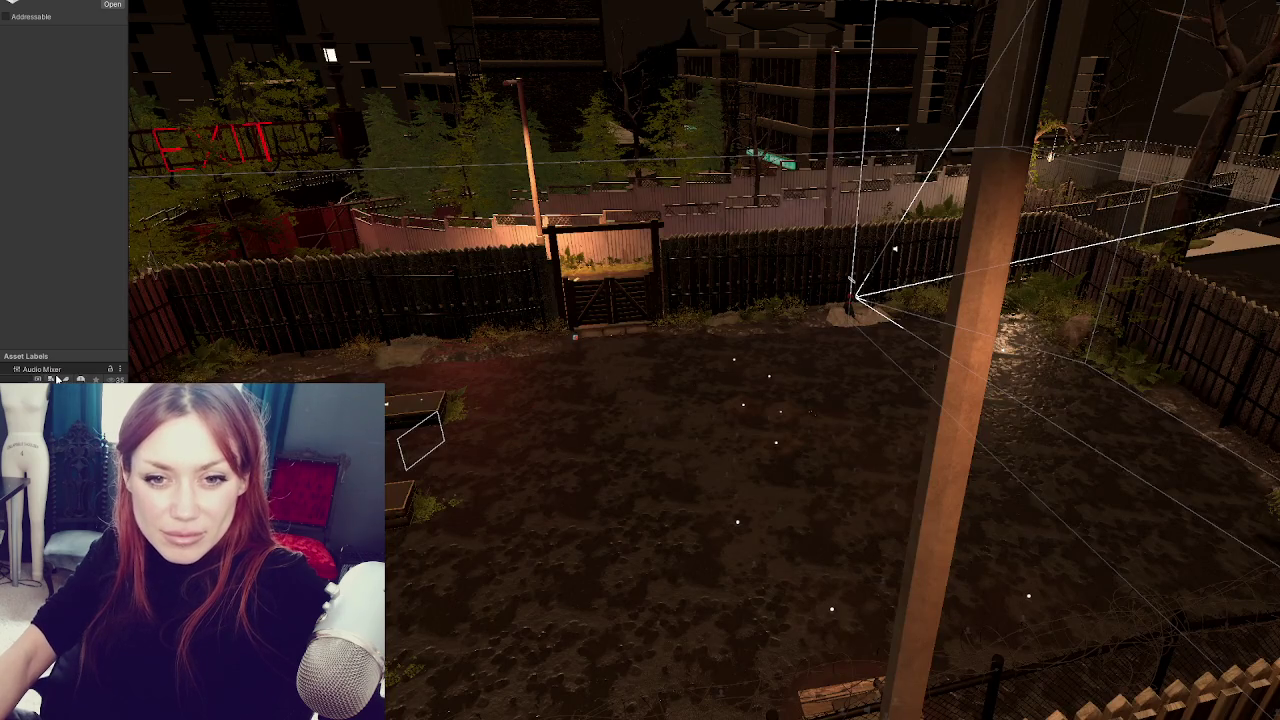
{"action": "scroll", "coordinate": [262, 323], "scroll_direction": "up", "scroll_amount": 5}
{"action": "left_click_drag", "start_coordinate": [262, 323], "coordinate": [462, 270]}
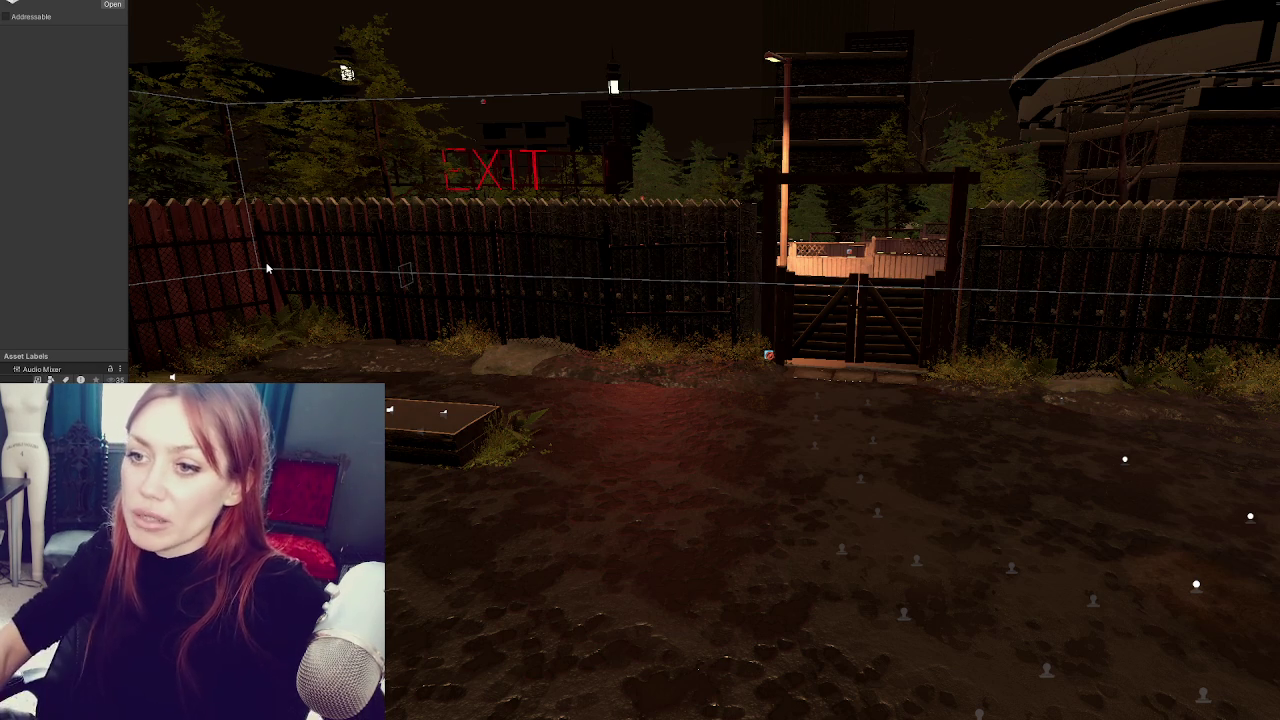
{"action": "left_click", "coordinate": [190, 214]}
- Shift the wooden fence slightly along Z, viewed at ground level facing the gate
{"action": "key", "text": "f"}
{"action": "scroll", "coordinate": [433, 299], "scroll_direction": "up", "scroll_amount": 10}
{"action": "scroll", "coordinate": [948, 446], "scroll_direction": "down", "scroll_amount": 5}
{"action": "left_click_drag", "start_coordinate": [948, 446], "coordinate": [822, 426]}
{"action": "scroll", "coordinate": [821, 419], "scroll_direction": "up", "scroll_amount": 5}
{"action": "left_click_drag", "start_coordinate": [754, 307], "coordinate": [400, 450]}
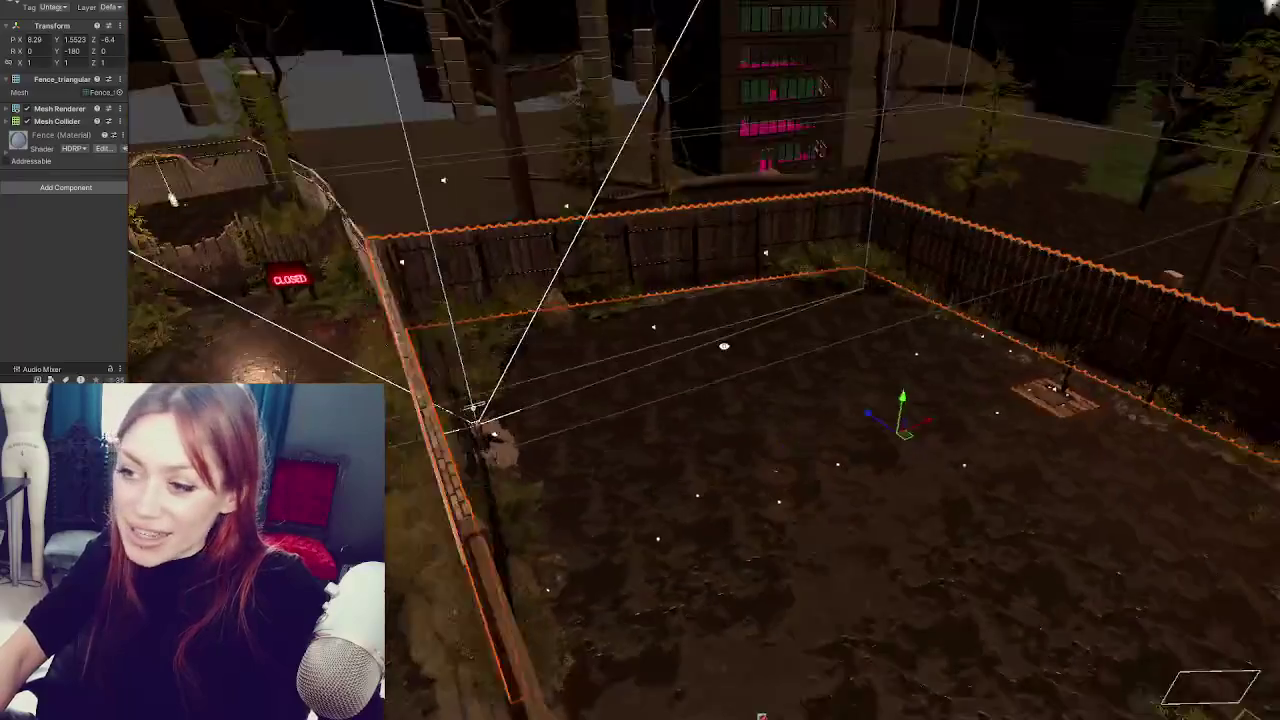
{"action": "scroll", "coordinate": [818, 330], "scroll_direction": "up", "scroll_amount": 5}
{"action": "left_click_drag", "start_coordinate": [818, 280], "coordinate": [818, 330]}
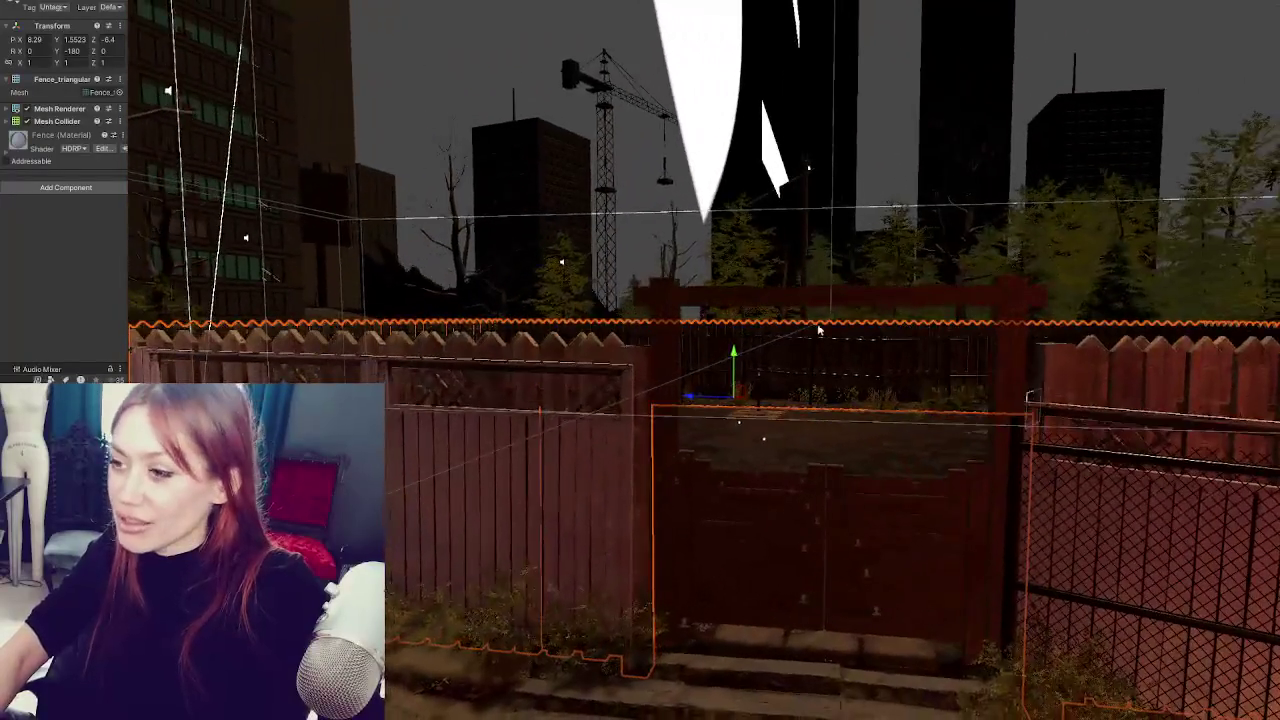
{"action": "scroll", "coordinate": [818, 330], "scroll_direction": "up", "scroll_amount": 3}
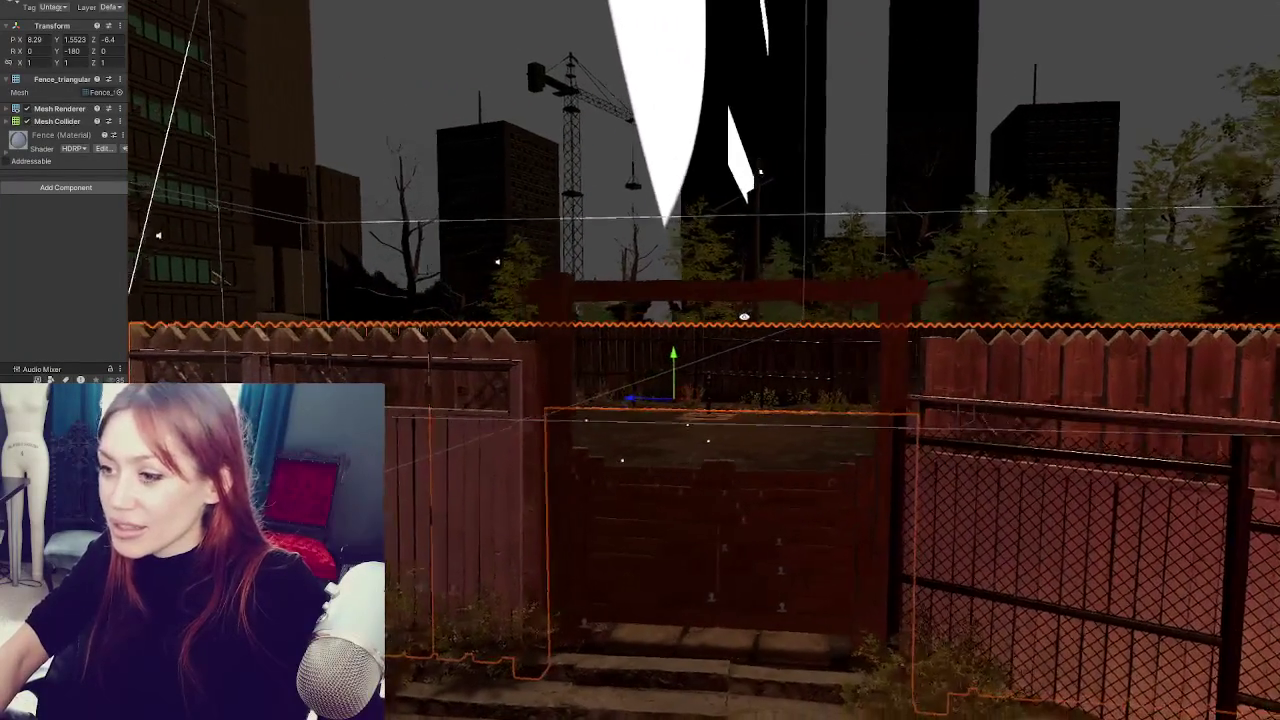
{"action": "mouse_move", "coordinate": [624, 405]}
{"action": "left_mouse_down"}
{"action": "mouse_move", "coordinate": [645, 415]}
{"action": "mouse_move", "coordinate": [594, 405]}
{"action": "mouse_move", "coordinate": [766, 414]}
{"action": "mouse_move", "coordinate": [623, 380]}
{"action": "mouse_move", "coordinate": [657, 311]}
{"action": "left_mouse_up"}
- Select the chain-link panel behind the wooden fence and frame it
{"action": "left_click", "coordinate": [657, 311]}
{"action": "left_click", "coordinate": [655, 312]}
{"action": "left_click", "coordinate": [652, 313]}
{"action": "scroll", "coordinate": [650, 313], "scroll_direction": "up", "scroll_amount": 1}
{"action": "key", "text": "f"}
{"action": "left_click_drag", "start_coordinate": [650, 313], "coordinate": [803, 324]}
- Rotate the chain-link panel nearly upright to Y -83.71, Z 0.16
{"action": "mouse_move", "coordinate": [754, 372]}
{"action": "left_mouse_down"}
{"action": "mouse_move", "coordinate": [737, 366]}
{"action": "mouse_move", "coordinate": [745, 390]}
{"action": "left_mouse_up"}
{"action": "key", "text": "ctrl+z"}
{"action": "key", "text": "e"}
{"action": "mouse_move", "coordinate": [760, 367]}
{"action": "left_mouse_down"}
{"action": "mouse_move", "coordinate": [753, 384]}
{"action": "mouse_move", "coordinate": [752, 368]}
{"action": "left_mouse_up"}
{"action": "key", "text": "w"}
{"action": "key", "text": "e"}
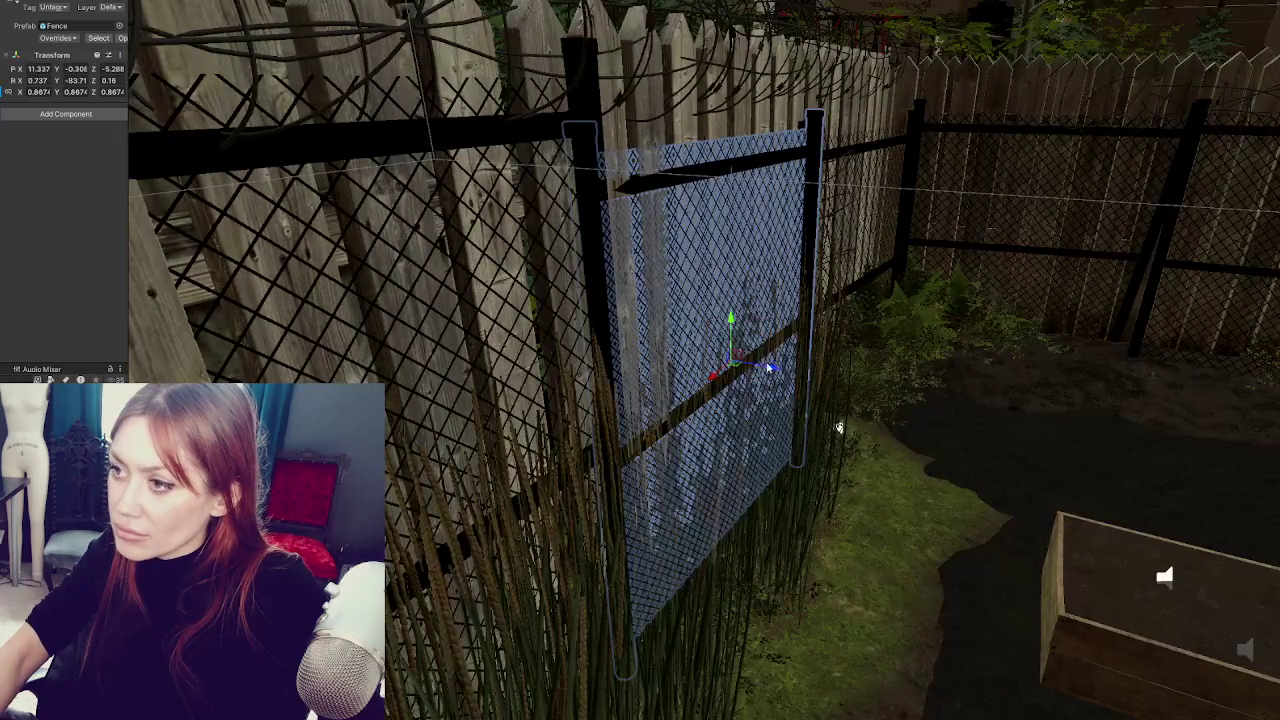
- Turn the chain-link panel to about -88.8° Y so it lines up with the wooden fence
{"action": "left_click", "coordinate": [771, 370]}
{"action": "left_click", "coordinate": [771, 370]}
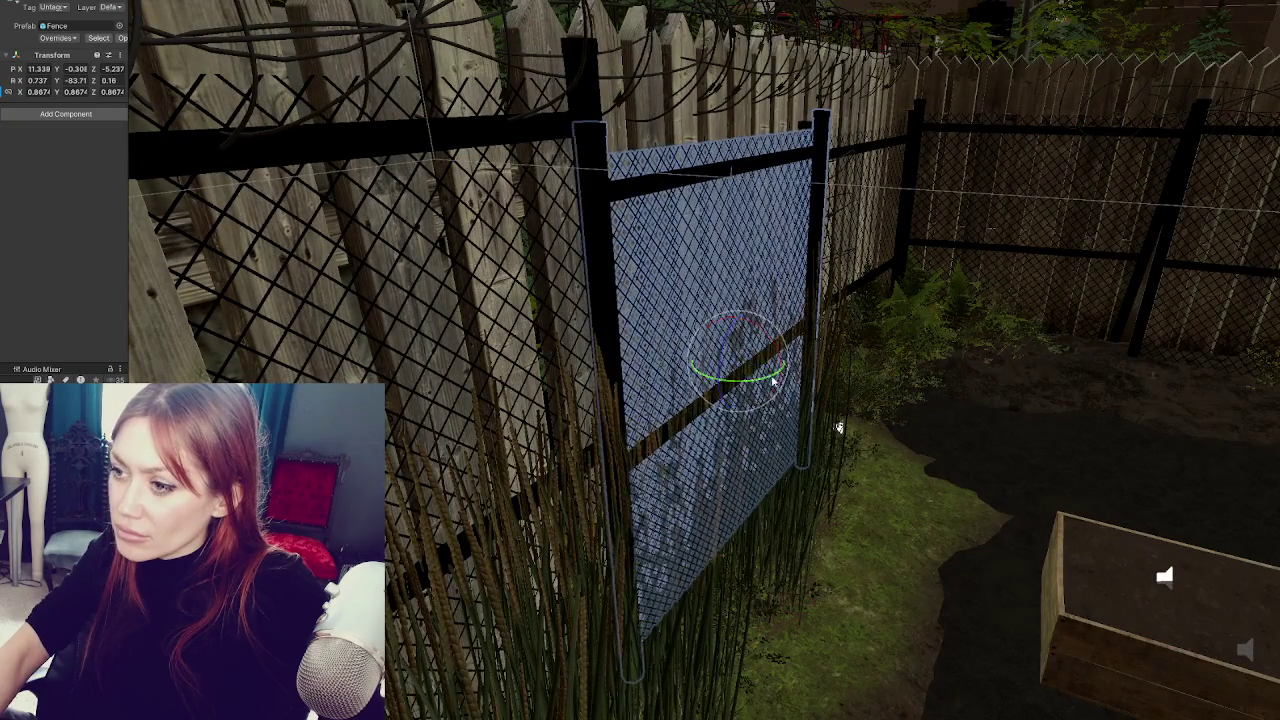
{"action": "left_click_drag", "start_coordinate": [775, 378], "coordinate": [600, 390]}
{"action": "key", "text": "w"}
{"action": "mouse_move", "coordinate": [878, 695]}
{"action": "left_mouse_down"}
{"action": "mouse_move", "coordinate": [669, 356]}
{"action": "mouse_move", "coordinate": [764, 377]}
{"action": "mouse_move", "coordinate": [815, 274]}
{"action": "left_mouse_up"}
{"action": "key", "text": "e"}
{"action": "left_click", "coordinate": [817, 252]}
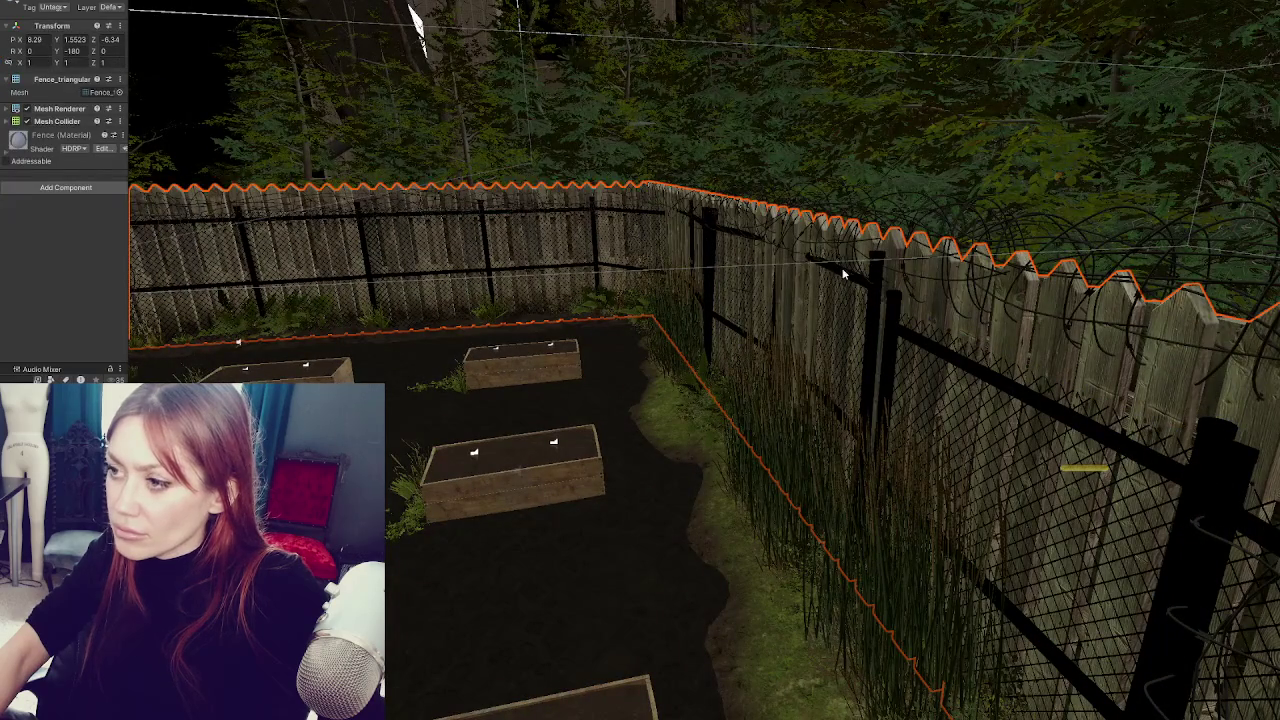
{"action": "left_click", "coordinate": [843, 273]}
{"action": "left_click_drag", "start_coordinate": [798, 394], "coordinate": [818, 388]}
- Try nudging the wooden fence along Z, then undo the move
{"action": "left_click", "coordinate": [938, 301]}
{"action": "key", "text": "f"}
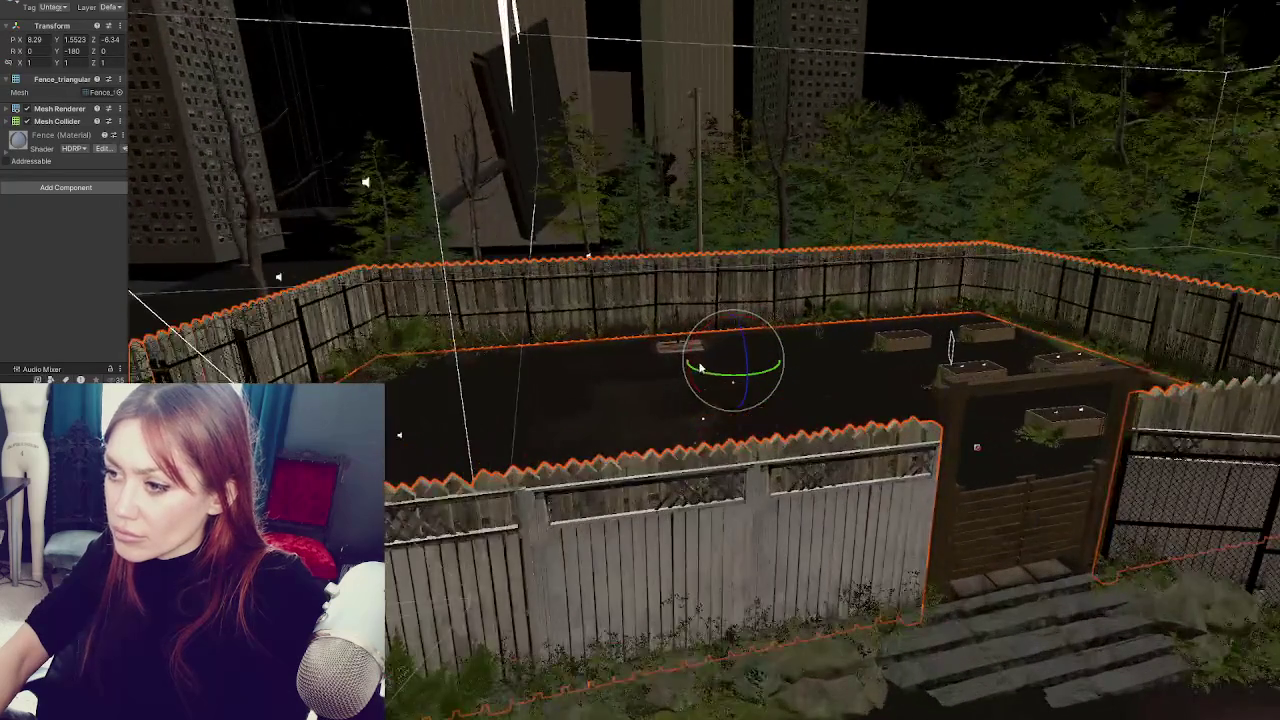
{"action": "key", "text": "w"}
{"action": "left_click_drag", "start_coordinate": [699, 366], "coordinate": [700, 365]}
{"action": "key", "text": "ctrl+z"}
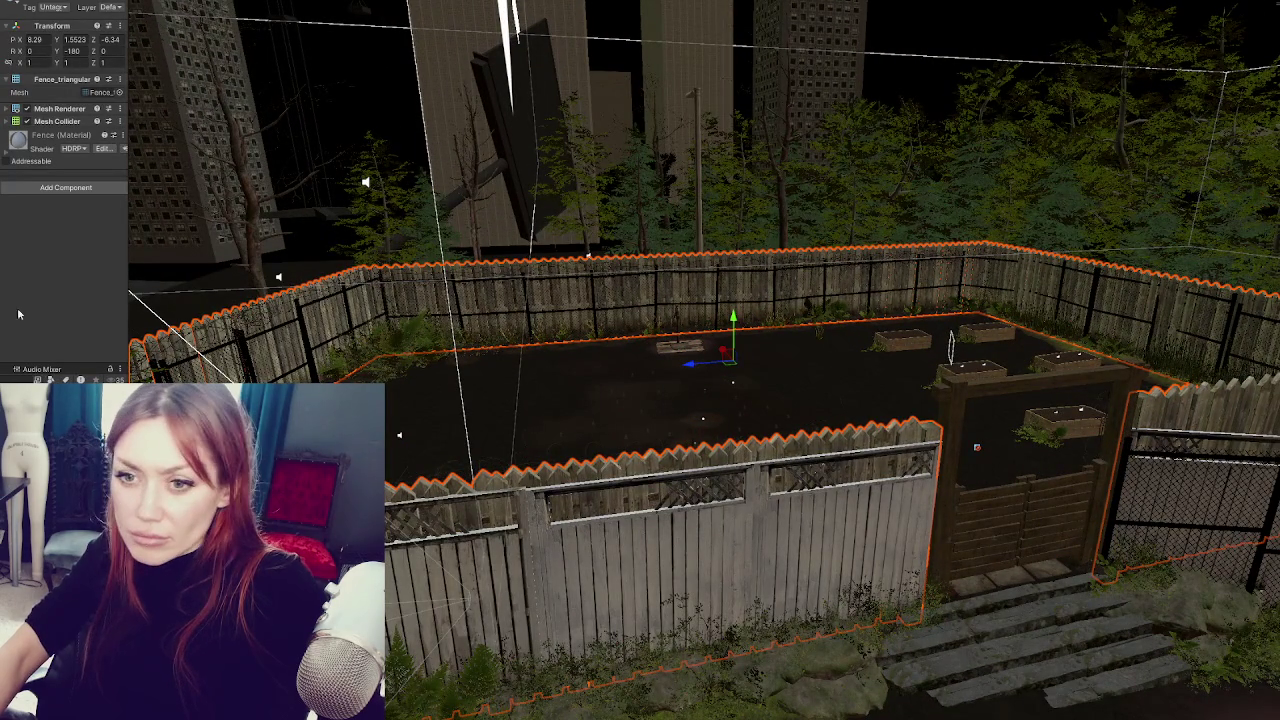
{"action": "left_click", "coordinate": [261, 330]}
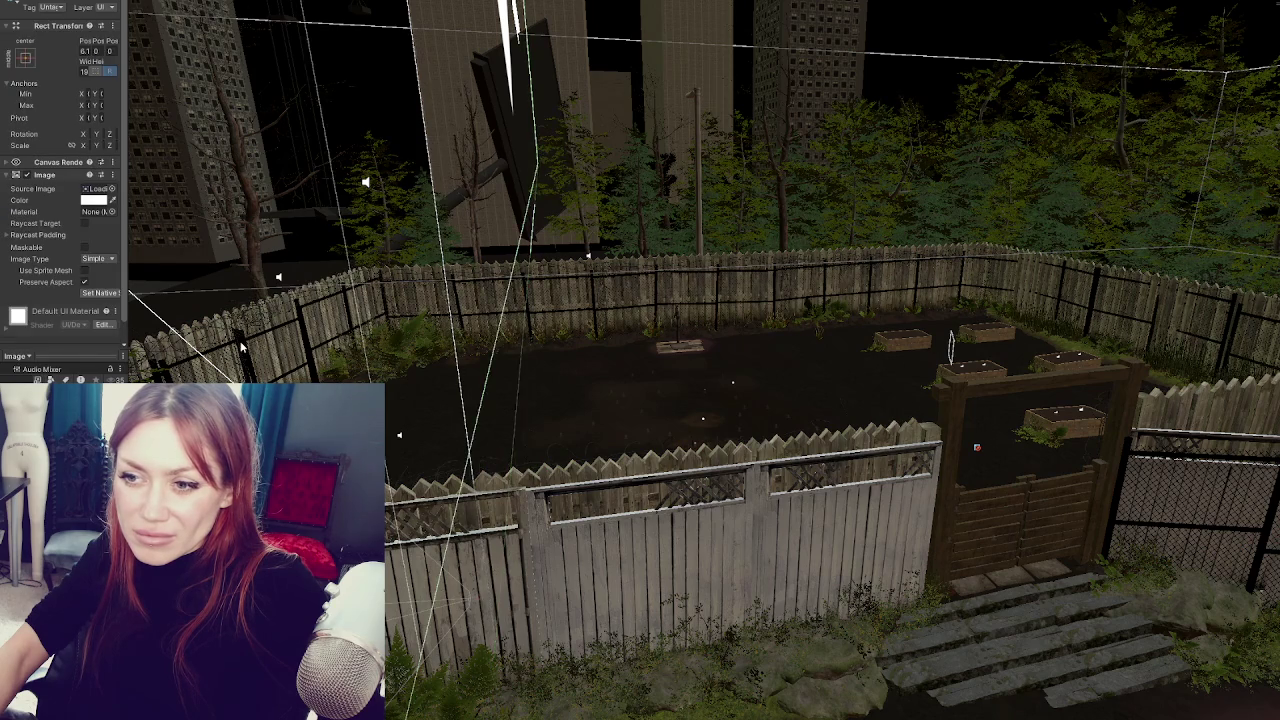
{"action": "left_click", "coordinate": [240, 341]}
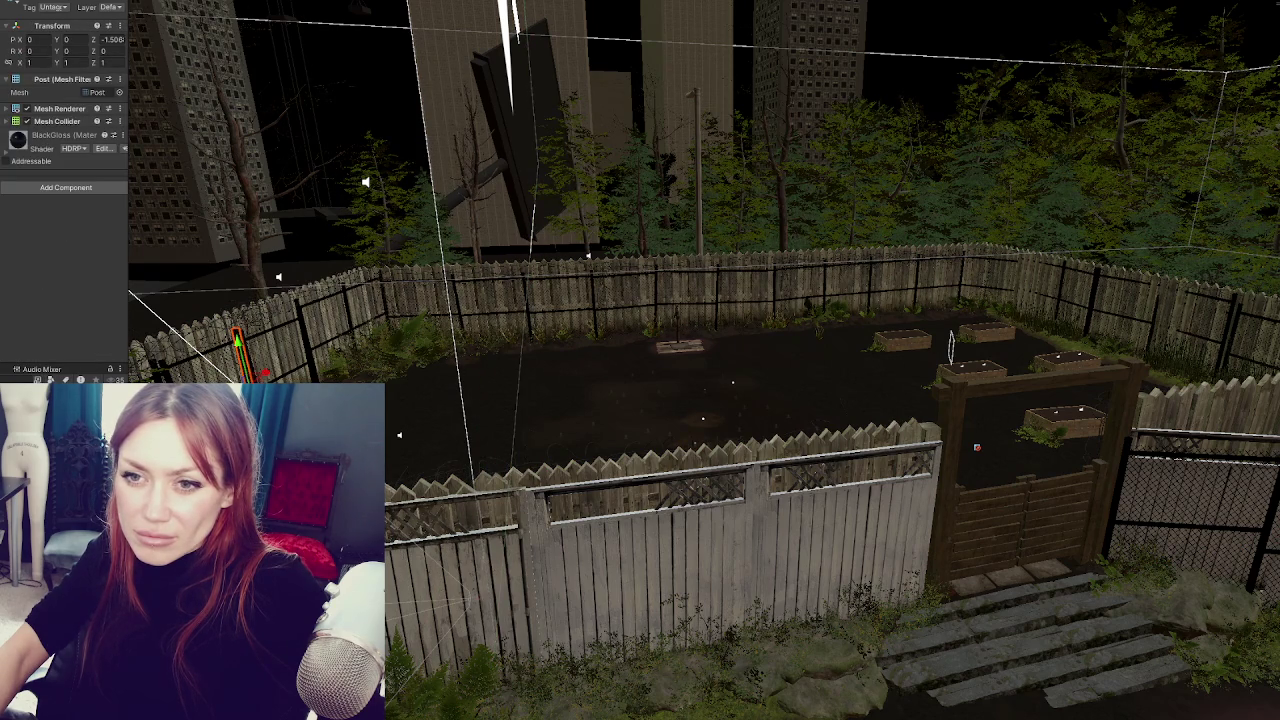
{"action": "left_click", "coordinate": [877, 368]}
{"action": "key", "text": "f"}
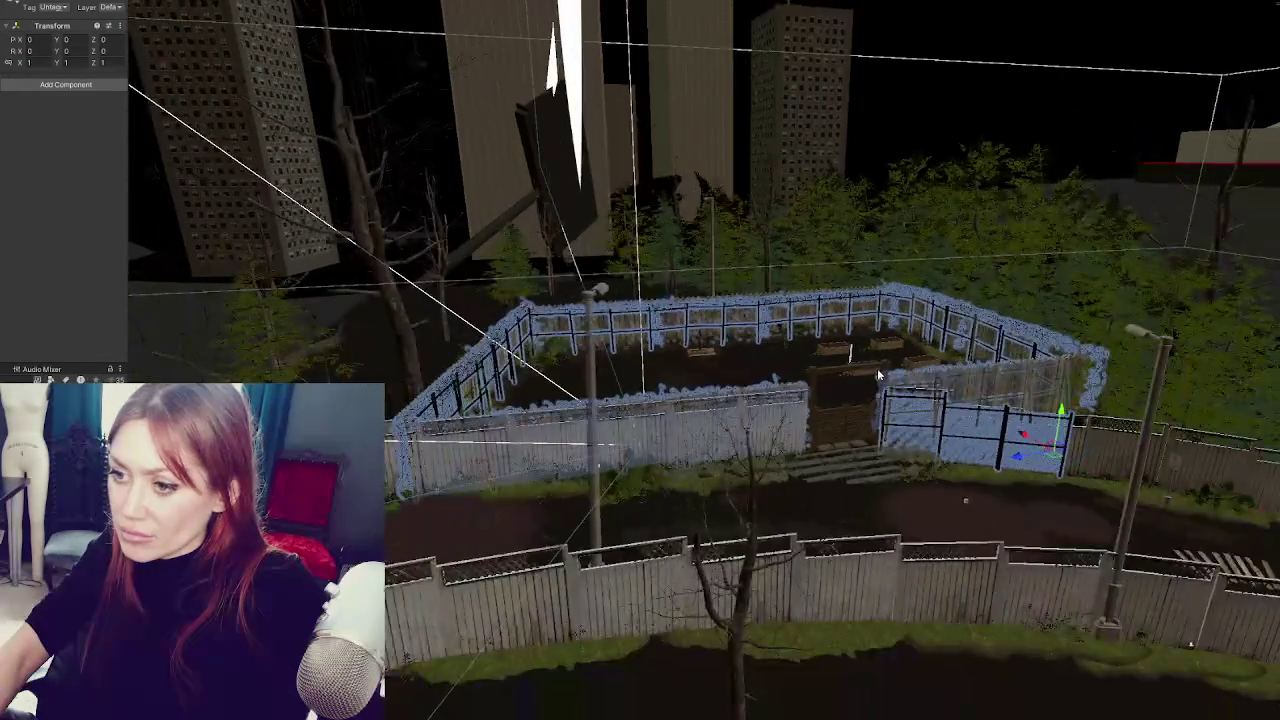
{"action": "scroll", "coordinate": [877, 373], "scroll_direction": "down", "scroll_amount": 5}
{"action": "scroll", "coordinate": [871, 382], "scroll_direction": "up", "scroll_amount": 3}
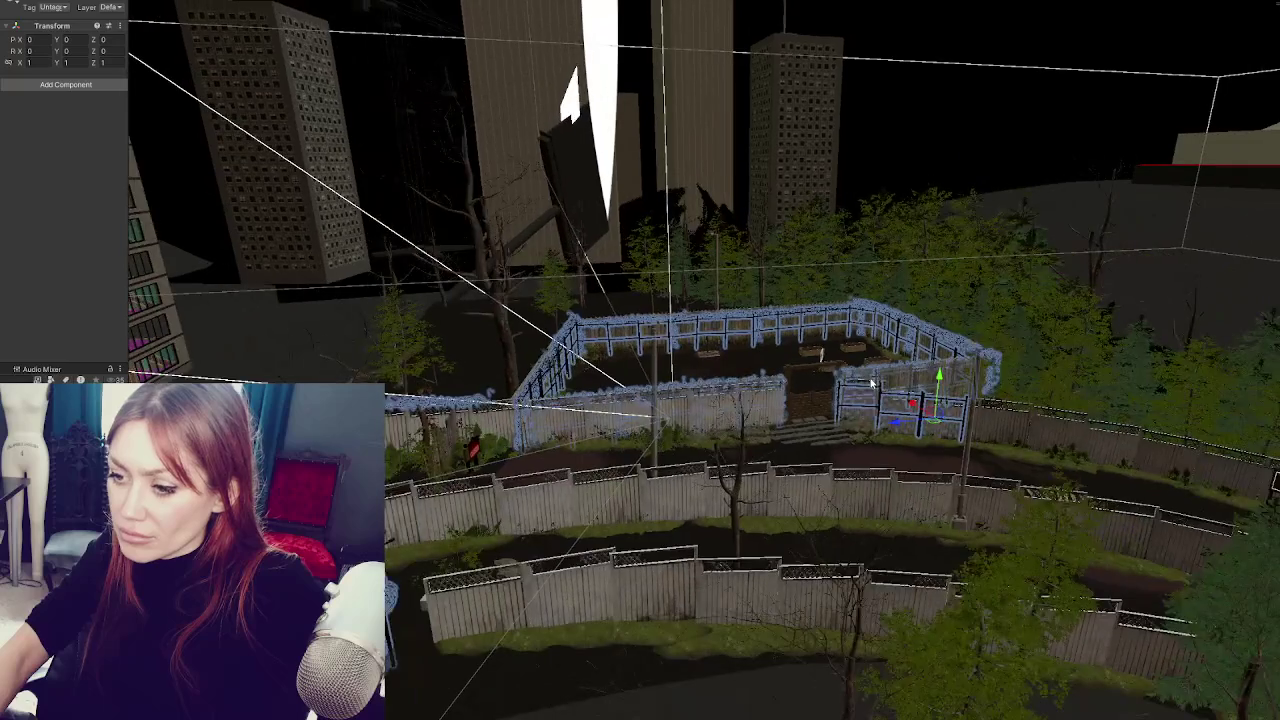
{"action": "scroll", "coordinate": [869, 384], "scroll_direction": "up", "scroll_amount": 5}
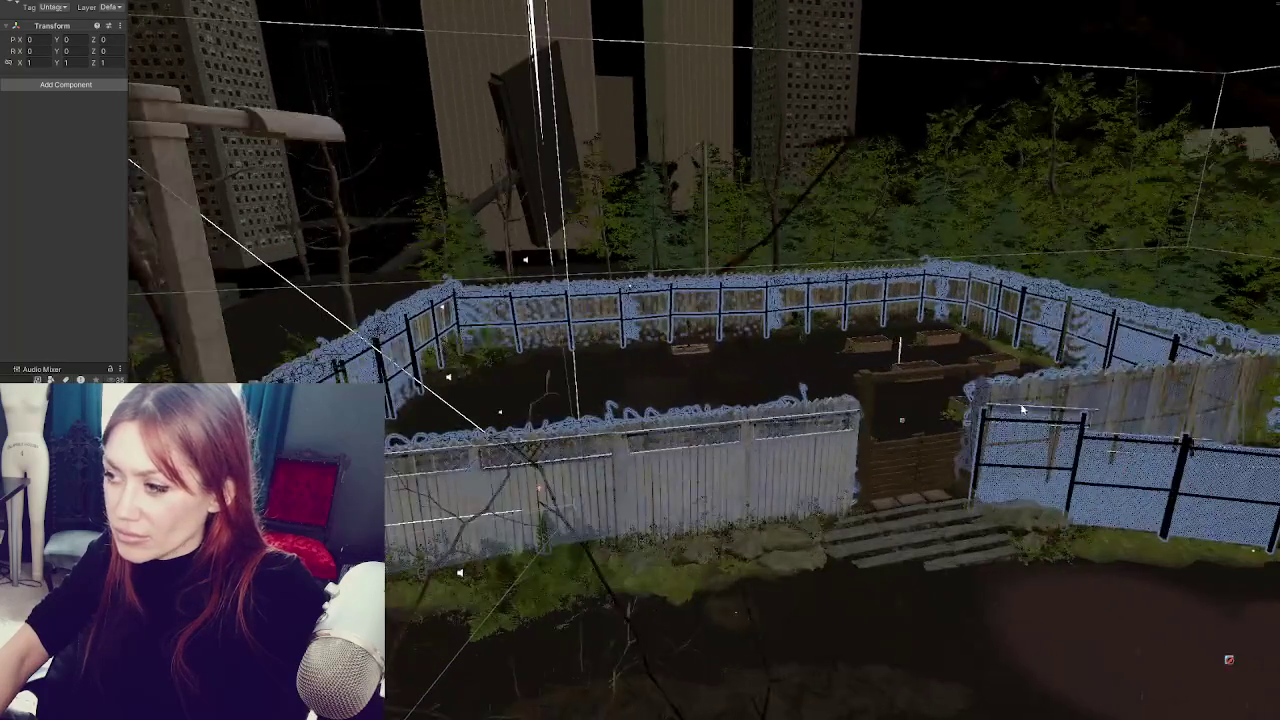
{"action": "left_click_drag", "start_coordinate": [1022, 408], "coordinate": [1080, 460]}
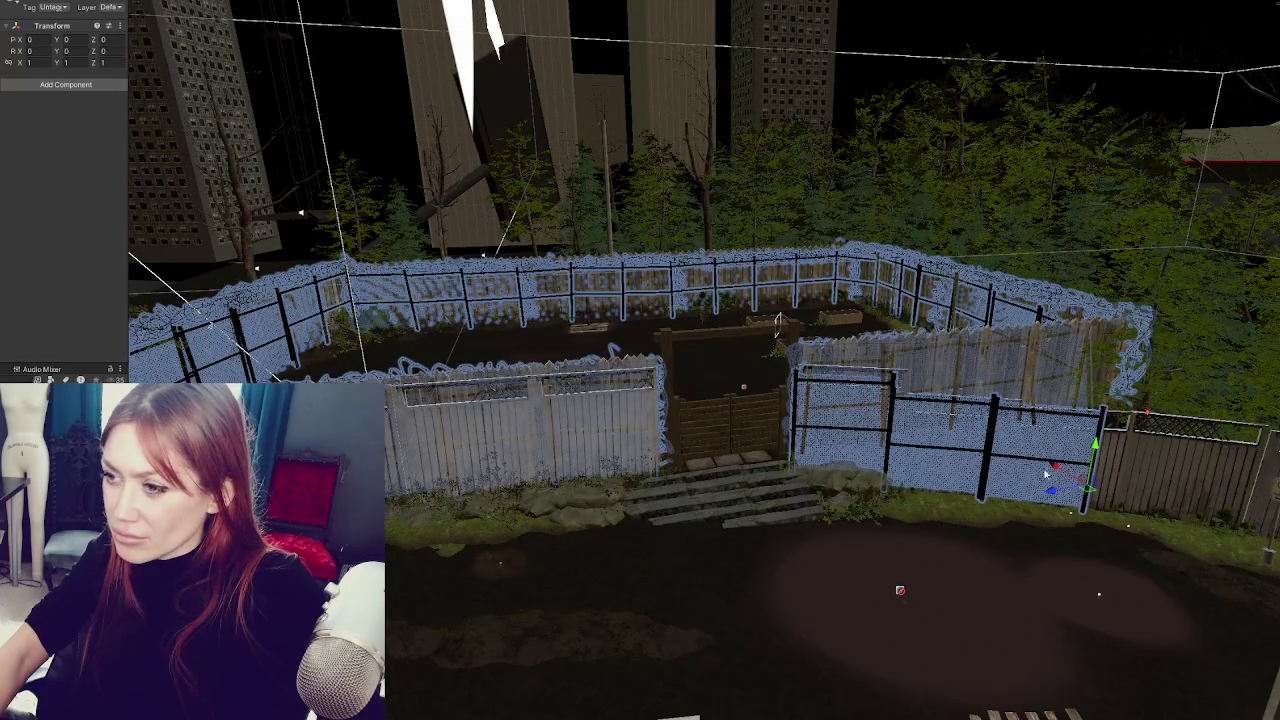
{"action": "left_click", "coordinate": [240, 320]}
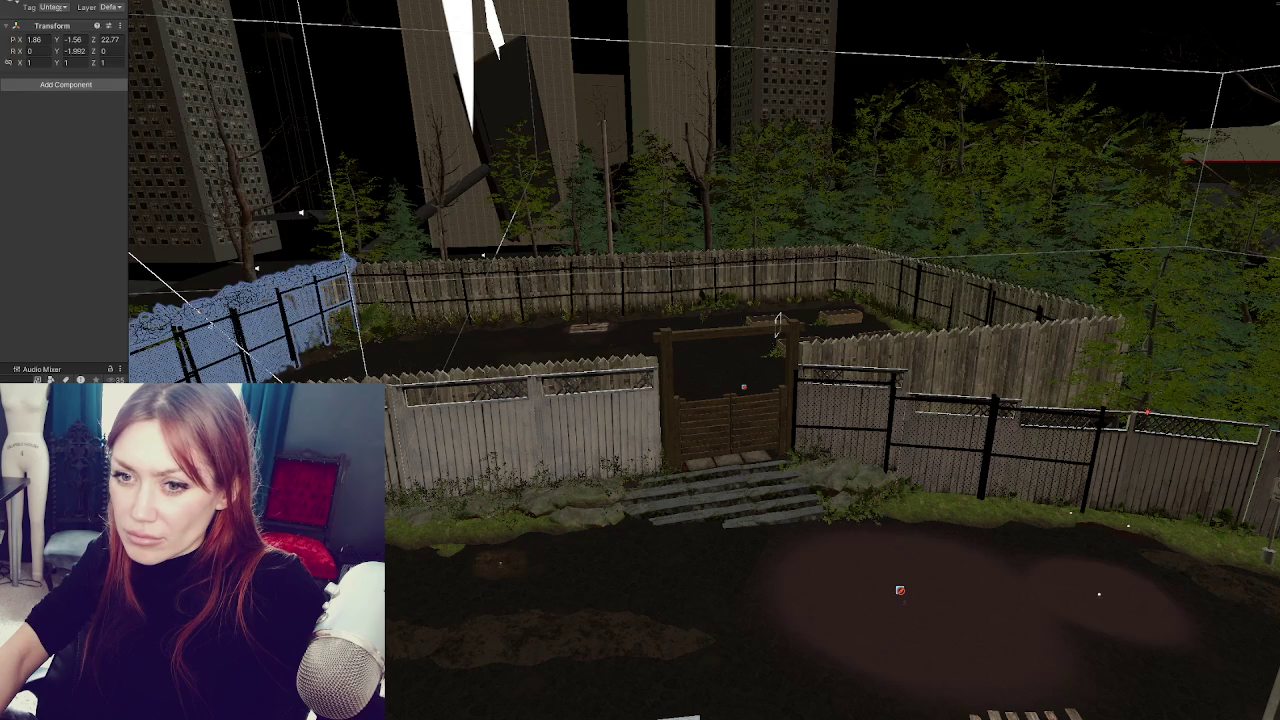
{"action": "left_click", "coordinate": [210, 345]}
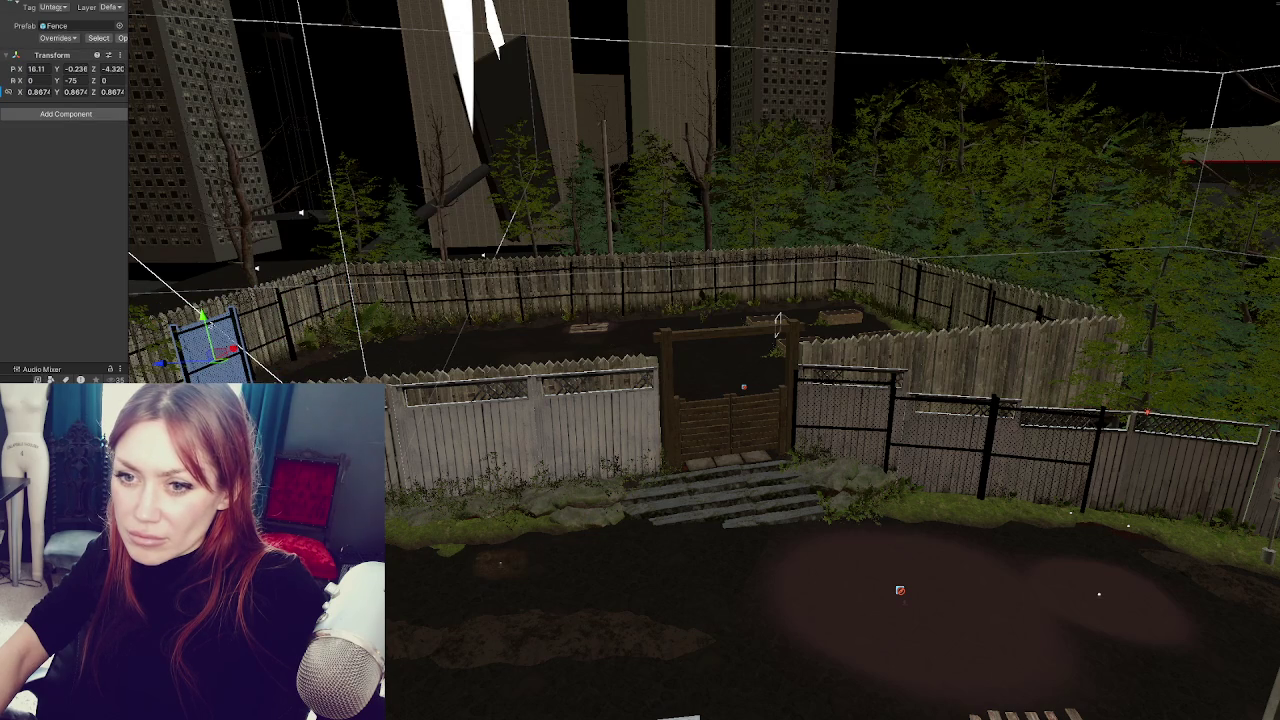
{"action": "left_click", "coordinate": [1150, 370]}
{"action": "key", "text": "f"}
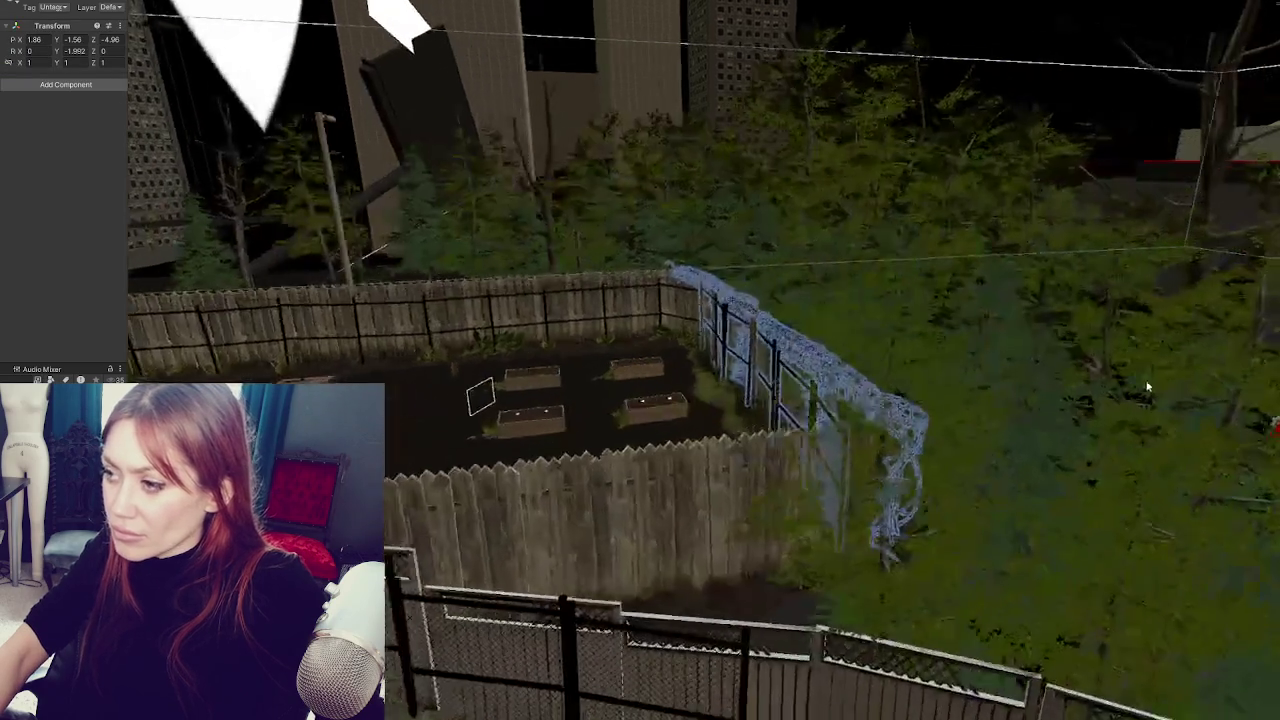
{"action": "mouse_move", "coordinate": [1148, 387]}
{"action": "left_mouse_down"}
{"action": "mouse_move", "coordinate": [1000, 430]}
{"action": "mouse_move", "coordinate": [955, 490]}
{"action": "mouse_move", "coordinate": [1063, 345]}
{"action": "left_mouse_up"}
{"action": "scroll", "coordinate": [1057, 253], "scroll_direction": "up", "scroll_amount": 3}
- Nudge the long chain-link fence to Z -4.88 and the small chain-link panel to Z -10.05
{"action": "scroll", "coordinate": [1057, 253], "scroll_direction": "up", "scroll_amount": 3}
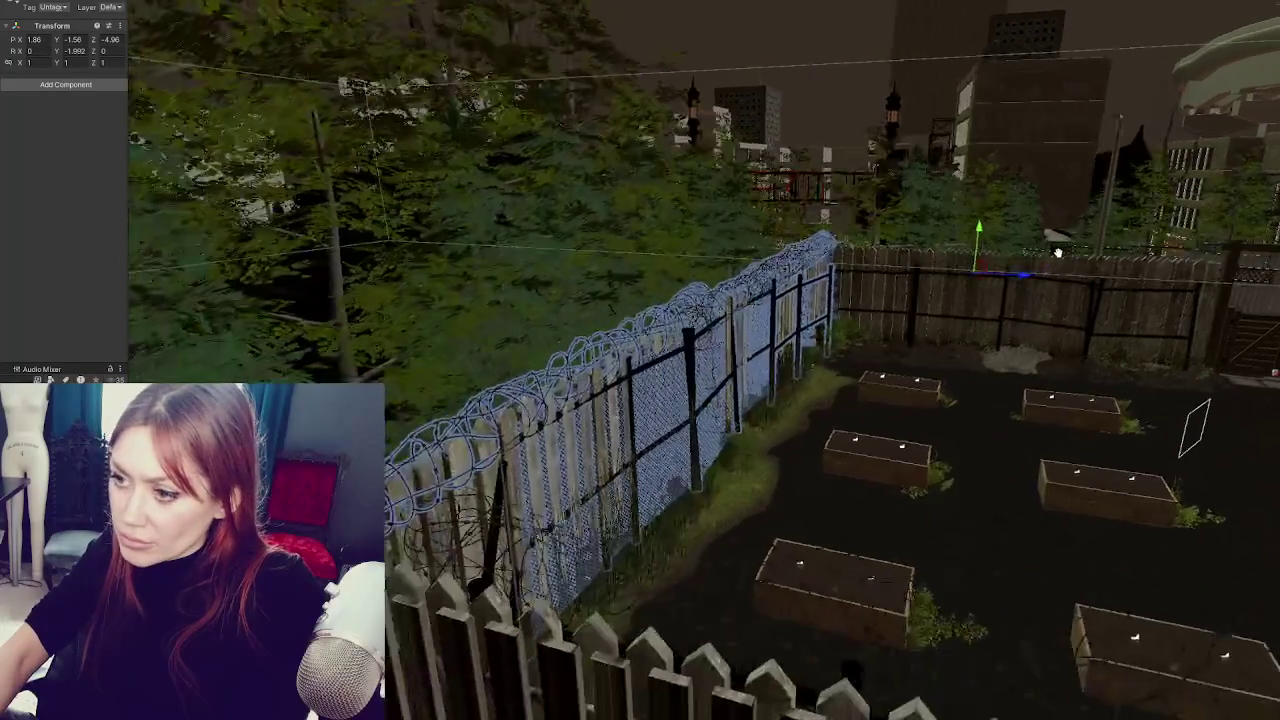
{"action": "left_click_drag", "start_coordinate": [1036, 277], "coordinate": [1041, 273]}
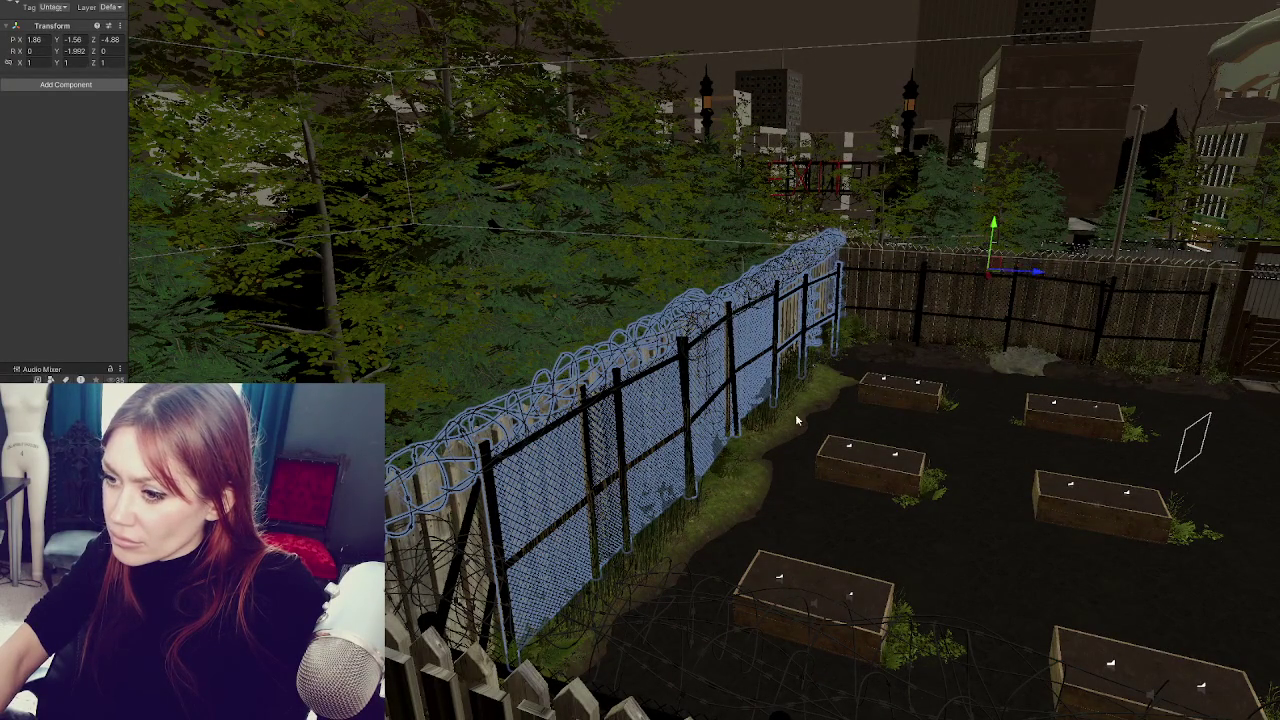
{"action": "left_click", "coordinate": [471, 527]}
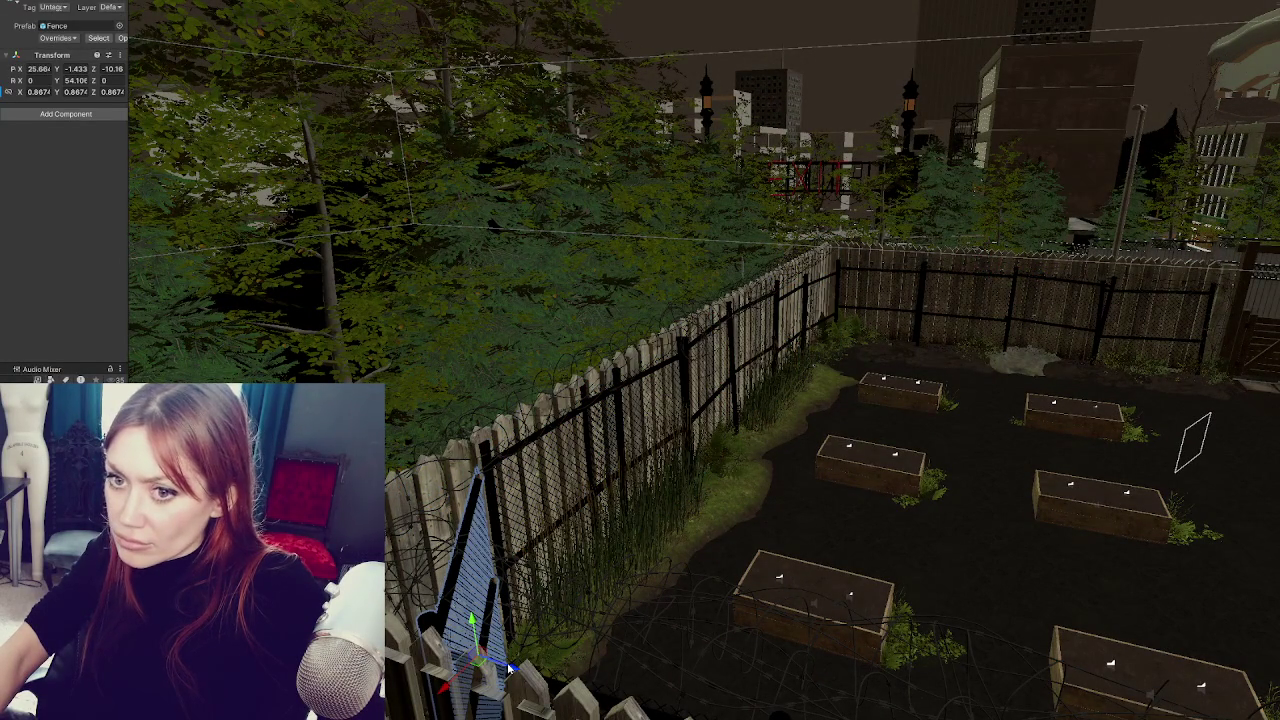
{"action": "left_click_drag", "start_coordinate": [510, 672], "coordinate": [521, 675]}
- Frame the small panel, then pull back to view the fence and garden beds
{"action": "key", "text": "f"}
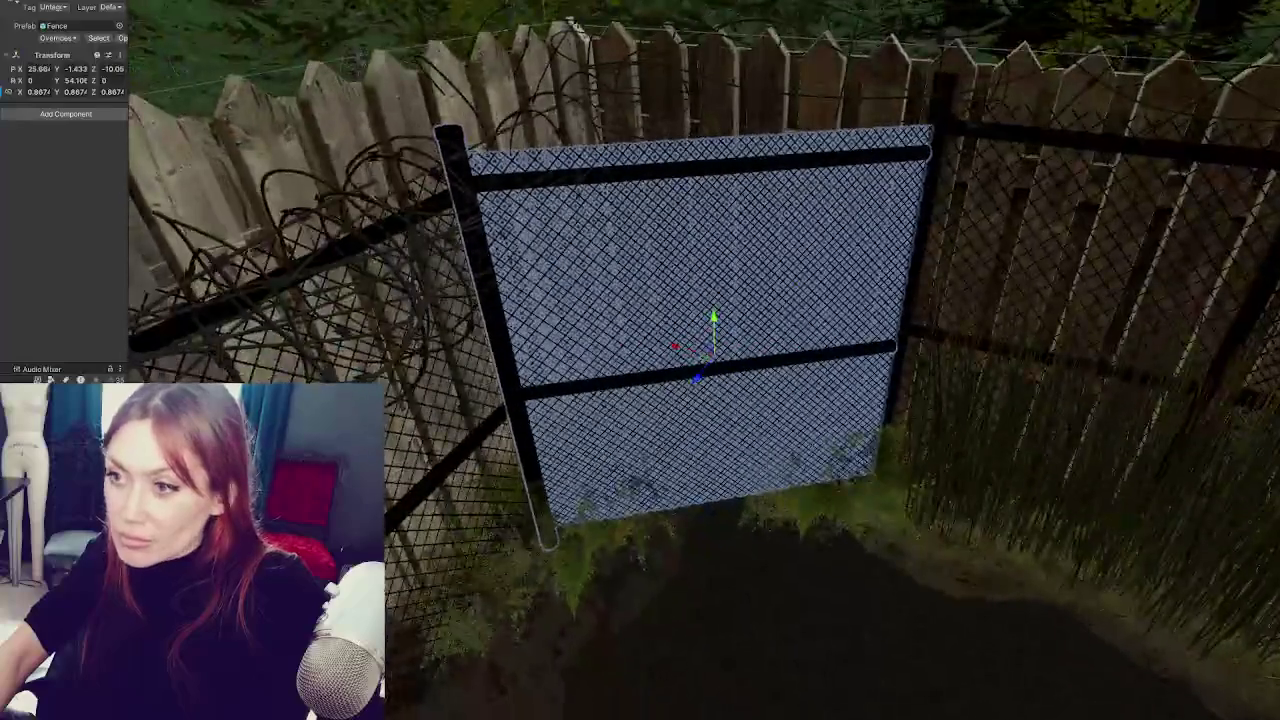
{"action": "scroll", "coordinate": [700, 360], "scroll_direction": "down", "scroll_amount": 5}
{"action": "left_click", "coordinate": [751, 374]}
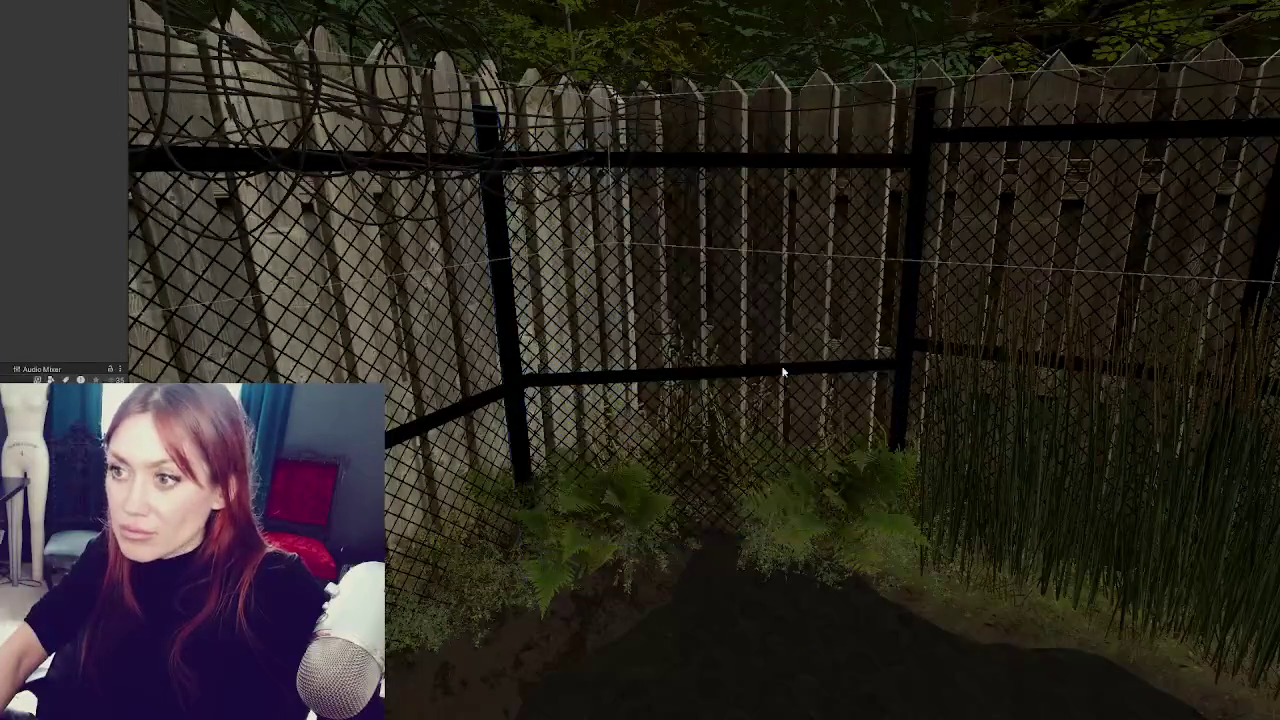
{"action": "mouse_move", "coordinate": [751, 374]}
{"action": "left_mouse_down"}
{"action": "mouse_move", "coordinate": [963, 414]}
{"action": "mouse_move", "coordinate": [700, 340]}
{"action": "left_mouse_up"}
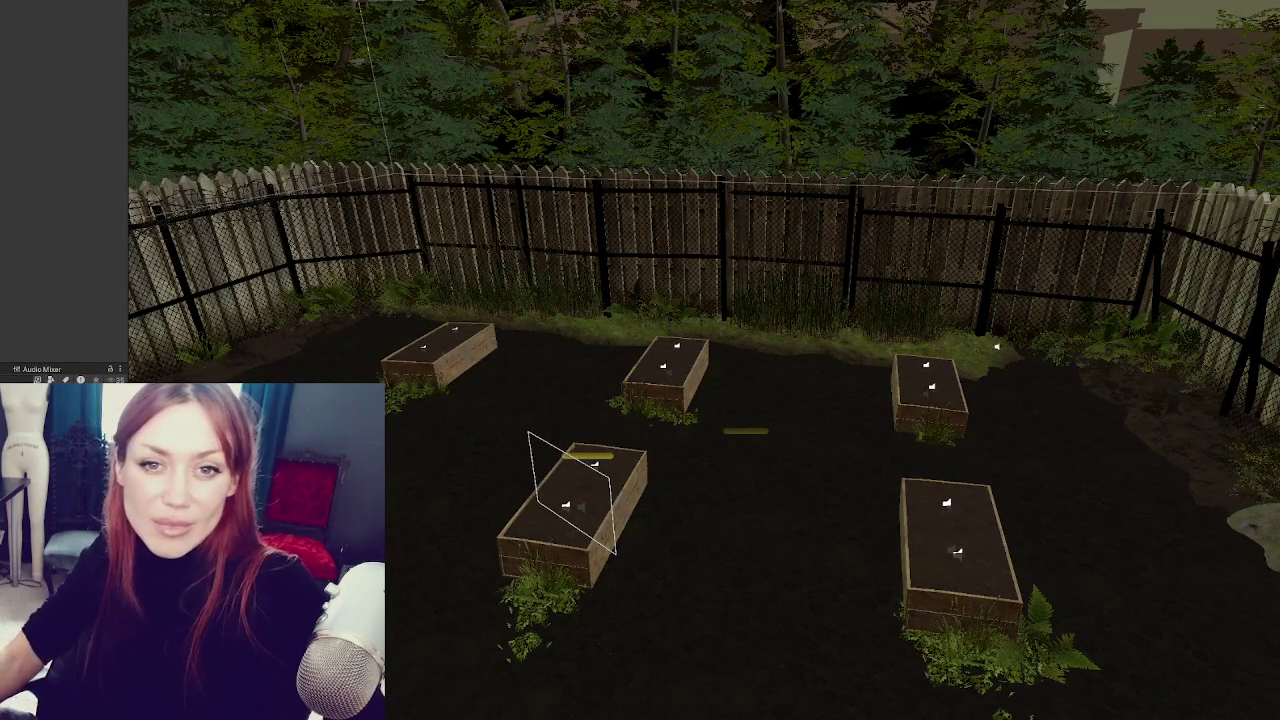
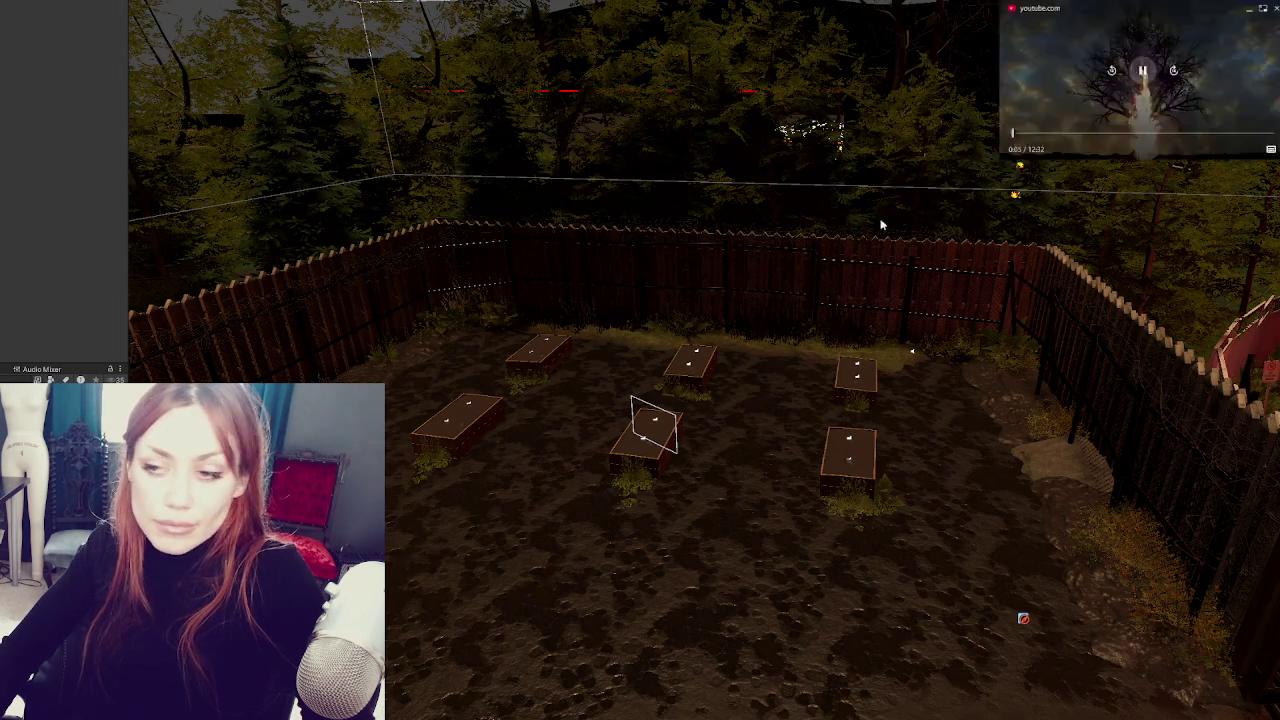
- Turn the view toward the fence and exit gate and select the mud ground plane
{"action": "left_click_drag", "start_coordinate": [685, 426], "coordinate": [729, 453]}
{"action": "left_click", "coordinate": [729, 453]}
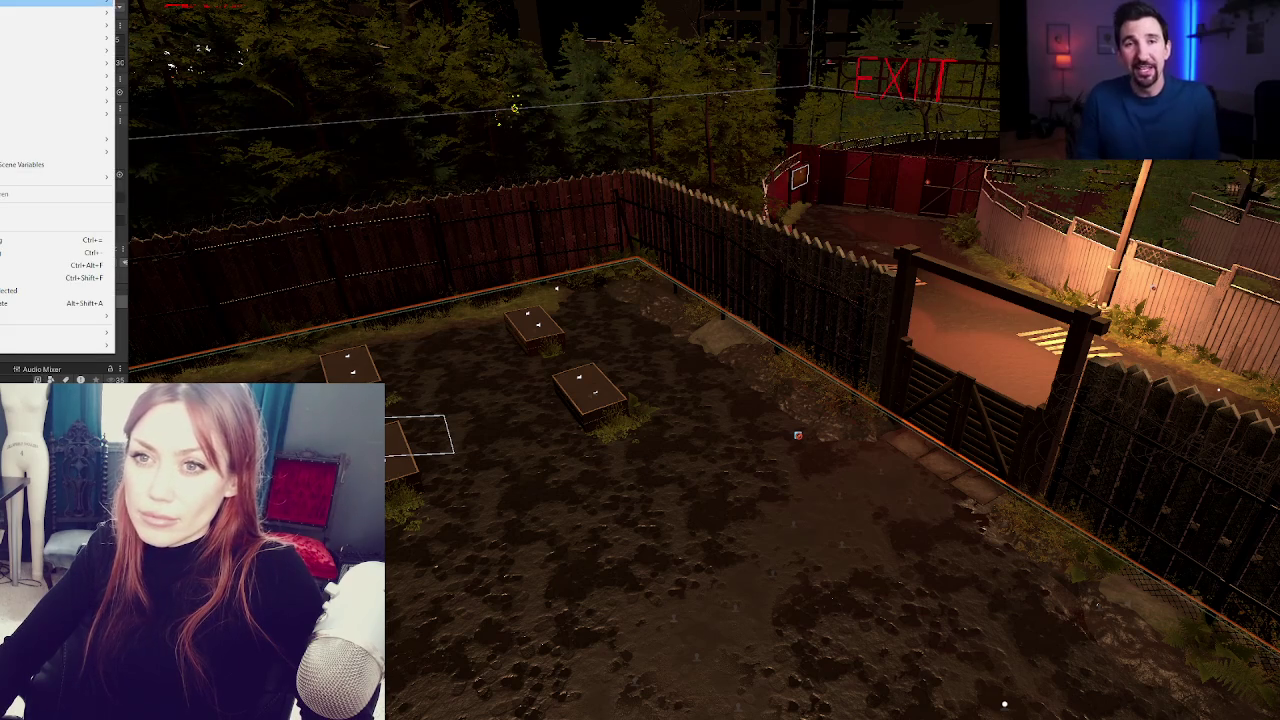
- Add a Terrain from GameObject > 3D Object, frame it with F, then clear the selection
{"action": "mouse_move", "coordinate": [90, 12]}
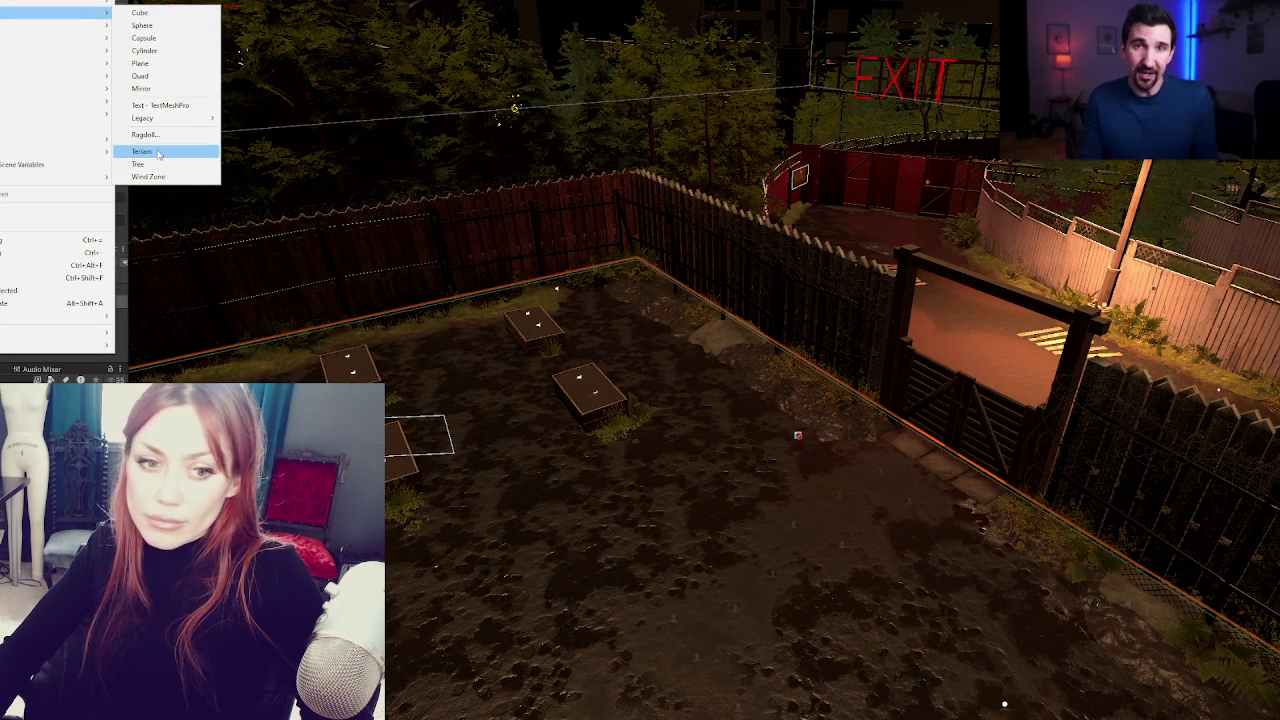
{"action": "left_click", "coordinate": [507, 303]}
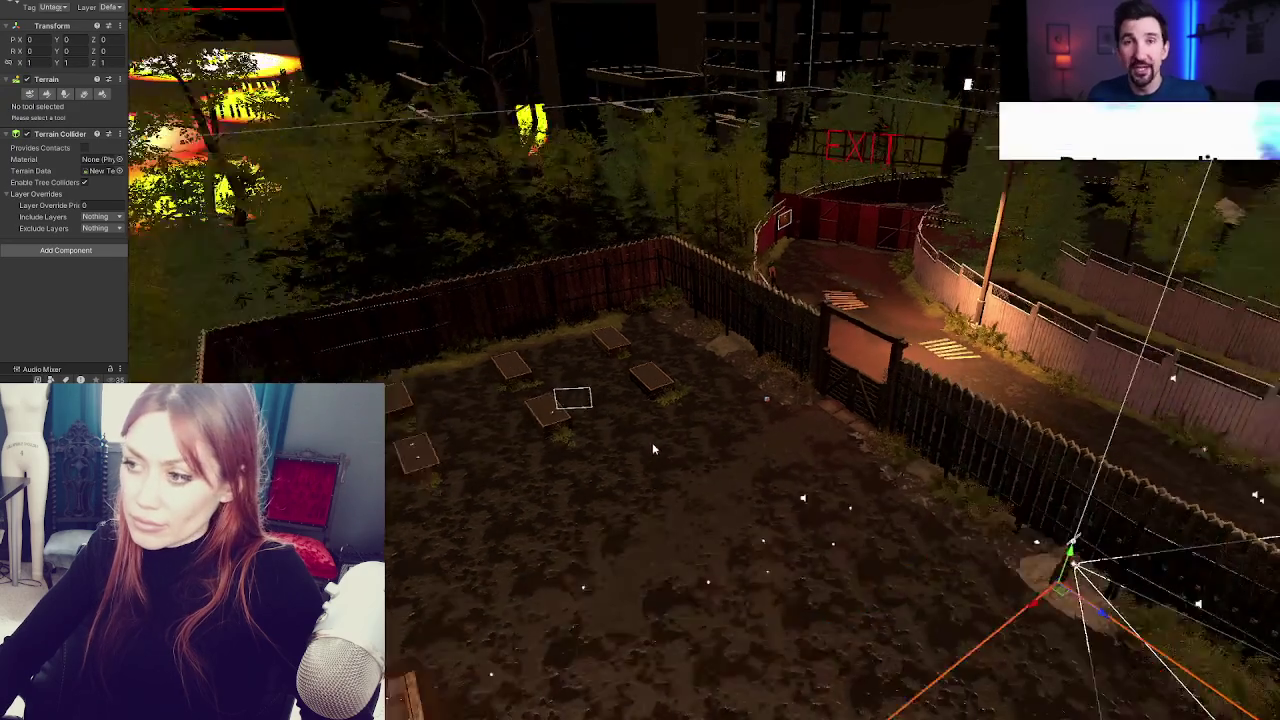
{"action": "key", "text": "f"}
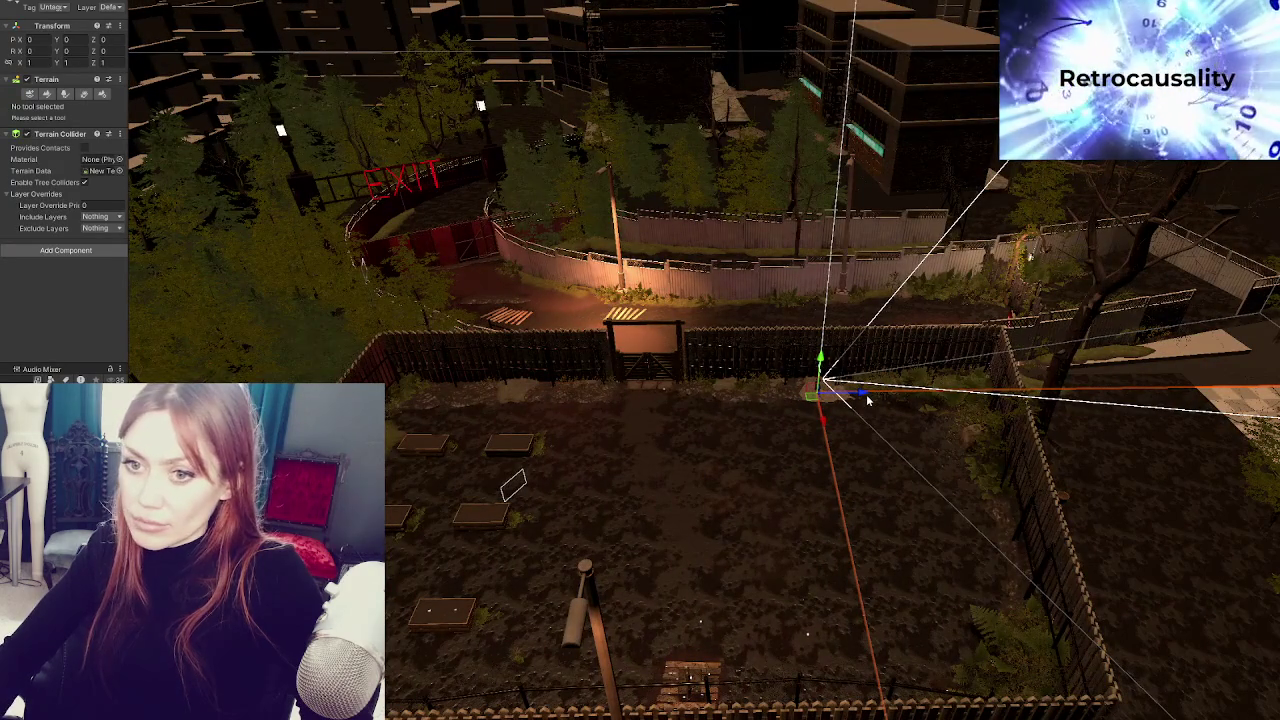
{"action": "left_click", "coordinate": [151, 320]}
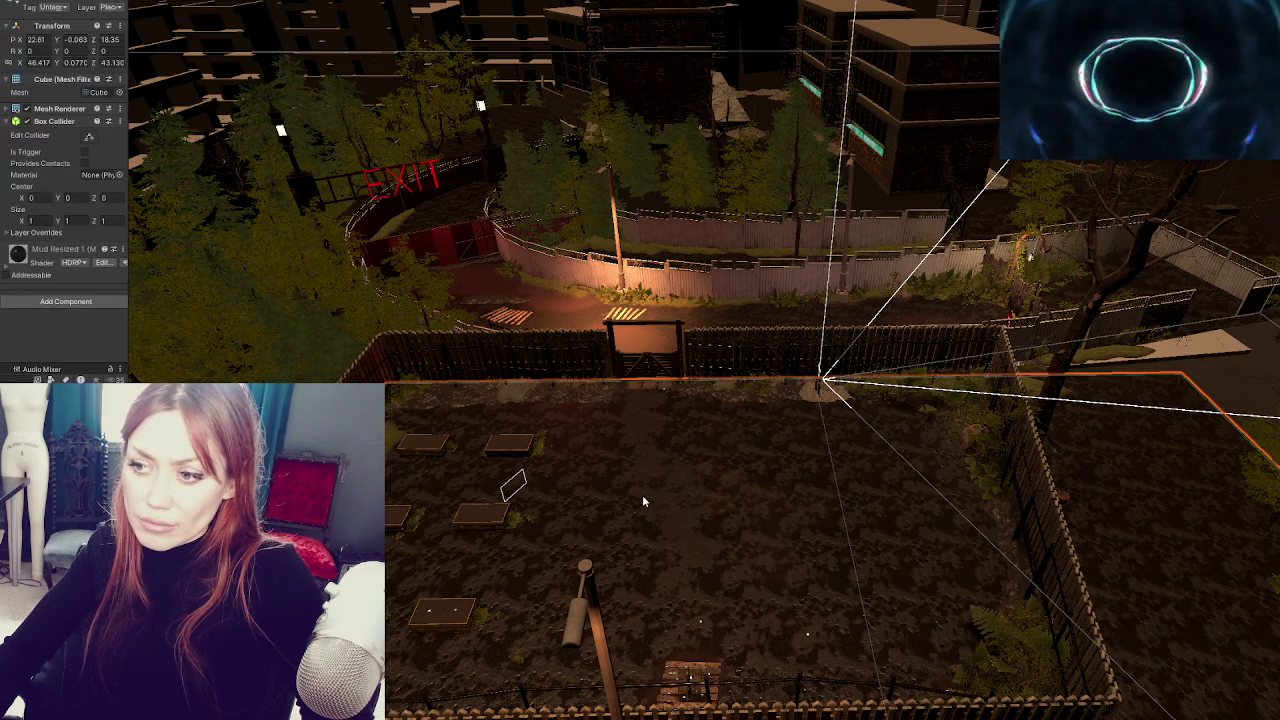
{"action": "left_click", "coordinate": [5, 212]}
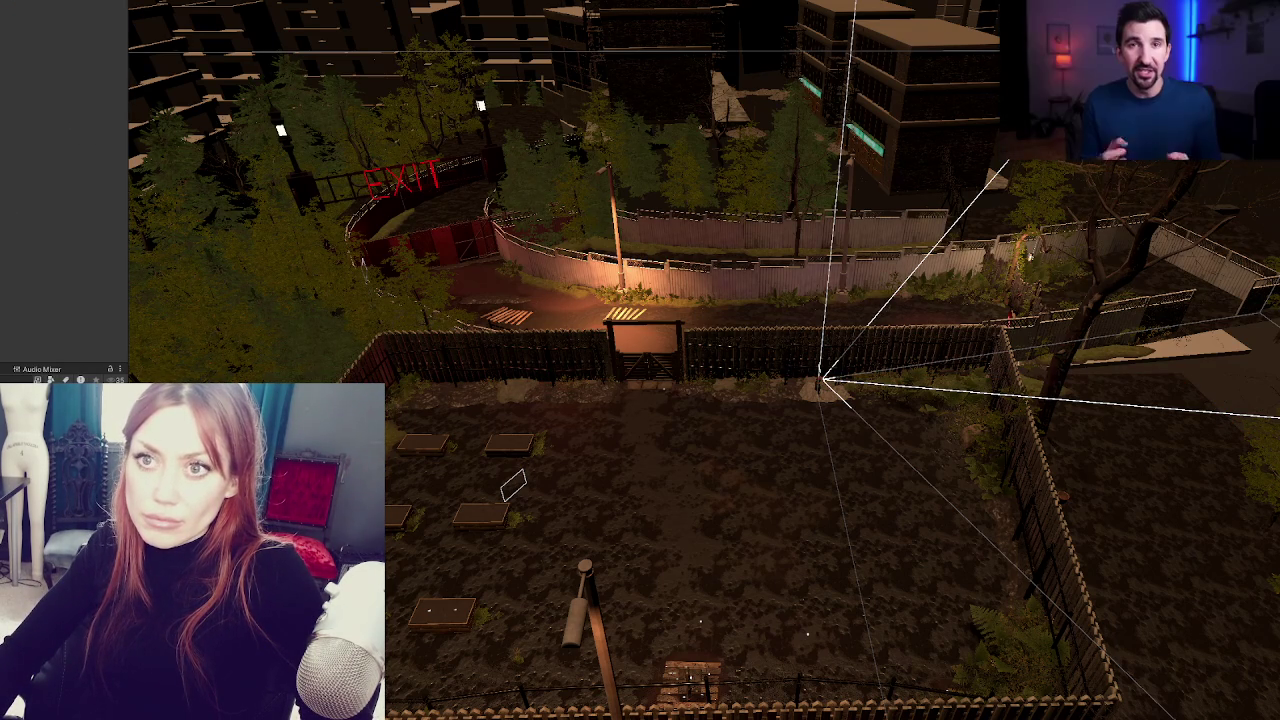
- Create another Terrain from the Hierarchy's 3D Object menu
{"action": "right_click", "coordinate": [28, 141]}
{"action": "mouse_move", "coordinate": [60, 12]}
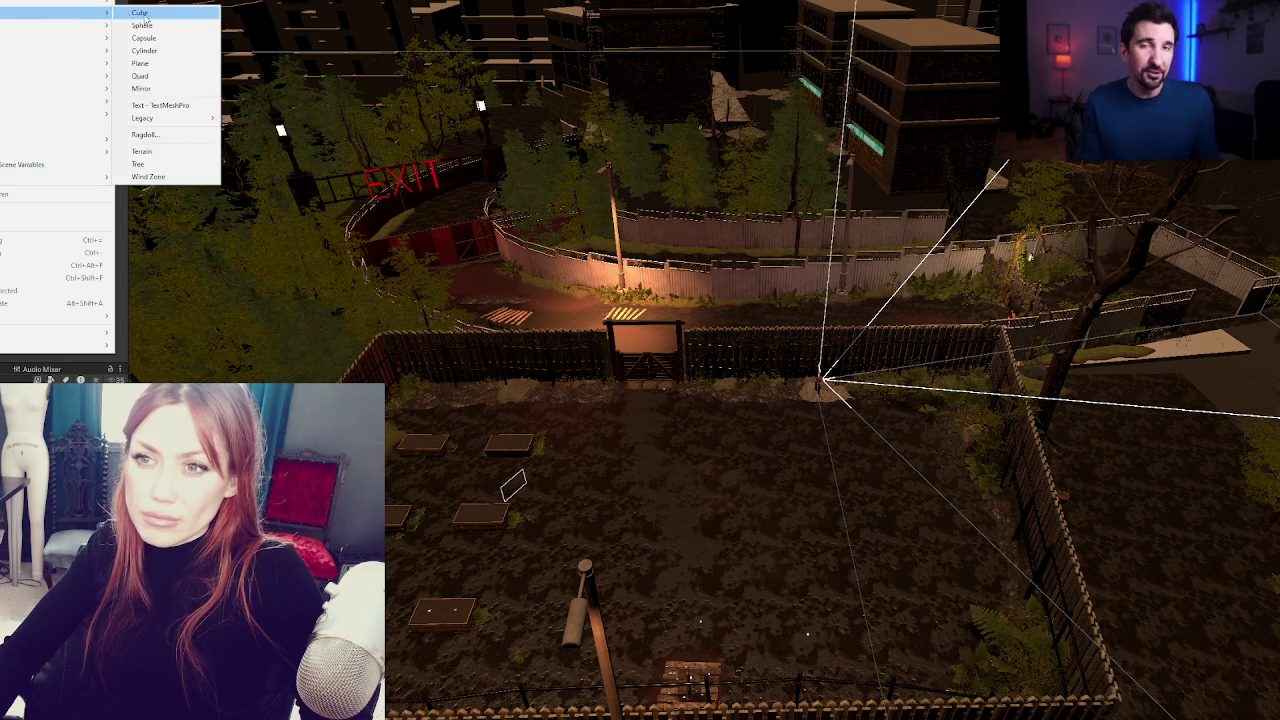
{"action": "left_click", "coordinate": [156, 152]}
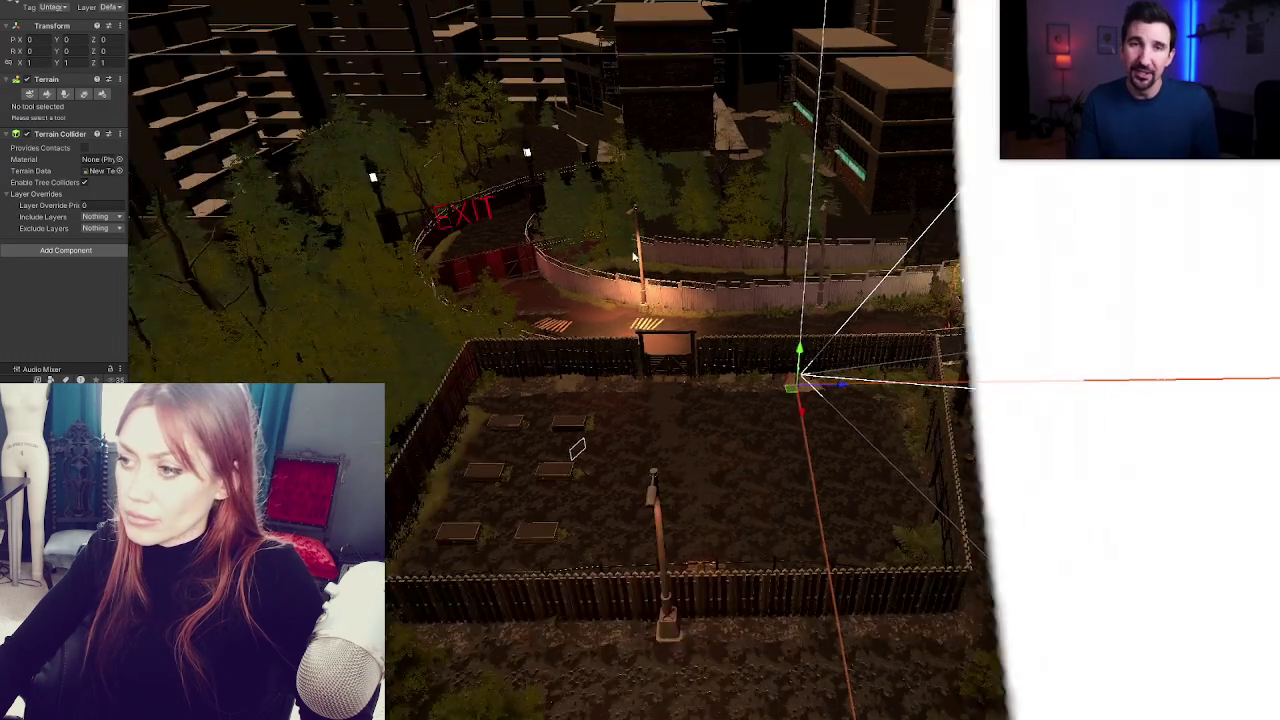
- Select the new terrain and show its Terrain Settings in the Inspector
{"action": "mouse_move", "coordinate": [632, 256]}
{"action": "left_mouse_down"}
{"action": "mouse_move", "coordinate": [110, 197]}
{"action": "mouse_move", "coordinate": [297, 186]}
{"action": "left_mouse_up"}
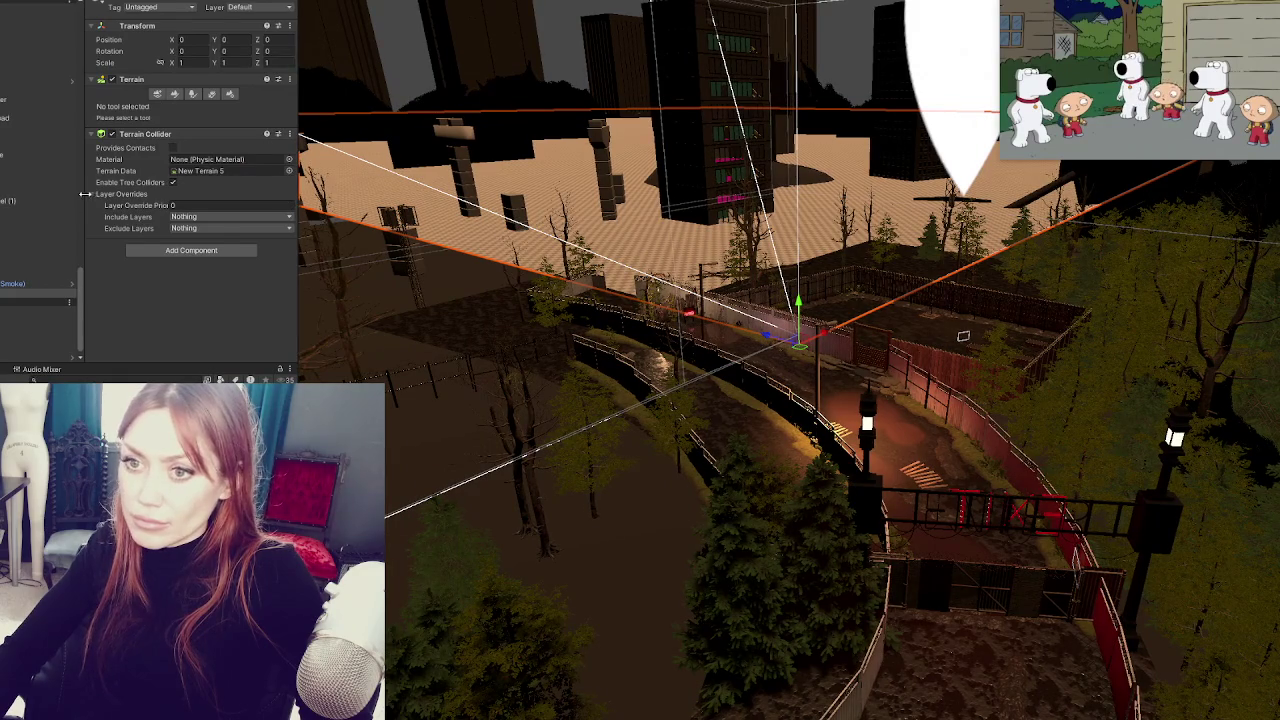
{"action": "left_click", "coordinate": [955, 290]}
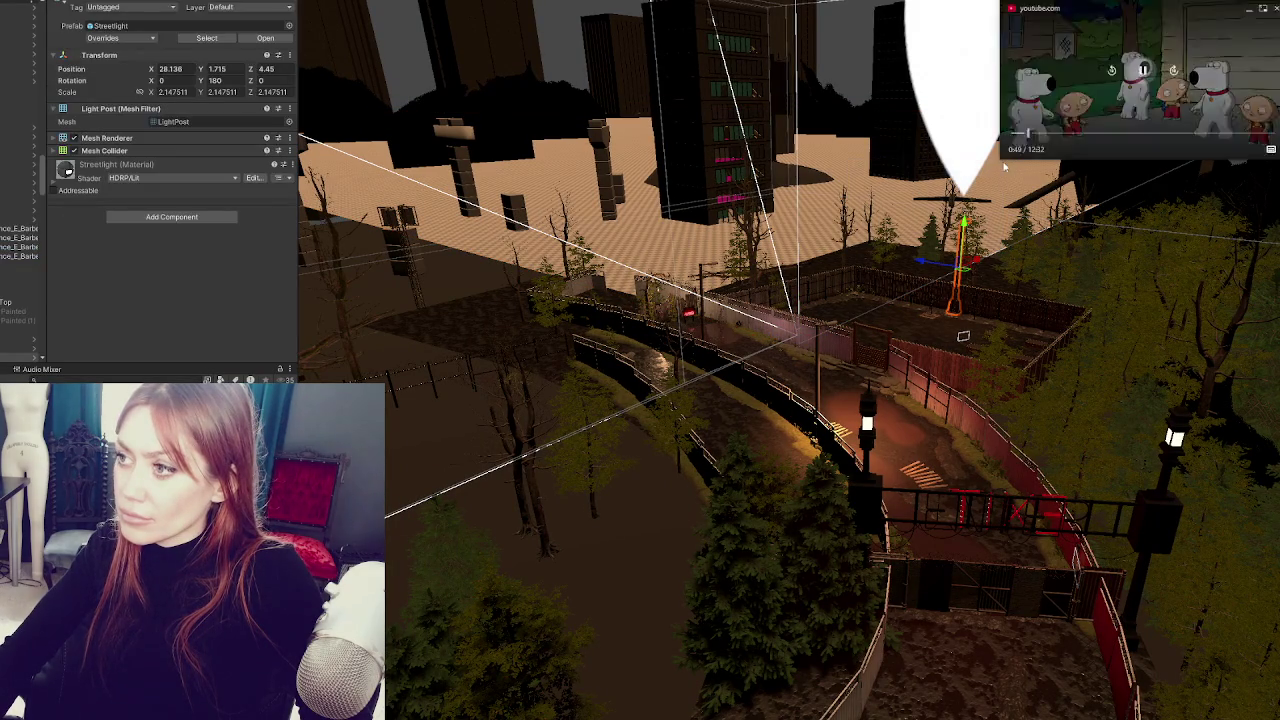
{"action": "left_click_drag", "start_coordinate": [1006, 155], "coordinate": [818, 258]}
{"action": "left_click", "coordinate": [615, 240]}
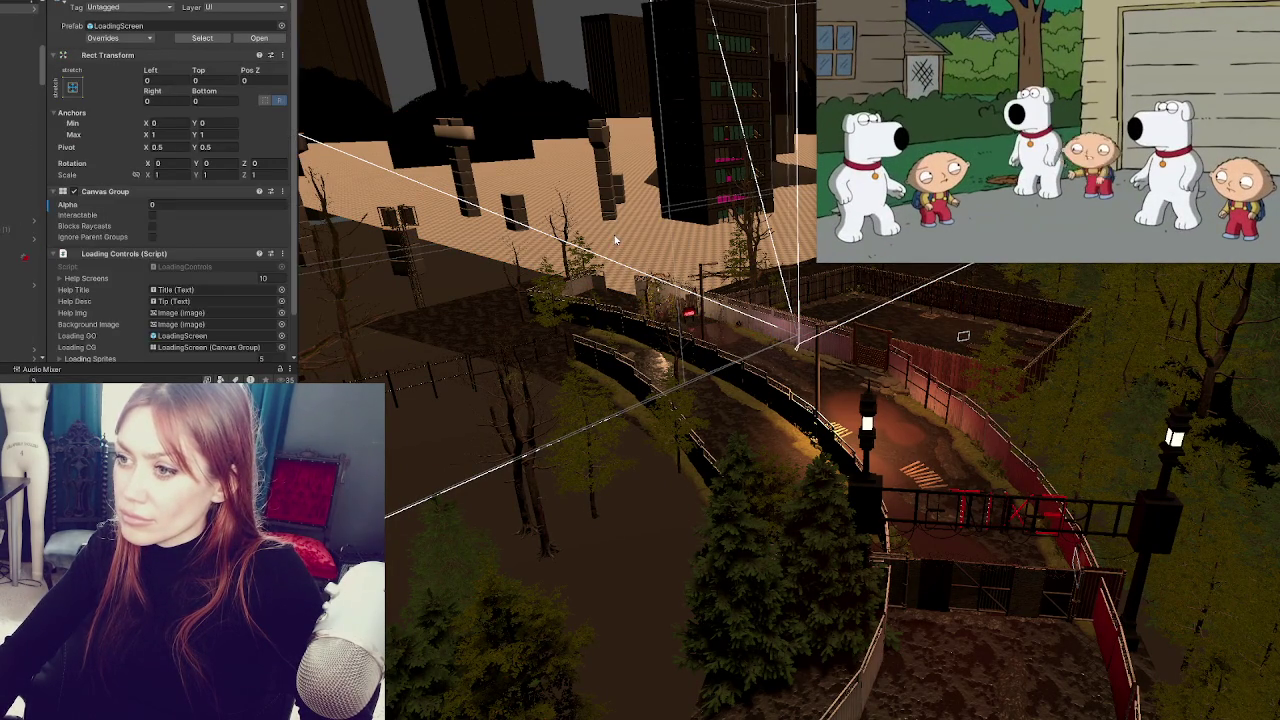
{"action": "scroll", "coordinate": [195, 201], "scroll_direction": "down", "scroll_amount": 2}
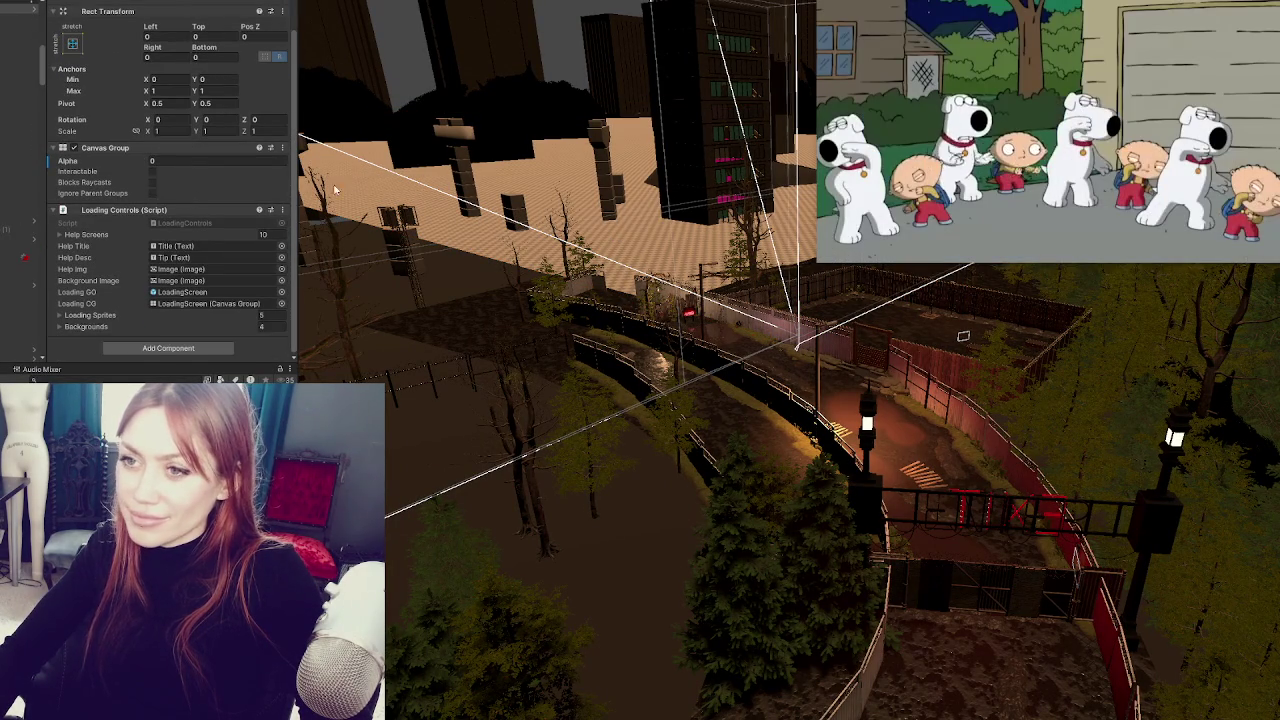
{"action": "left_click", "coordinate": [362, 174]}
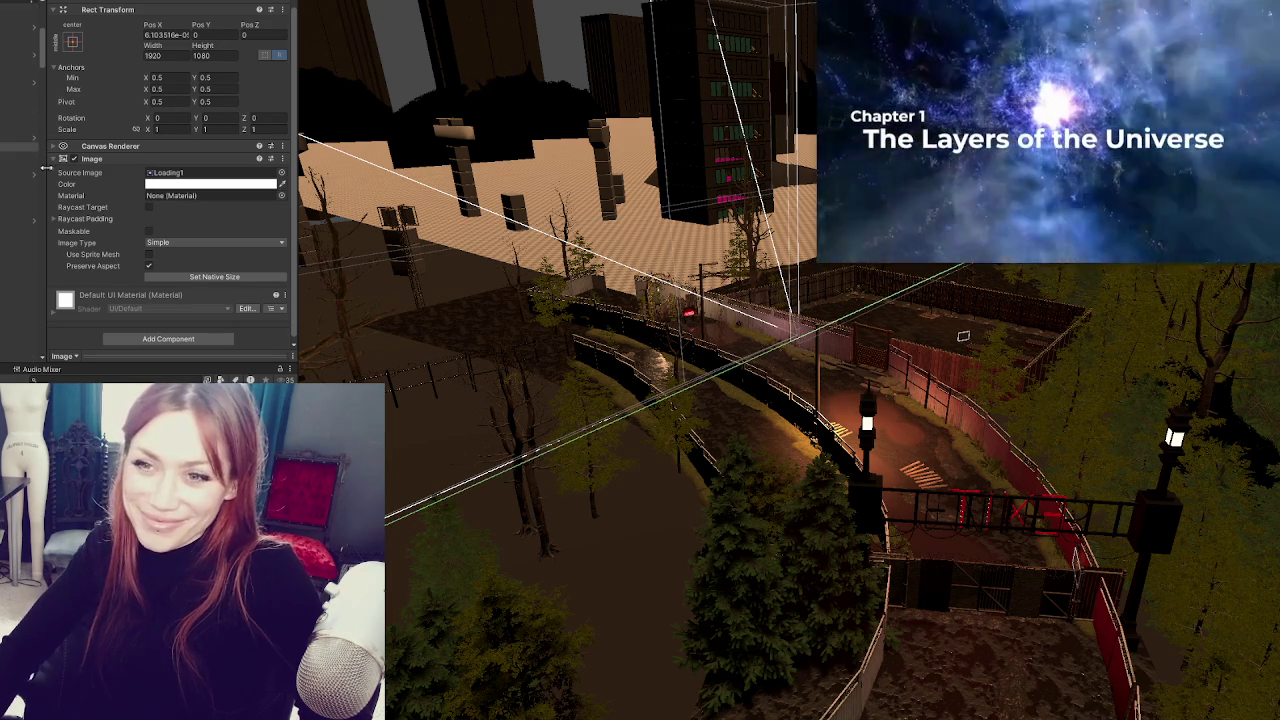
{"action": "left_click", "coordinate": [483, 254]}
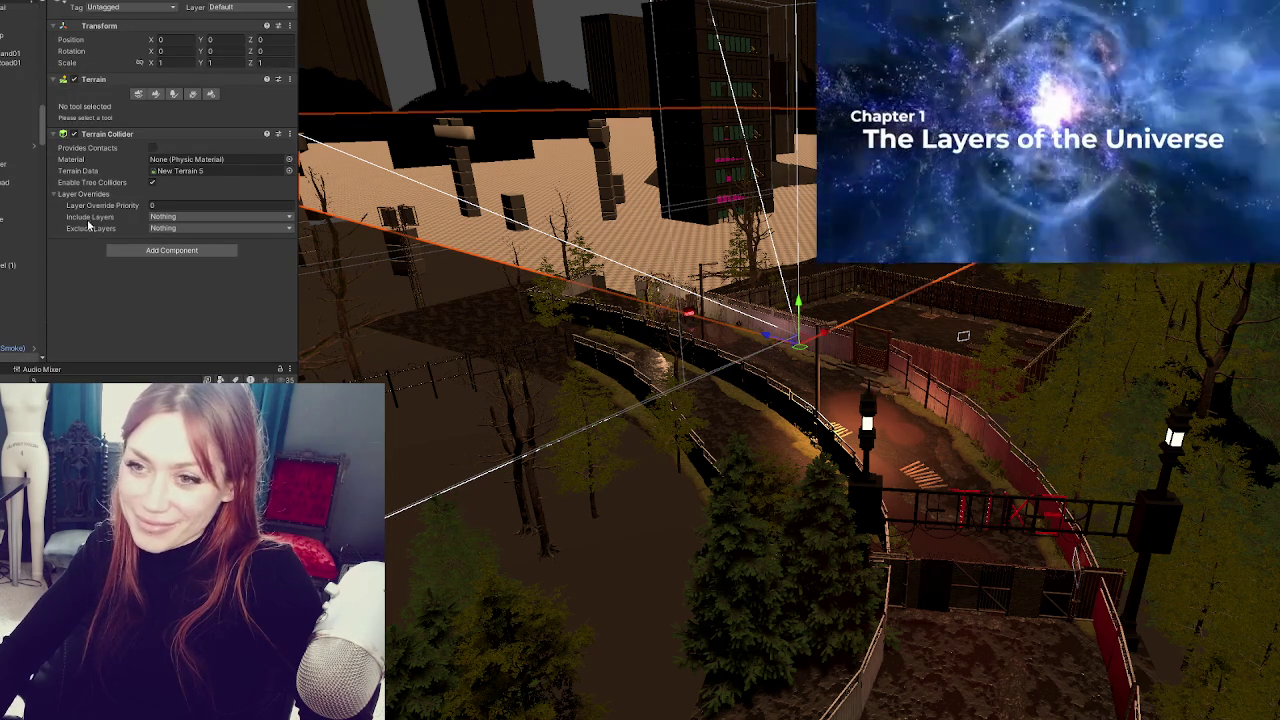
{"action": "left_click", "coordinate": [207, 93]}
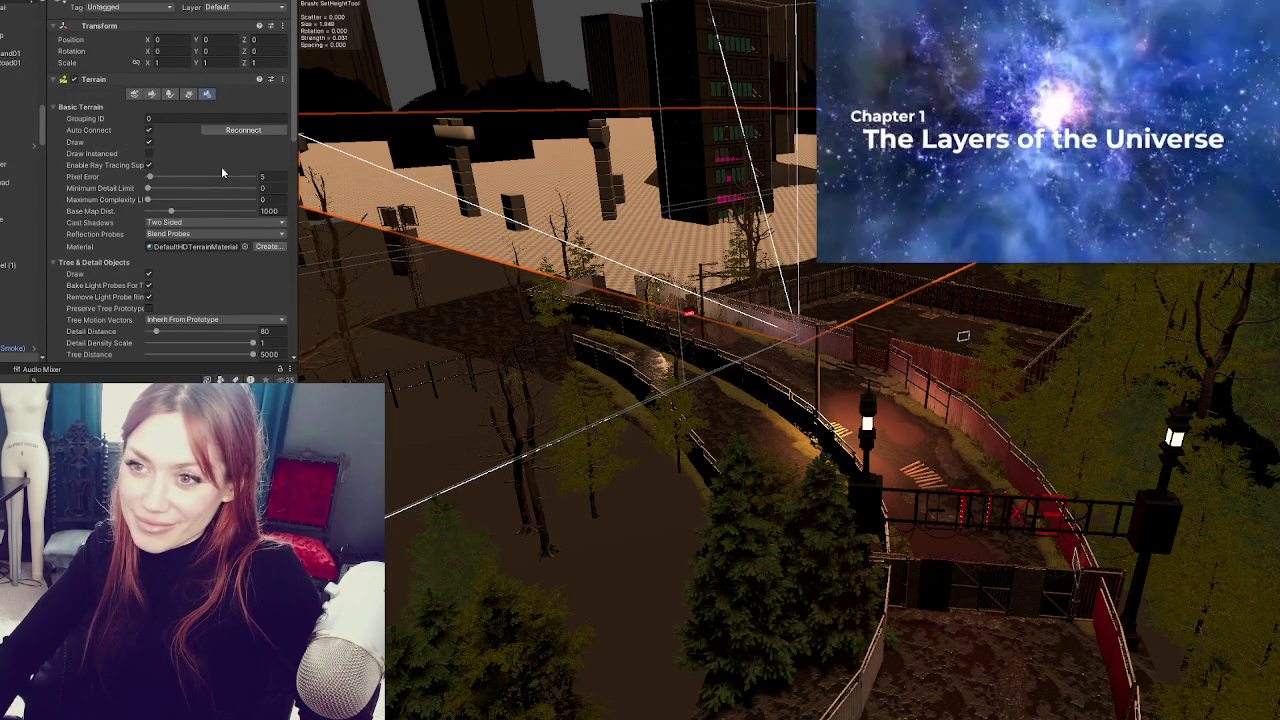
- Set the terrain's Width and Length to 50 each
{"action": "scroll", "coordinate": [160, 130], "scroll_direction": "down", "scroll_amount": 3}
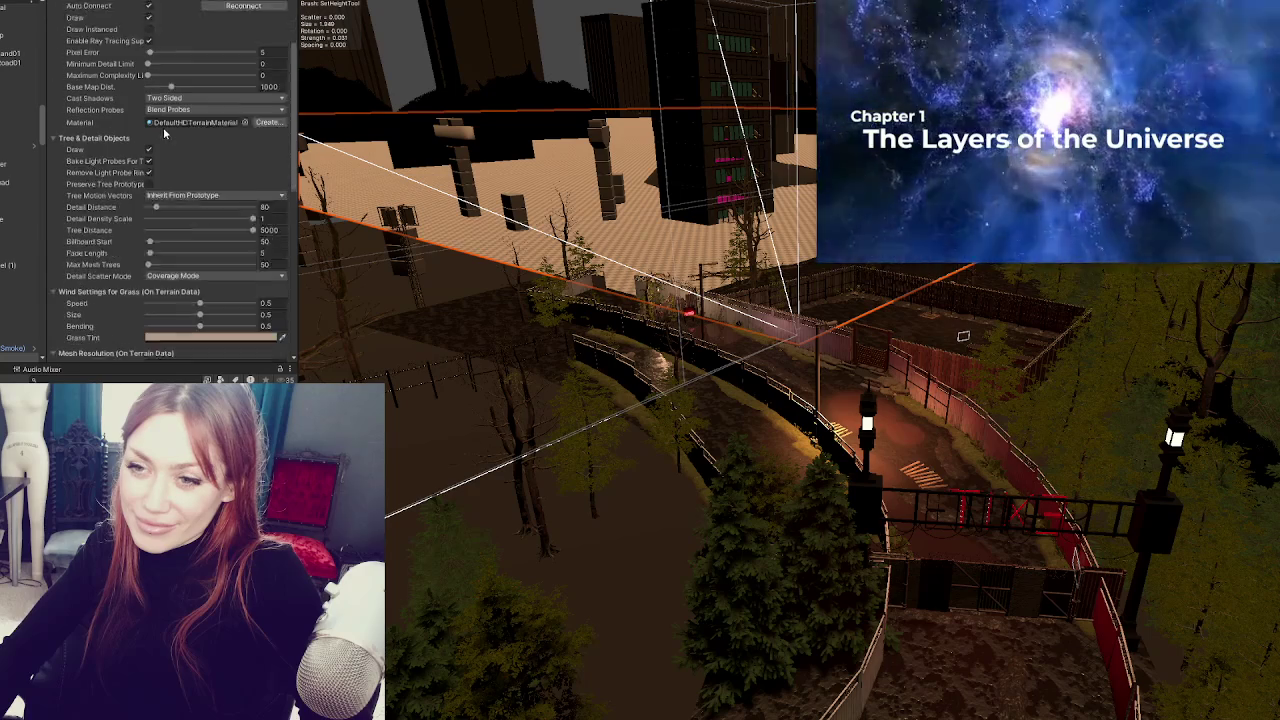
{"action": "scroll", "coordinate": [165, 133], "scroll_direction": "down", "scroll_amount": 8}
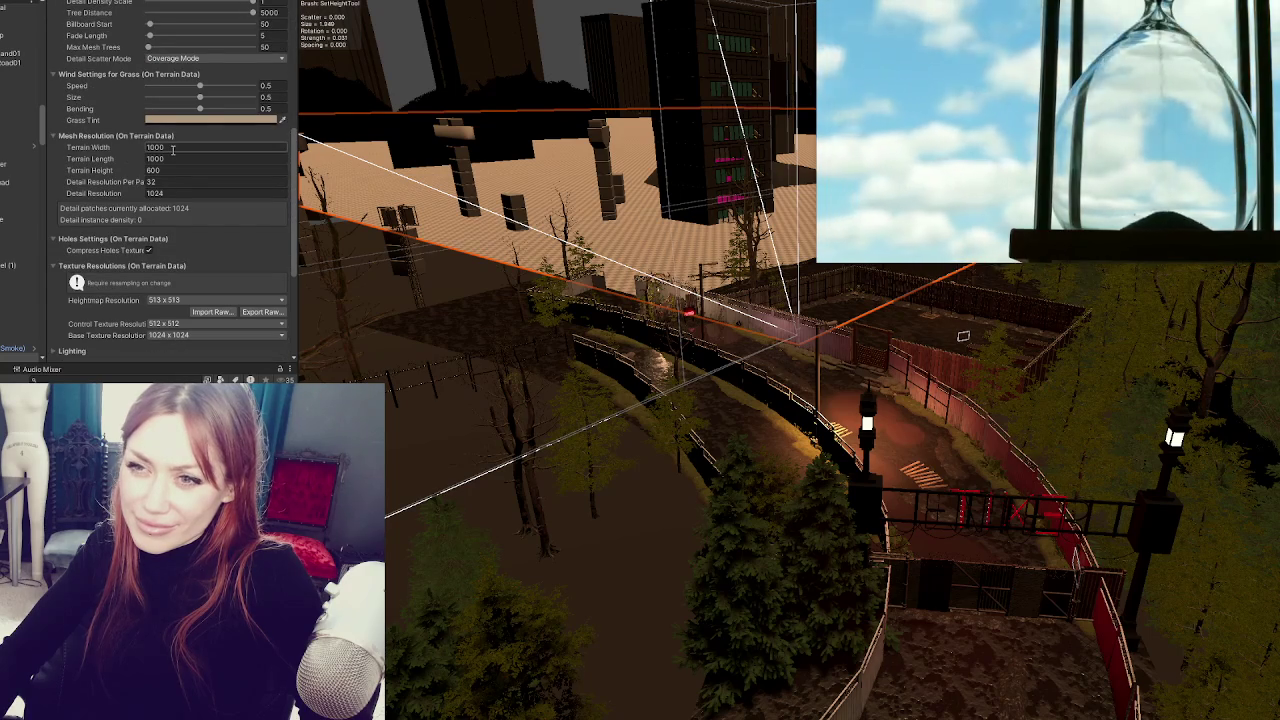
{"action": "left_click", "coordinate": [172, 149]}
{"action": "type", "text": "50"}
{"action": "key", "text": "Tab"}
{"action": "type", "text": "50"}
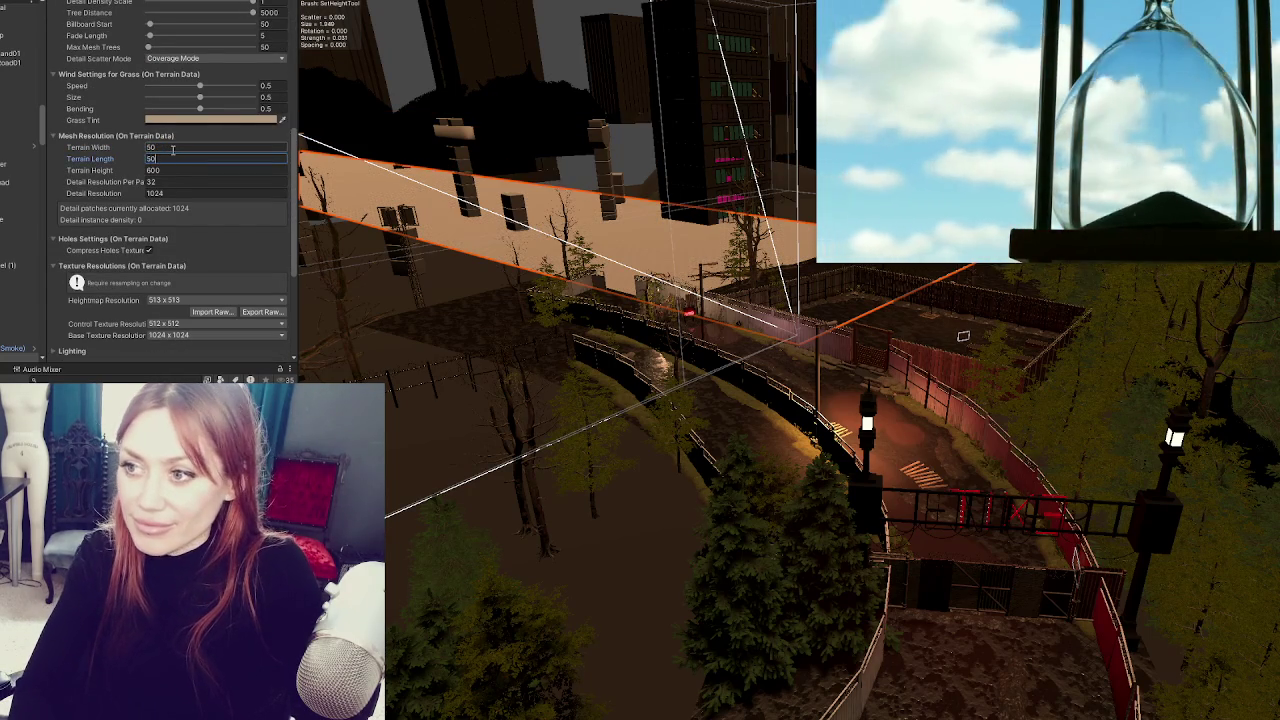
{"action": "key", "text": "Return"}
- Move the terrain along Z and X so it sits beneath the graveyard
{"action": "scroll", "coordinate": [518, 328], "scroll_direction": "up", "scroll_amount": 2}
{"action": "left_click_drag", "start_coordinate": [518, 328], "coordinate": [651, 340]}
{"action": "scroll", "coordinate": [651, 340], "scroll_direction": "up", "scroll_amount": 2}
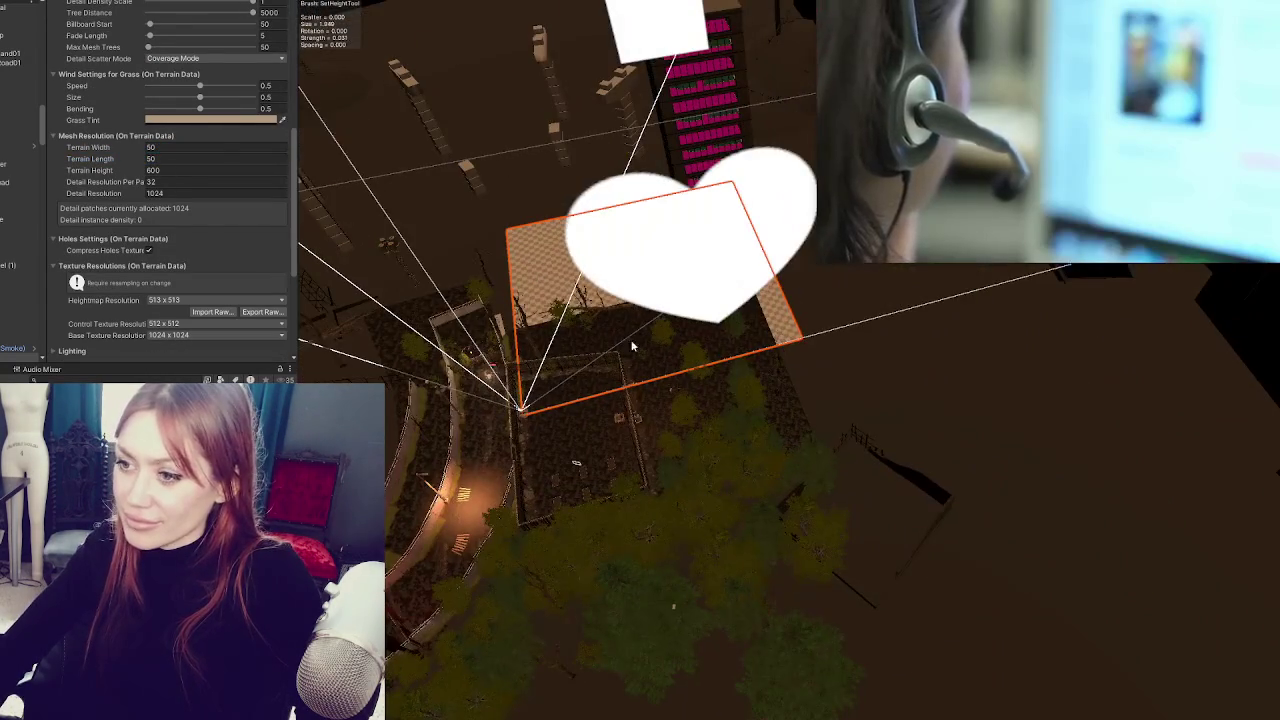
{"action": "key", "text": "w"}
{"action": "mouse_move", "coordinate": [524, 390]}
{"action": "left_mouse_down"}
{"action": "mouse_move", "coordinate": [580, 520]}
{"action": "mouse_move", "coordinate": [605, 538]}
{"action": "mouse_move", "coordinate": [445, 600]}
{"action": "left_mouse_up"}
{"action": "mouse_move", "coordinate": [577, 501]}
{"action": "left_mouse_down"}
{"action": "mouse_move", "coordinate": [786, 342]}
{"action": "mouse_move", "coordinate": [740, 420]}
{"action": "mouse_move", "coordinate": [757, 462]}
{"action": "mouse_move", "coordinate": [810, 498]}
{"action": "mouse_move", "coordinate": [877, 517]}
{"action": "mouse_move", "coordinate": [800, 655]}
{"action": "mouse_move", "coordinate": [750, 665]}
{"action": "mouse_move", "coordinate": [680, 580]}
{"action": "mouse_move", "coordinate": [548, 548]}
{"action": "mouse_move", "coordinate": [630, 497]}
{"action": "mouse_move", "coordinate": [565, 490]}
{"action": "mouse_move", "coordinate": [826, 493]}
{"action": "mouse_move", "coordinate": [632, 487]}
{"action": "left_mouse_up"}
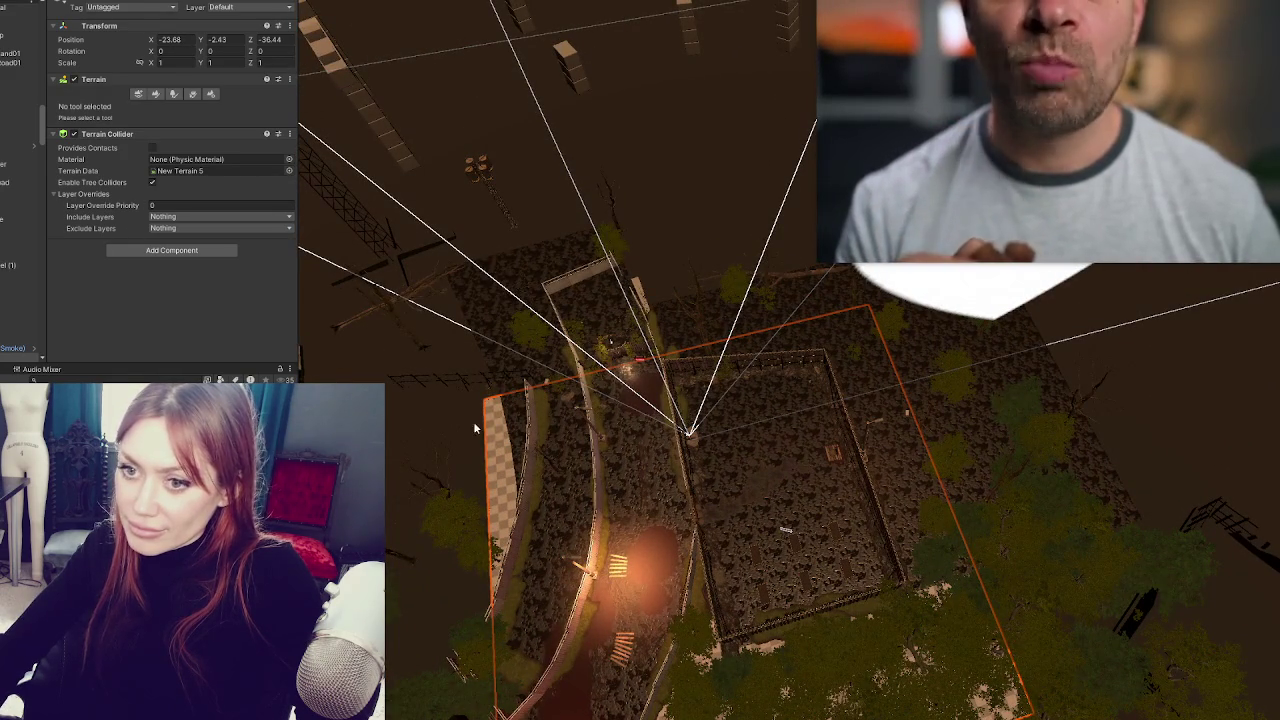
- Resize the terrain to width 80, then to 100 by 100
{"action": "left_click", "coordinate": [211, 93]}
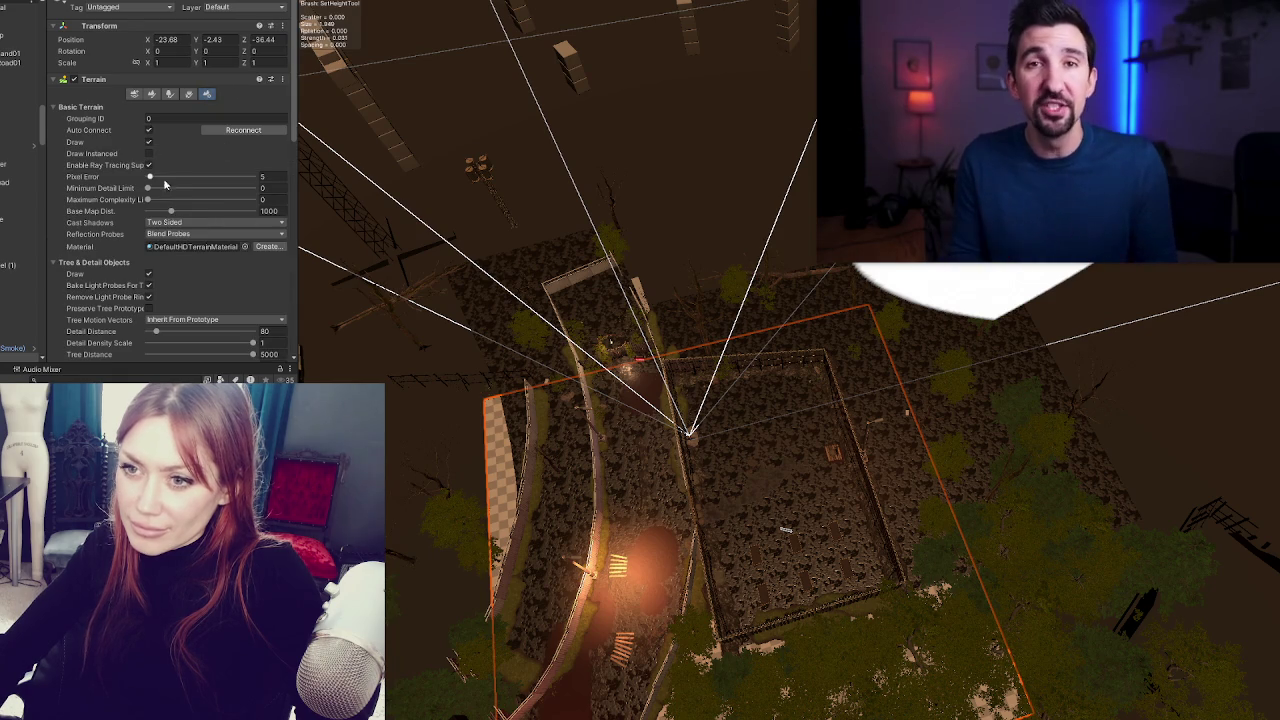
{"action": "scroll", "coordinate": [181, 242], "scroll_direction": "down", "scroll_amount": 3}
{"action": "scroll", "coordinate": [181, 242], "scroll_direction": "down", "scroll_amount": 2}
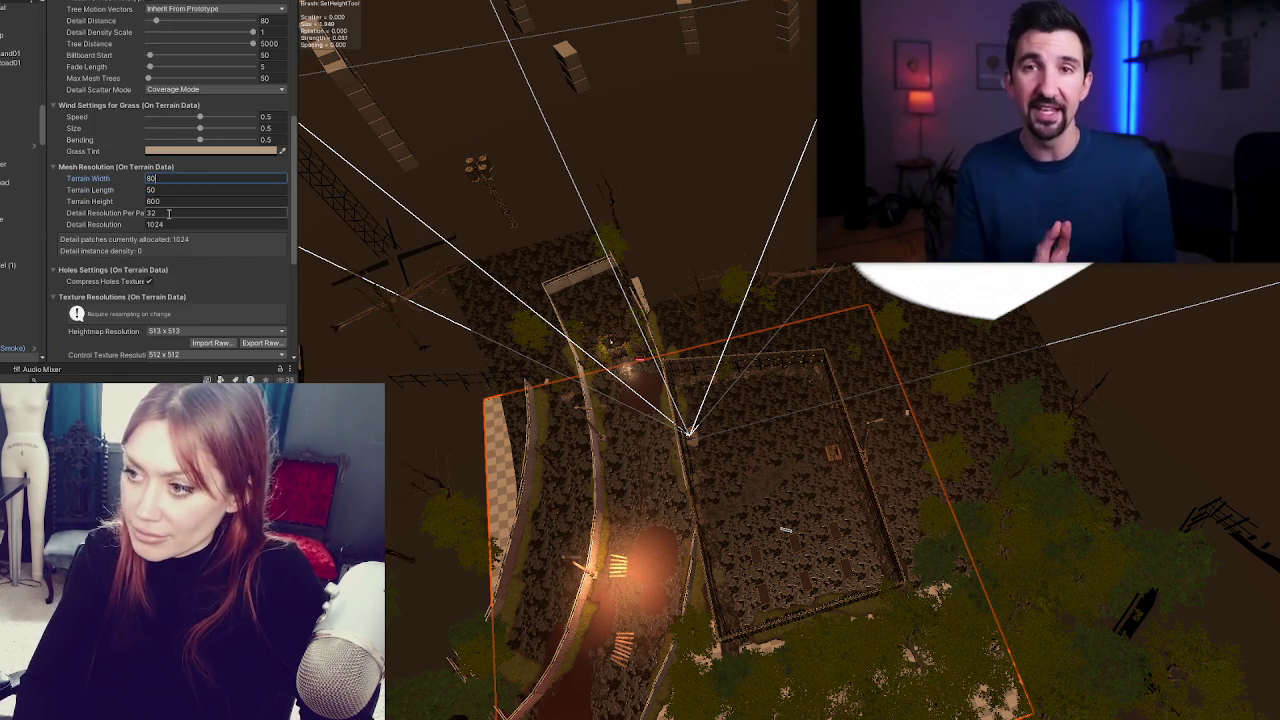
{"action": "key", "text": "Return"}
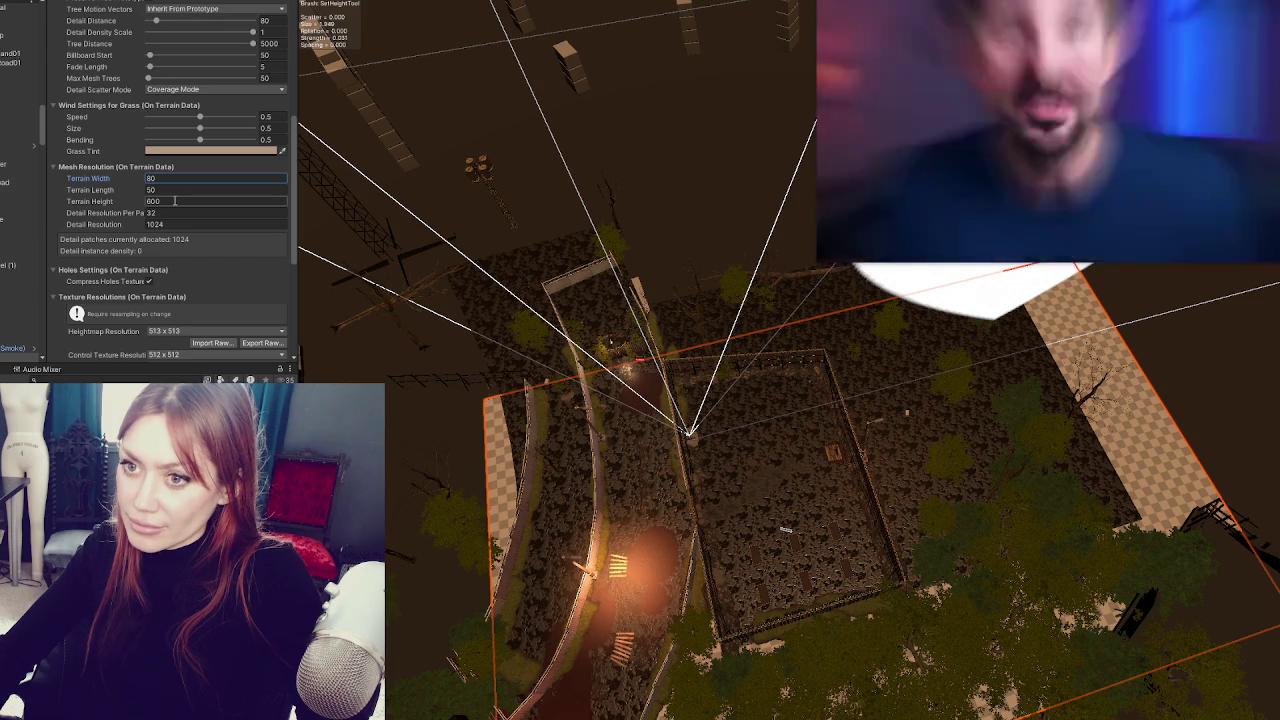
{"action": "left_click", "coordinate": [178, 178]}
{"action": "type", "text": "100"}
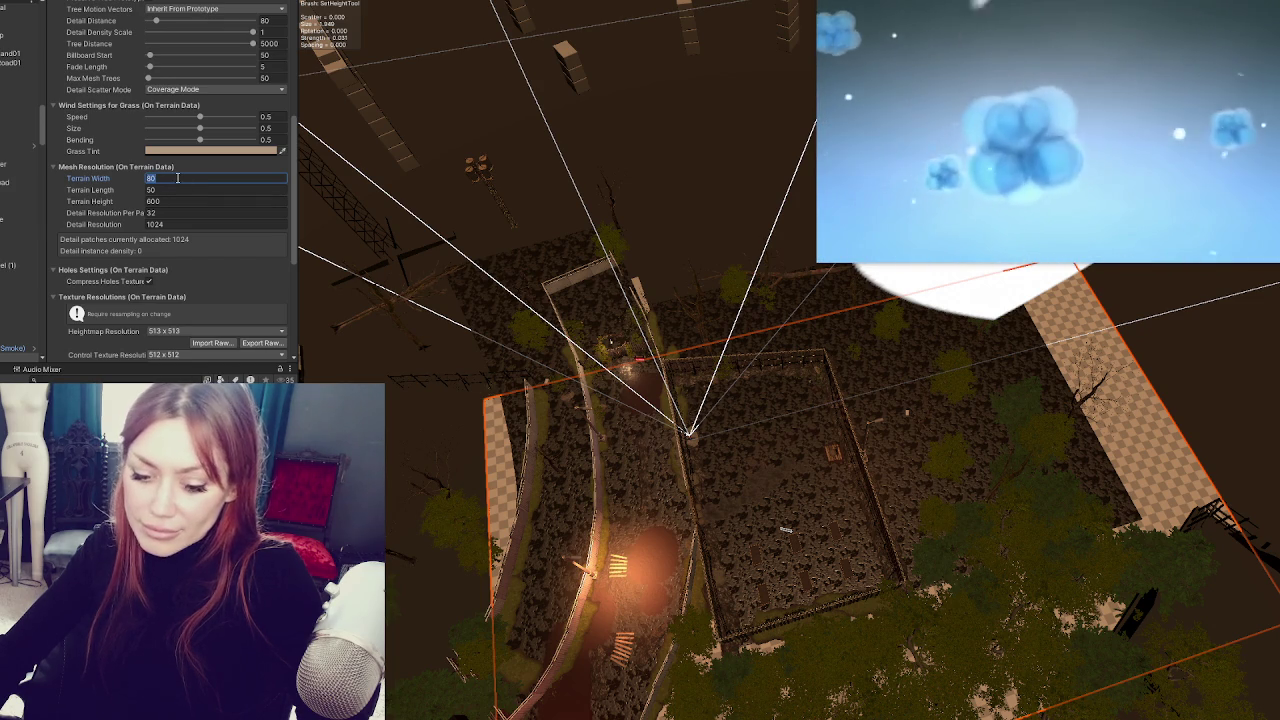
{"action": "key", "text": "Return"}
{"action": "left_click", "coordinate": [158, 189]}
{"action": "type", "text": "100"}
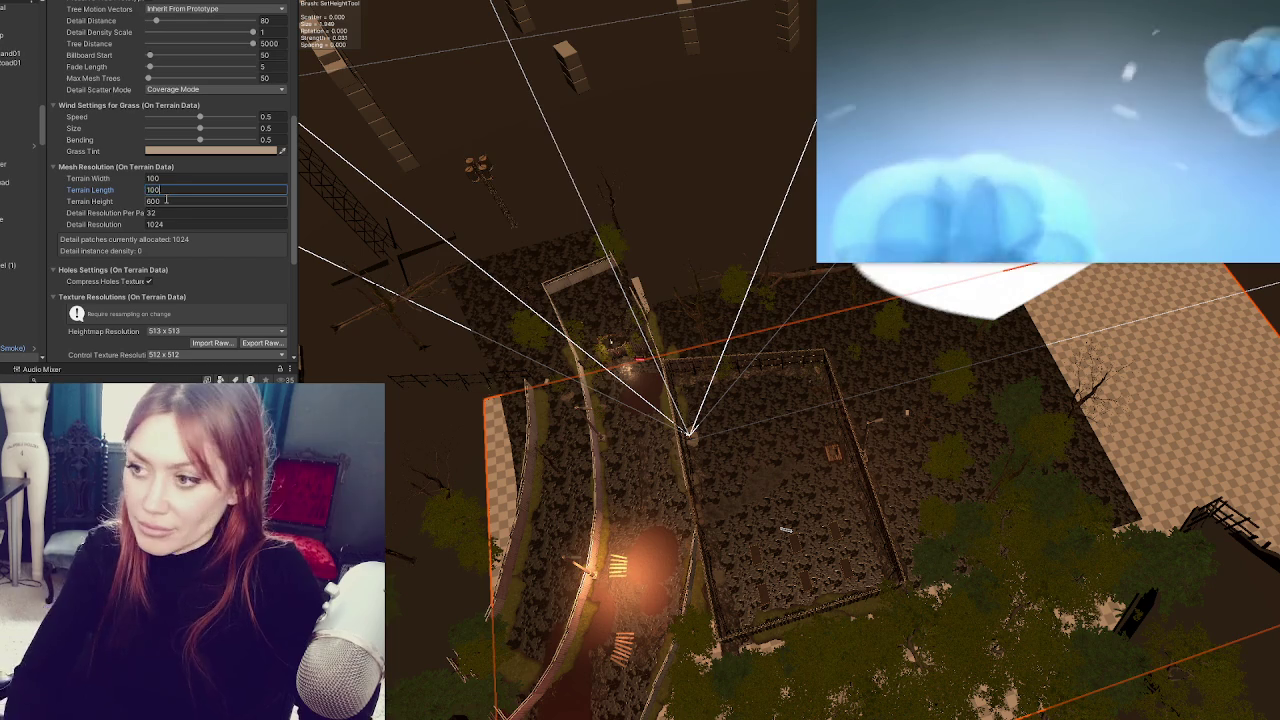
{"action": "key", "text": "Return"}
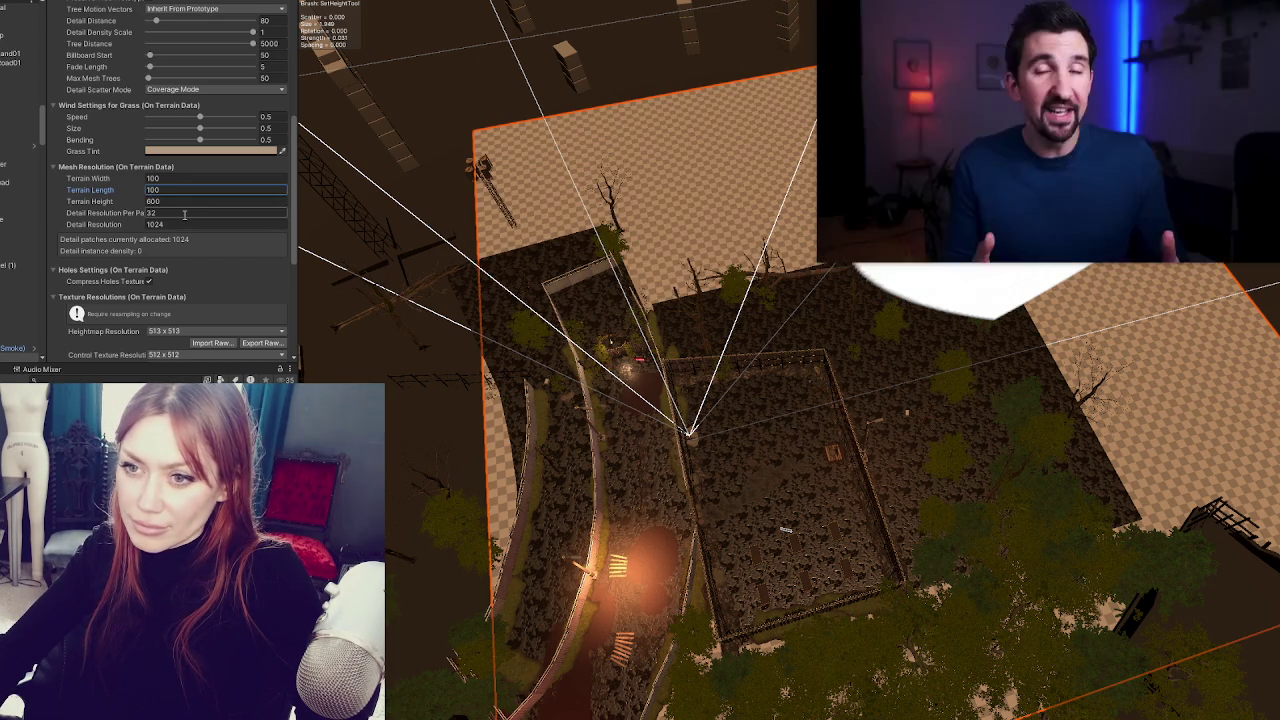
- Try a Detail Resolution of 2048, then restore it to 1024
{"action": "left_click", "coordinate": [181, 224]}
{"action": "type", "text": "2048"}
{"action": "key", "text": "Return"}
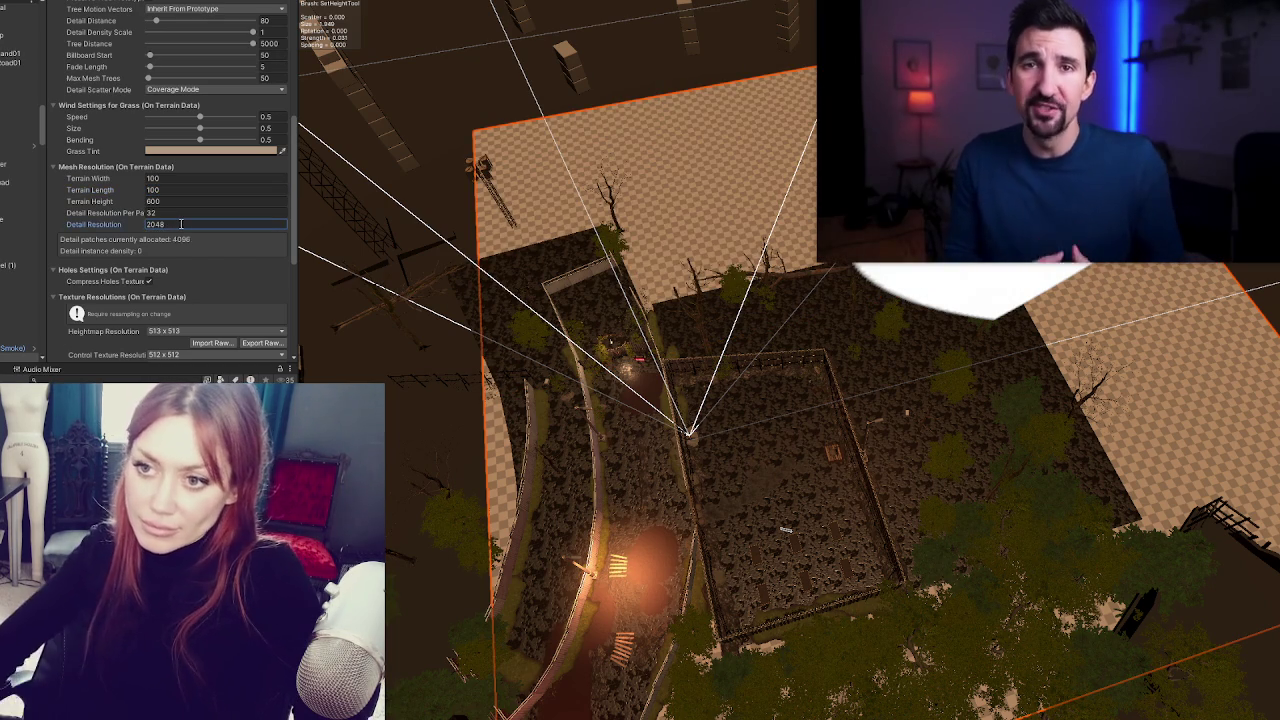
{"action": "type", "text": "1024"}
{"action": "key", "text": "Return"}
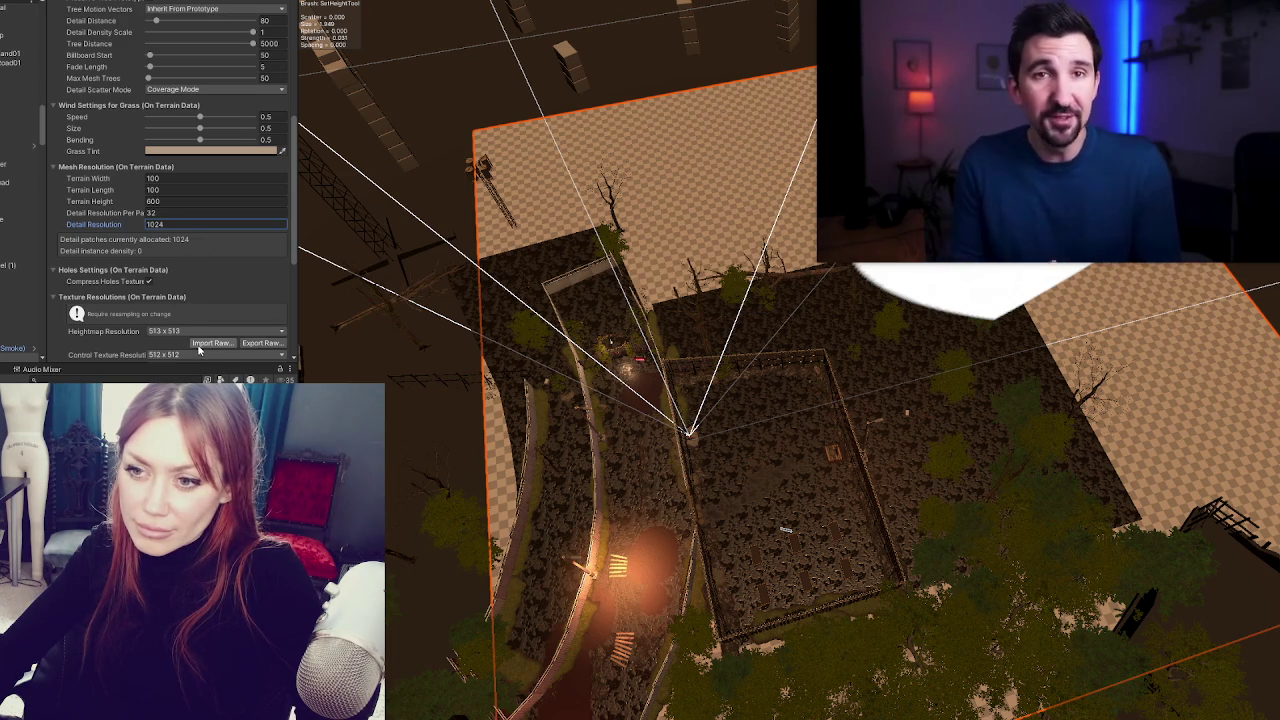
- Set Heightmap Resolution to 2049 x 2049 and Control and Base Texture Resolution to 2048 x 2048
{"action": "scroll", "coordinate": [190, 315], "scroll_direction": "down", "scroll_amount": 3}
{"action": "left_click", "coordinate": [178, 237]}
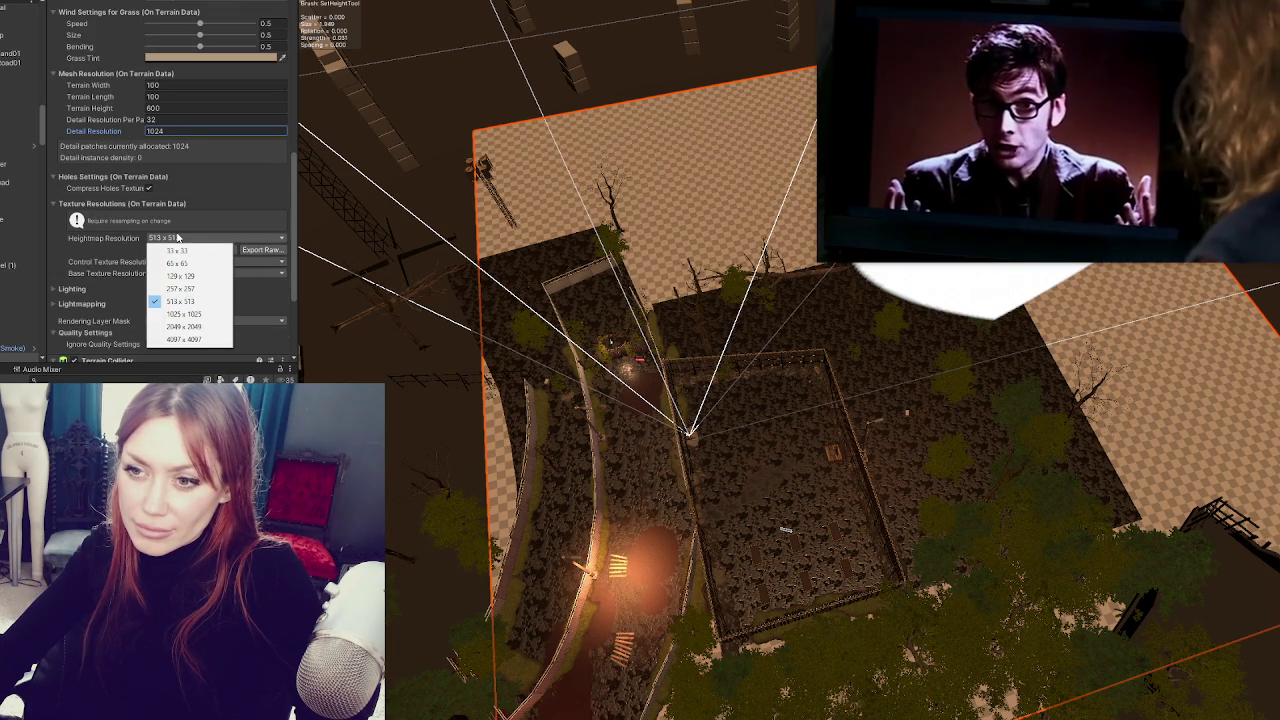
{"action": "left_click", "coordinate": [183, 326]}
{"action": "left_click", "coordinate": [172, 263]}
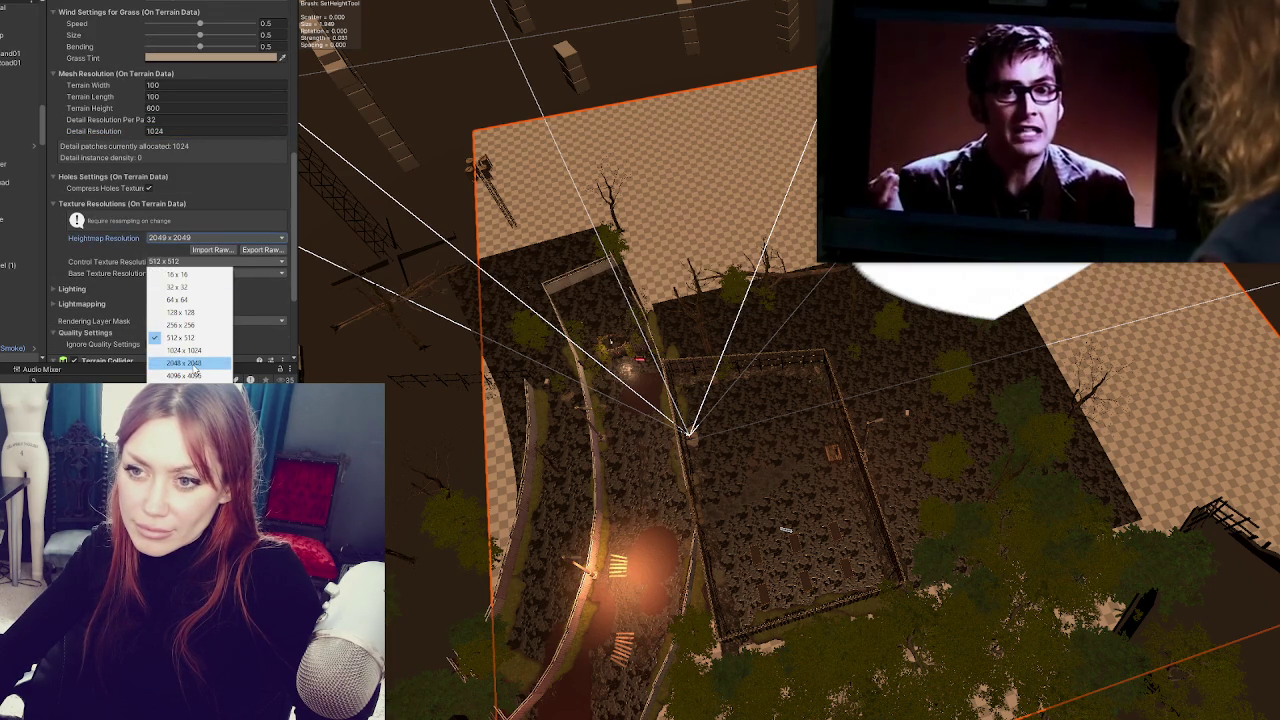
{"action": "left_click", "coordinate": [183, 362]}
{"action": "left_click", "coordinate": [199, 273]}
{"action": "left_click", "coordinate": [185, 368]}
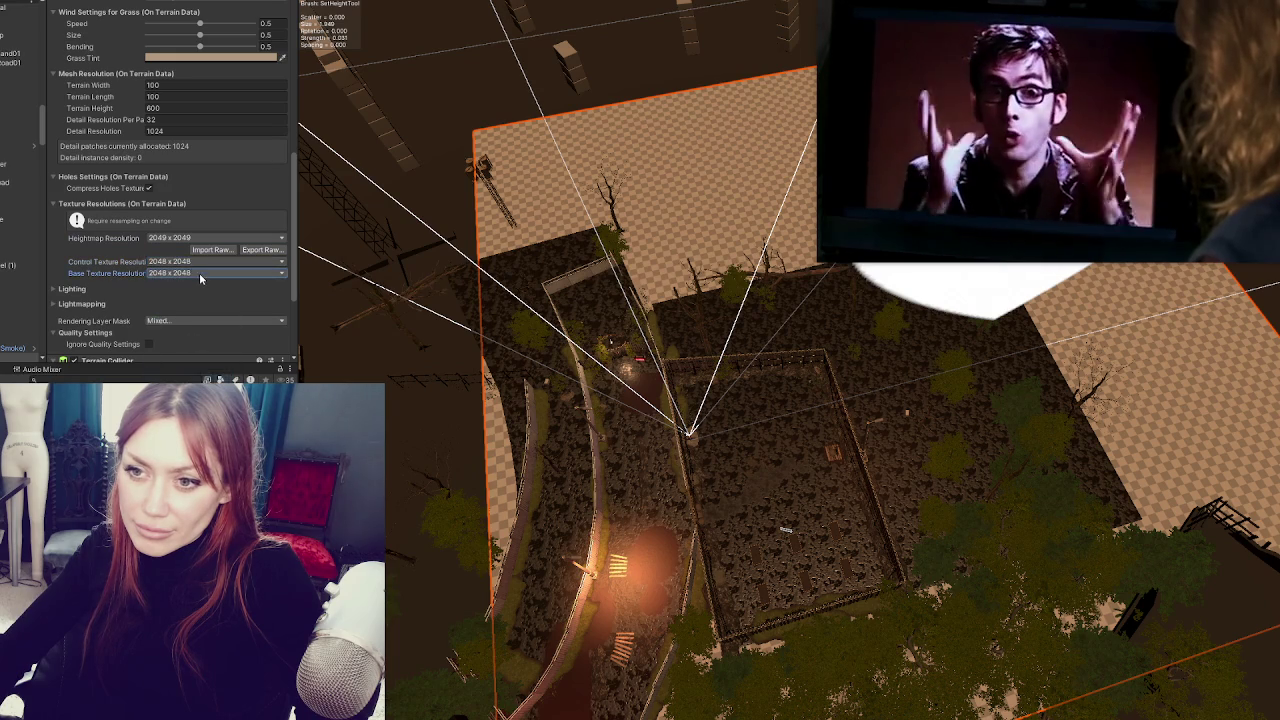
- Expand the terrain's Lightmapping and Lighting settings sections
{"action": "scroll", "coordinate": [190, 230], "scroll_direction": "down", "scroll_amount": 3}
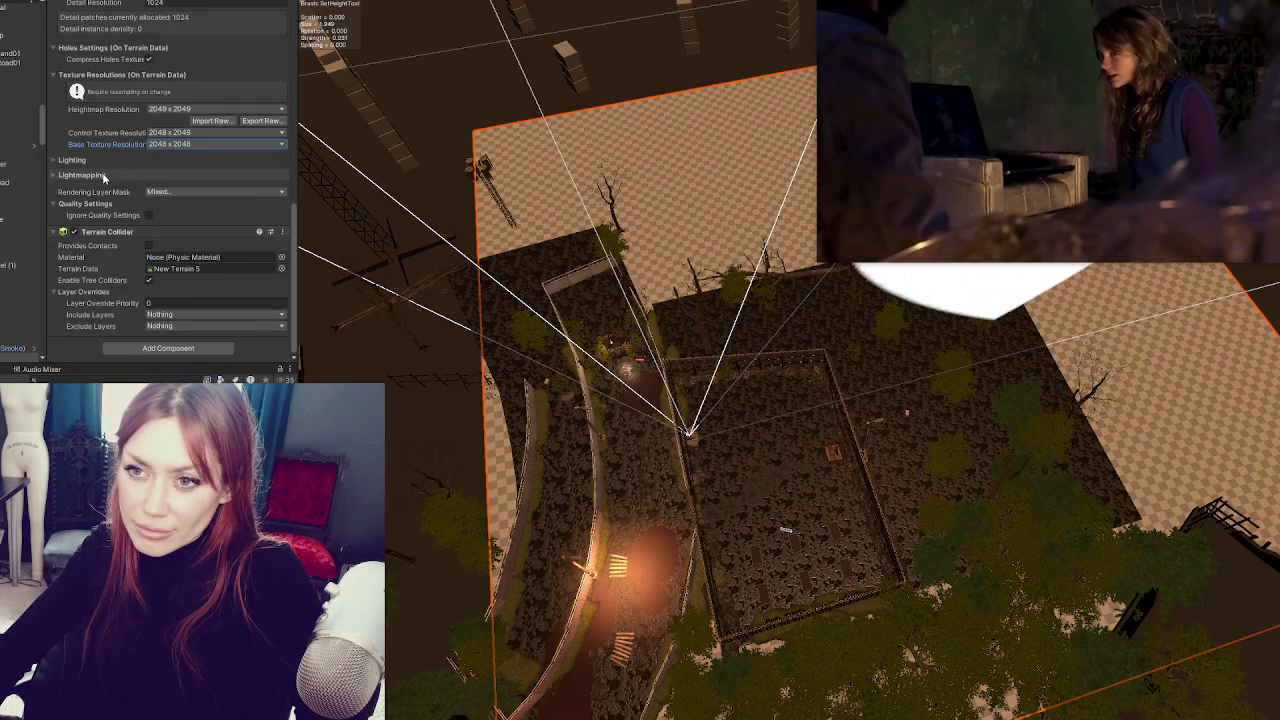
{"action": "left_click", "coordinate": [90, 175]}
{"action": "left_click", "coordinate": [72, 160]}
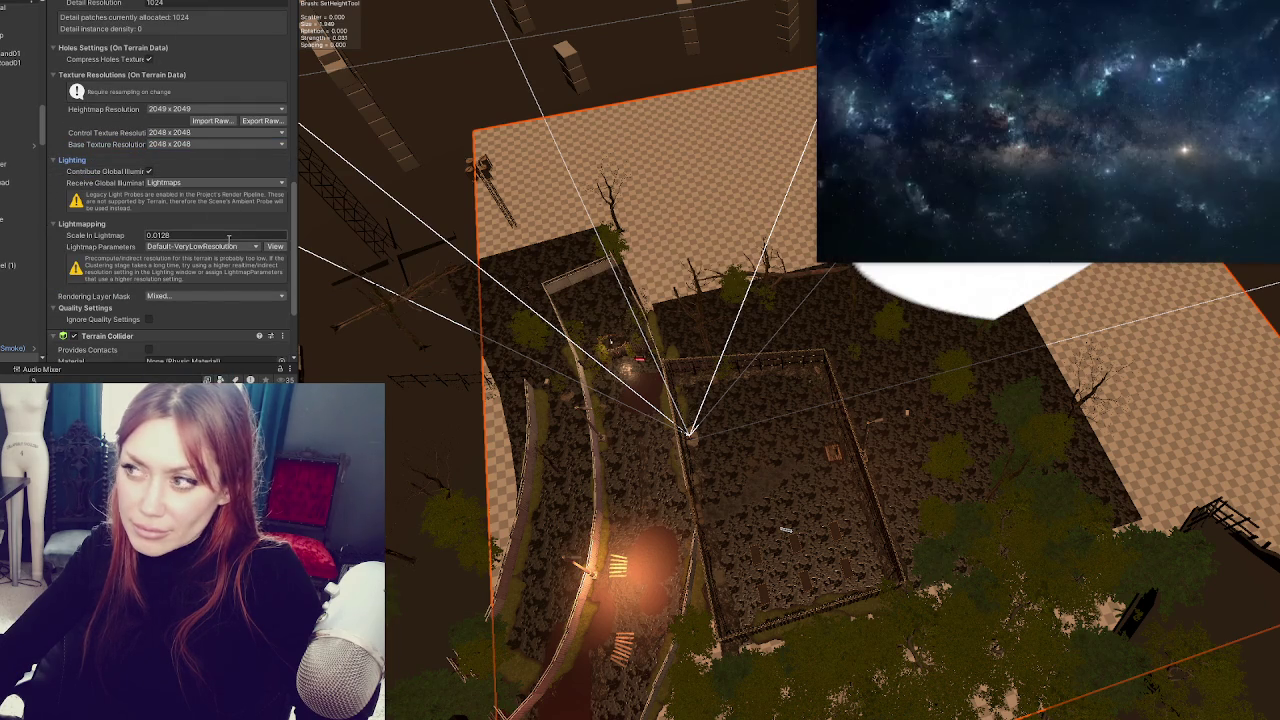
{"action": "scroll", "coordinate": [229, 240], "scroll_direction": "up", "scroll_amount": 10}
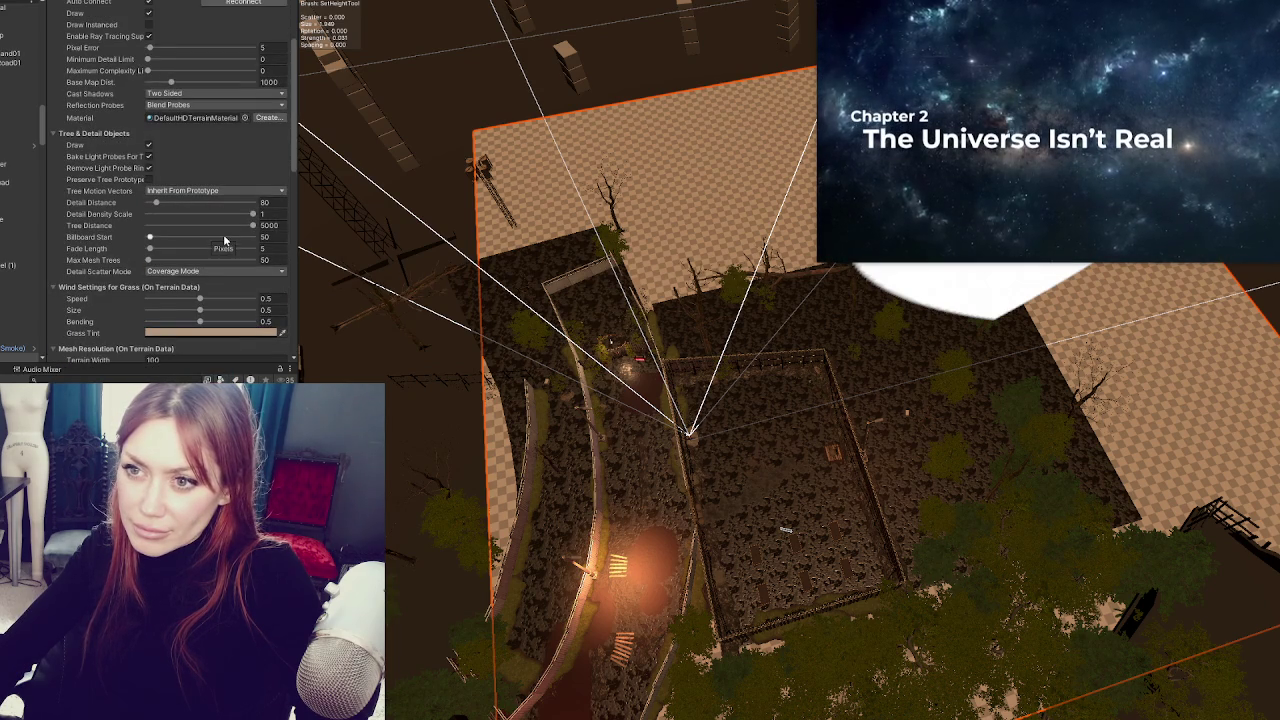
{"action": "scroll", "coordinate": [177, 190], "scroll_direction": "up", "scroll_amount": 3}
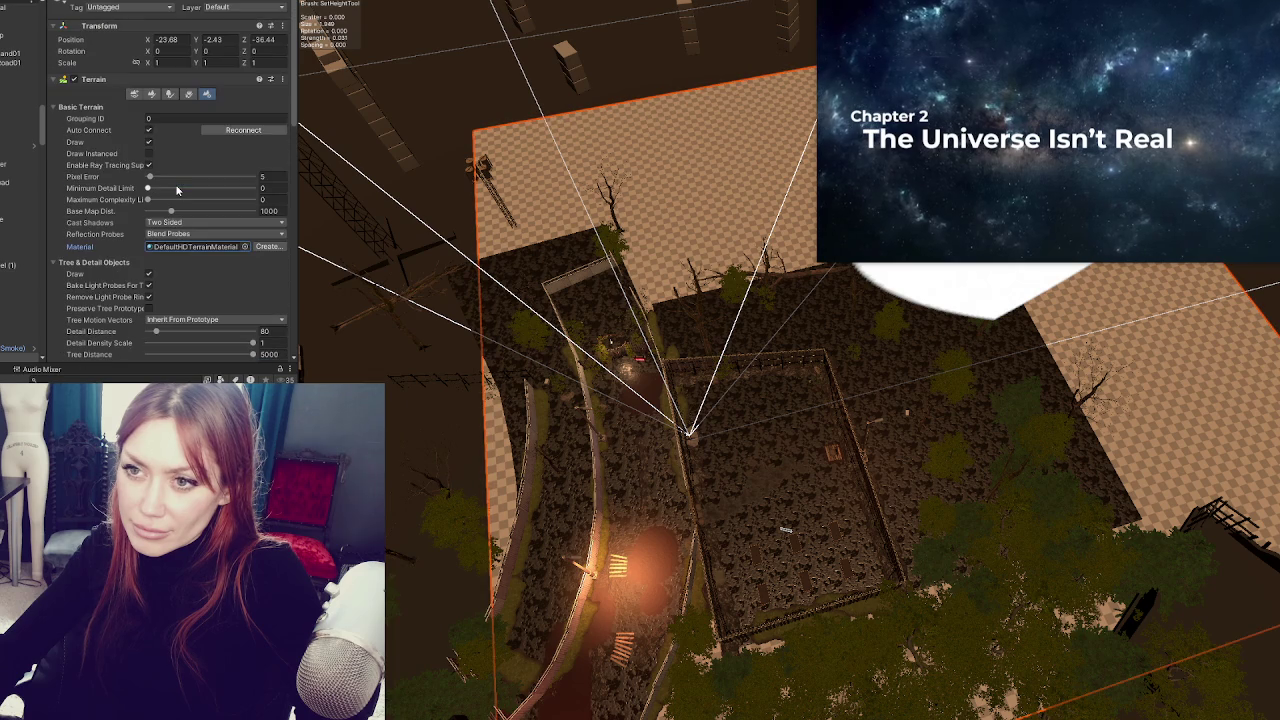
- Switch the terrain tool to Paint Terrain > Paint Texture
{"action": "left_click", "coordinate": [191, 96]}
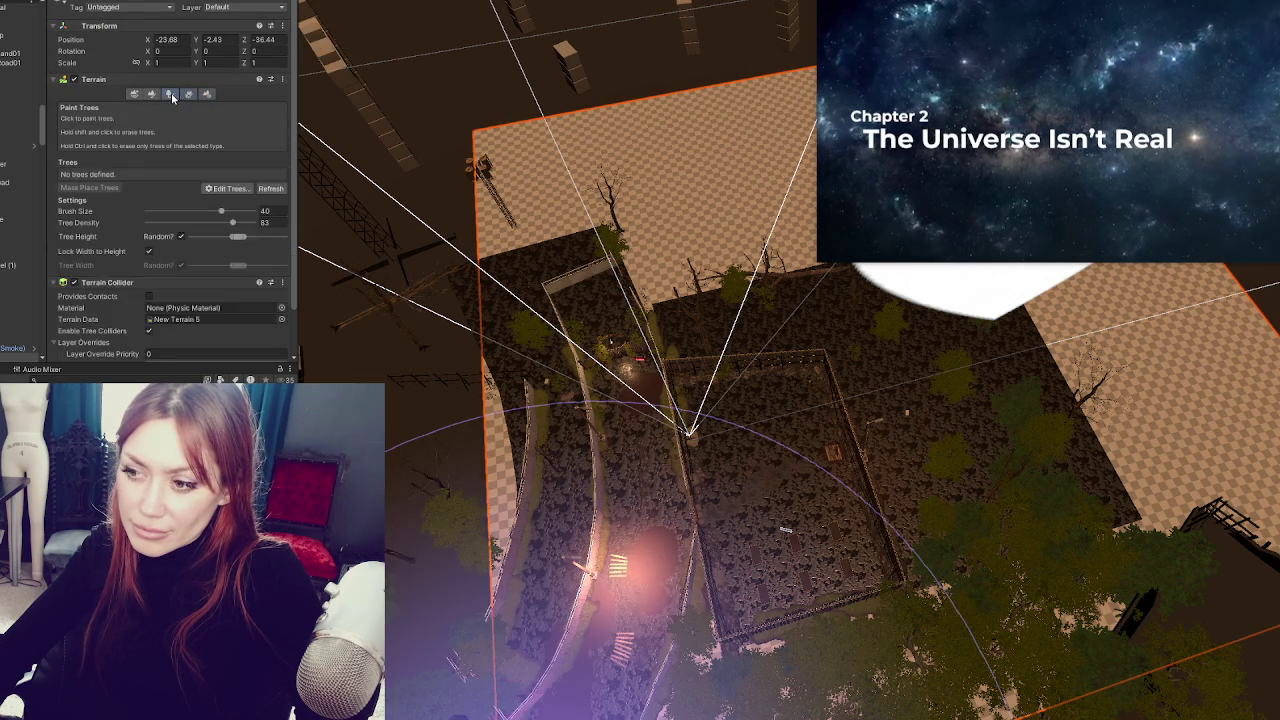
{"action": "left_click", "coordinate": [153, 94]}
{"action": "left_click", "coordinate": [138, 94]}
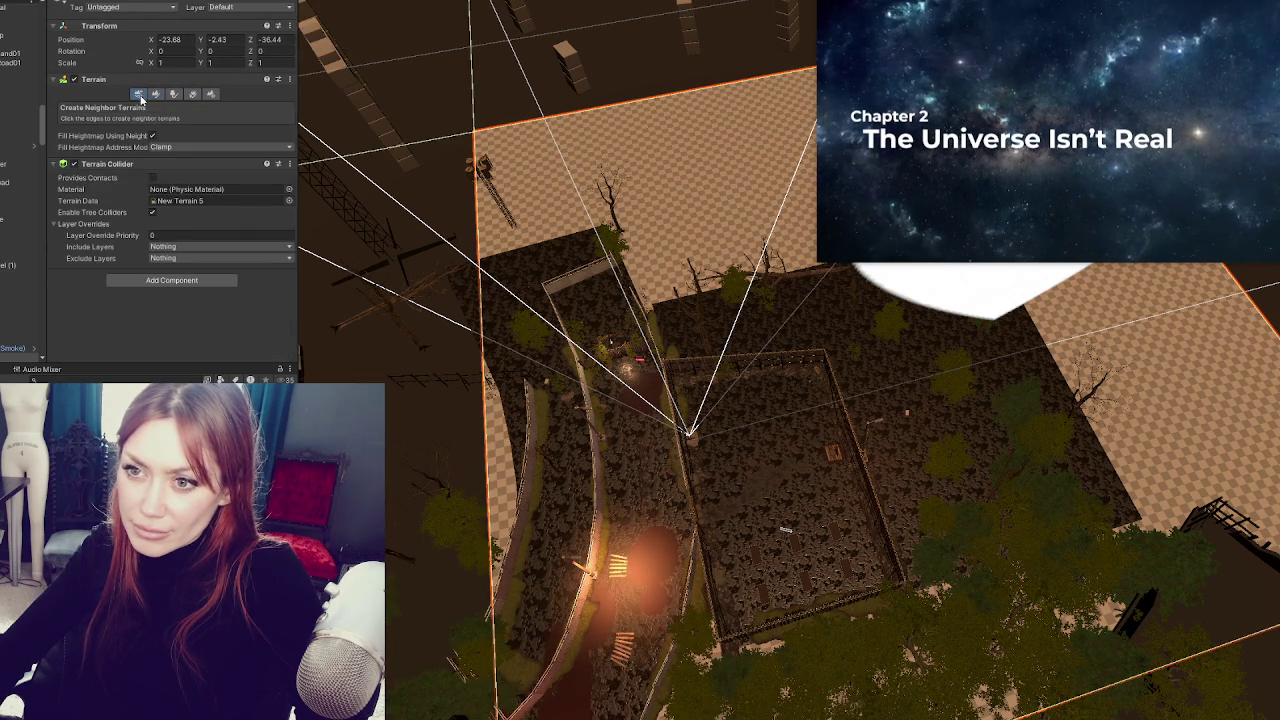
{"action": "left_click", "coordinate": [192, 94]}
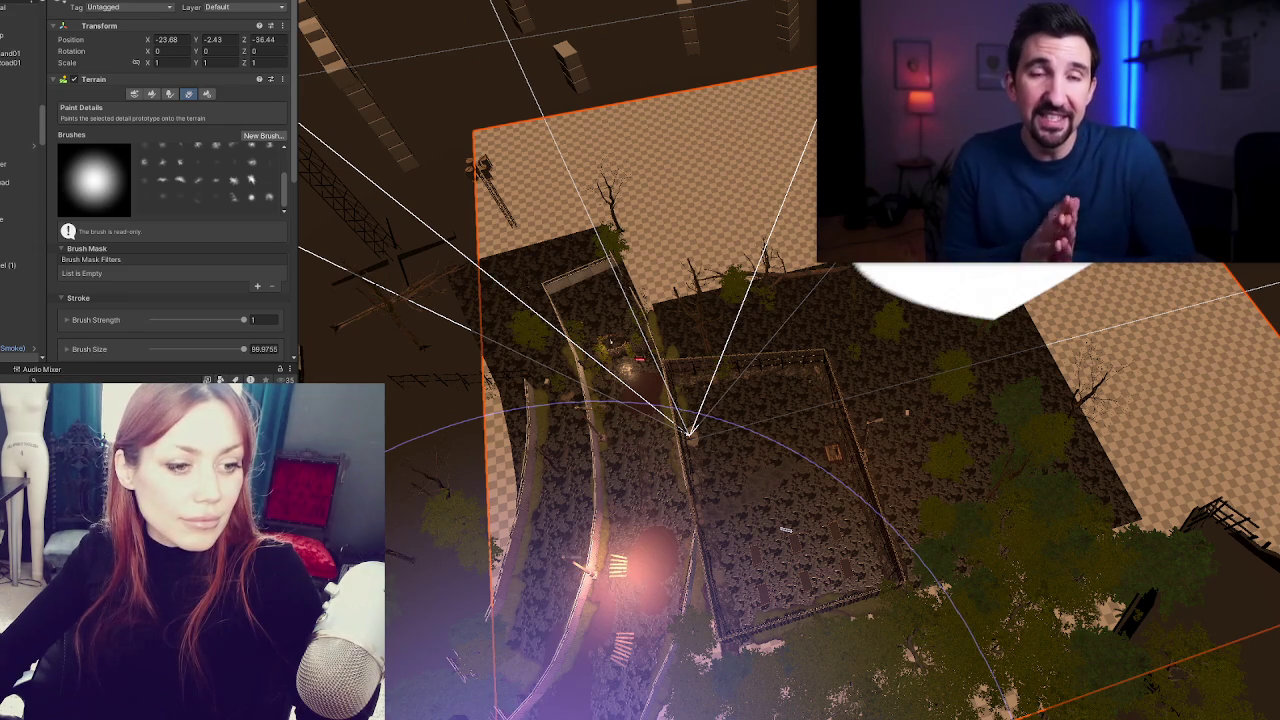
{"action": "left_click", "coordinate": [207, 94]}
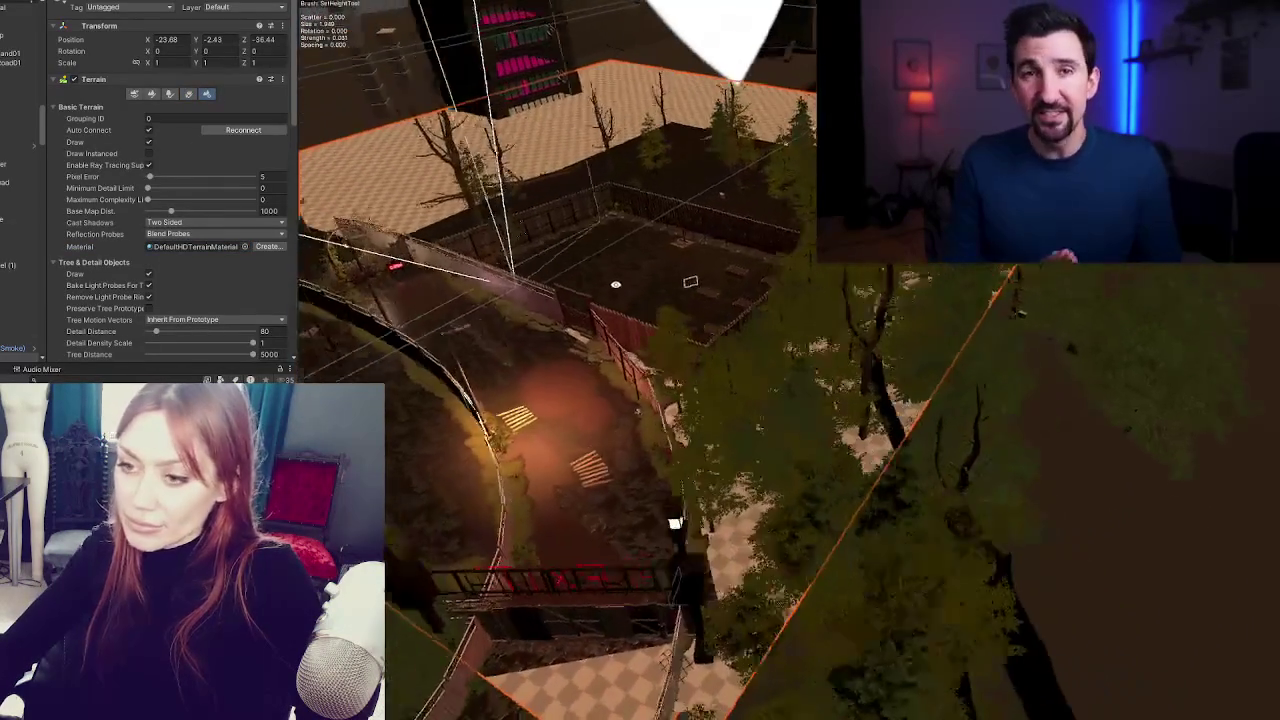
{"action": "left_click", "coordinate": [135, 94]}
{"action": "left_click", "coordinate": [155, 94]}
{"action": "left_click", "coordinate": [170, 106]}
{"action": "left_click", "coordinate": [100, 143]}
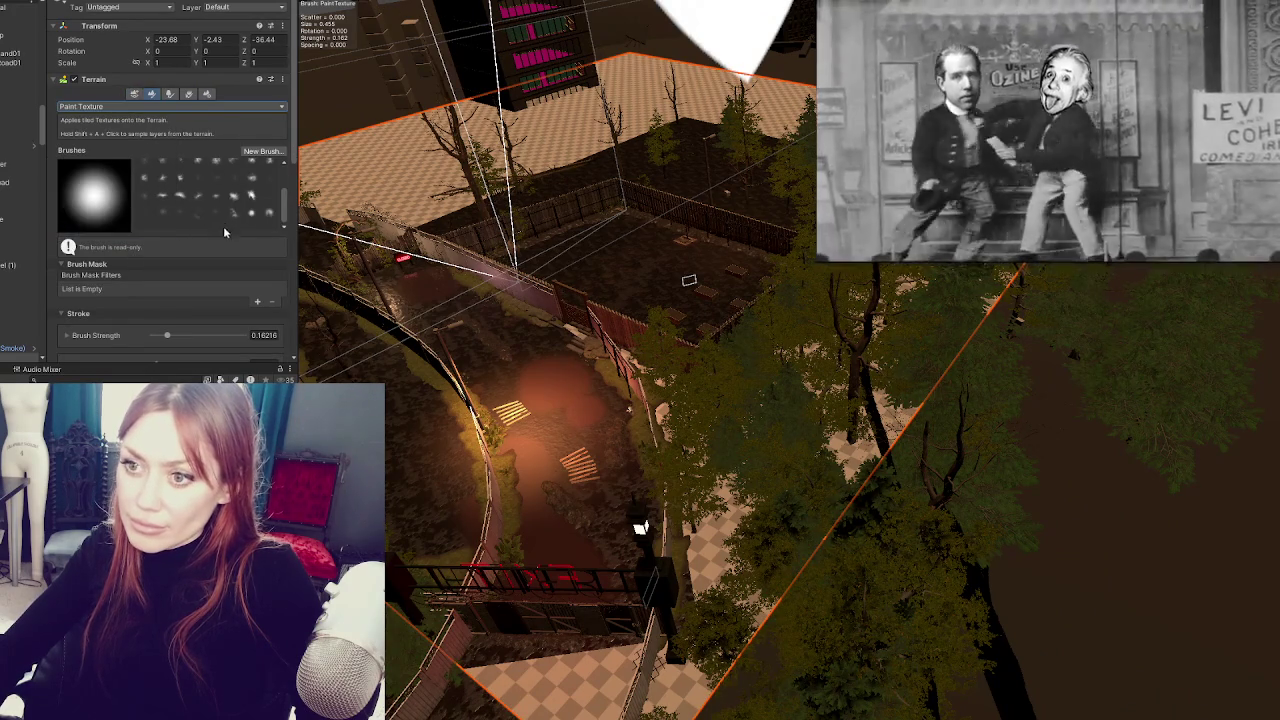
- Load saved layer palettes, ending with the Terrain palette applied to the terrain
{"action": "scroll", "coordinate": [200, 228], "scroll_direction": "down", "scroll_amount": 10}
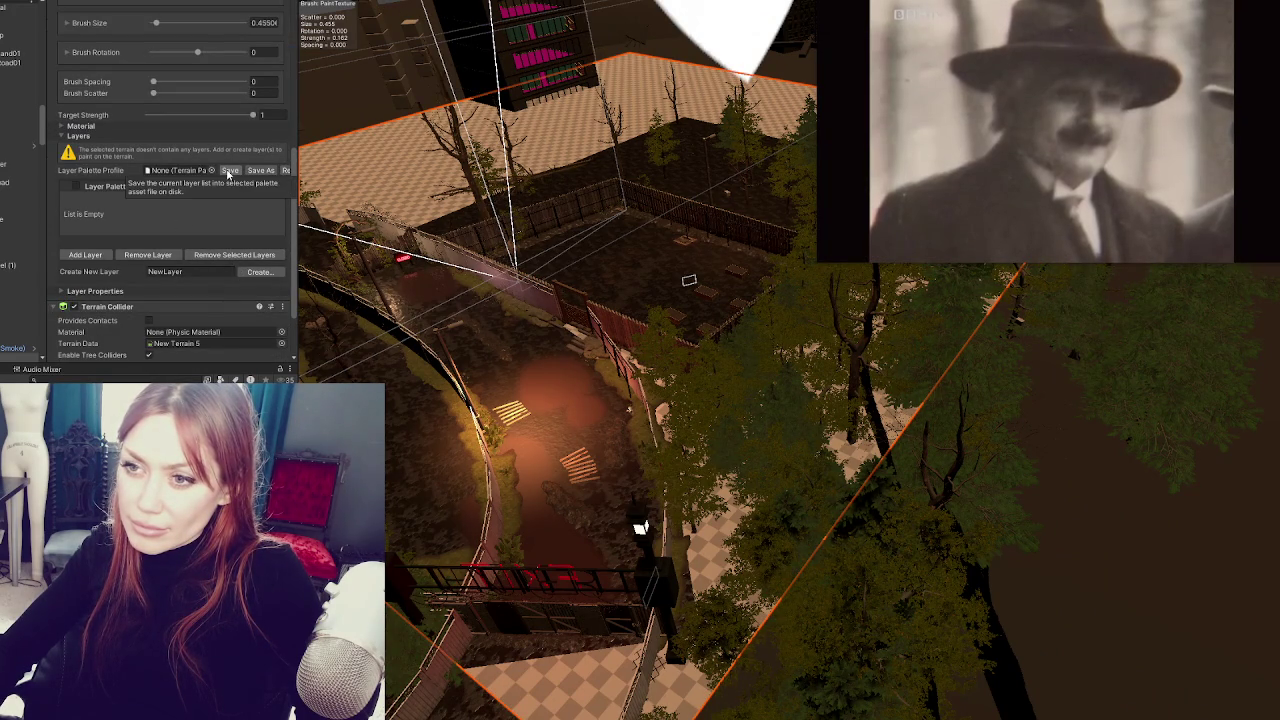
{"action": "left_click", "coordinate": [229, 171]}
{"action": "left_click", "coordinate": [681, 362]}
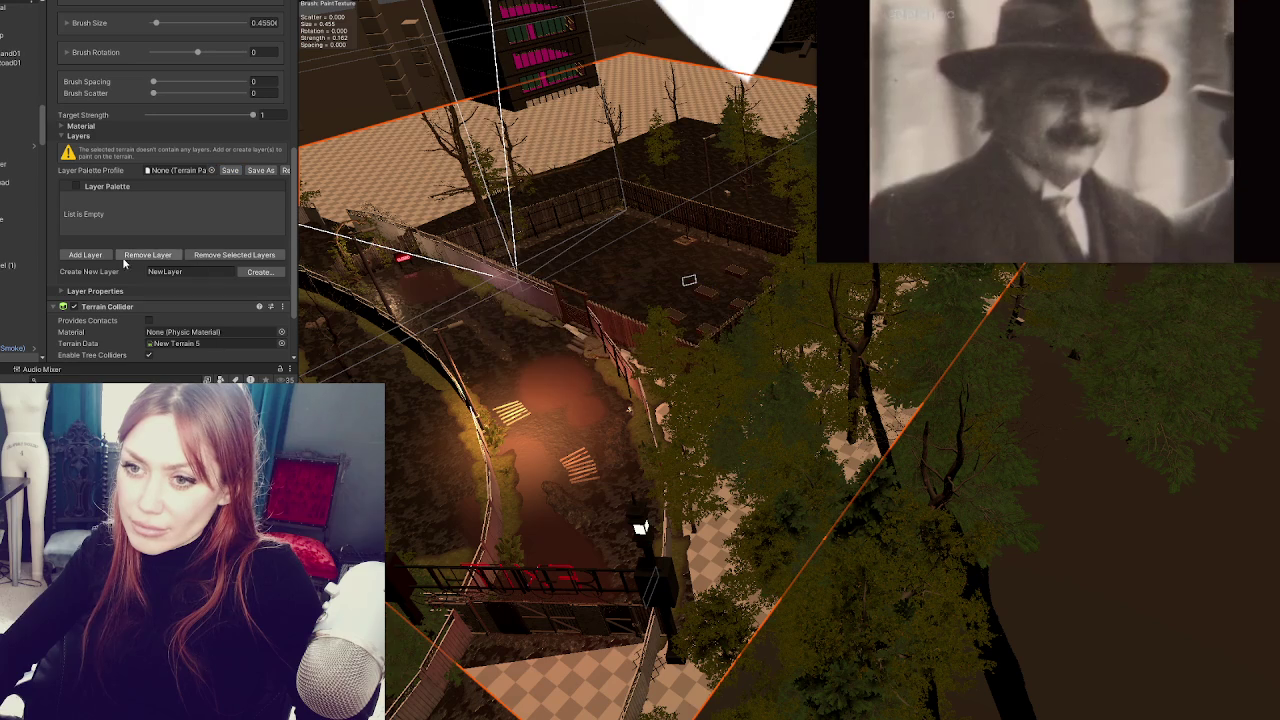
{"action": "left_click", "coordinate": [211, 170]}
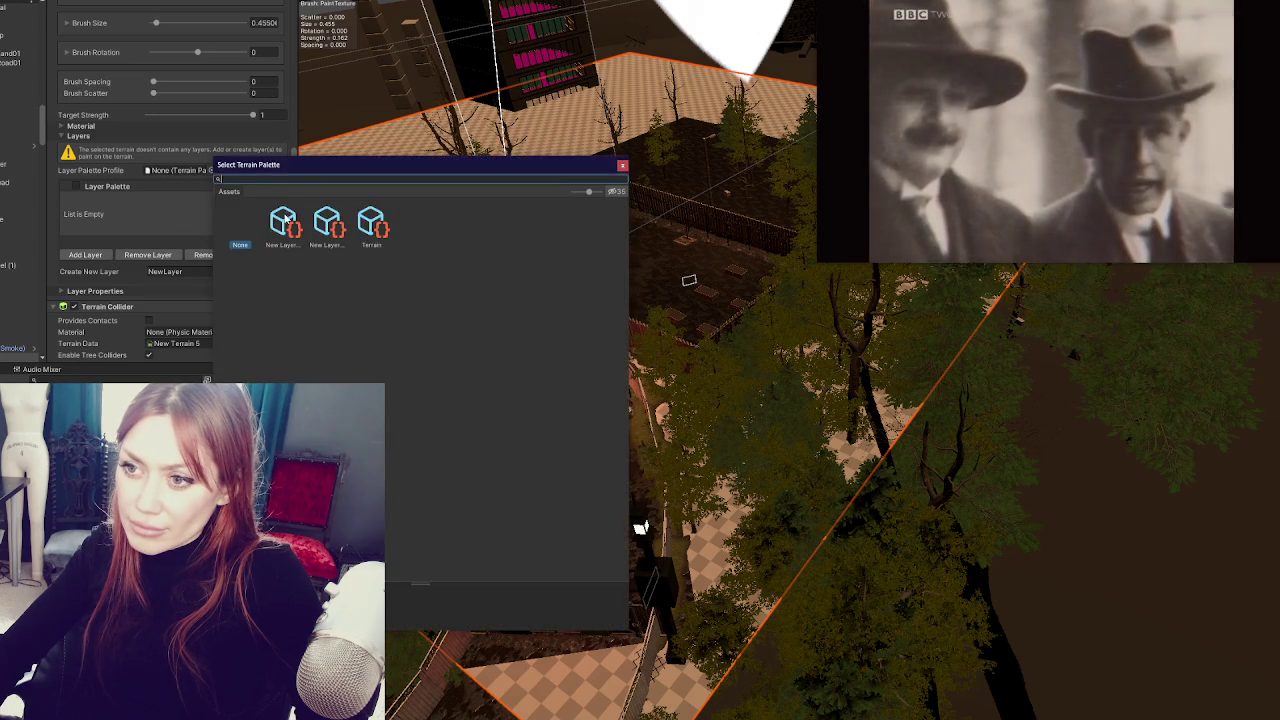
{"action": "left_click", "coordinate": [283, 223]}
{"action": "left_click", "coordinate": [631, 362]}
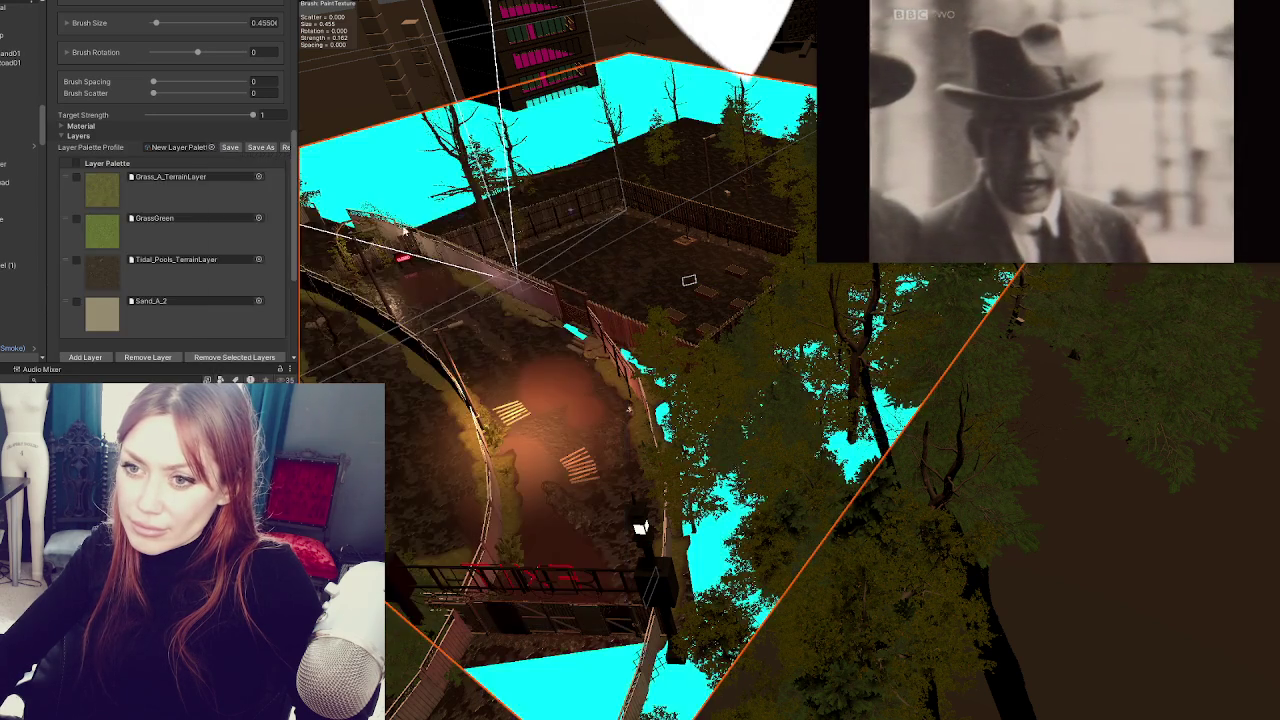
{"action": "left_click", "coordinate": [213, 178]}
{"action": "left_click", "coordinate": [287, 230]}
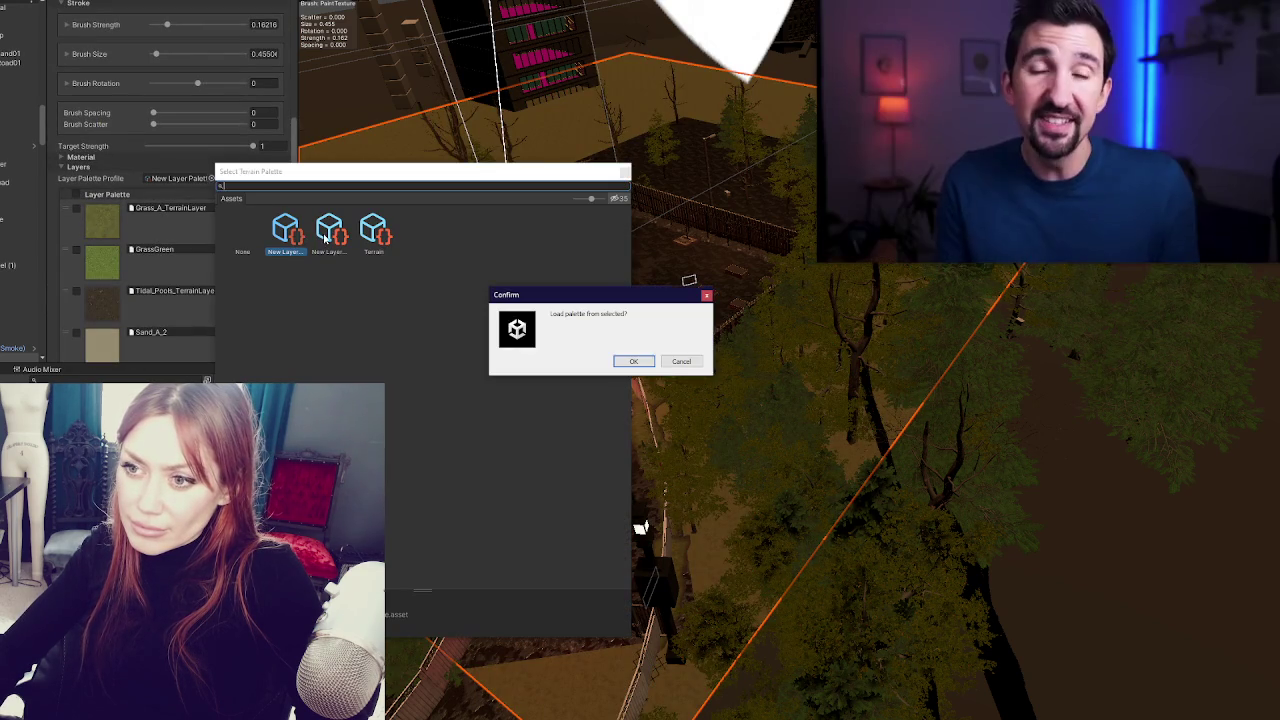
{"action": "left_click", "coordinate": [640, 362]}
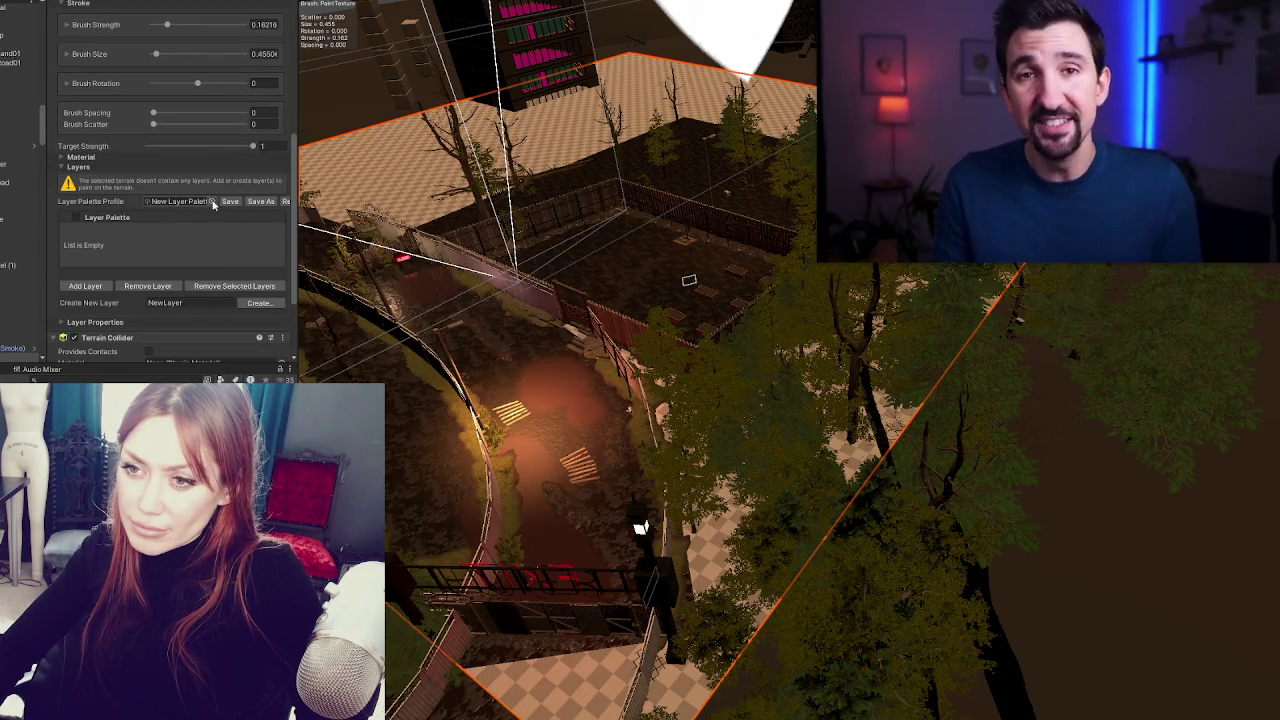
{"action": "left_click", "coordinate": [213, 204]}
{"action": "left_click", "coordinate": [406, 266]}
{"action": "left_click", "coordinate": [625, 362]}
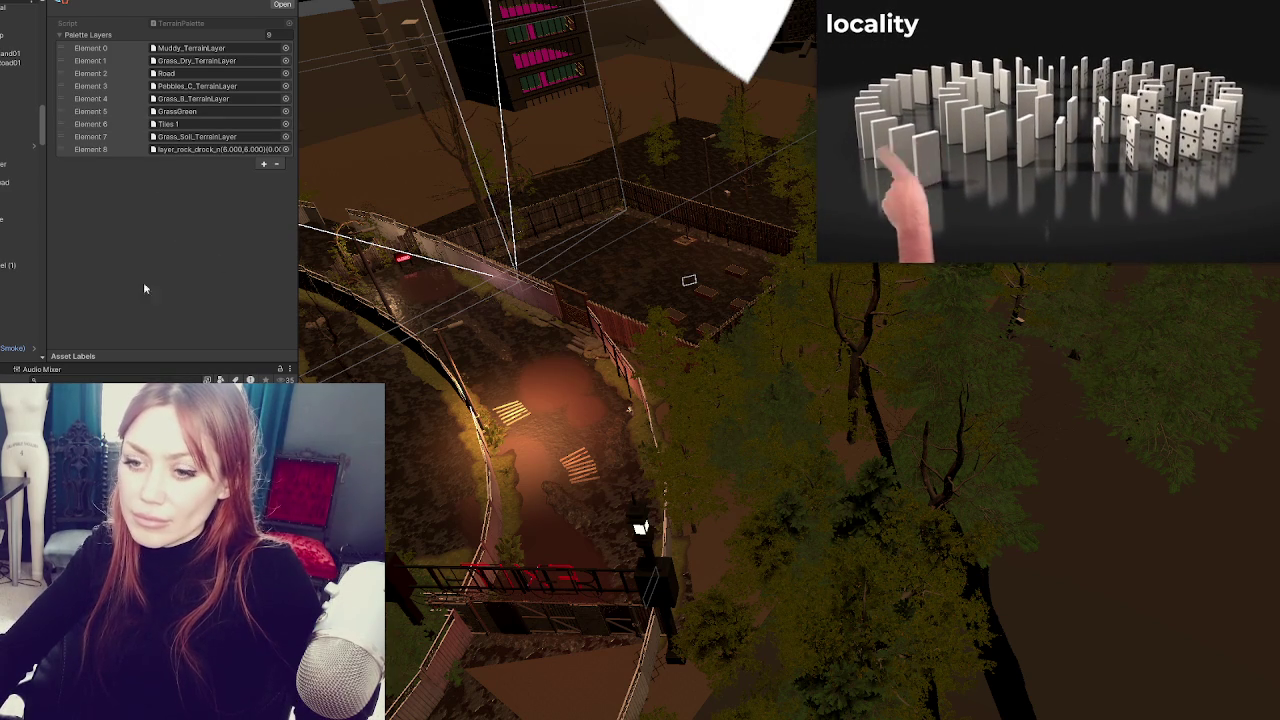
- Select the loading image and Road 2025 prefab, then reselect the terrain
{"action": "left_click", "coordinate": [667, 169]}
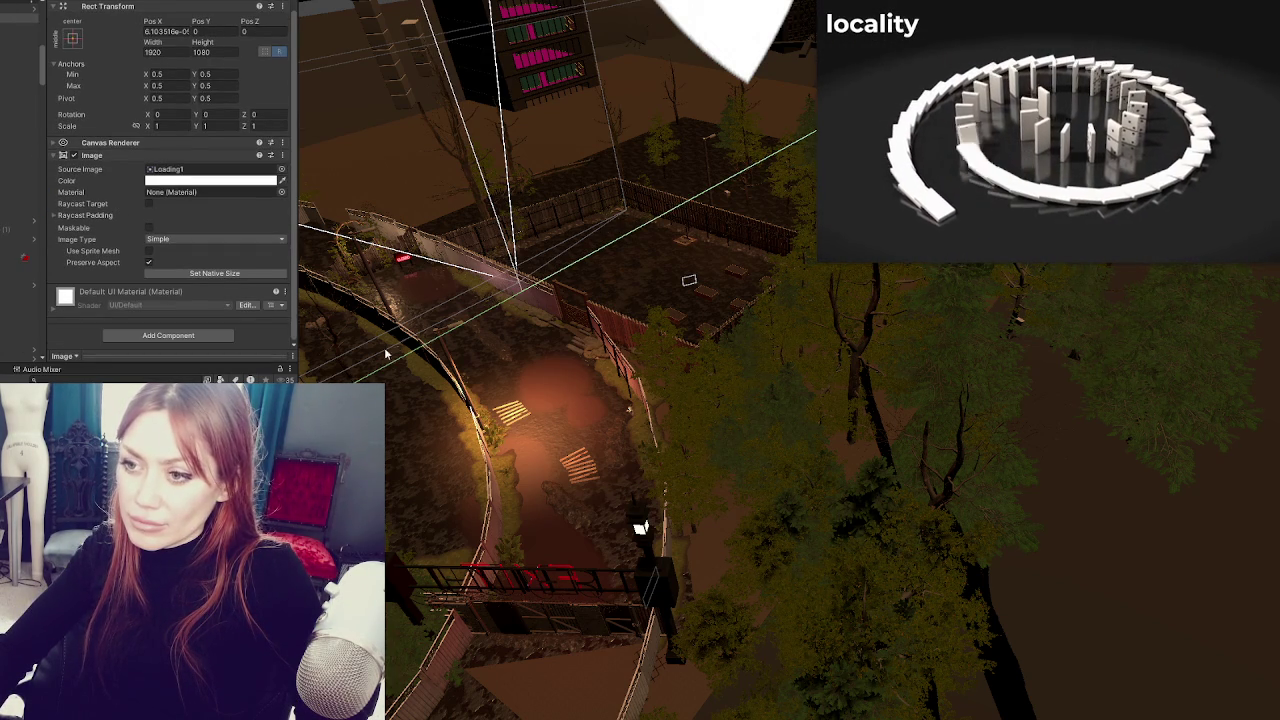
{"action": "left_click", "coordinate": [401, 451]}
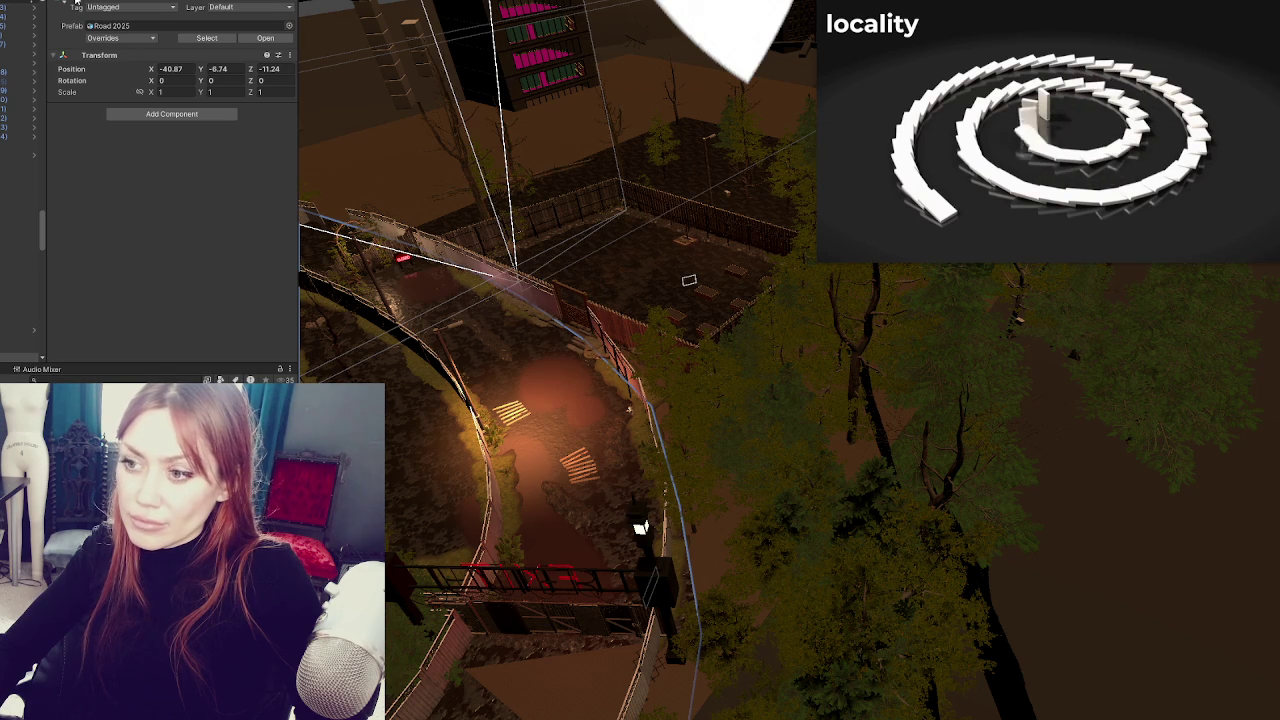
{"action": "left_click", "coordinate": [697, 141]}
{"action": "left_click", "coordinate": [697, 141]}
{"action": "left_click", "coordinate": [751, 210]}
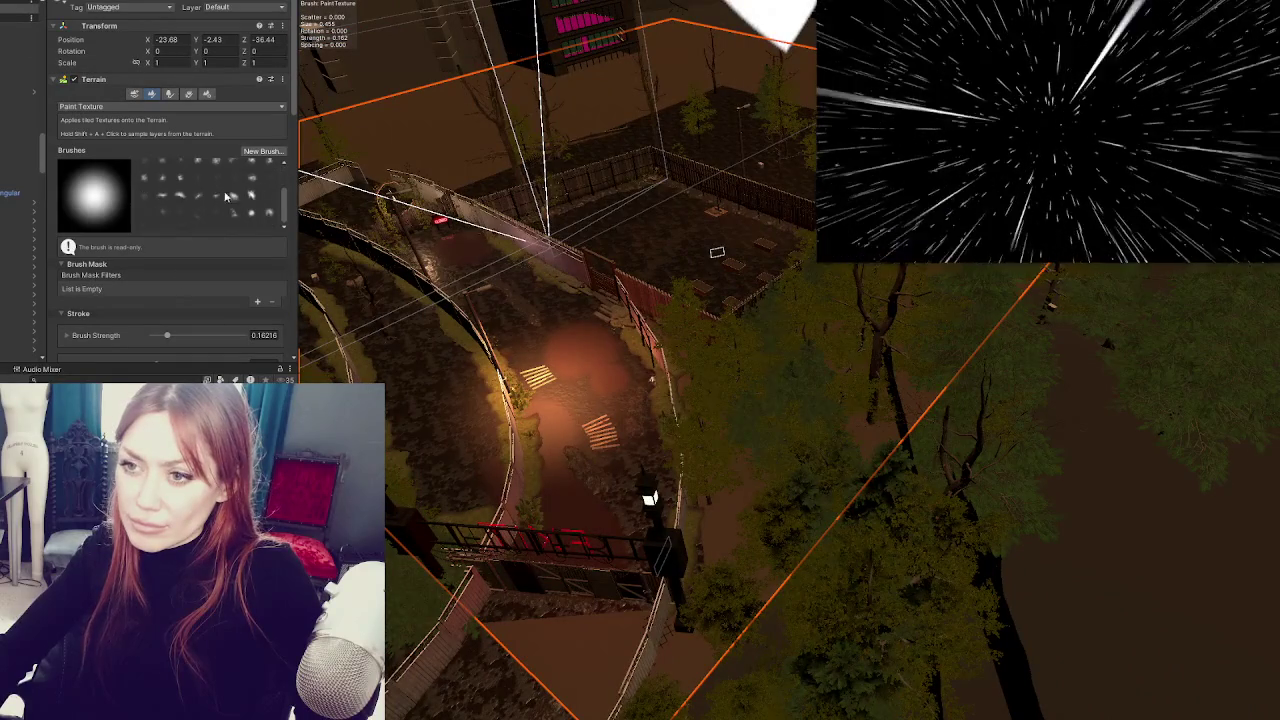
{"action": "left_click", "coordinate": [95, 107]}
{"action": "left_click", "coordinate": [100, 233]}
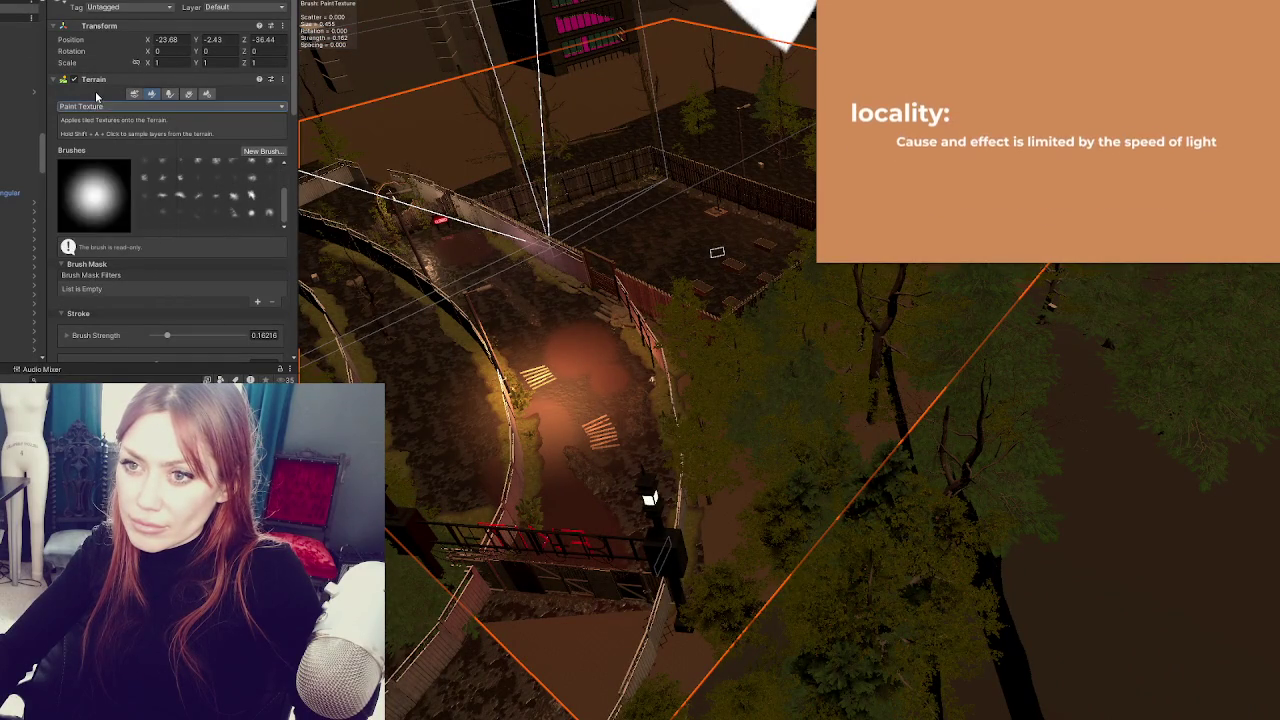
{"action": "scroll", "coordinate": [134, 194], "scroll_direction": "down", "scroll_amount": 10}
{"action": "scroll", "coordinate": [134, 192], "scroll_direction": "down", "scroll_amount": 3}
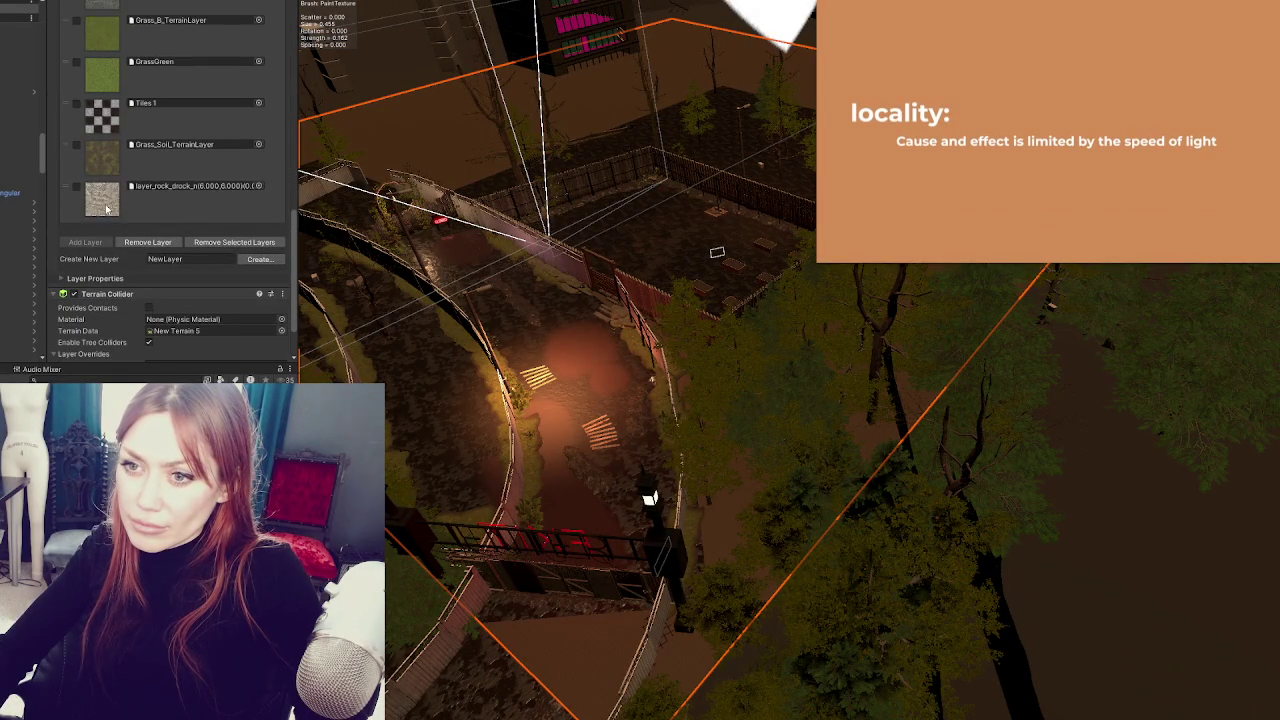
{"action": "scroll", "coordinate": [200, 200], "scroll_direction": "up", "scroll_amount": 6}
{"action": "left_click", "coordinate": [236, 318]}
{"action": "scroll", "coordinate": [236, 318], "scroll_direction": "down", "scroll_amount": 6}
{"action": "left_click", "coordinate": [149, 243]}
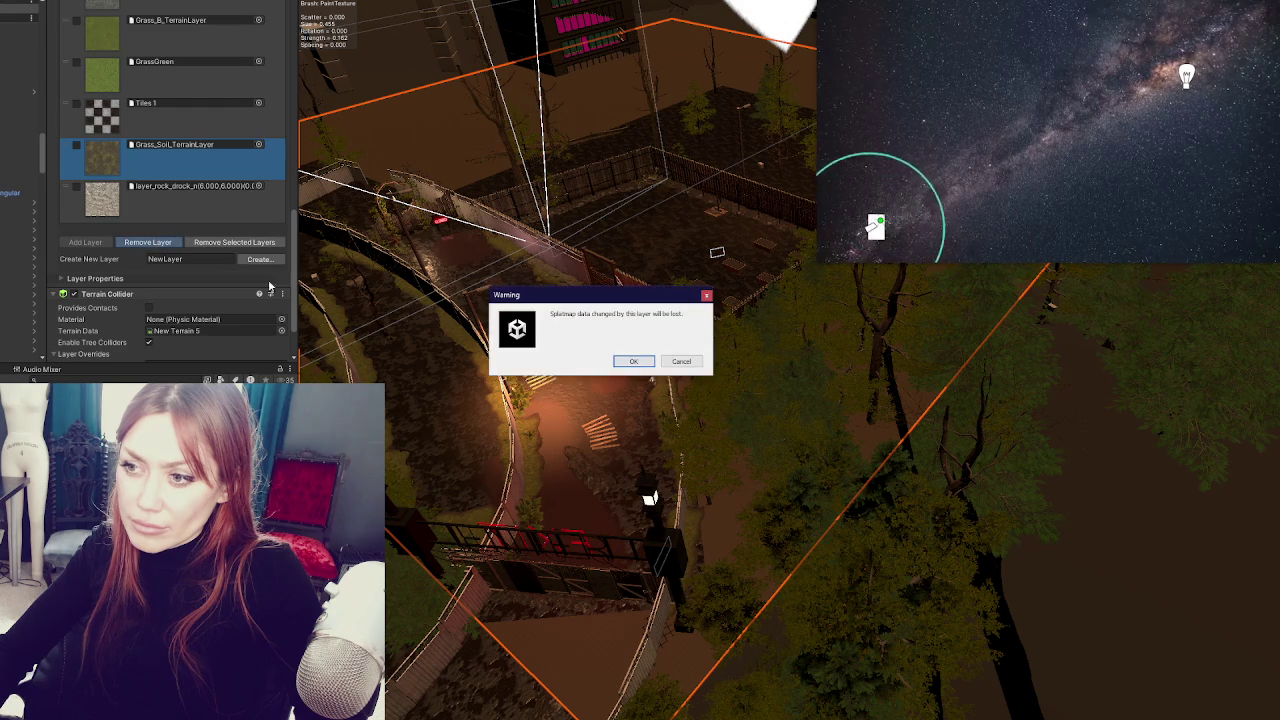
{"action": "left_click", "coordinate": [632, 361]}
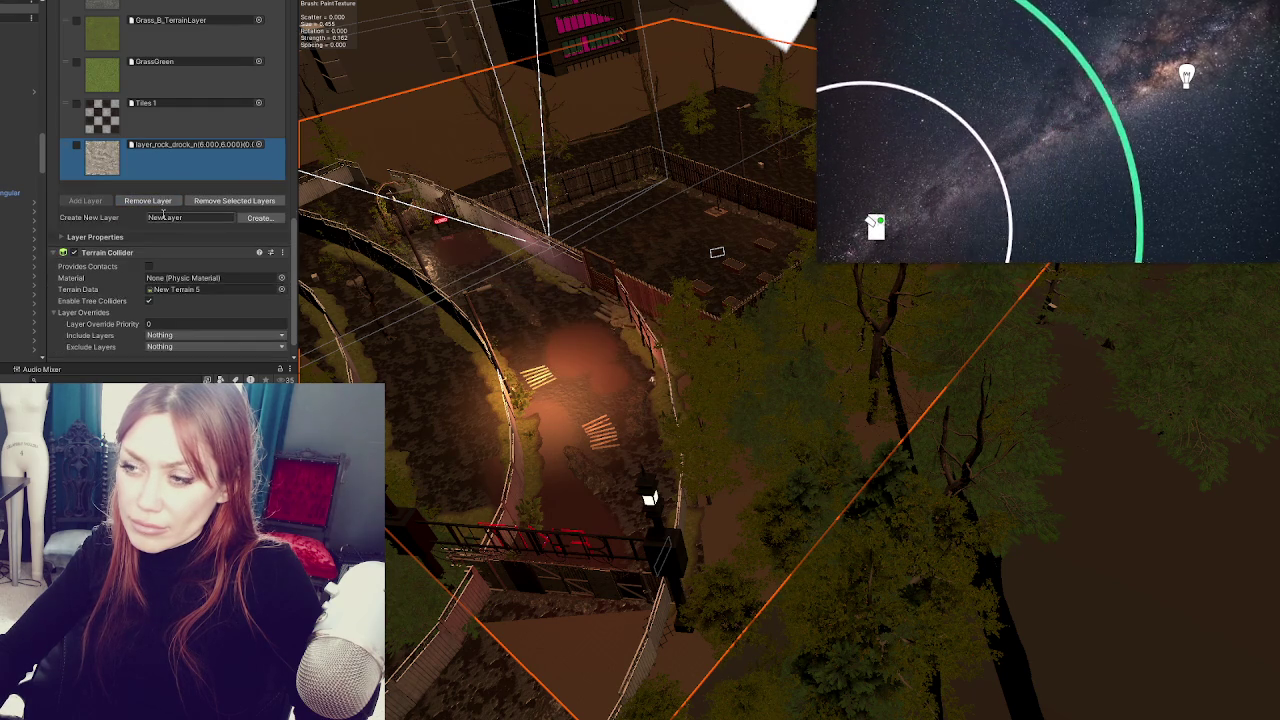
{"action": "scroll", "coordinate": [145, 207], "scroll_direction": "up", "scroll_amount": 3}
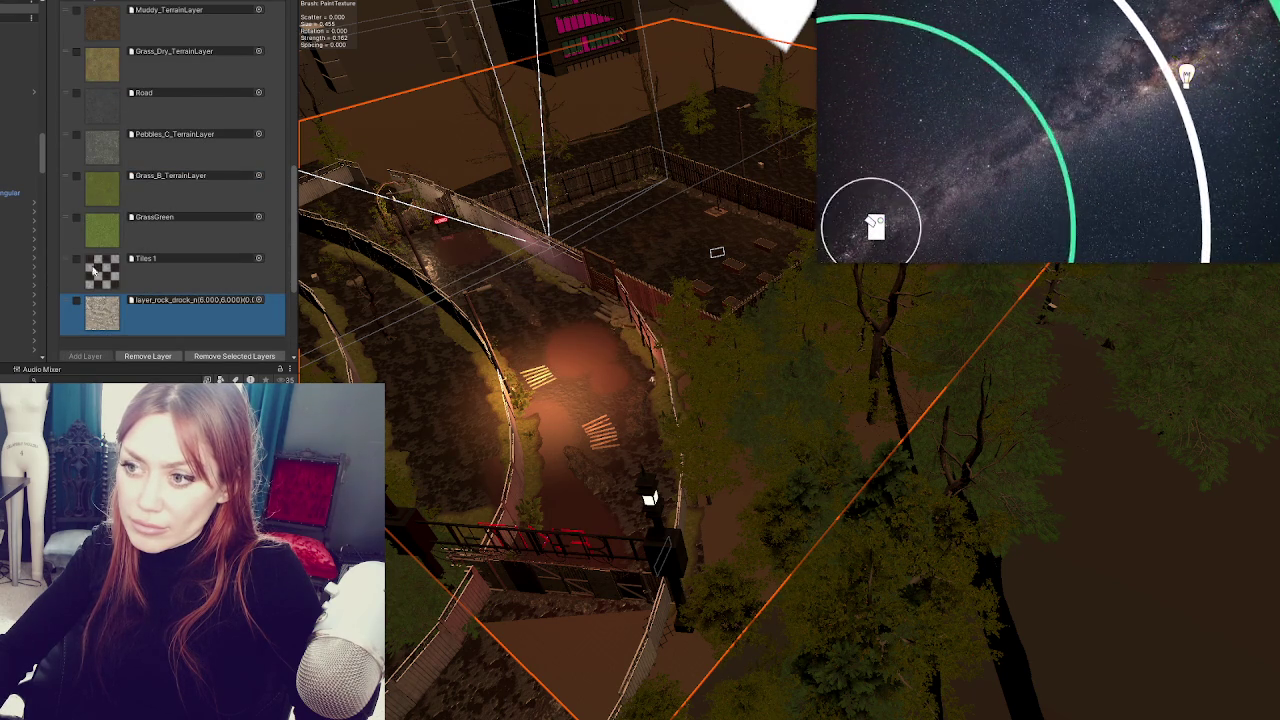
{"action": "left_click_drag", "start_coordinate": [89, 286], "coordinate": [89, 318]}
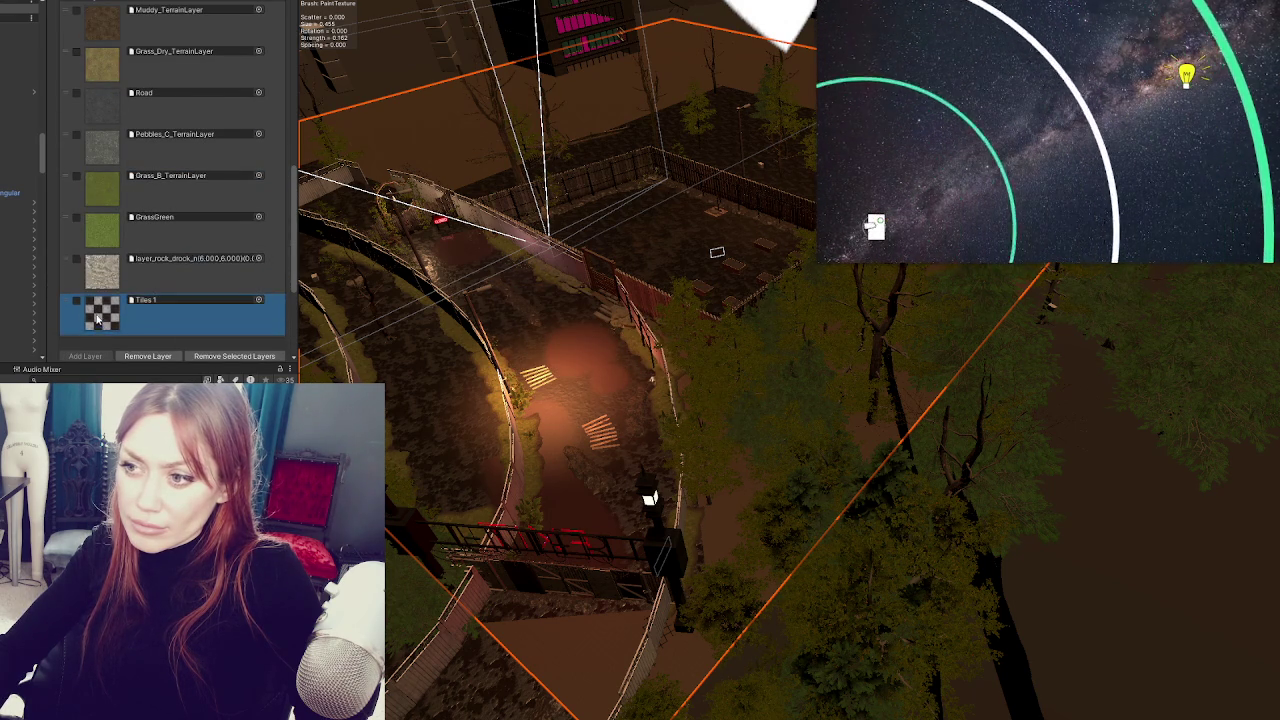
{"action": "scroll", "coordinate": [100, 200], "scroll_direction": "up", "scroll_amount": 2}
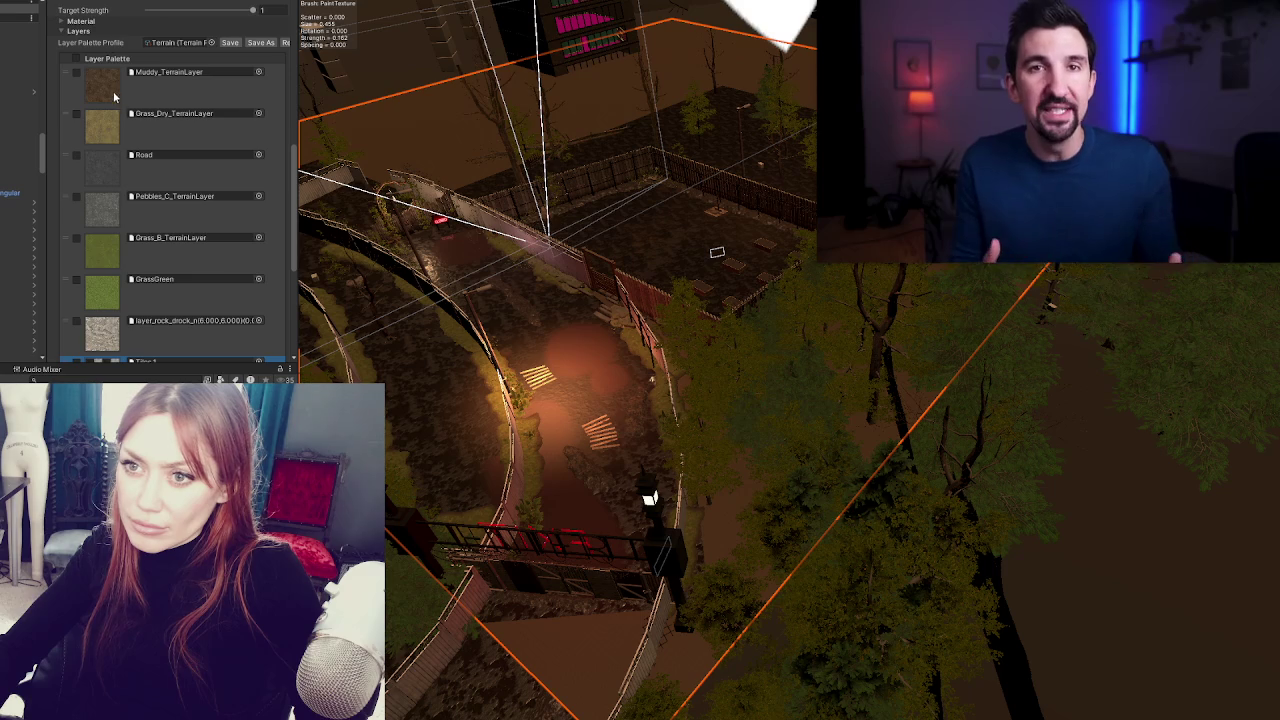
{"action": "scroll", "coordinate": [103, 240], "scroll_direction": "down", "scroll_amount": 2}
{"action": "left_click", "coordinate": [106, 303]}
{"action": "left_click_drag", "start_coordinate": [106, 303], "coordinate": [106, 320]}
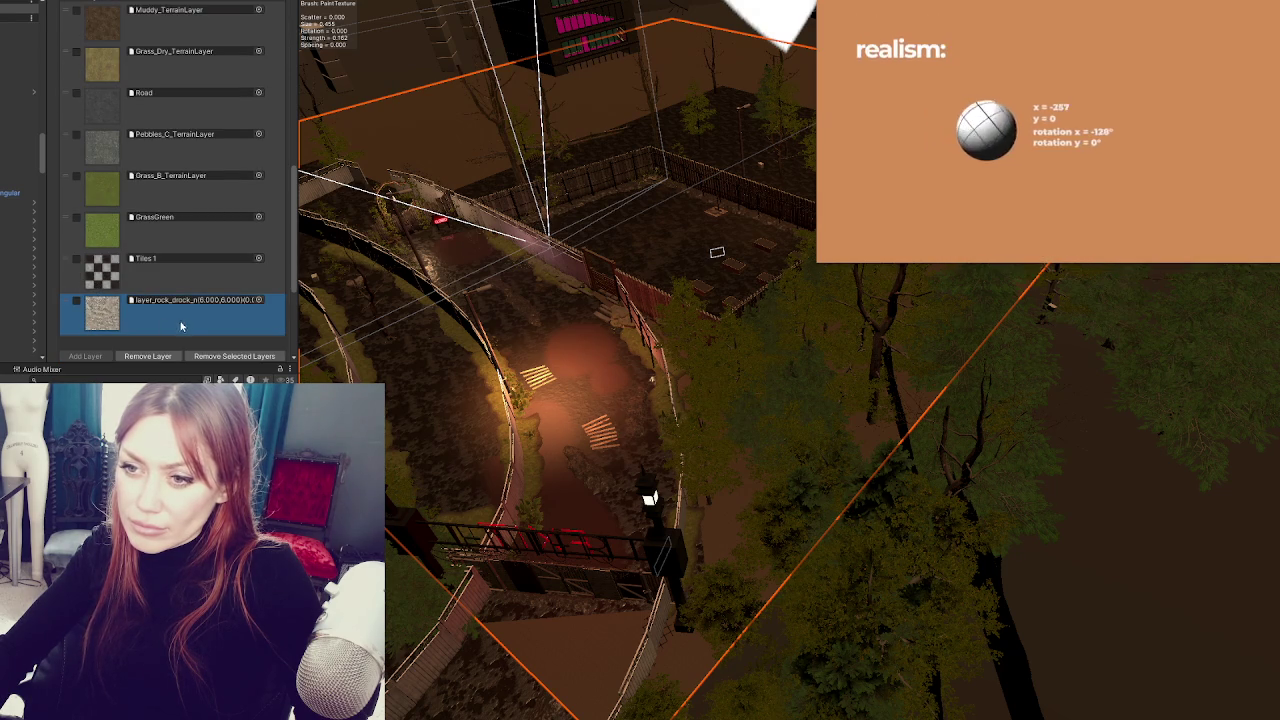
{"action": "left_click", "coordinate": [180, 380]}
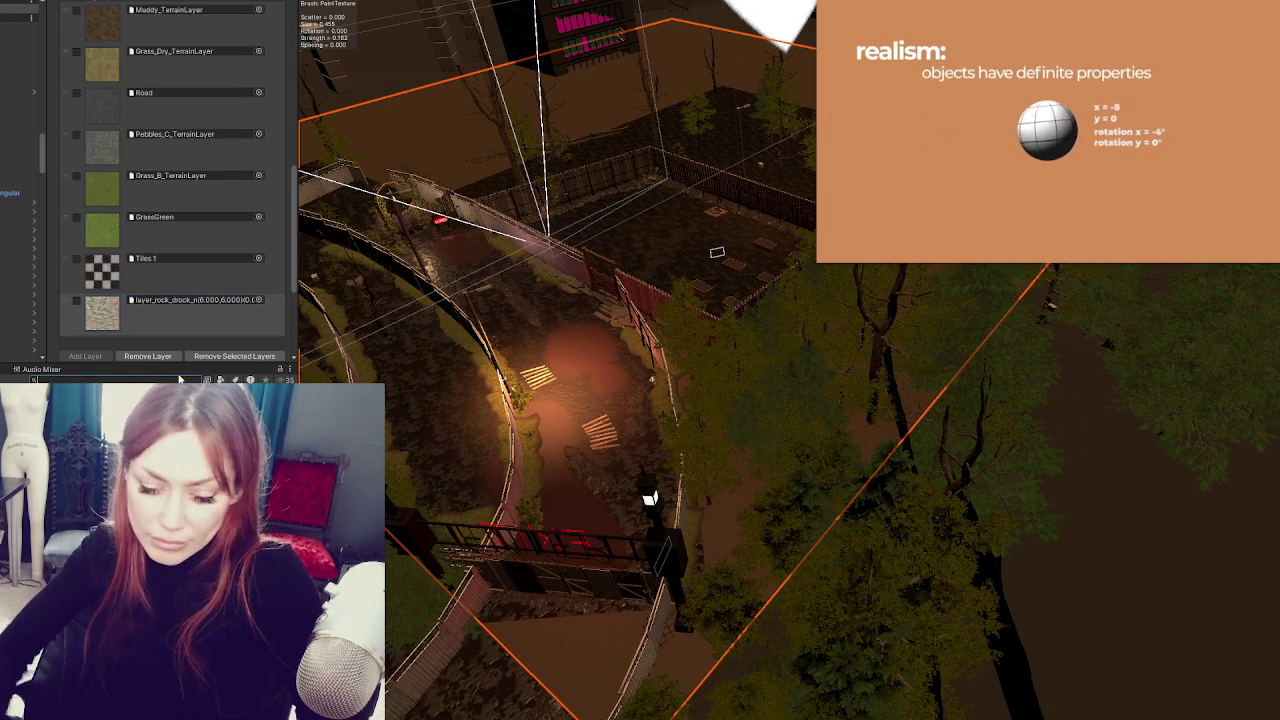
{"action": "type", "text": "mud"}
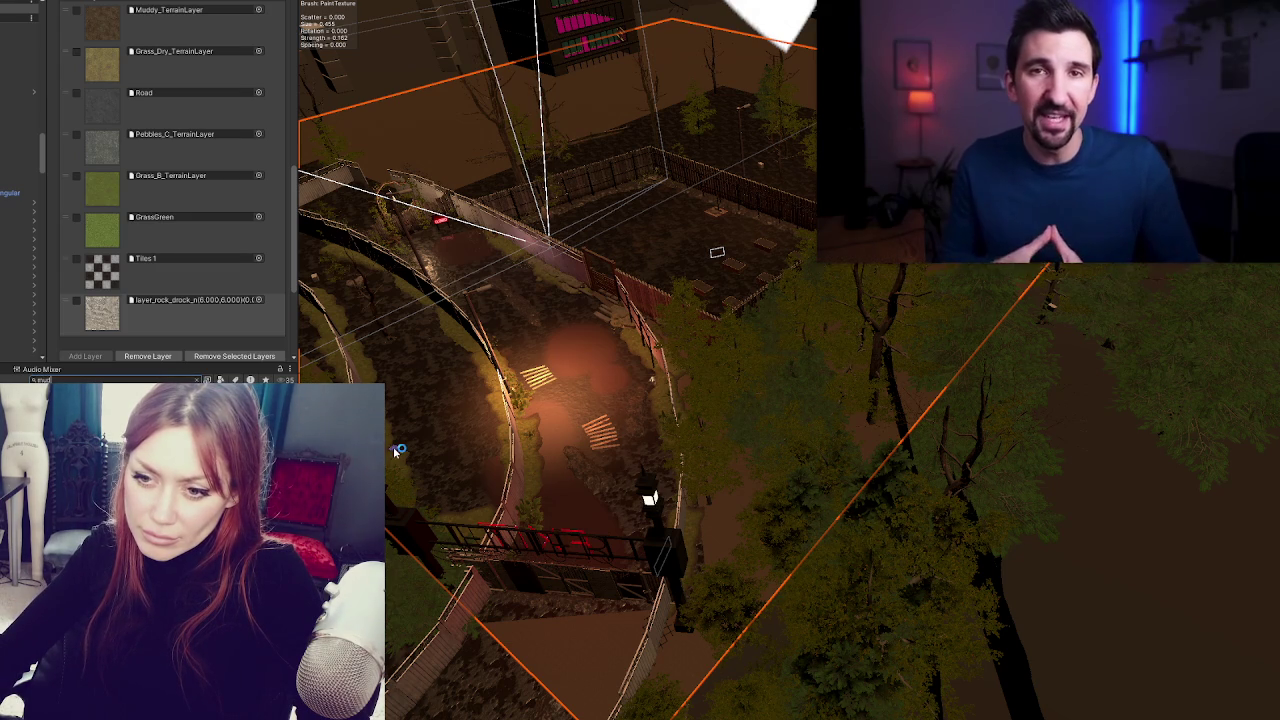
{"action": "left_click", "coordinate": [148, 312]}
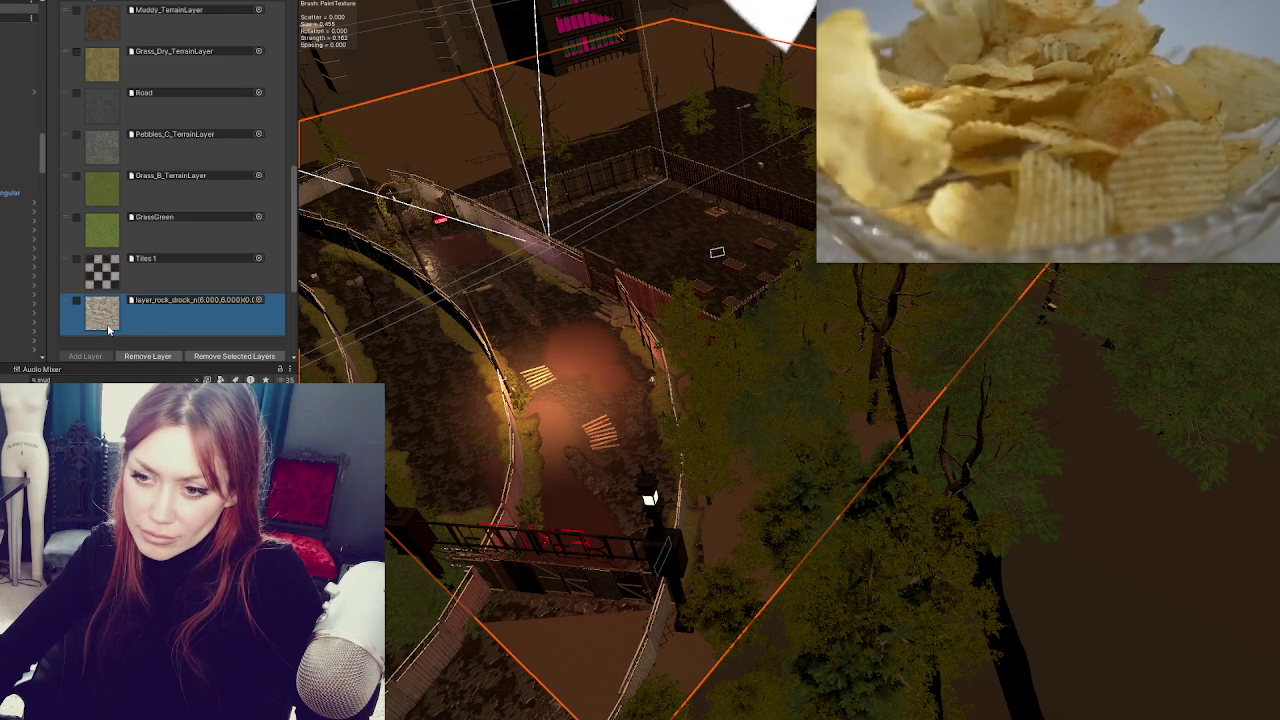
{"action": "scroll", "coordinate": [108, 330], "scroll_direction": "down", "scroll_amount": 2}
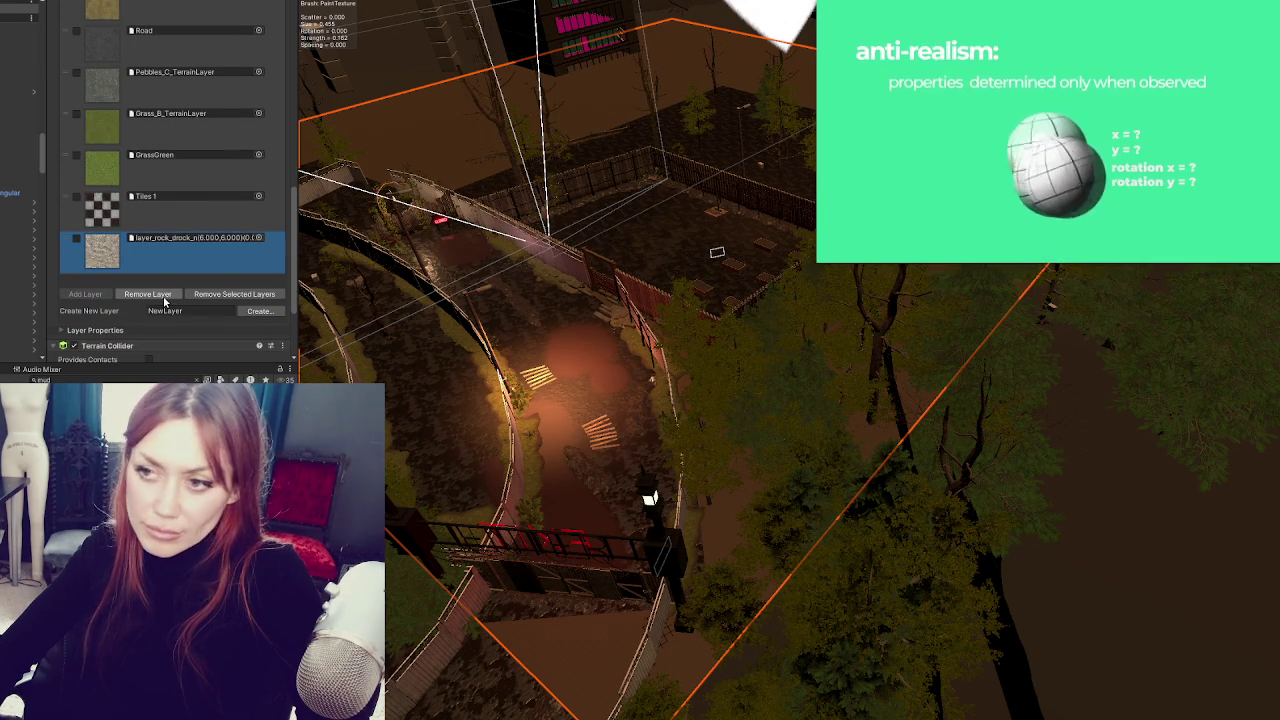
{"action": "mouse_move", "coordinate": [1137, 105]}
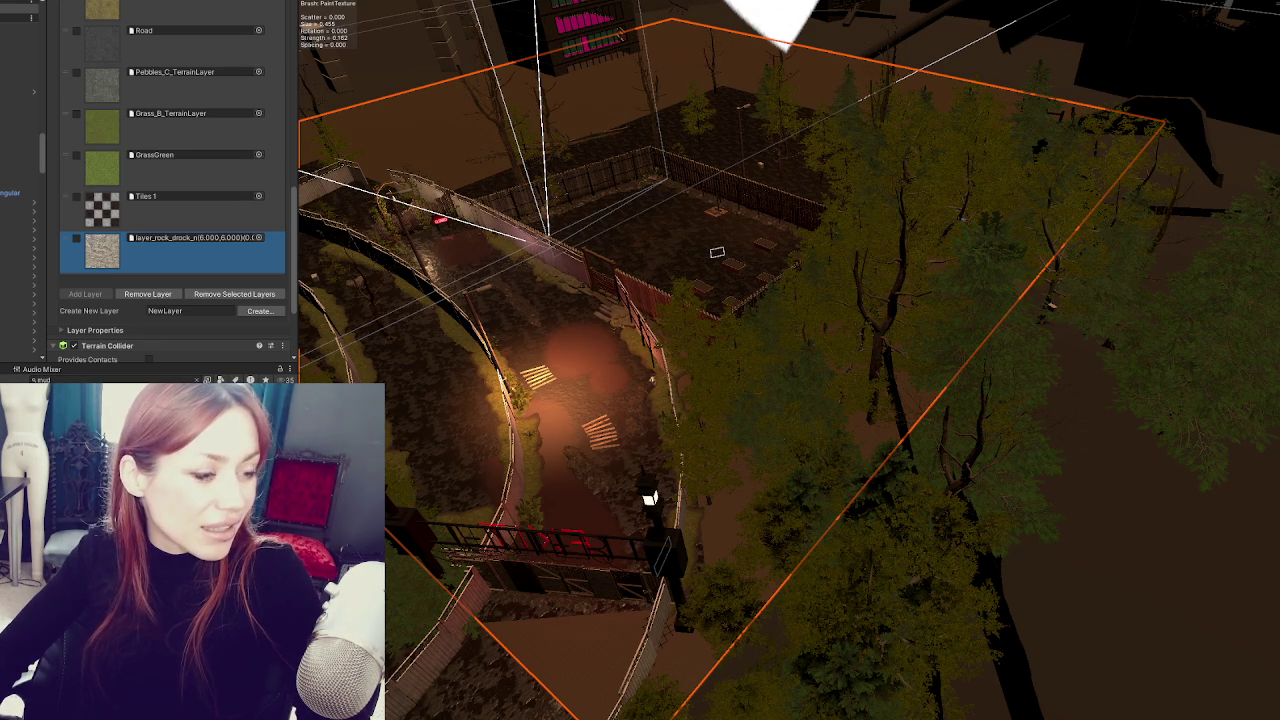
{"action": "scroll", "coordinate": [170, 250], "scroll_direction": "up", "scroll_amount": 3}
{"action": "scroll", "coordinate": [170, 250], "scroll_direction": "down", "scroll_amount": 5}
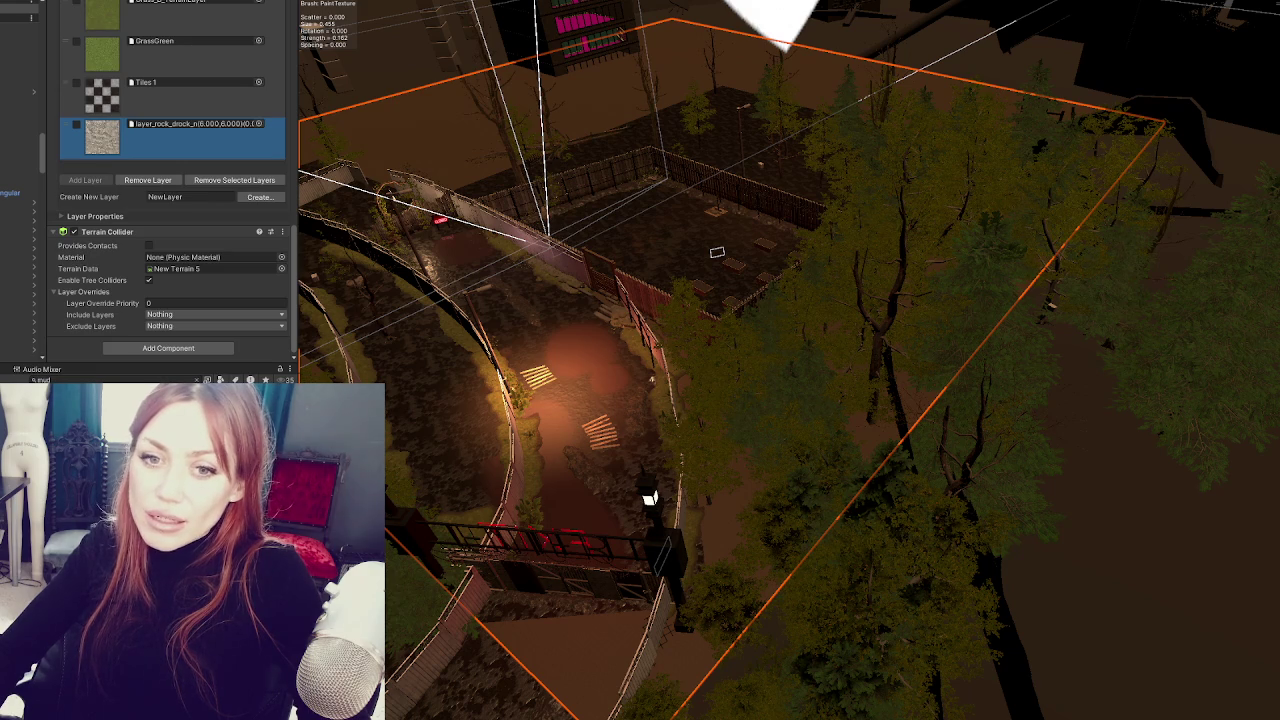
{"action": "scroll", "coordinate": [790, 360], "scroll_direction": "up", "scroll_amount": 10}
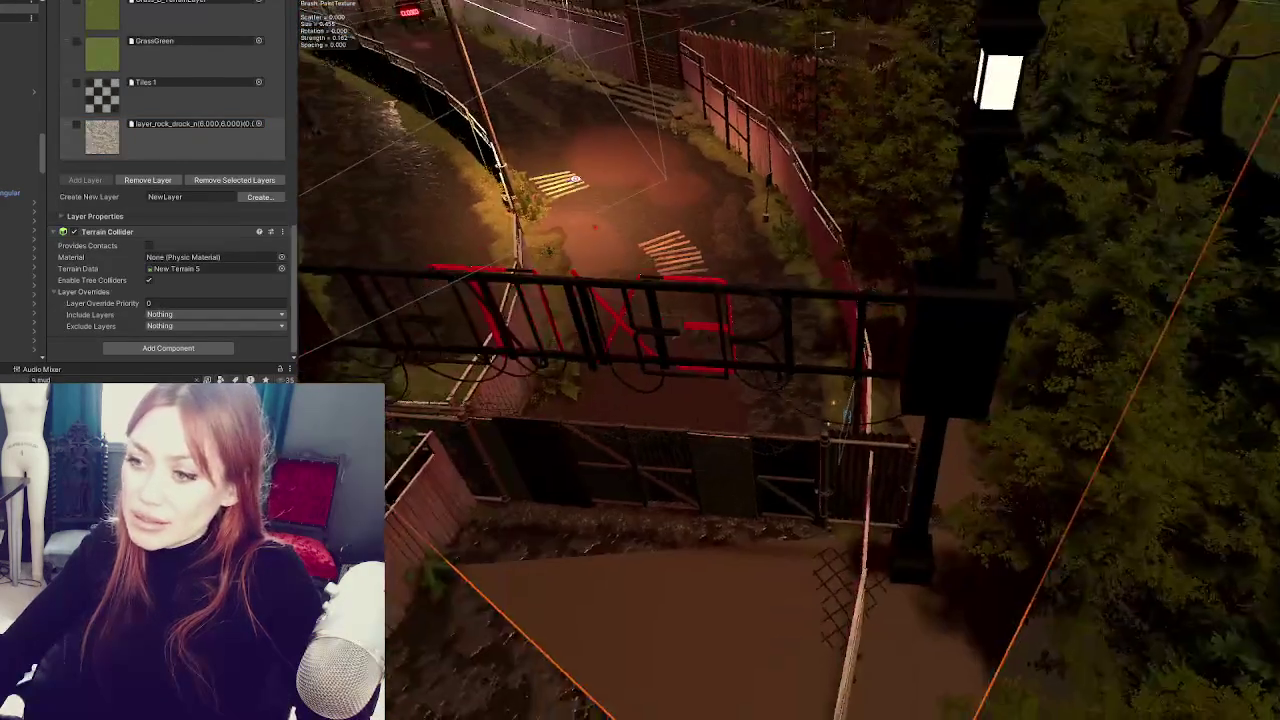
{"action": "left_click_drag", "start_coordinate": [640, 300], "coordinate": [599, 124]}
{"action": "mouse_move", "coordinate": [656, 62]}
{"action": "left_mouse_down"}
{"action": "mouse_move", "coordinate": [697, 177]}
{"action": "mouse_move", "coordinate": [675, 270]}
{"action": "mouse_move", "coordinate": [643, 209]}
{"action": "mouse_move", "coordinate": [590, 160]}
{"action": "left_mouse_up"}
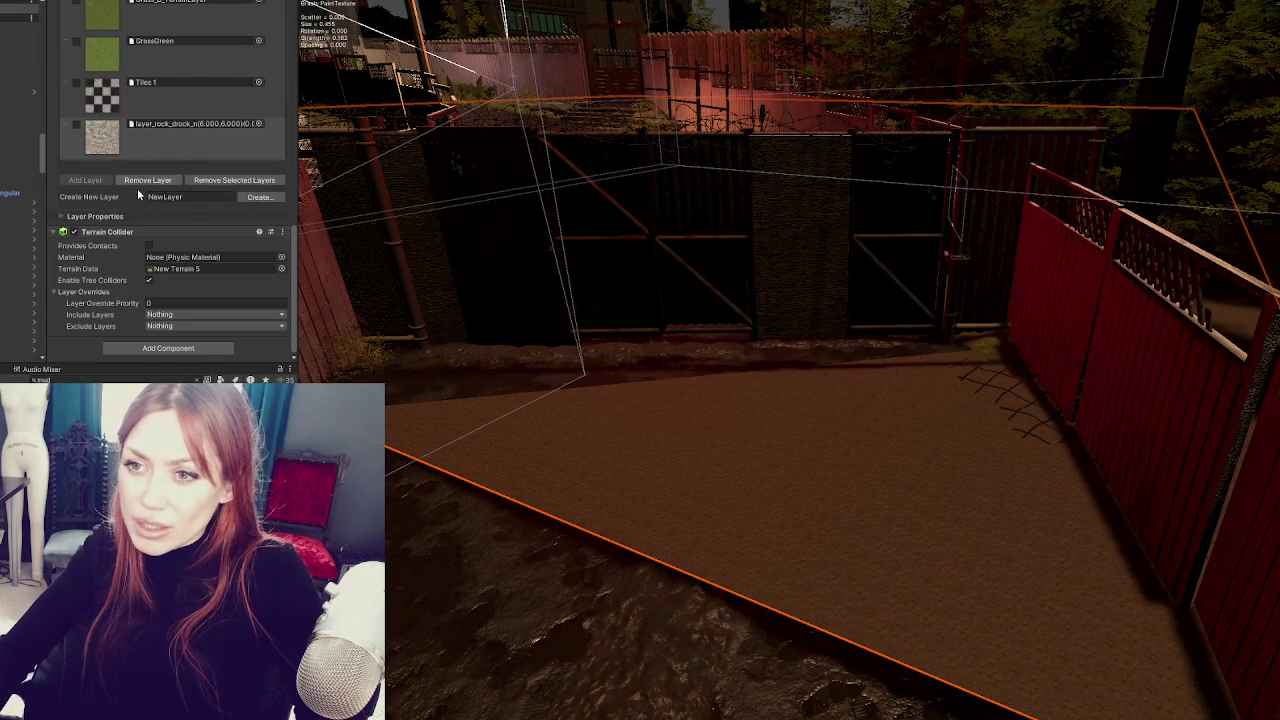
- Create the Mud layer with the mud-a texture and remove the rock layer
{"action": "left_click", "coordinate": [260, 198]}
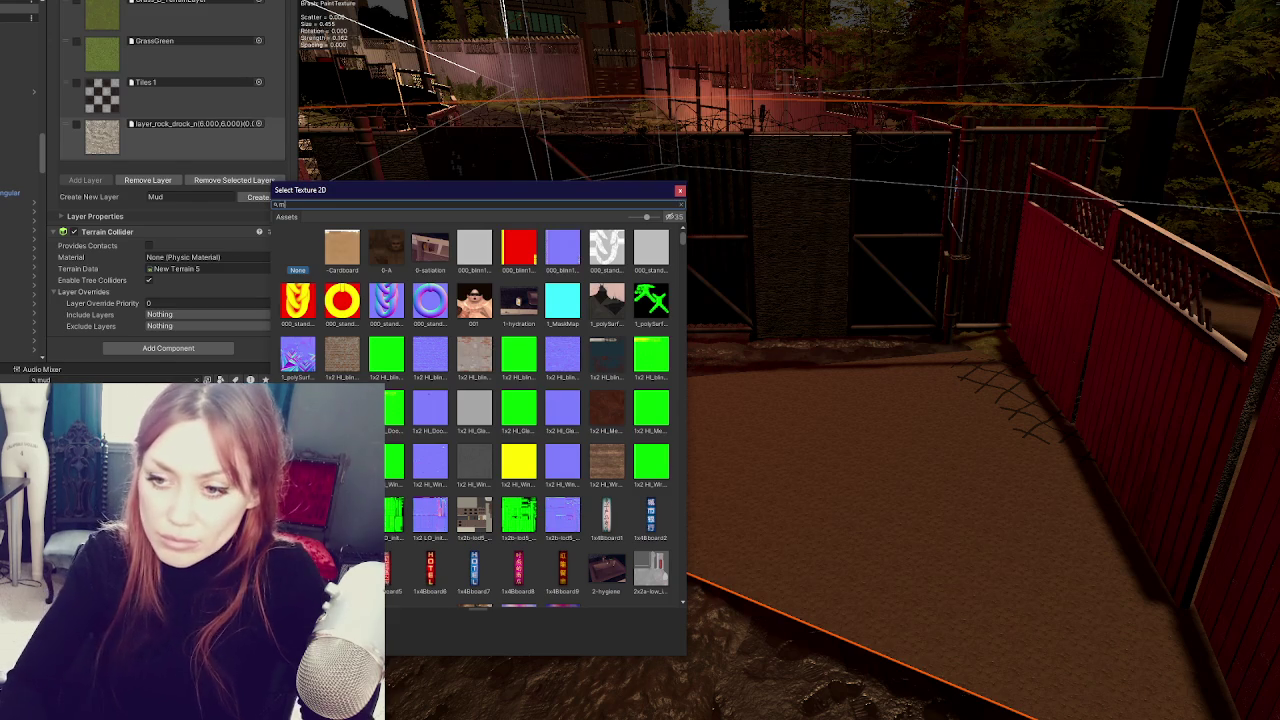
{"action": "type", "text": "ud-a"}
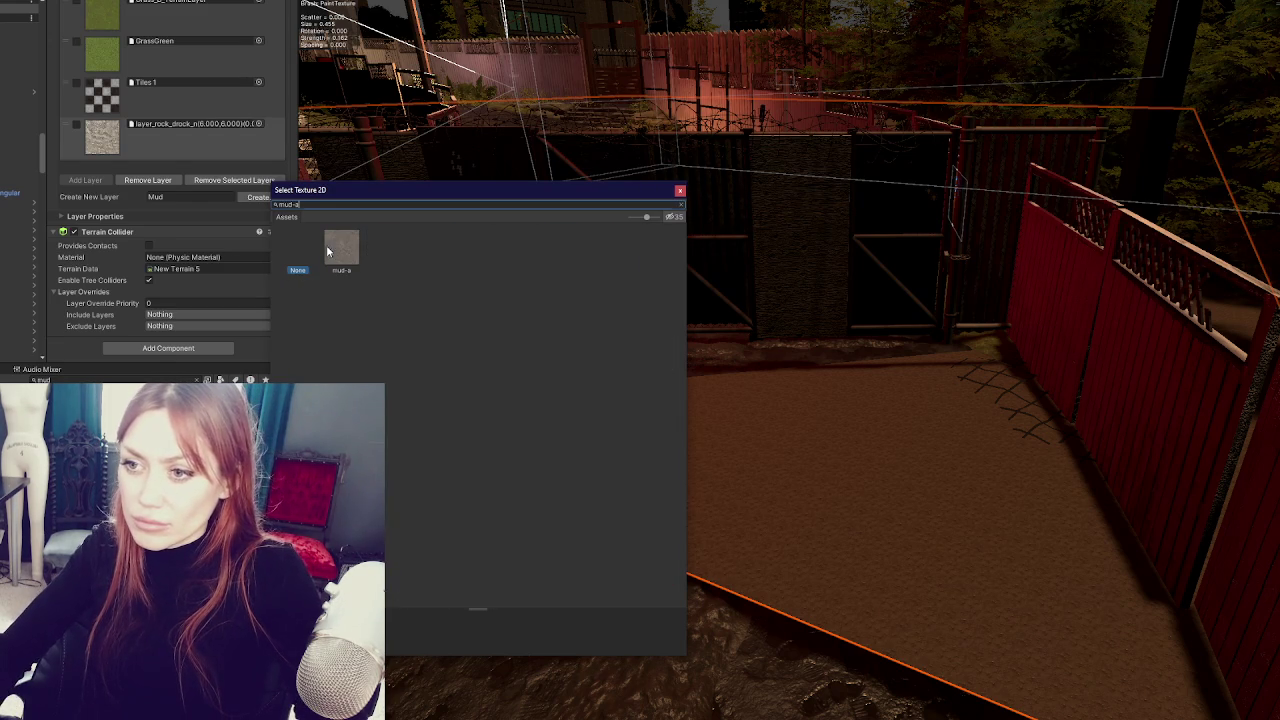
{"action": "double_click", "coordinate": [327, 251]}
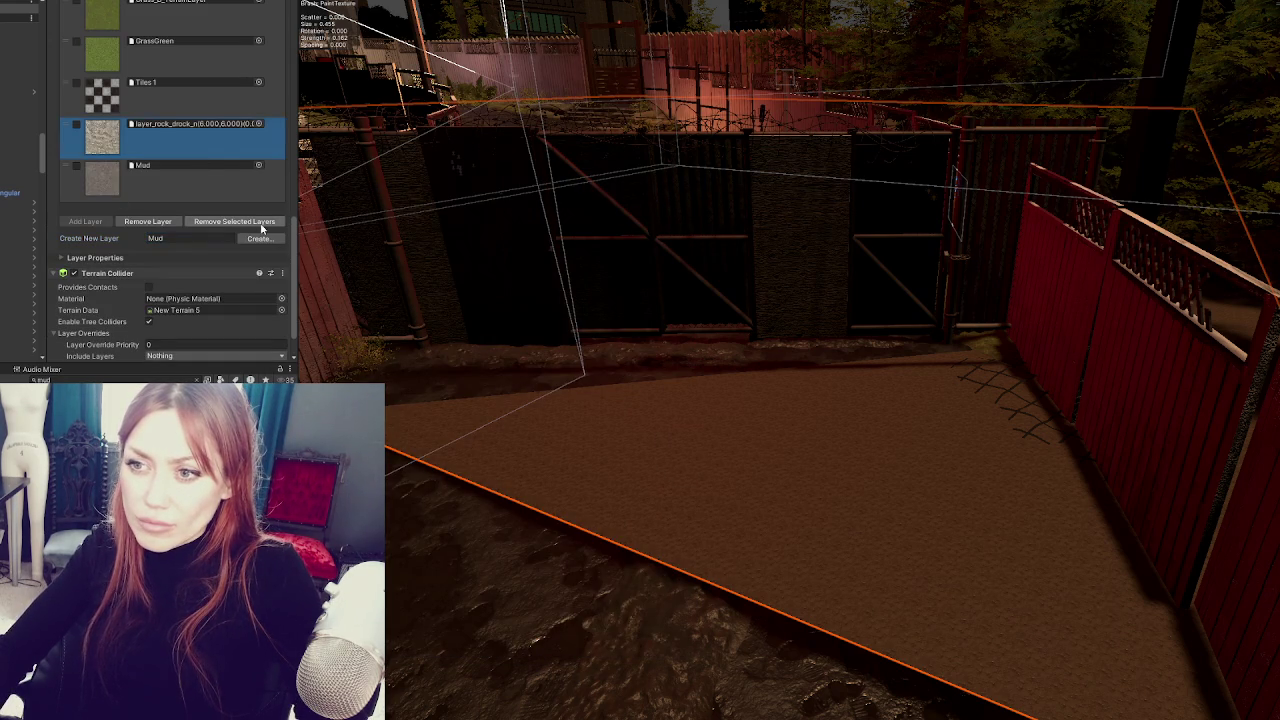
{"action": "left_click", "coordinate": [165, 224]}
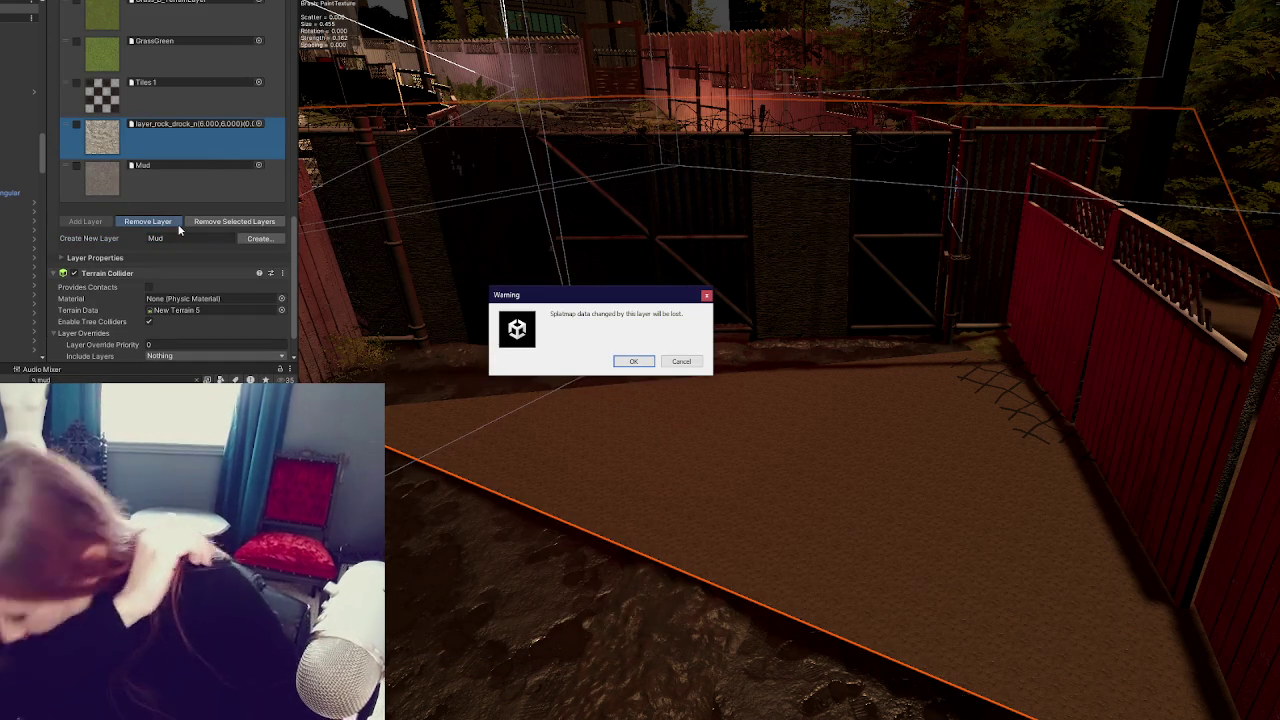
{"action": "left_click", "coordinate": [628, 363]}
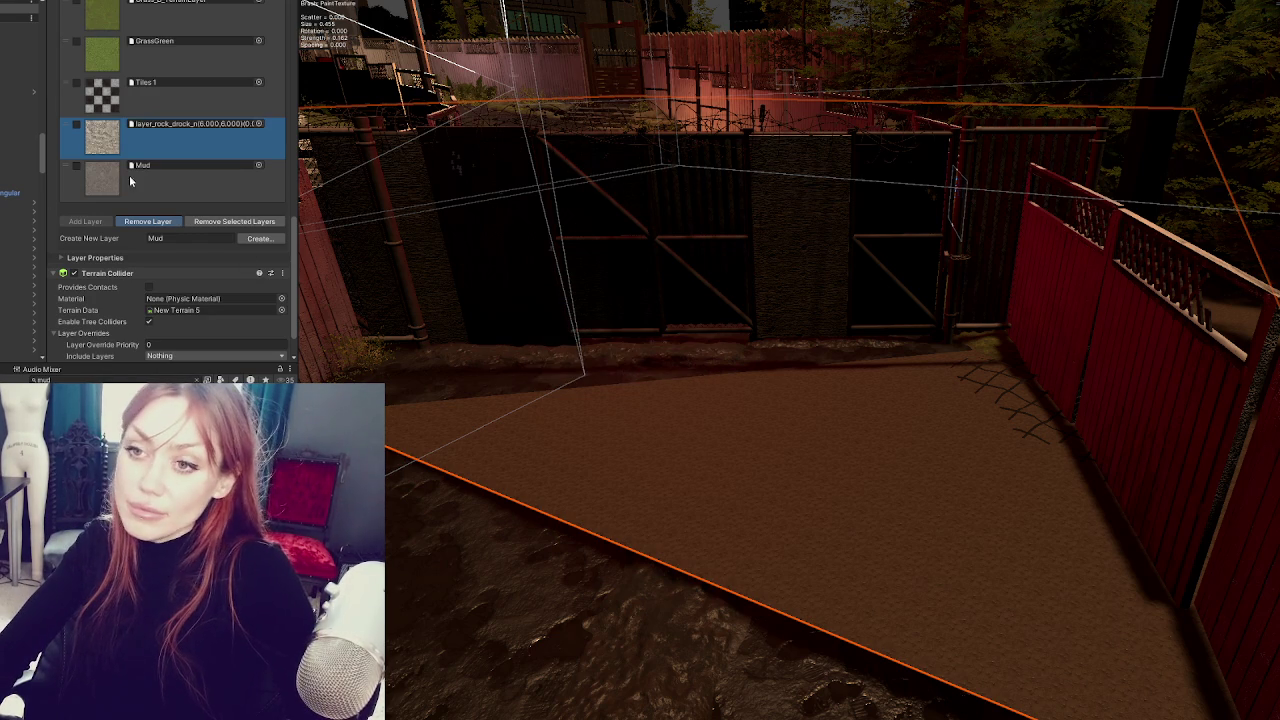
- Open the Mud layer's settings and assign it a normal map
{"action": "left_click", "coordinate": [160, 126]}
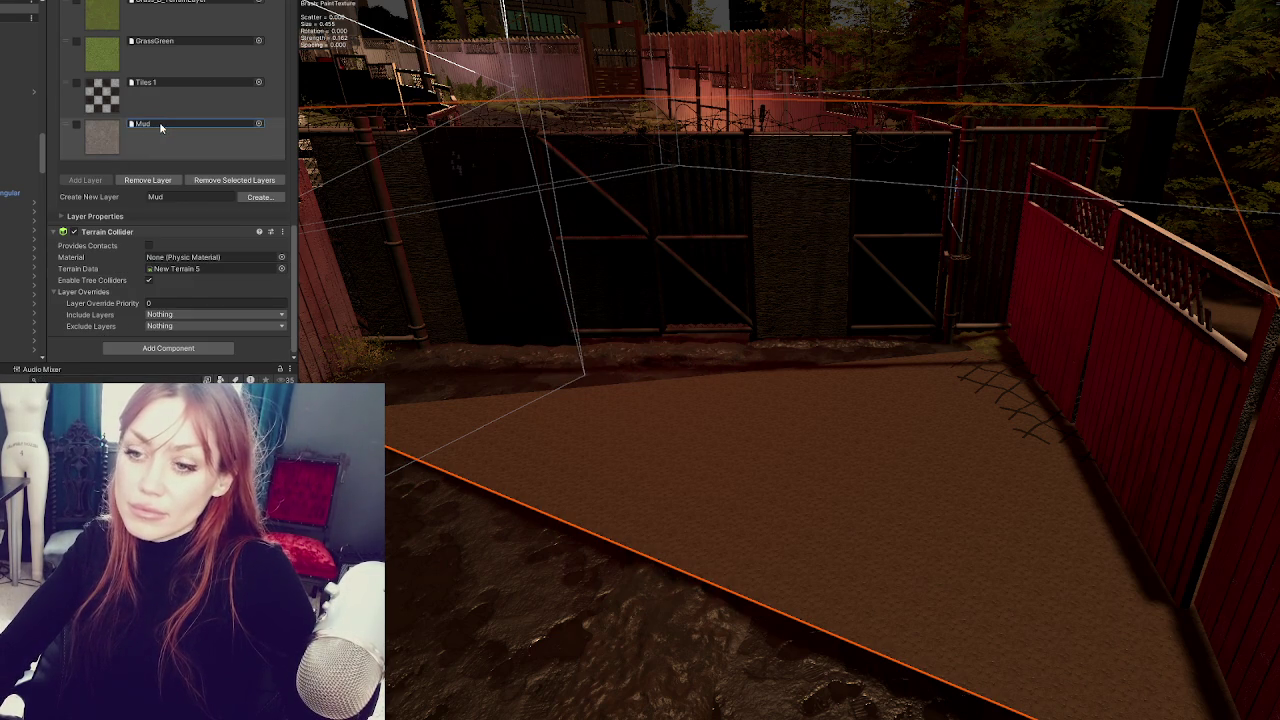
{"action": "double_click", "coordinate": [160, 124]}
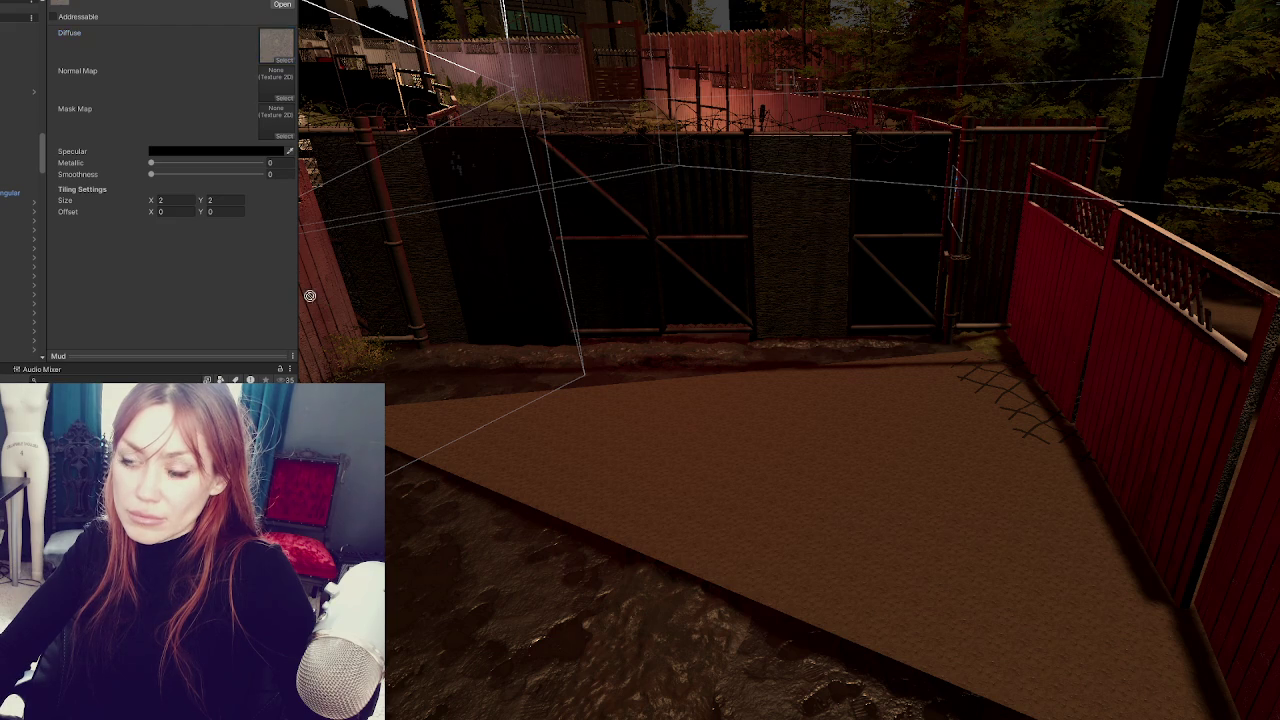
{"action": "left_click_drag", "start_coordinate": [279, 80], "coordinate": [277, 84]}
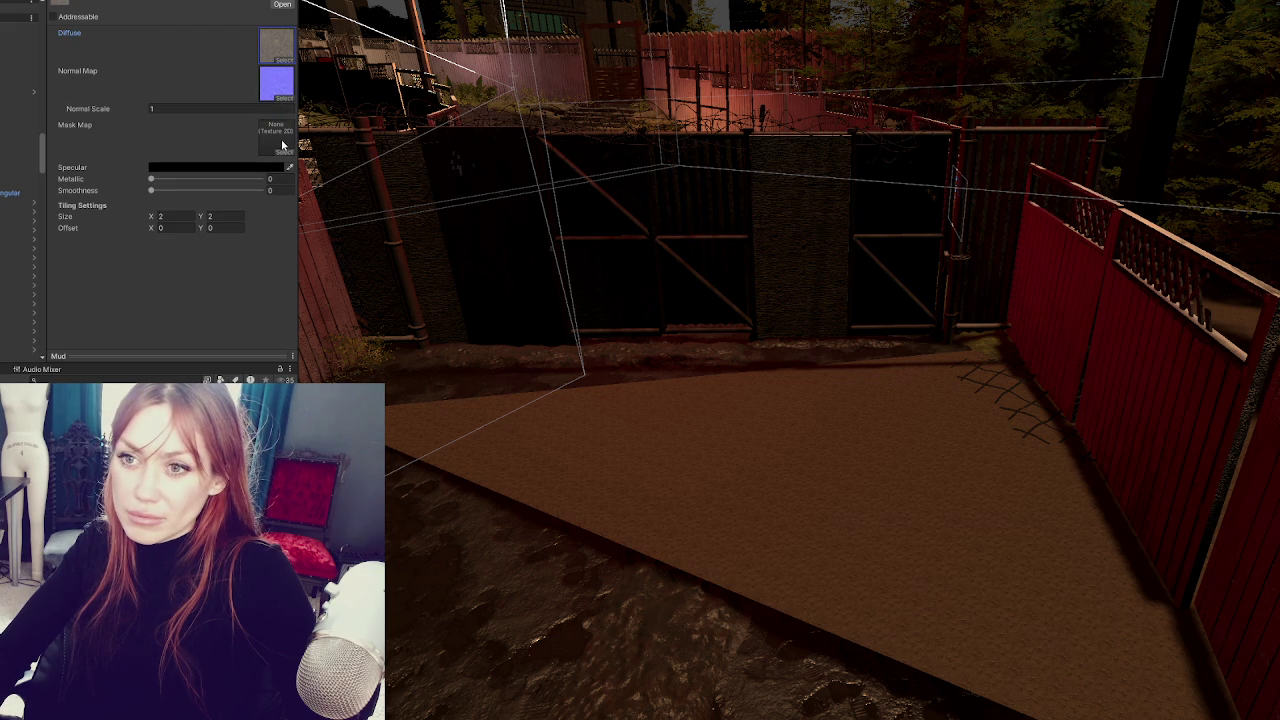
{"action": "left_click_drag", "start_coordinate": [615, 163], "coordinate": [687, 241]}
- Paint Mud patches onto the ground near the gate, undoing and repainting strokes
{"action": "left_click", "coordinate": [542, 478]}
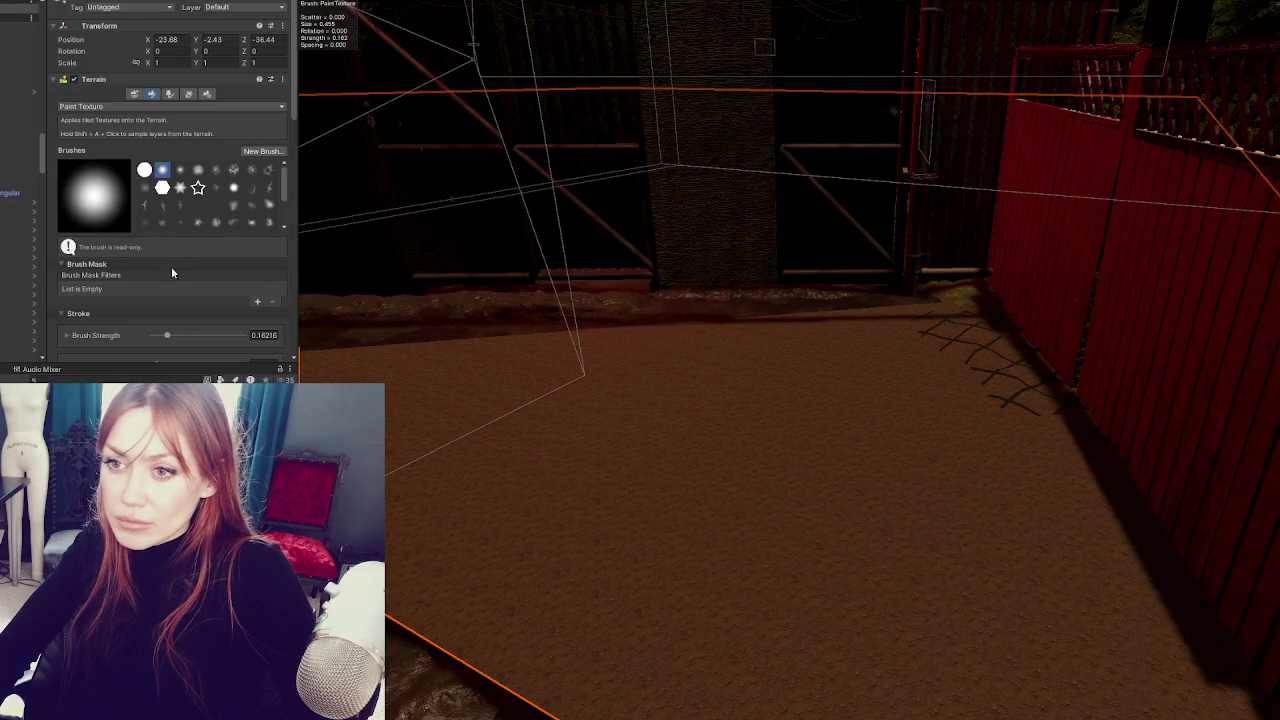
{"action": "scroll", "coordinate": [173, 278], "scroll_direction": "down", "scroll_amount": 10}
{"action": "mouse_move", "coordinate": [594, 462]}
{"action": "left_mouse_down"}
{"action": "mouse_move", "coordinate": [514, 543]}
{"action": "mouse_move", "coordinate": [611, 514]}
{"action": "mouse_move", "coordinate": [751, 443]}
{"action": "mouse_move", "coordinate": [630, 504]}
{"action": "mouse_move", "coordinate": [629, 537]}
{"action": "mouse_move", "coordinate": [654, 497]}
{"action": "mouse_move", "coordinate": [609, 571]}
{"action": "mouse_move", "coordinate": [508, 552]}
{"action": "mouse_move", "coordinate": [657, 520]}
{"action": "mouse_move", "coordinate": [686, 543]}
{"action": "left_mouse_up"}
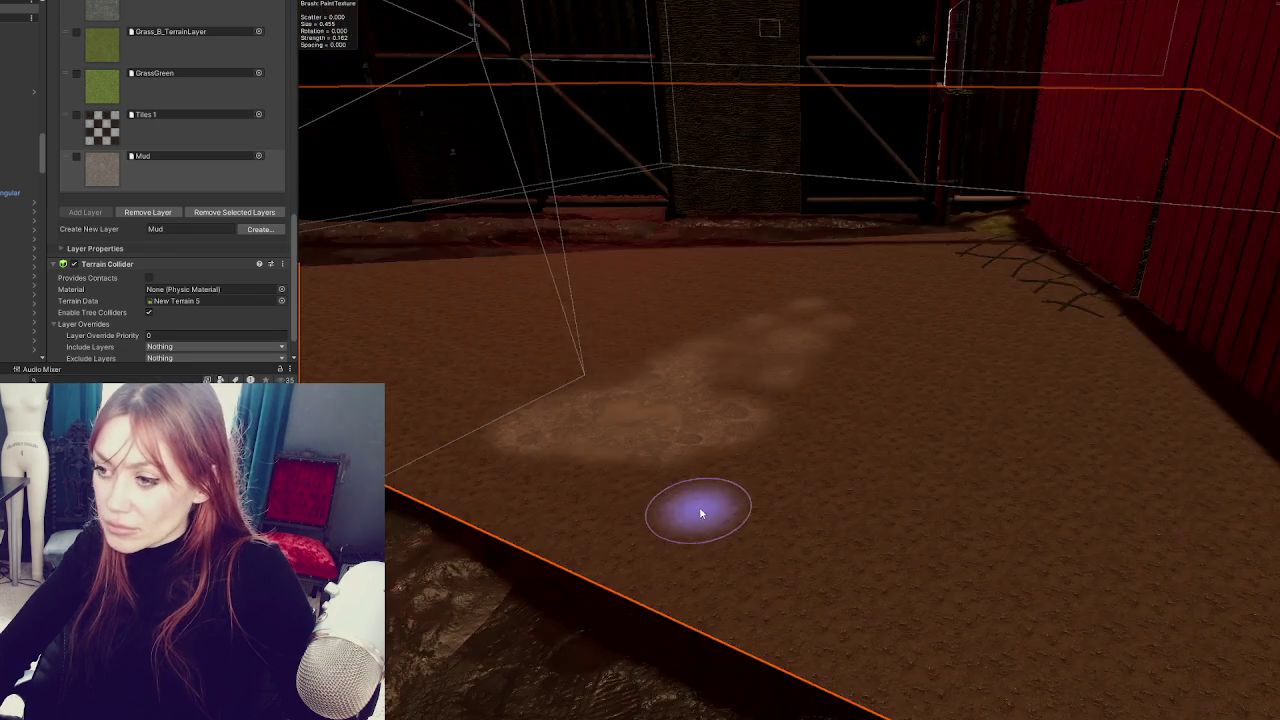
{"action": "scroll", "coordinate": [700, 513], "scroll_direction": "up", "scroll_amount": 5}
{"action": "key", "text": "ctrl+z"}
{"action": "mouse_move", "coordinate": [835, 440]}
{"action": "left_mouse_down"}
{"action": "mouse_move", "coordinate": [621, 588]}
{"action": "mouse_move", "coordinate": [718, 666]}
{"action": "mouse_move", "coordinate": [835, 512]}
{"action": "mouse_move", "coordinate": [629, 563]}
{"action": "mouse_move", "coordinate": [730, 439]}
{"action": "mouse_move", "coordinate": [651, 326]}
{"action": "mouse_move", "coordinate": [801, 452]}
{"action": "mouse_move", "coordinate": [866, 471]}
{"action": "mouse_move", "coordinate": [737, 571]}
{"action": "mouse_move", "coordinate": [811, 320]}
{"action": "mouse_move", "coordinate": [843, 402]}
{"action": "left_mouse_up"}
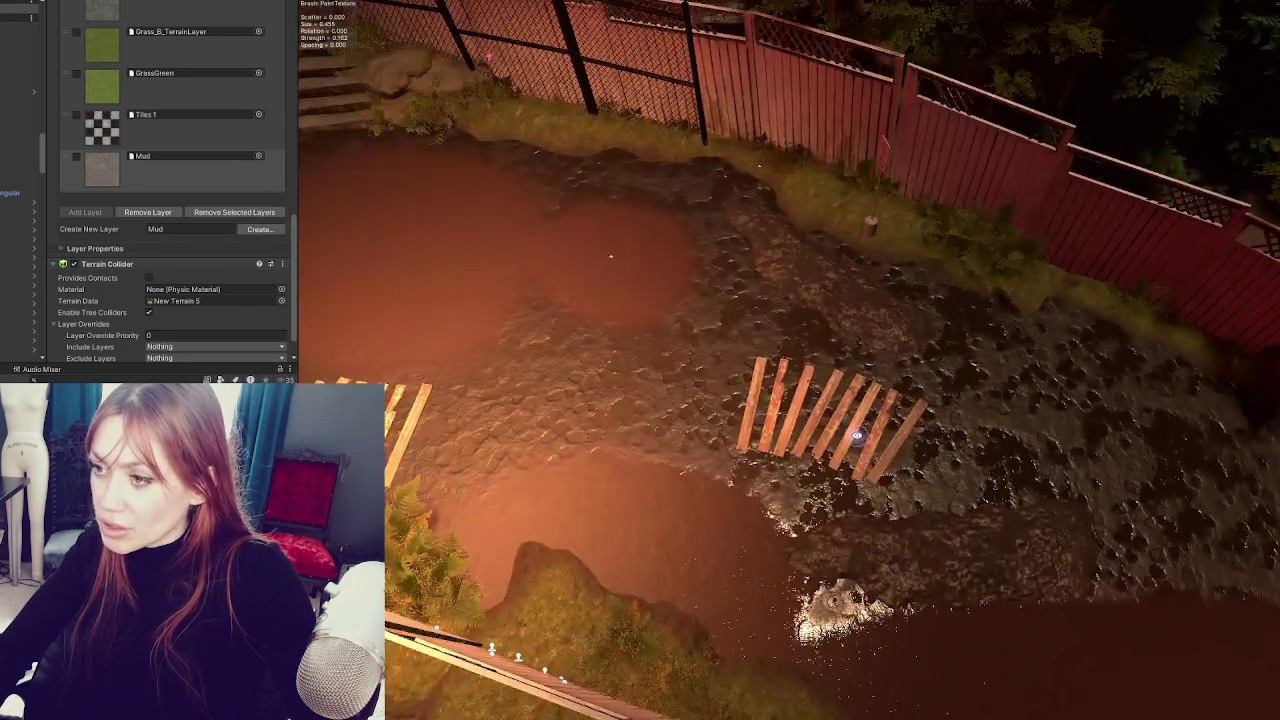
{"action": "mouse_move", "coordinate": [857, 436]}
{"action": "left_mouse_down"}
{"action": "mouse_move", "coordinate": [820, 449]}
{"action": "mouse_move", "coordinate": [789, 417]}
{"action": "left_mouse_up"}
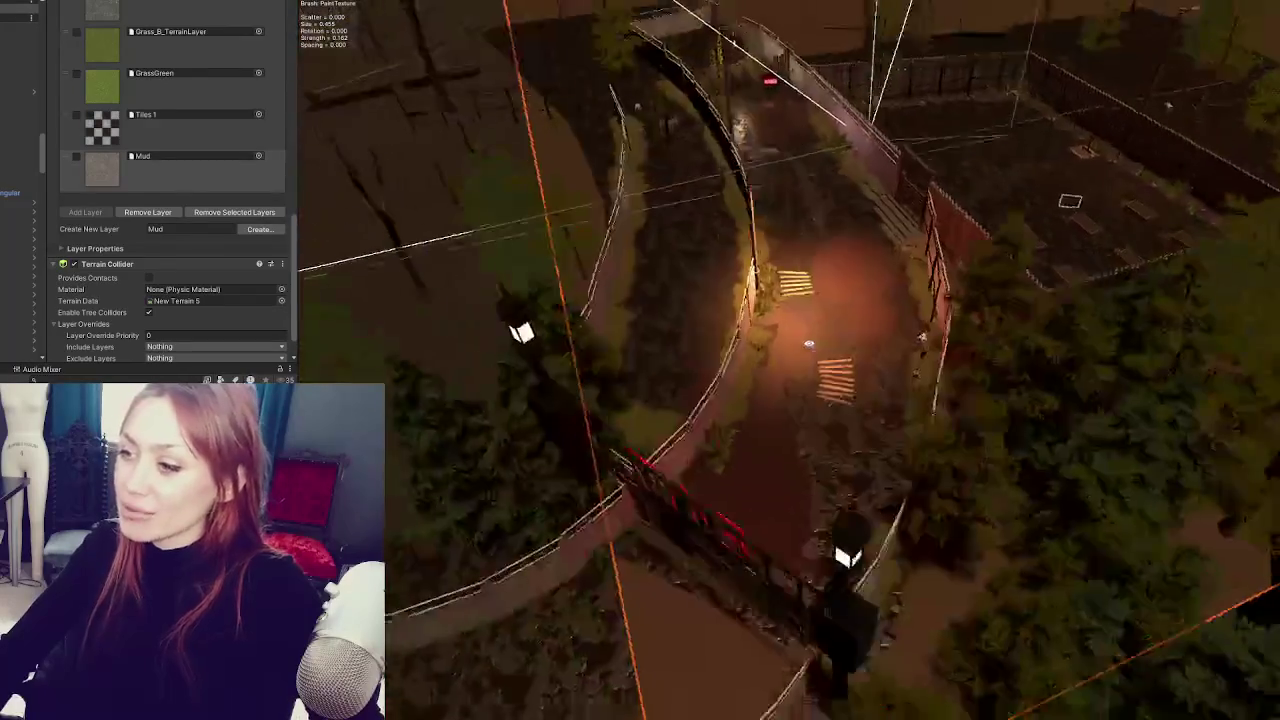
{"action": "scroll", "coordinate": [180, 220], "scroll_direction": "up", "scroll_amount": 10}
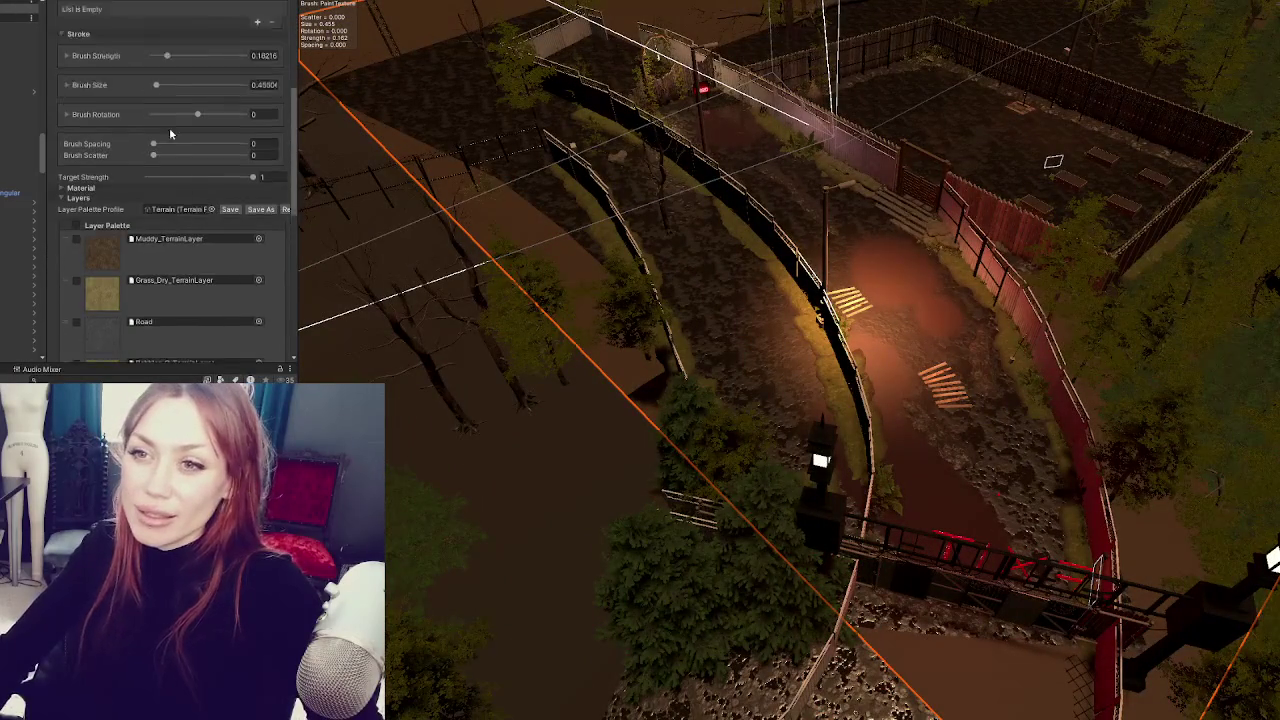
{"action": "scroll", "coordinate": [97, 260], "scroll_direction": "up", "scroll_amount": 5}
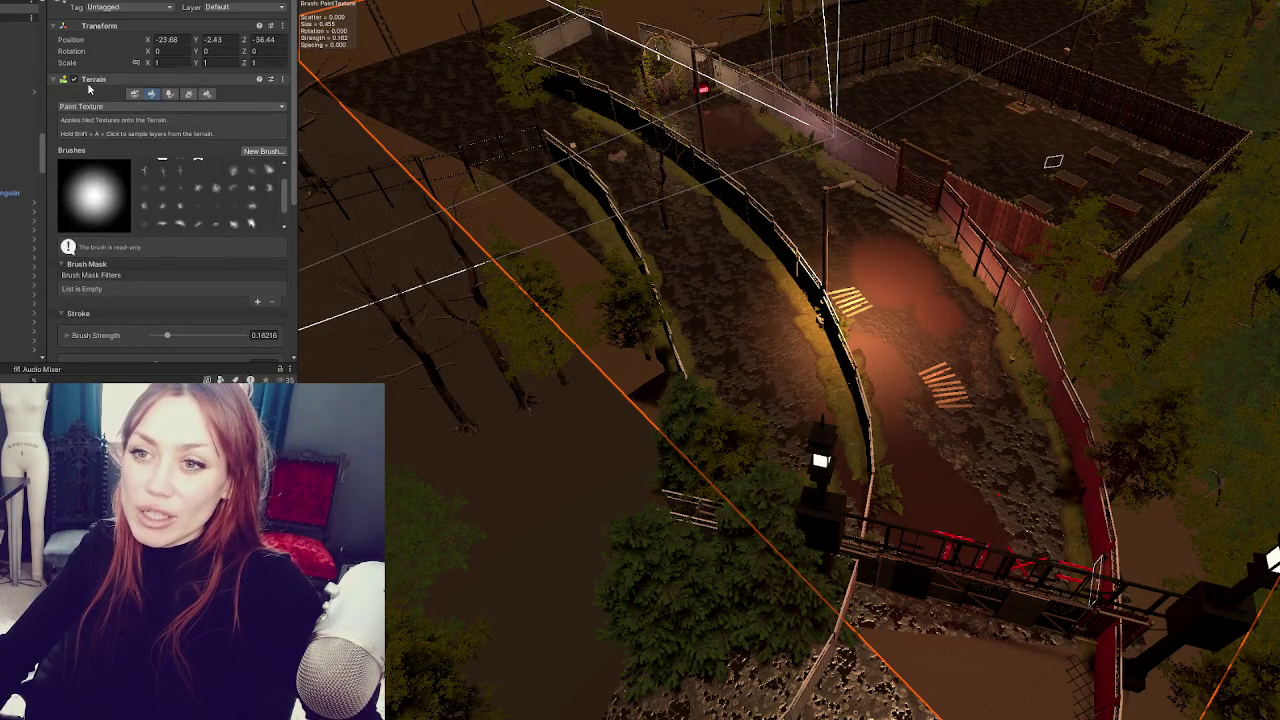
{"action": "left_click", "coordinate": [103, 106]}
{"action": "left_click", "coordinate": [135, 94]}
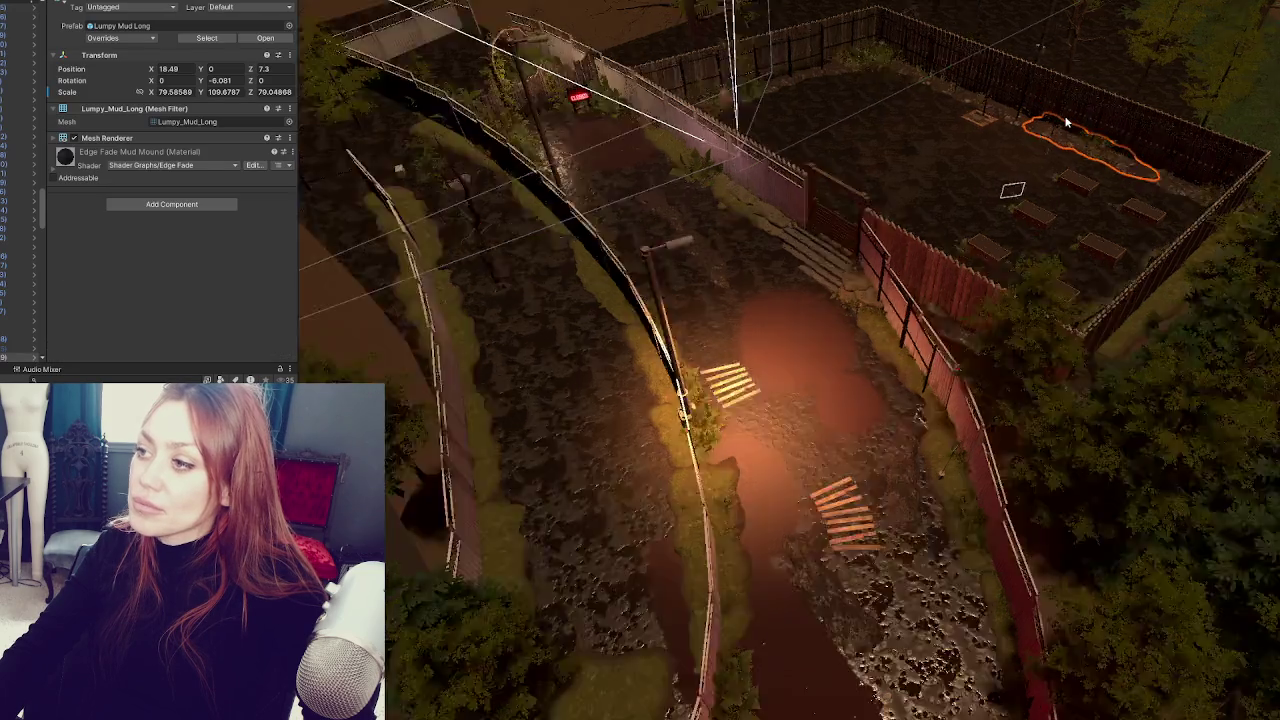
{"action": "key", "text": "f"}
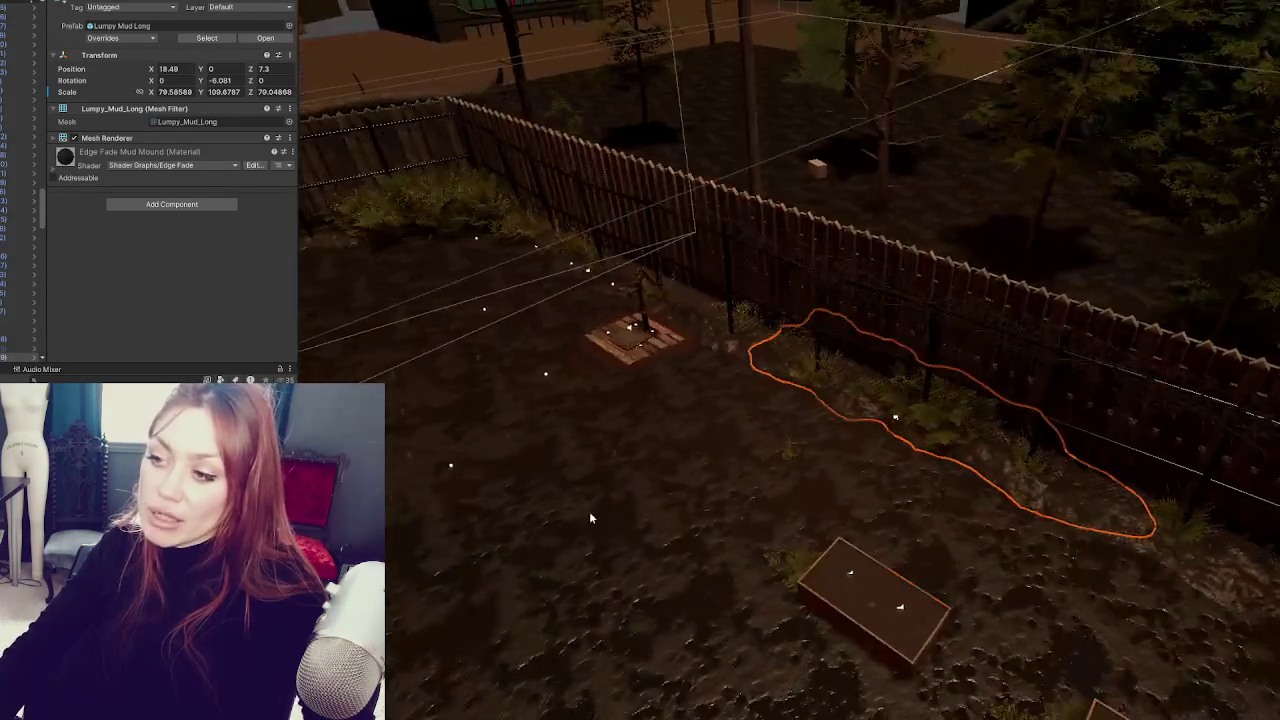
{"action": "left_click", "coordinate": [401, 429]}
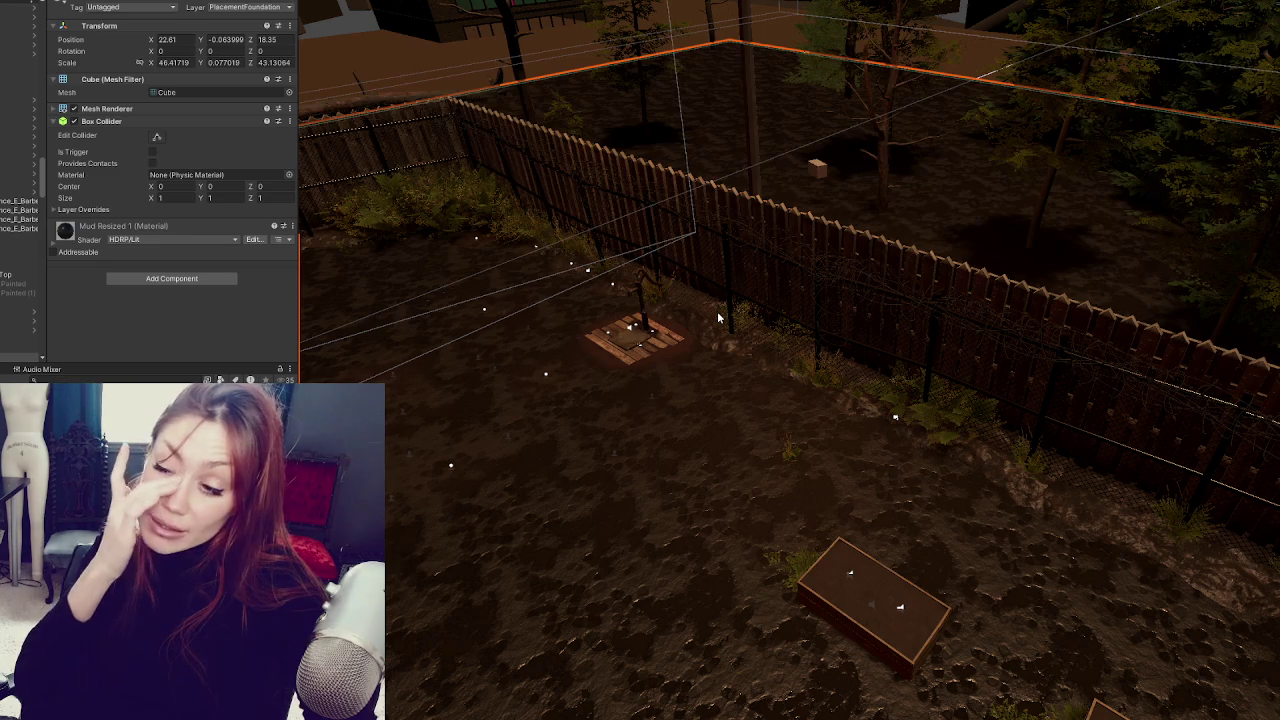
{"action": "key", "text": "f"}
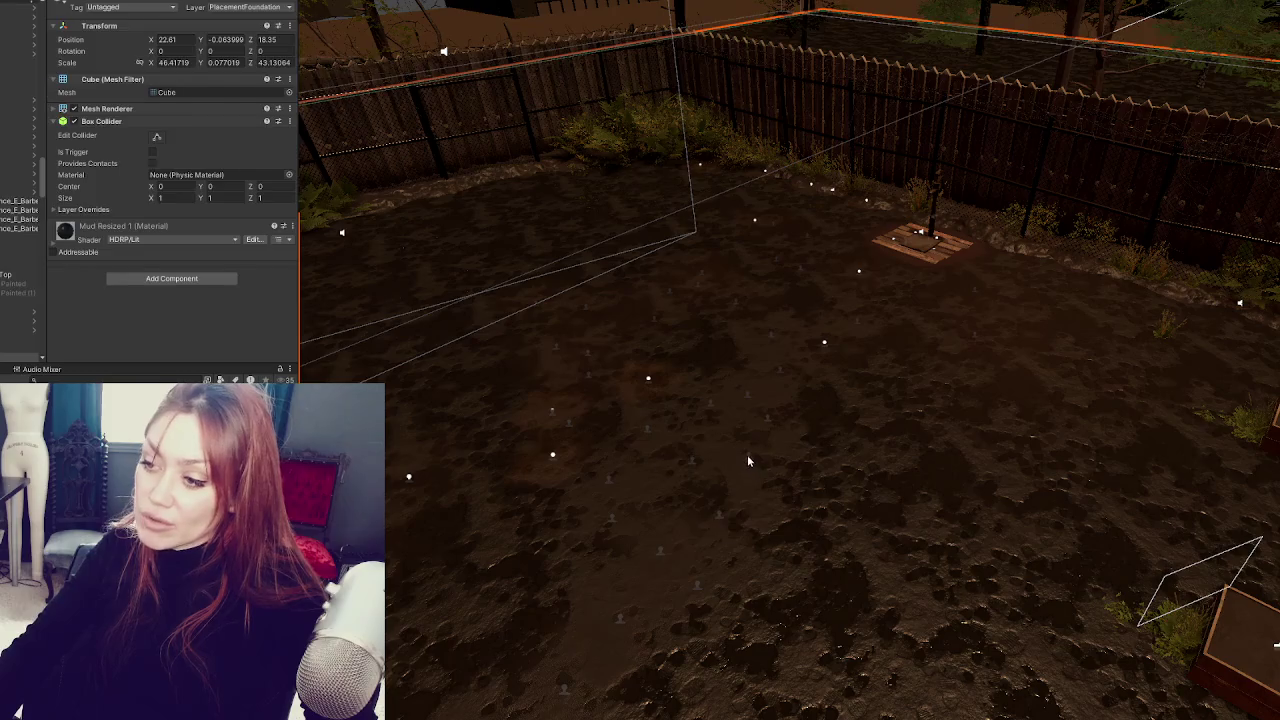
{"action": "left_click", "coordinate": [747, 454]}
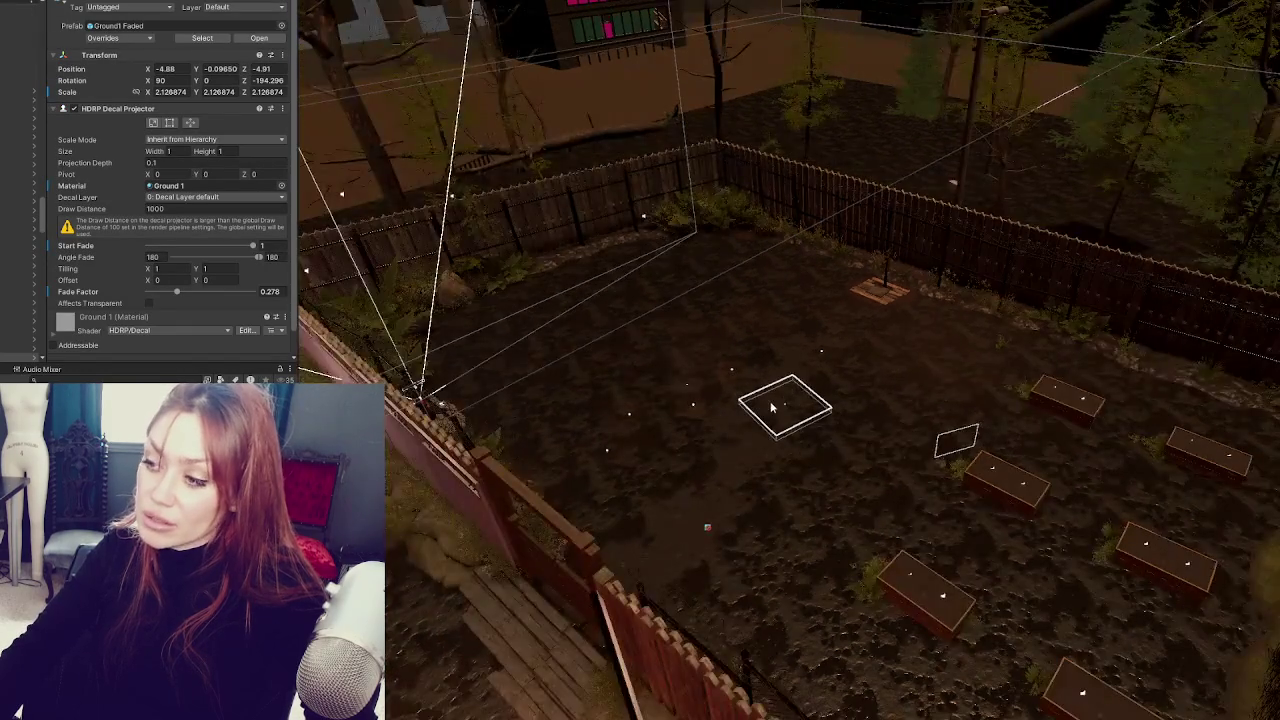
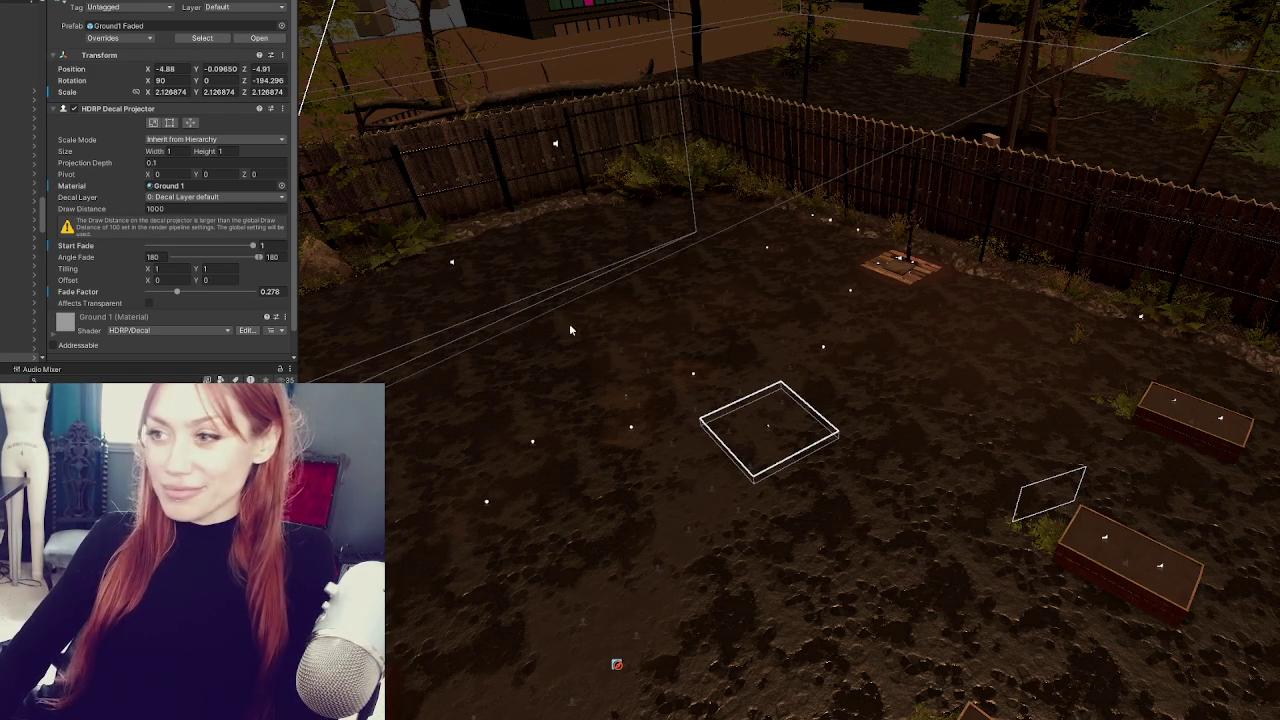
- Zoom around the yard and select the sculptable Terrain object under the ground
{"action": "scroll", "coordinate": [690, 383], "scroll_direction": "down", "scroll_amount": 3}
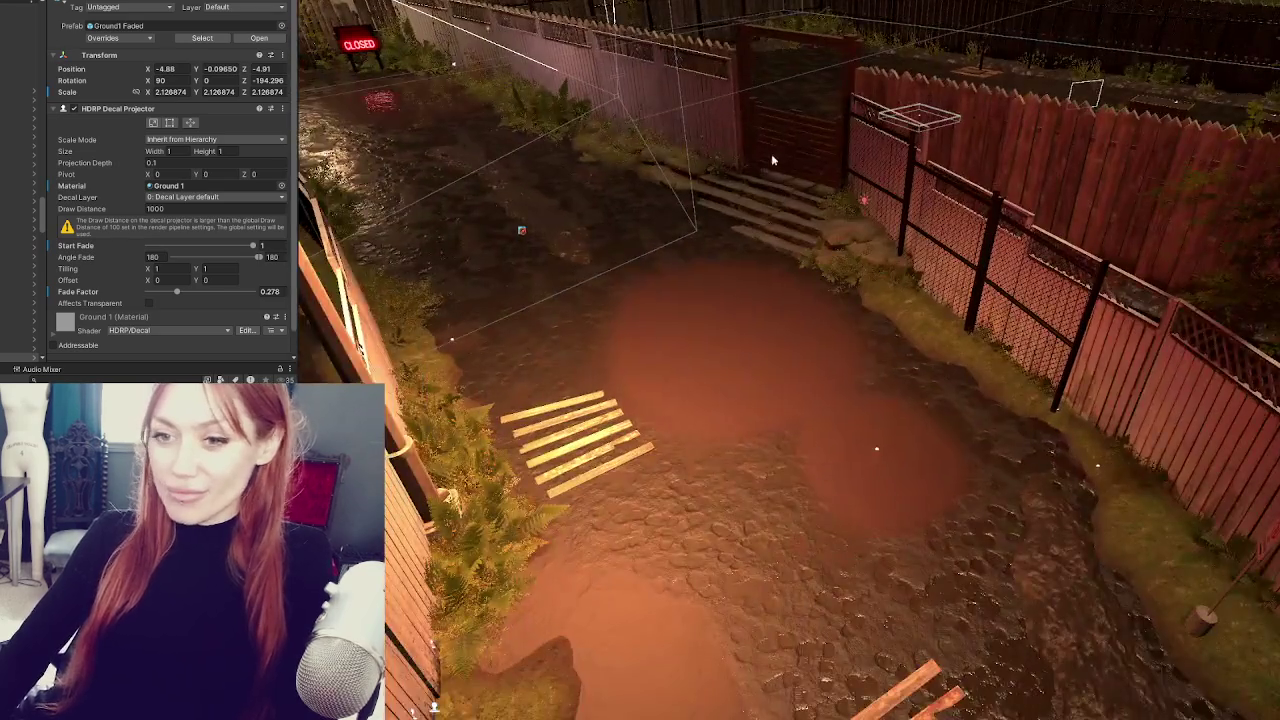
{"action": "scroll", "coordinate": [771, 153], "scroll_direction": "up", "scroll_amount": 1}
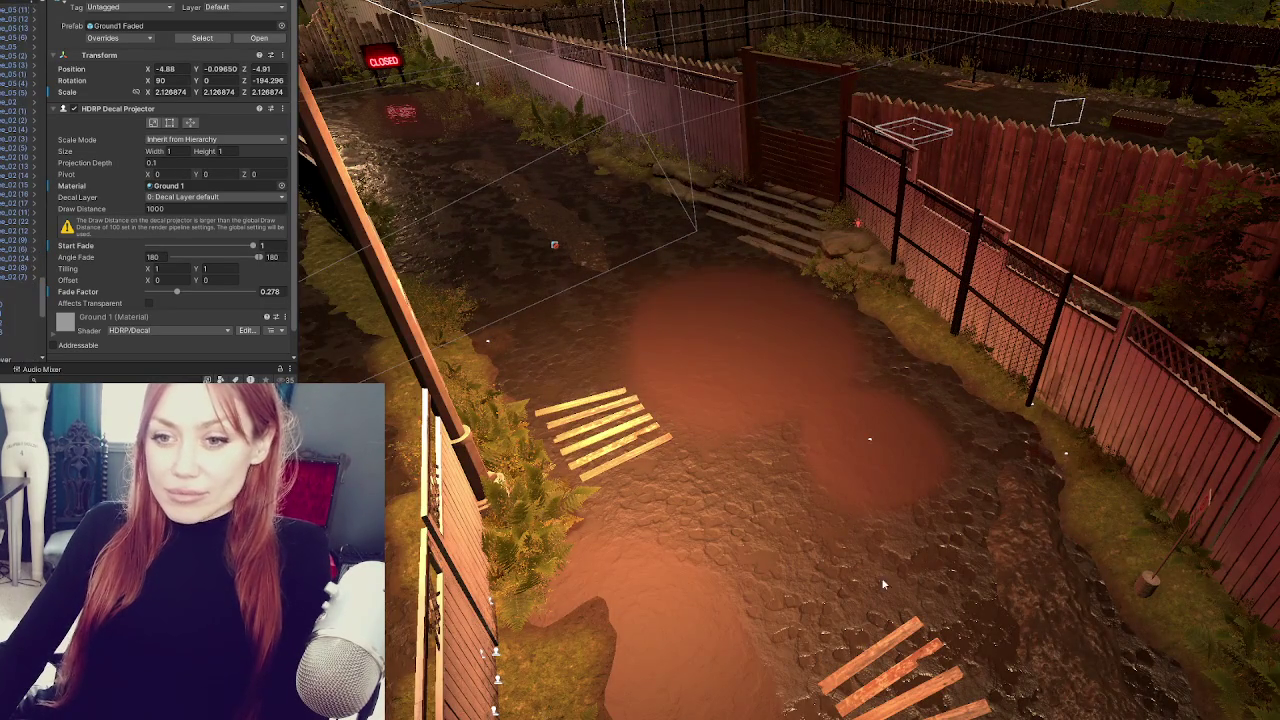
{"action": "scroll", "coordinate": [898, 302], "scroll_direction": "up", "scroll_amount": 10}
{"action": "scroll", "coordinate": [898, 302], "scroll_direction": "down", "scroll_amount": 10}
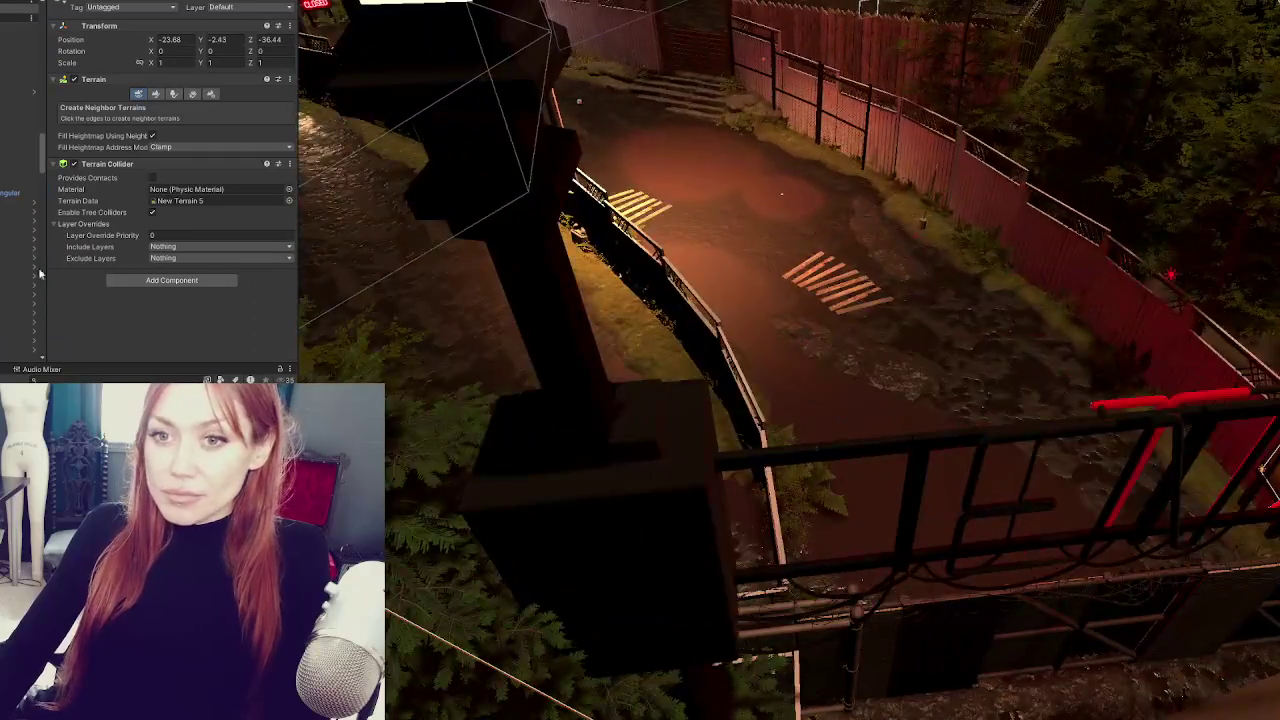
{"action": "scroll", "coordinate": [817, 437], "scroll_direction": "up", "scroll_amount": 10}
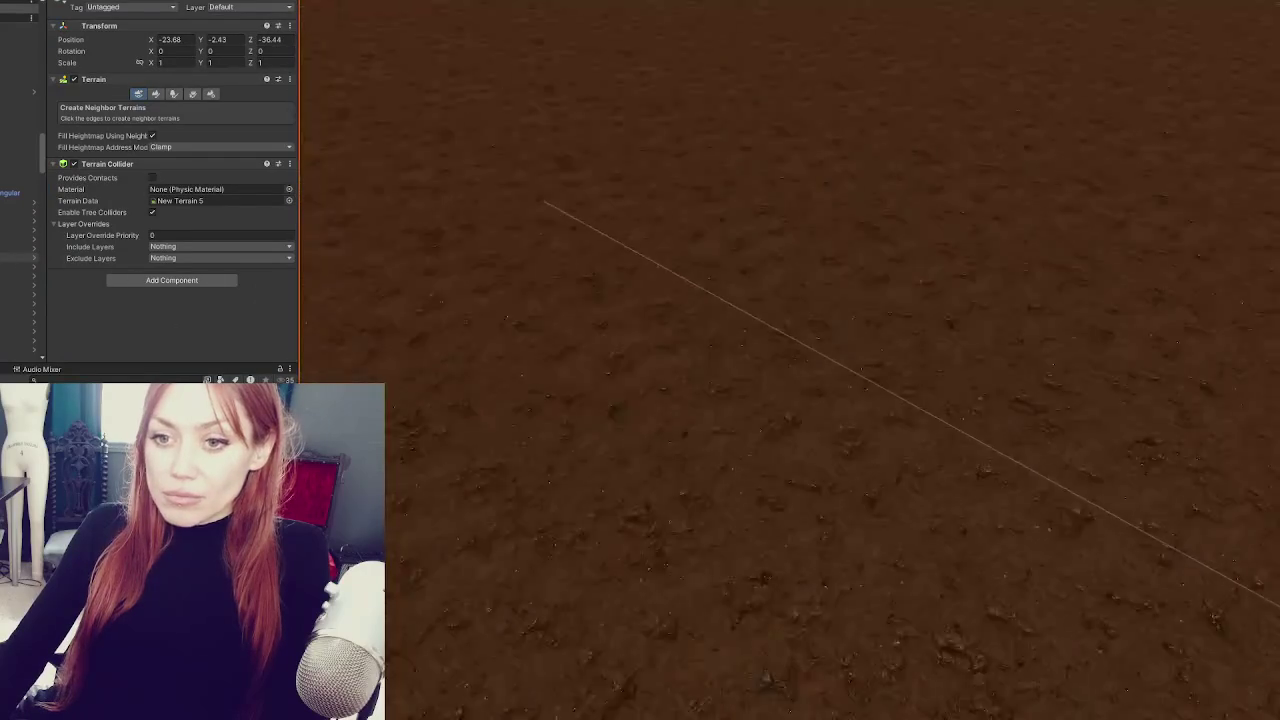
{"action": "scroll", "coordinate": [12, 275], "scroll_direction": "down", "scroll_amount": 10}
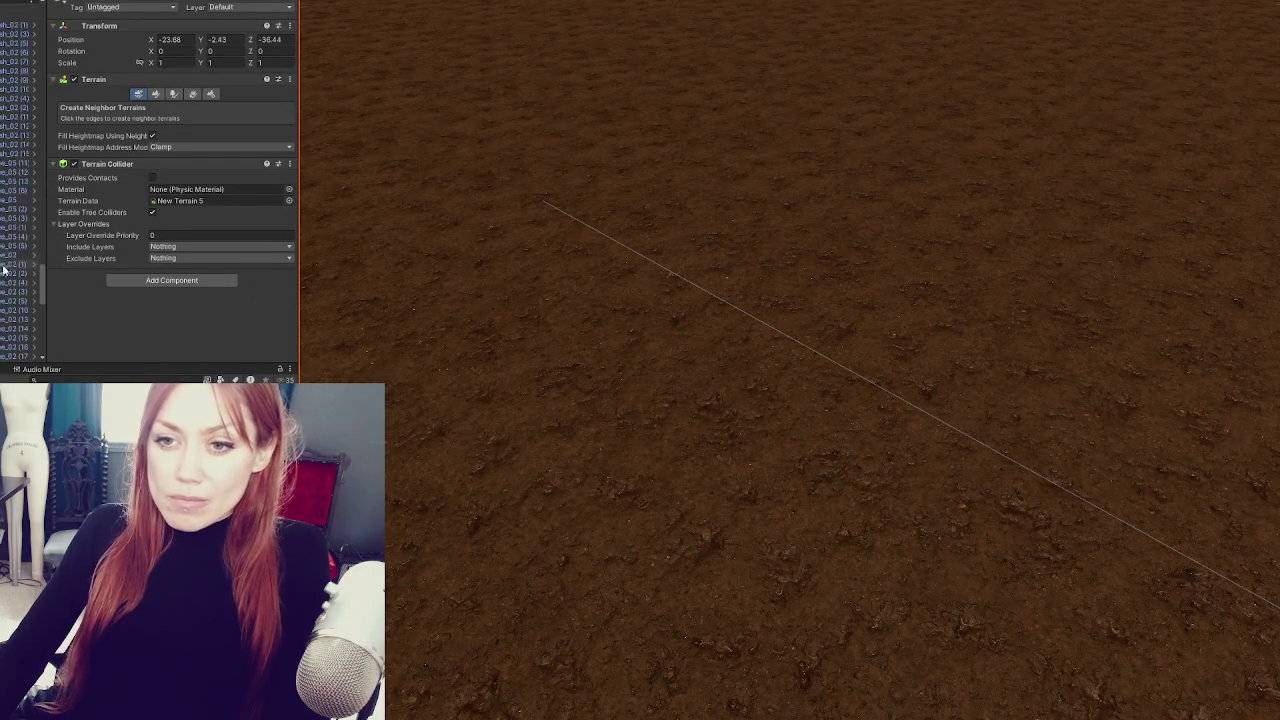
{"action": "scroll", "coordinate": [14, 276], "scroll_direction": "down", "scroll_amount": 5}
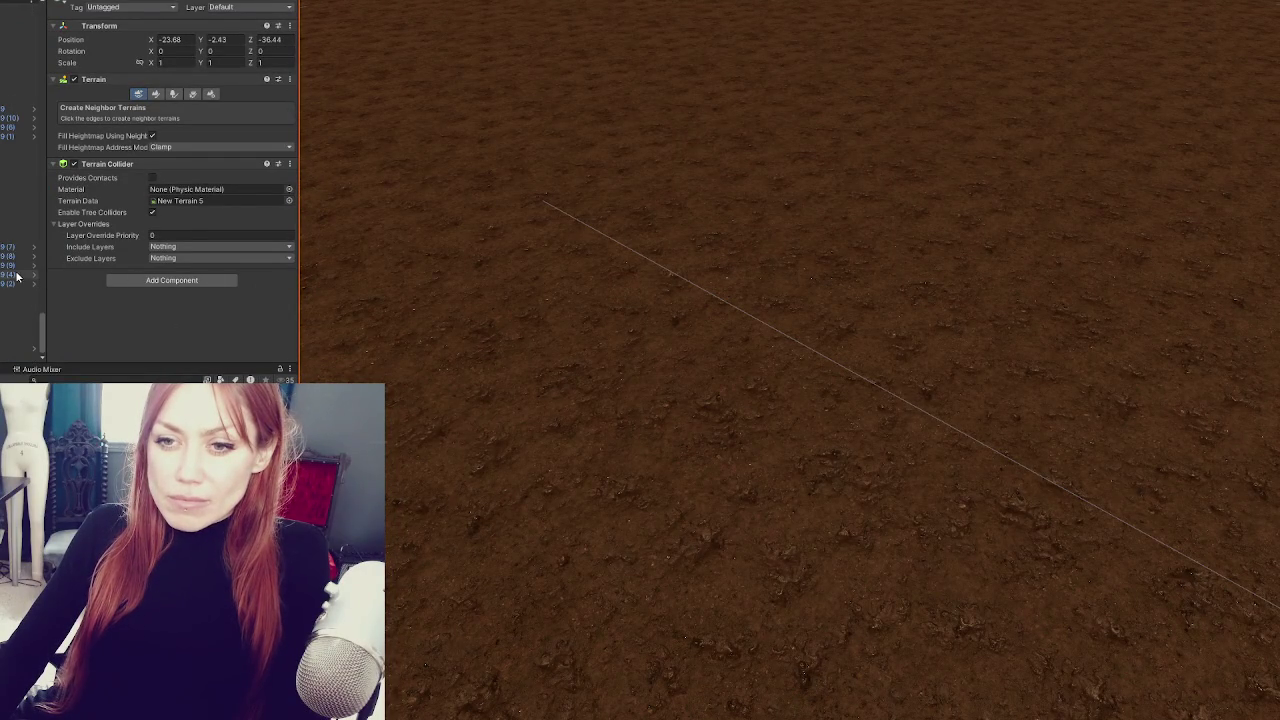
{"action": "left_click", "coordinate": [705, 355]}
{"action": "scroll", "coordinate": [823, 406], "scroll_direction": "down", "scroll_amount": 10}
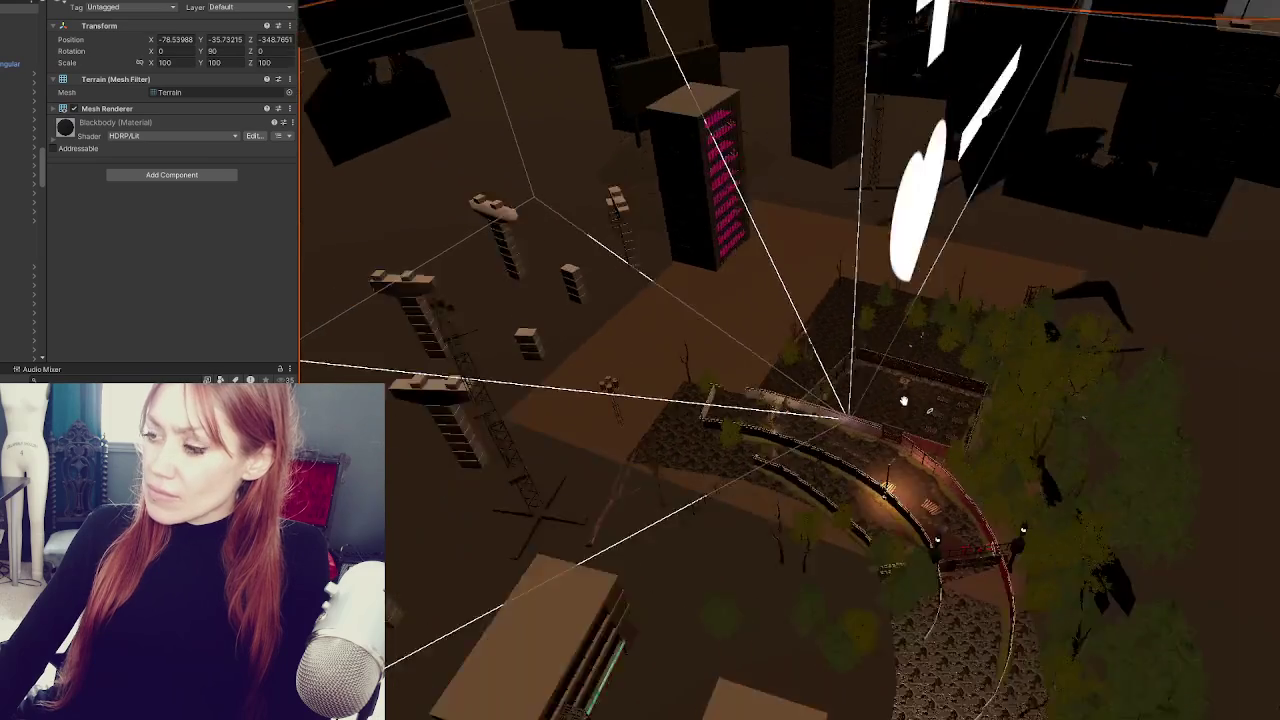
{"action": "scroll", "coordinate": [903, 400], "scroll_direction": "up", "scroll_amount": 3}
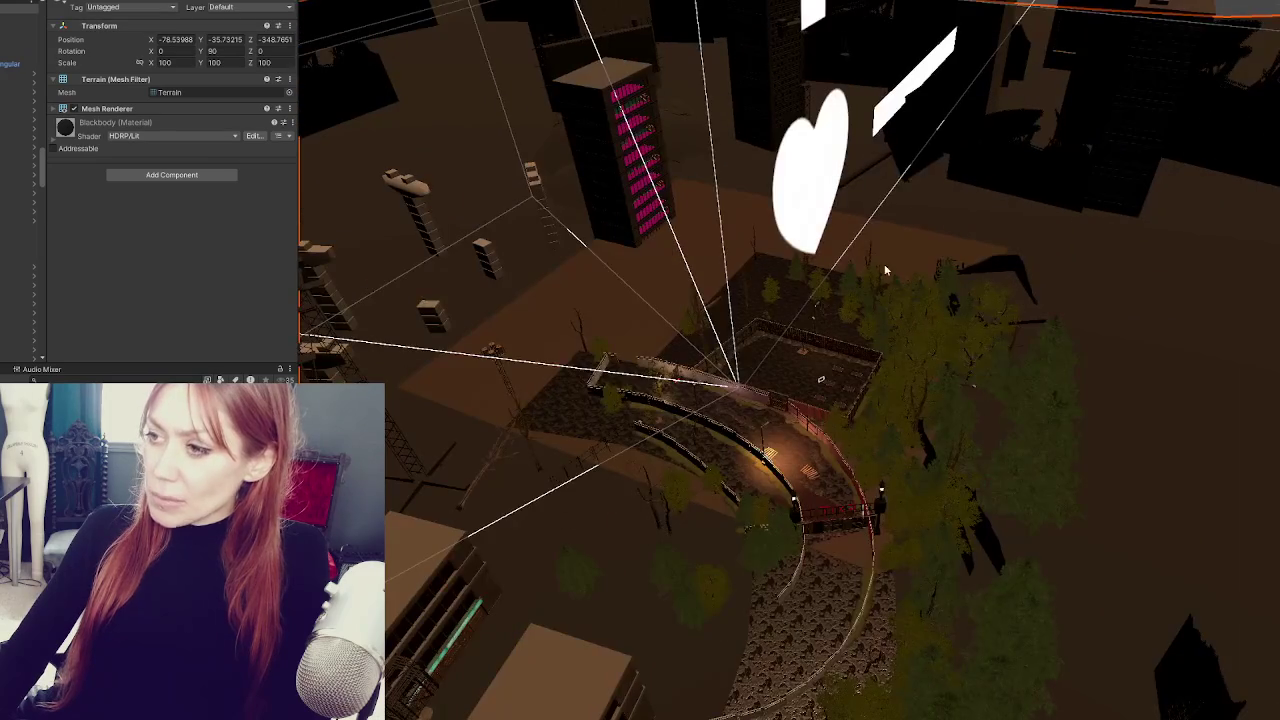
{"action": "left_click", "coordinate": [890, 245]}
{"action": "scroll", "coordinate": [895, 246], "scroll_direction": "up", "scroll_amount": 3}
{"action": "left_click", "coordinate": [900, 246]}
{"action": "left_click", "coordinate": [925, 236]}
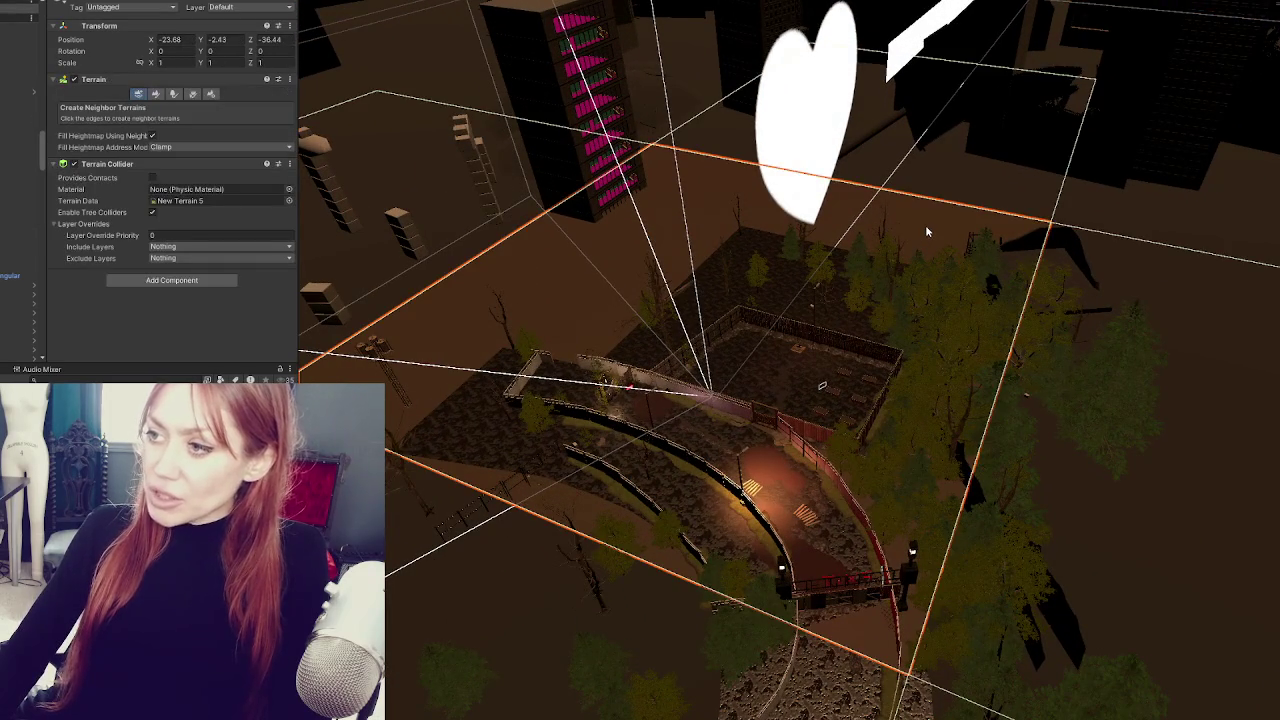
- Open the terrain's Paint Texture tool to list its brushes
{"action": "scroll", "coordinate": [925, 233], "scroll_direction": "down", "scroll_amount": 1}
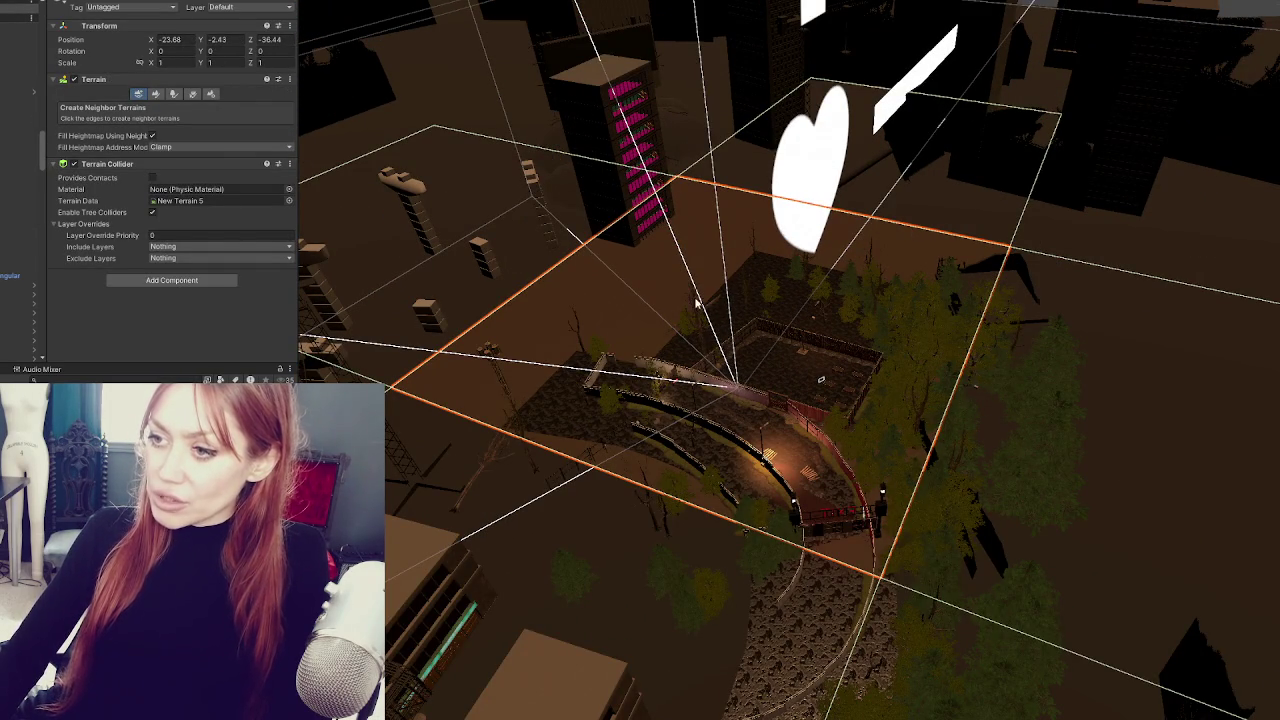
{"action": "scroll", "coordinate": [697, 303], "scroll_direction": "up", "scroll_amount": 2}
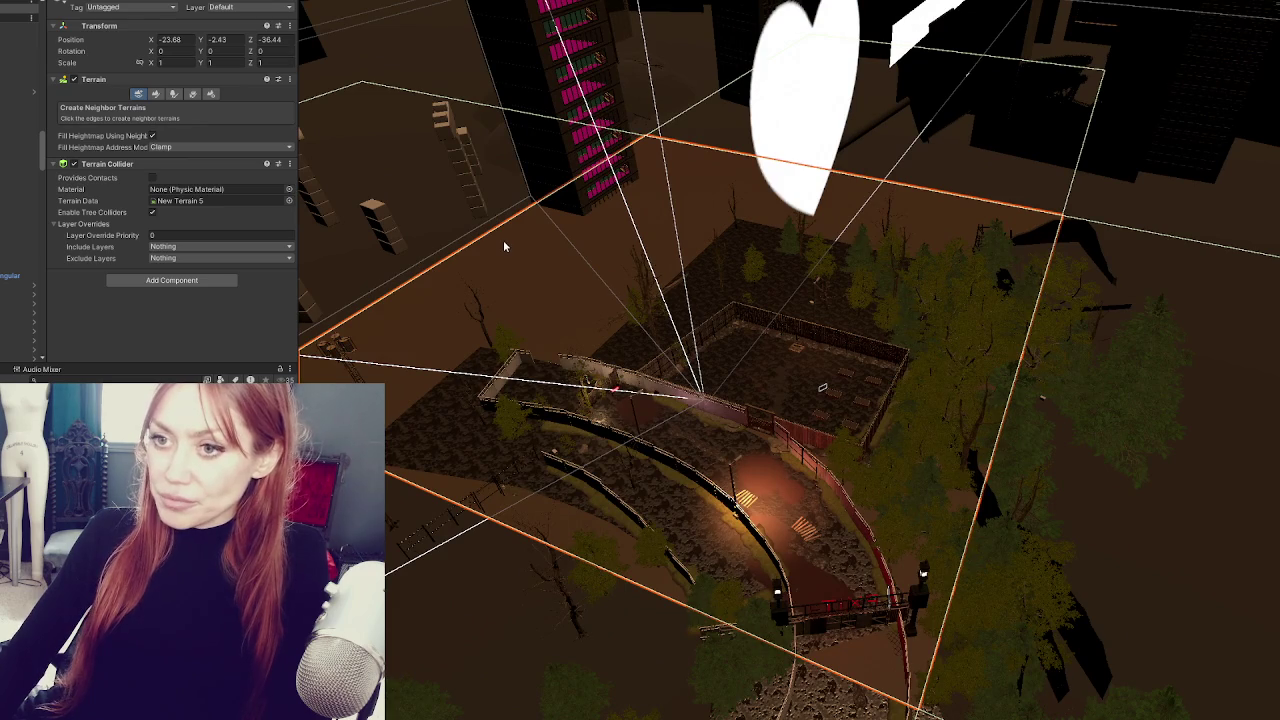
{"action": "scroll", "coordinate": [790, 348], "scroll_direction": "up", "scroll_amount": 2}
{"action": "scroll", "coordinate": [790, 348], "scroll_direction": "down", "scroll_amount": 2}
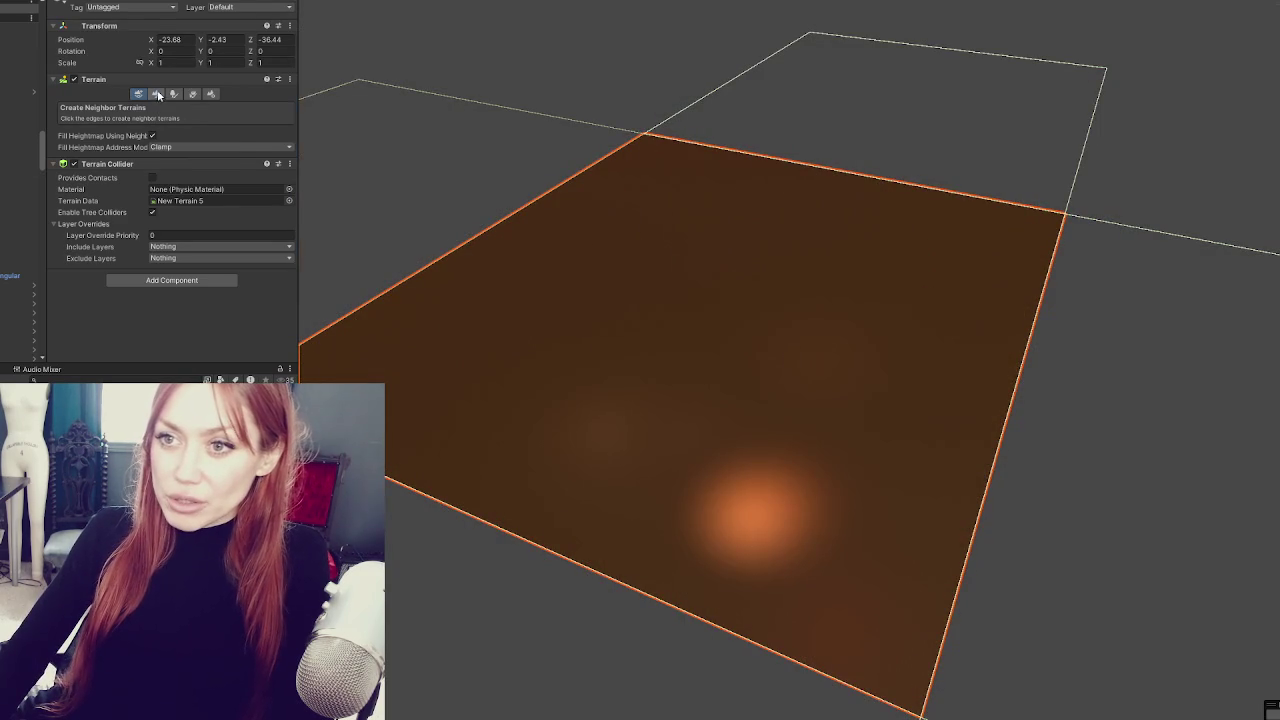
{"action": "left_click", "coordinate": [152, 93]}
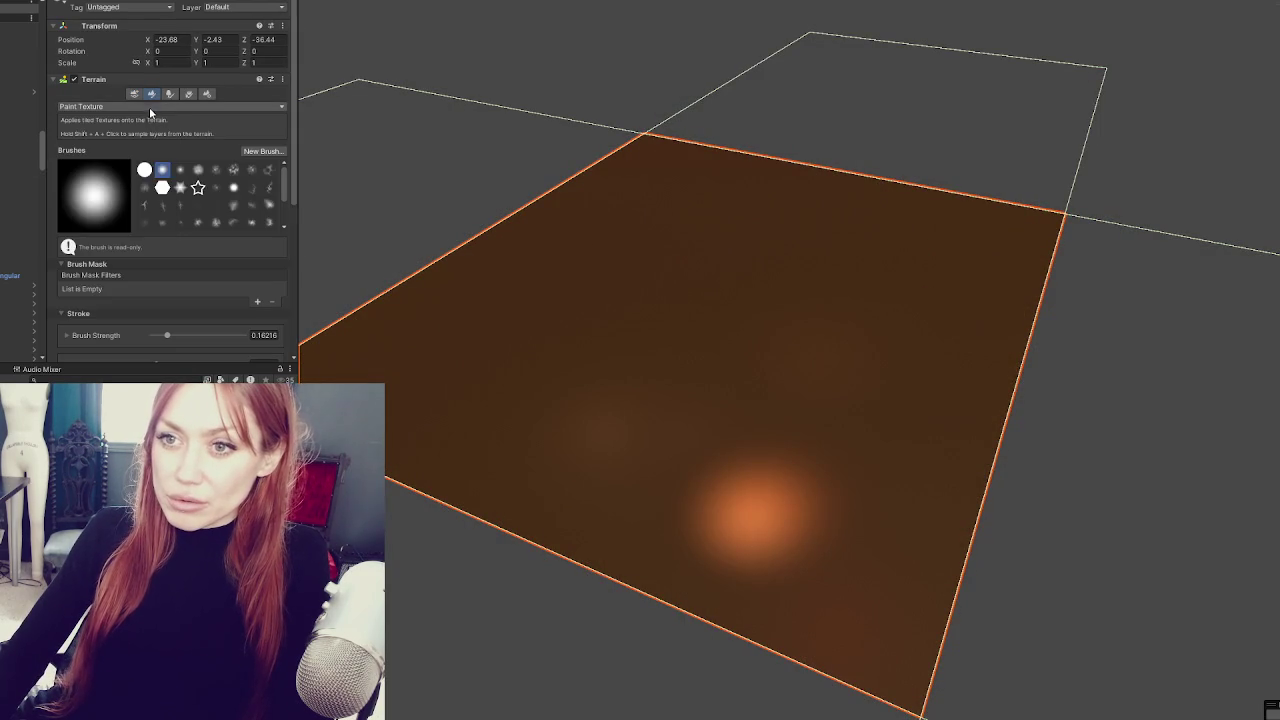
- Switch the terrain tool to Set Height and orbit closer to the terrain
{"action": "left_click", "coordinate": [149, 107]}
{"action": "left_click", "coordinate": [100, 143]}
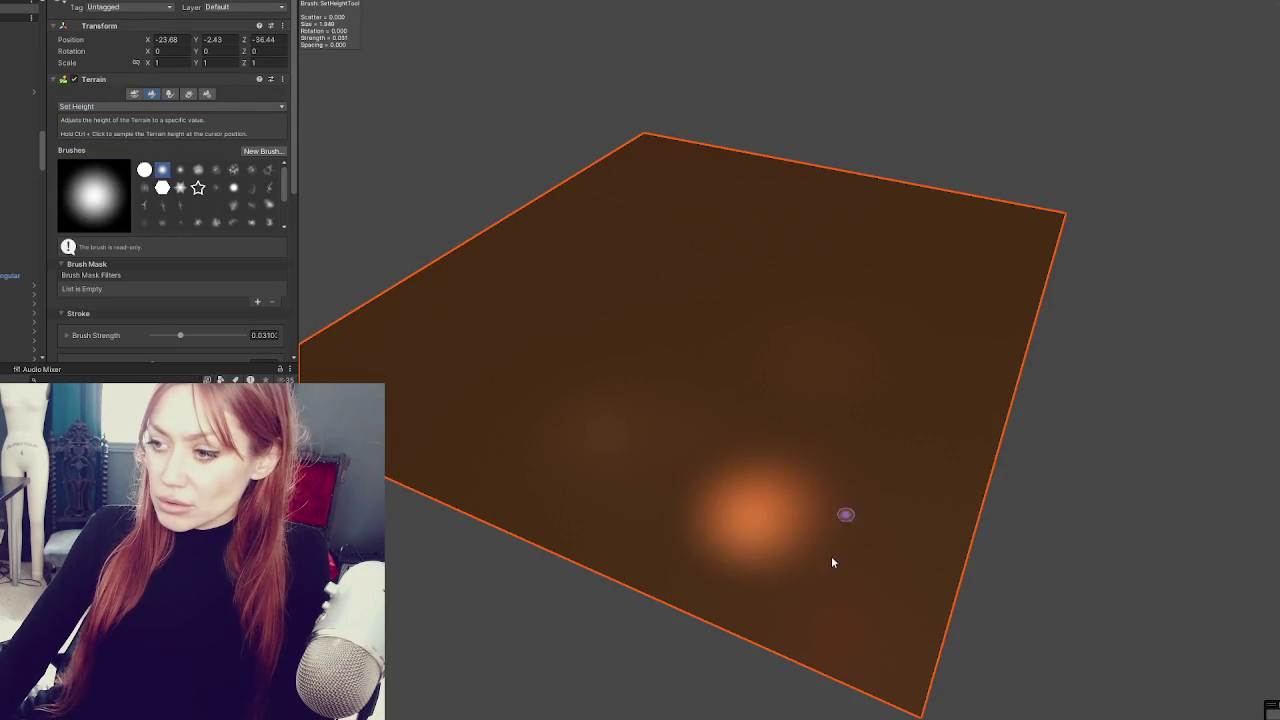
{"action": "scroll", "coordinate": [205, 250], "scroll_direction": "down", "scroll_amount": 3}
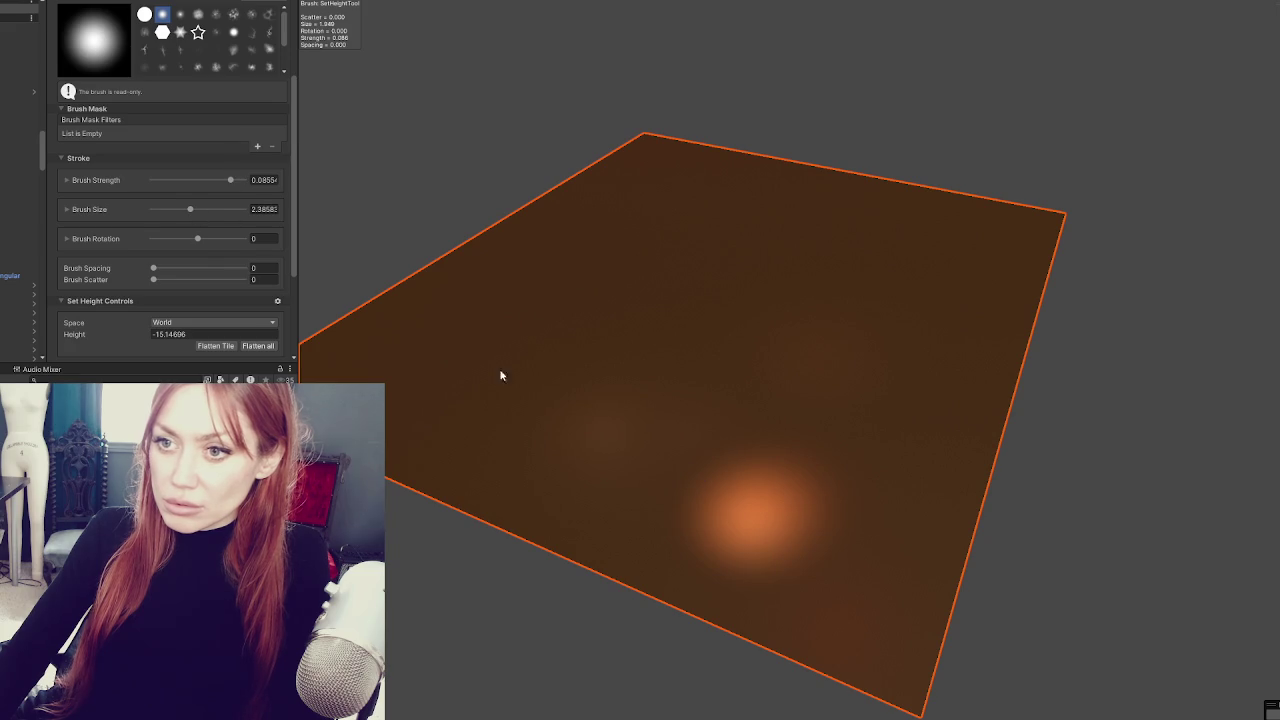
{"action": "mouse_move", "coordinate": [866, 557]}
{"action": "left_mouse_down"}
{"action": "mouse_move", "coordinate": [766, 503]}
{"action": "mouse_move", "coordinate": [511, 491]}
{"action": "left_mouse_up"}
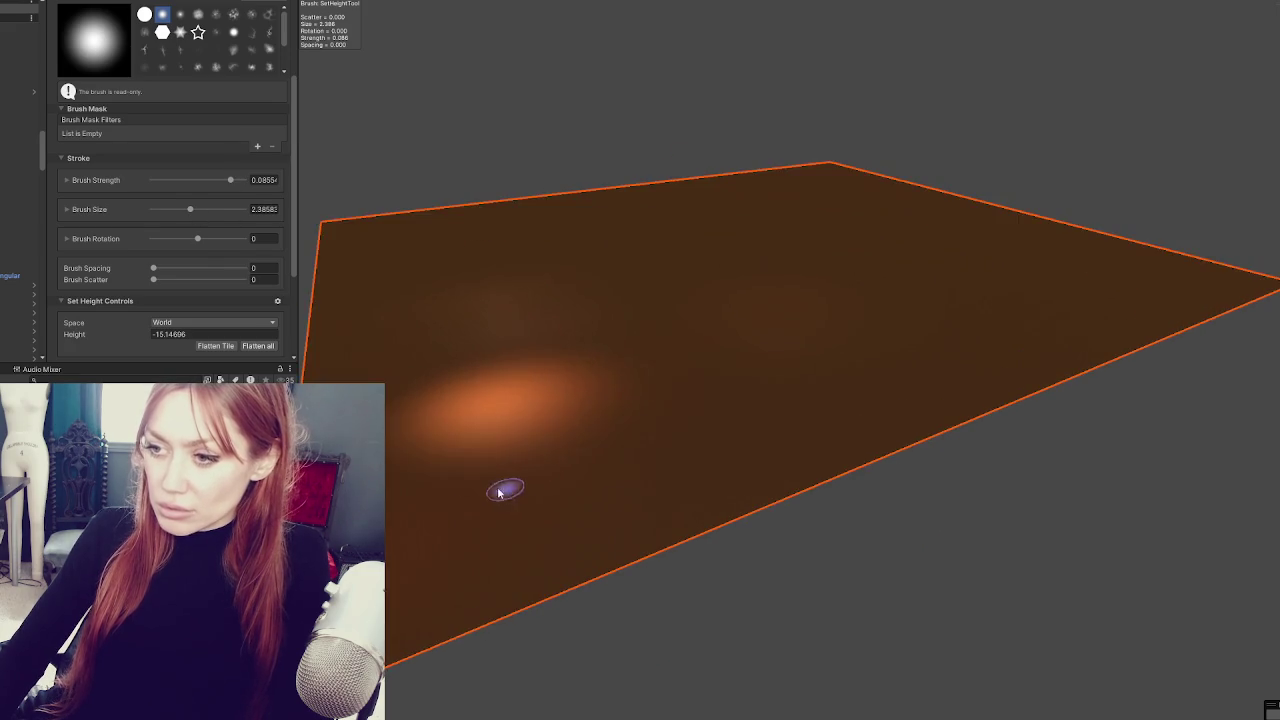
{"action": "scroll", "coordinate": [511, 491], "scroll_direction": "down", "scroll_amount": 1}
{"action": "scroll", "coordinate": [609, 471], "scroll_direction": "up", "scroll_amount": 3}
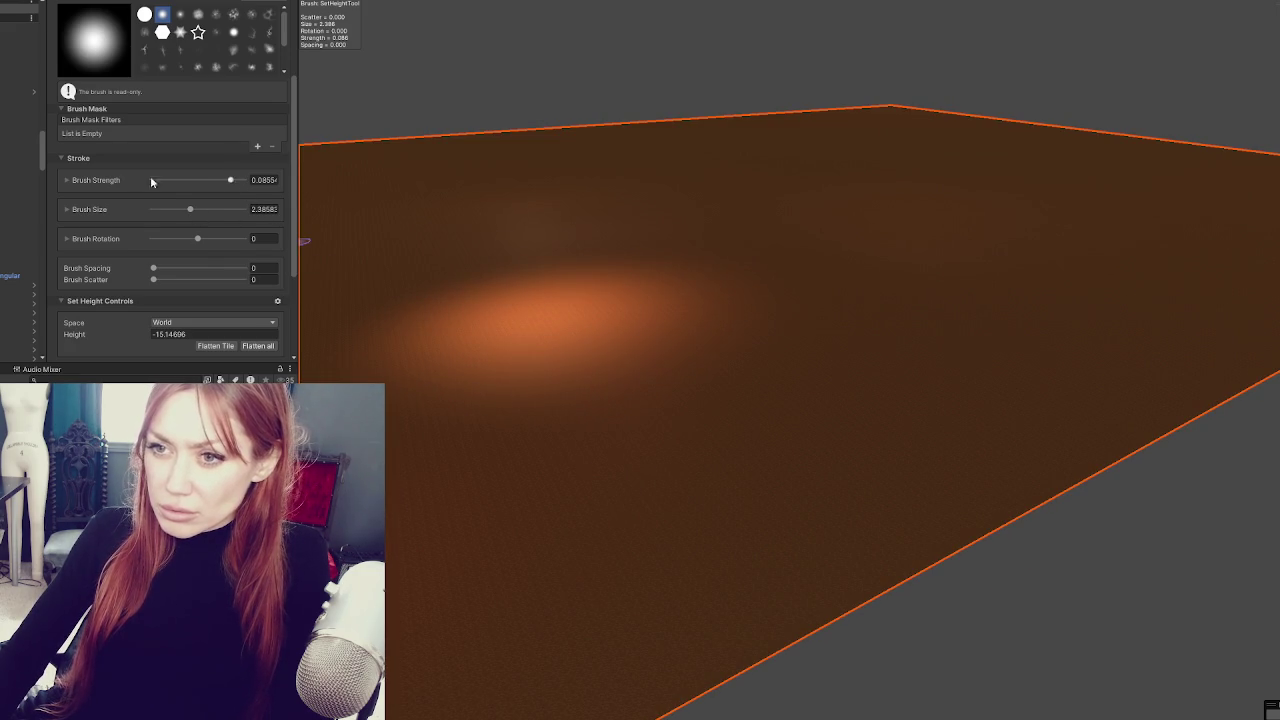
- Expand Brush Strength and set strength 0.1 with brush size 3
{"action": "left_click", "coordinate": [62, 180]}
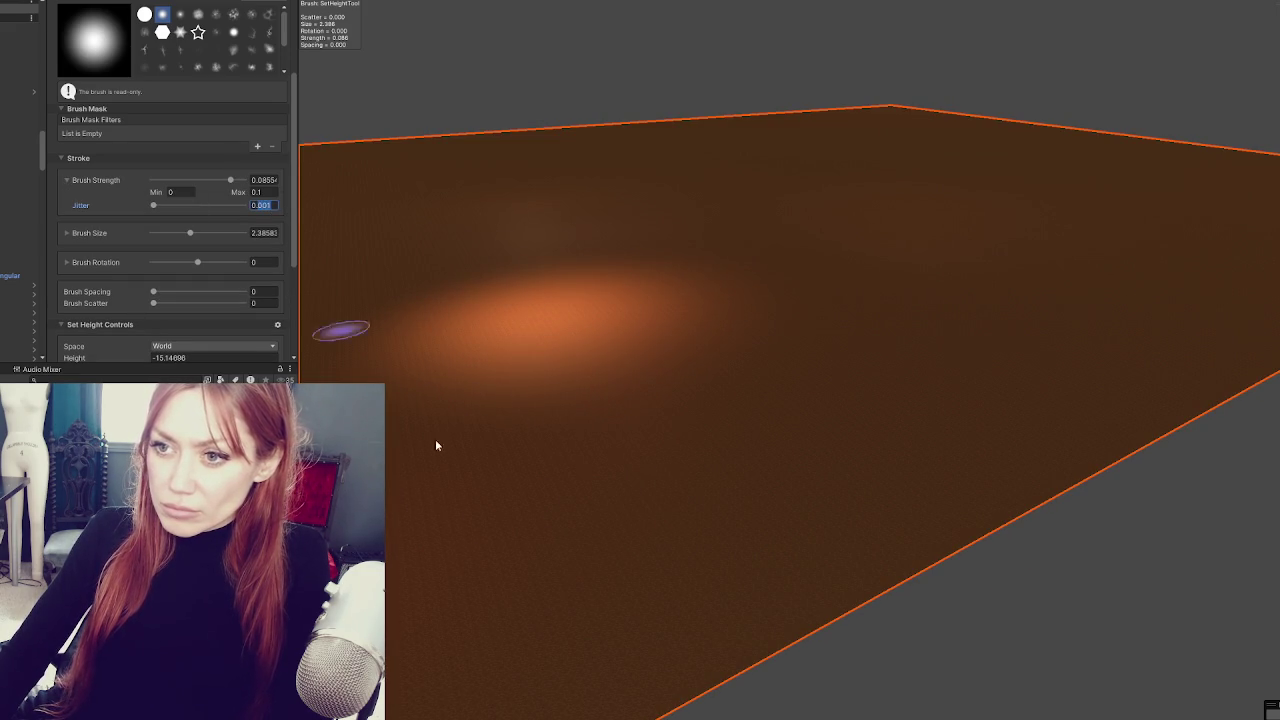
{"action": "left_click", "coordinate": [264, 180]}
{"action": "type", "text": "5"}
{"action": "left_click", "coordinate": [265, 233]}
{"action": "type", "text": "5"}
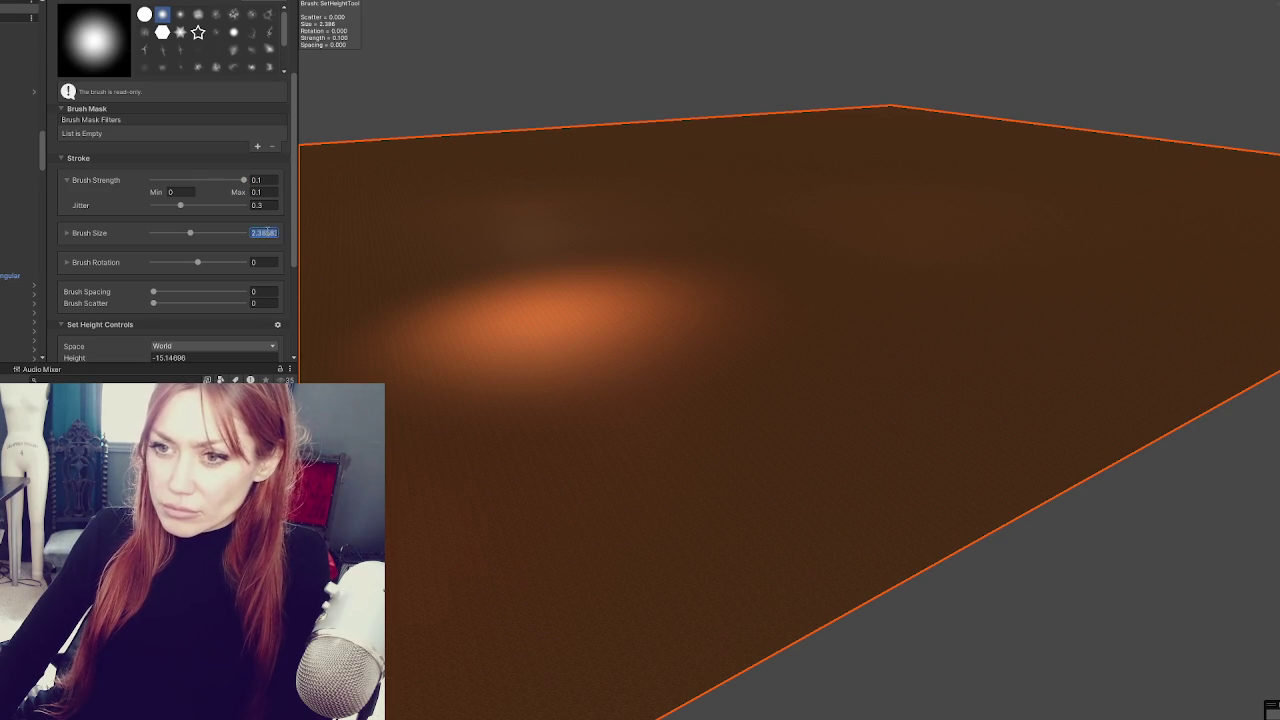
{"action": "type", "text": "3"}
{"action": "left_click", "coordinate": [258, 192]}
{"action": "left_click", "coordinate": [266, 180]}
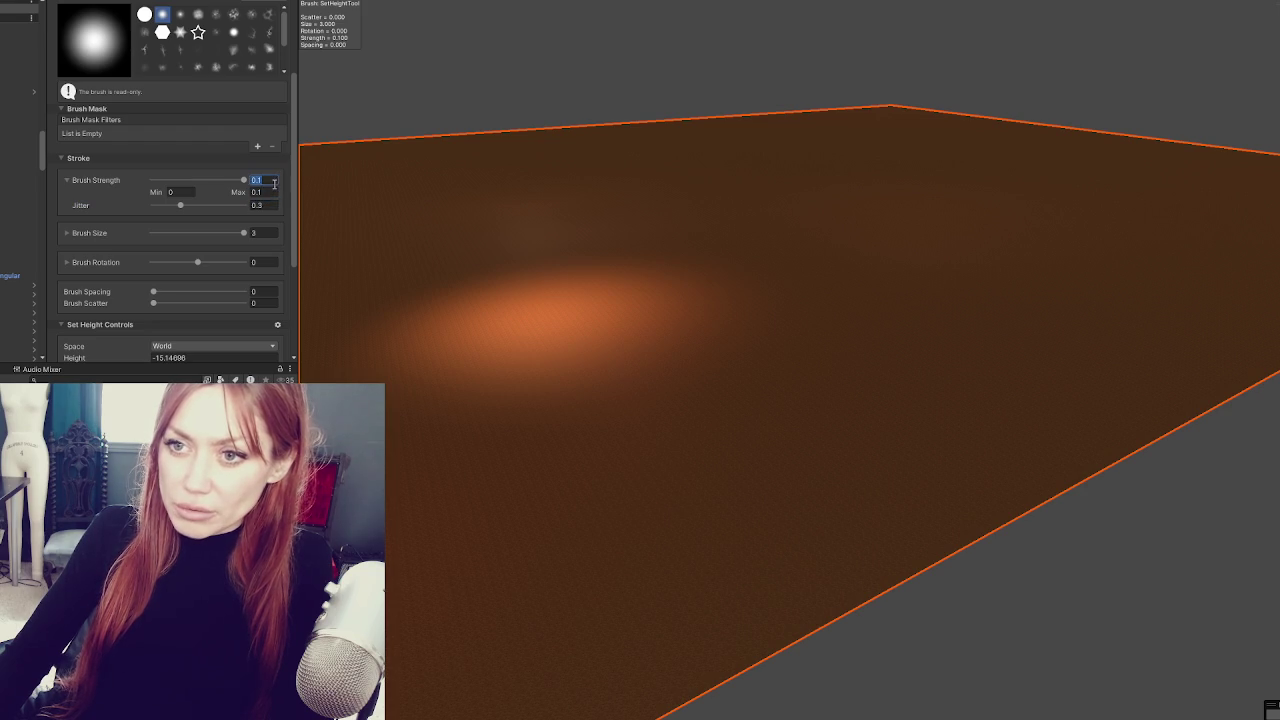
- Choose the hard round brush for Set Height
{"action": "scroll", "coordinate": [210, 90], "scroll_direction": "up", "scroll_amount": 3}
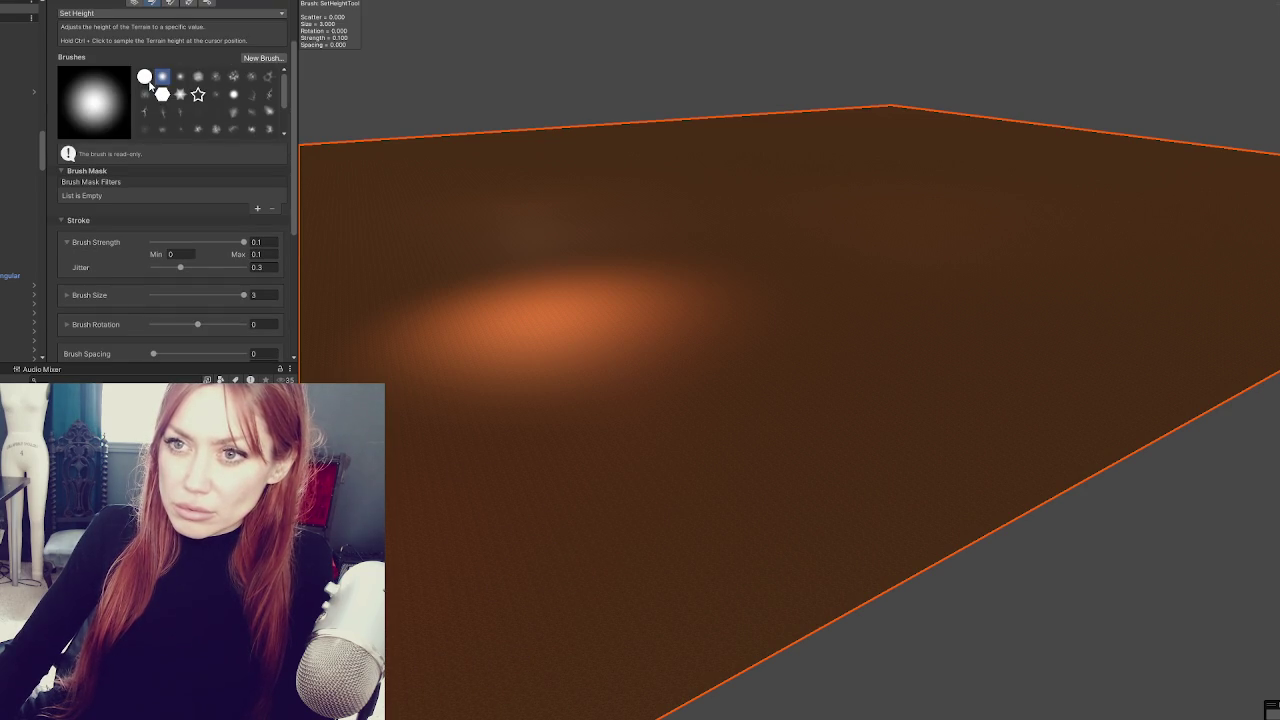
{"action": "left_click", "coordinate": [145, 78]}
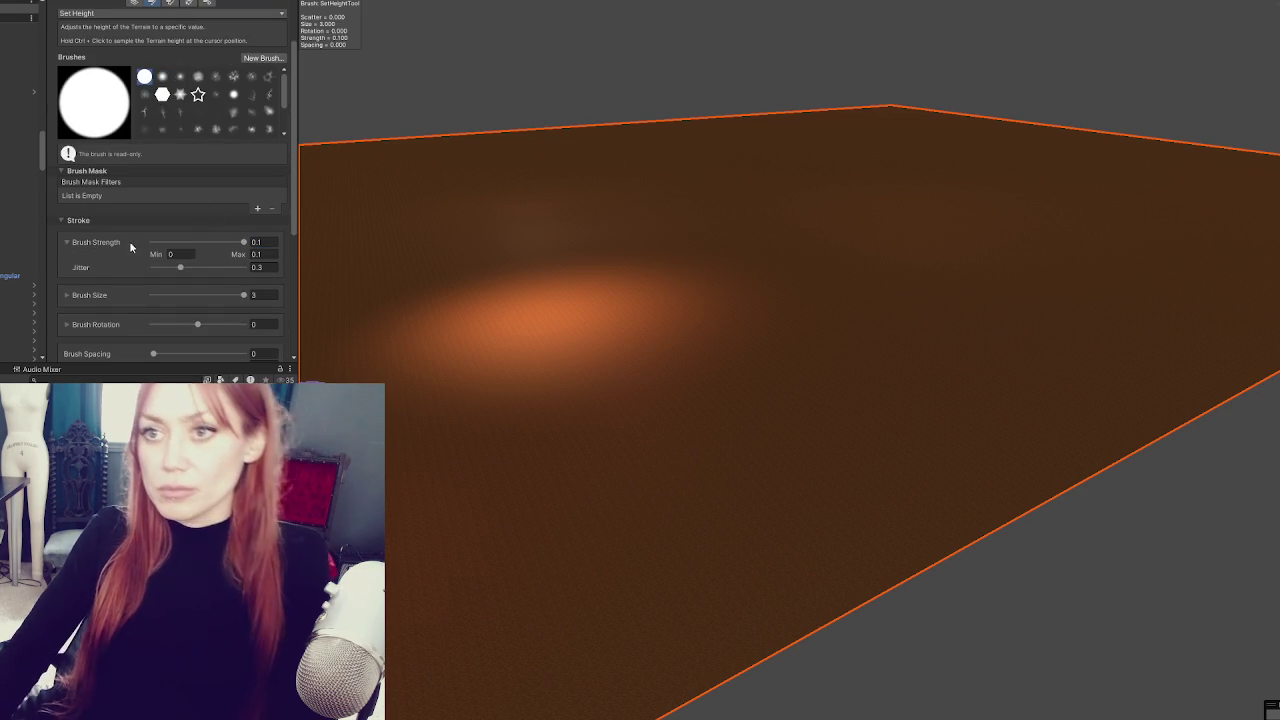
{"action": "scroll", "coordinate": [166, 268], "scroll_direction": "down", "scroll_amount": 3}
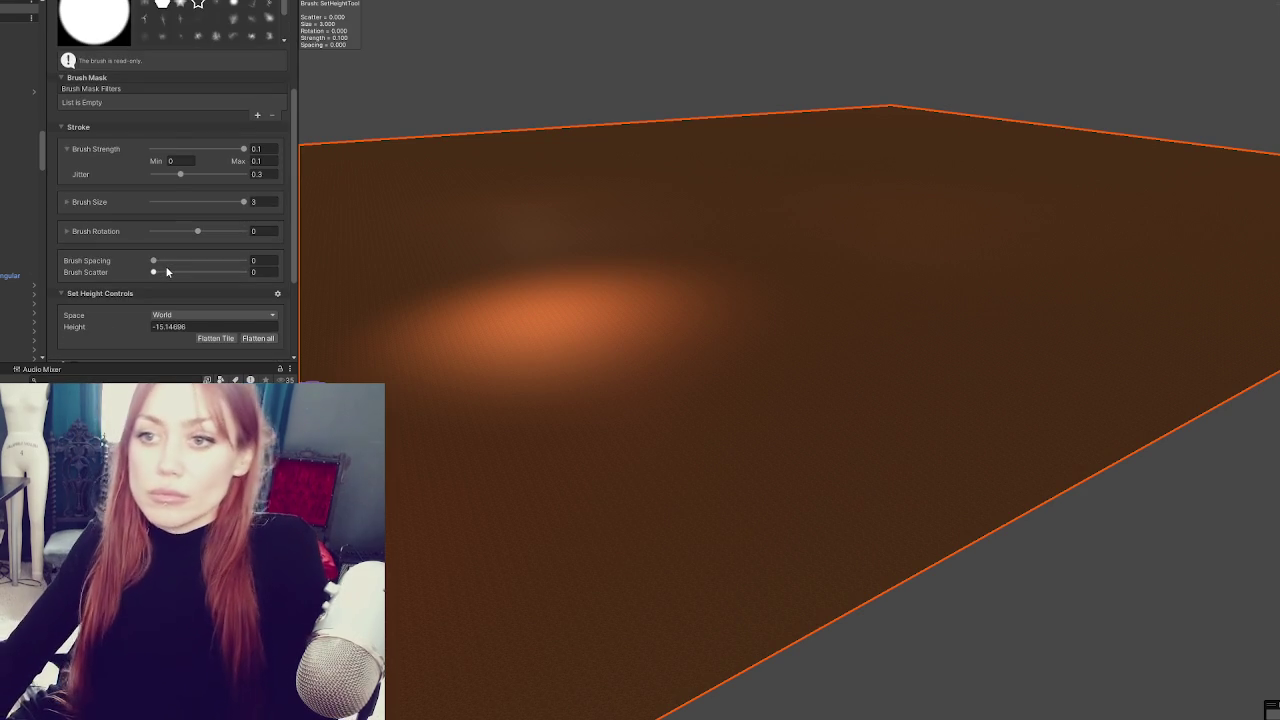
- Enter brush strength 12 and a maximum strength of 66
{"action": "left_click", "coordinate": [256, 148]}
{"action": "type", "text": "12"}
{"action": "key", "text": "Return"}
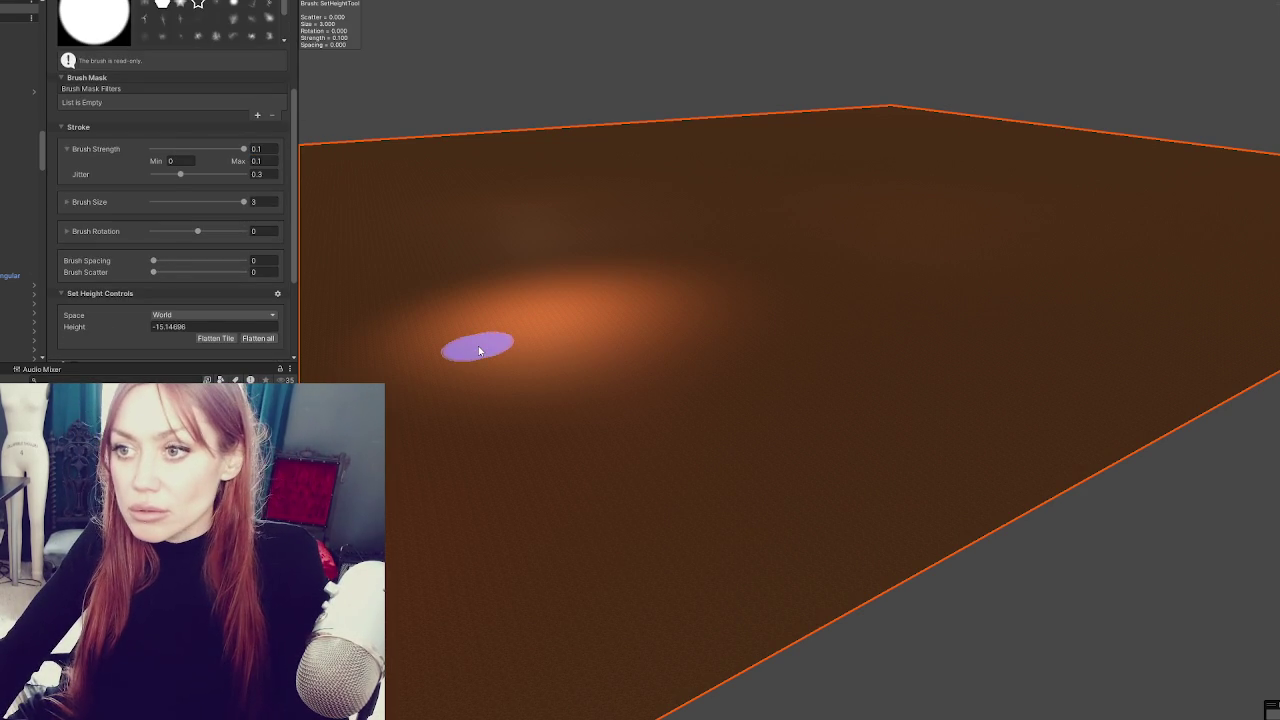
{"action": "left_click", "coordinate": [256, 160]}
{"action": "type", "text": "1"}
{"action": "left_click", "coordinate": [253, 160]}
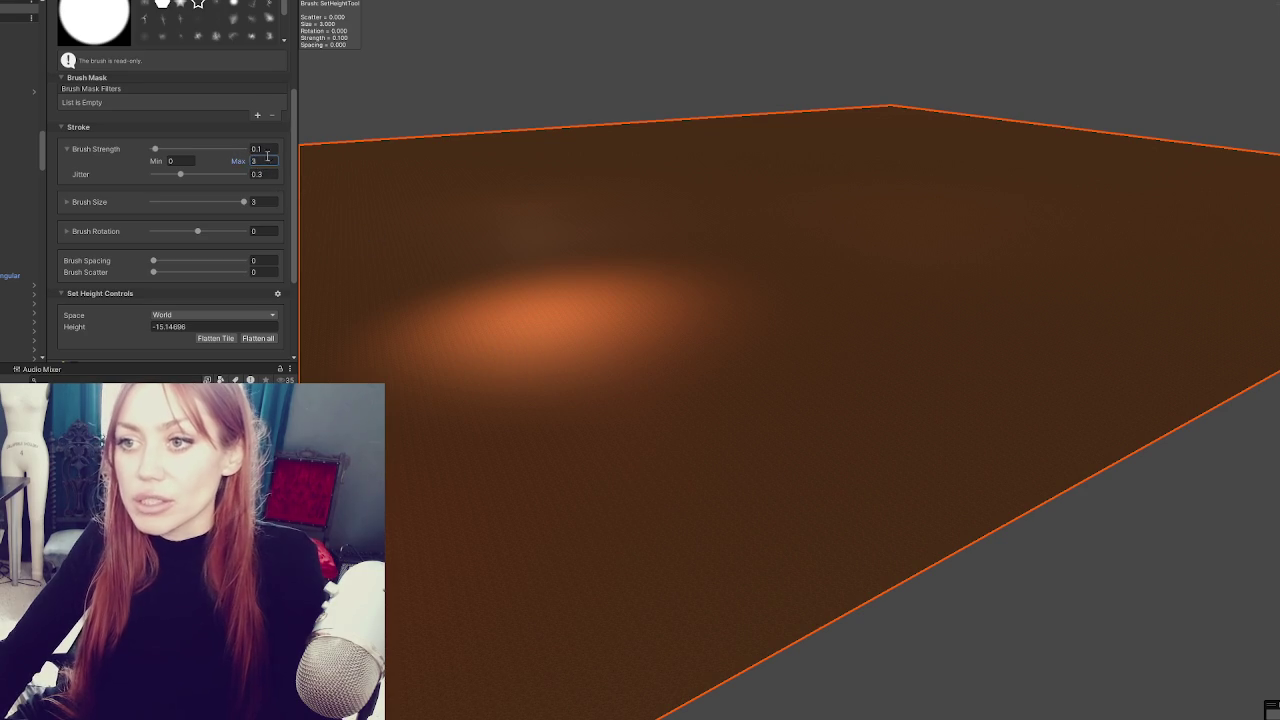
{"action": "type", "text": "66"}
{"action": "key", "text": "Return"}
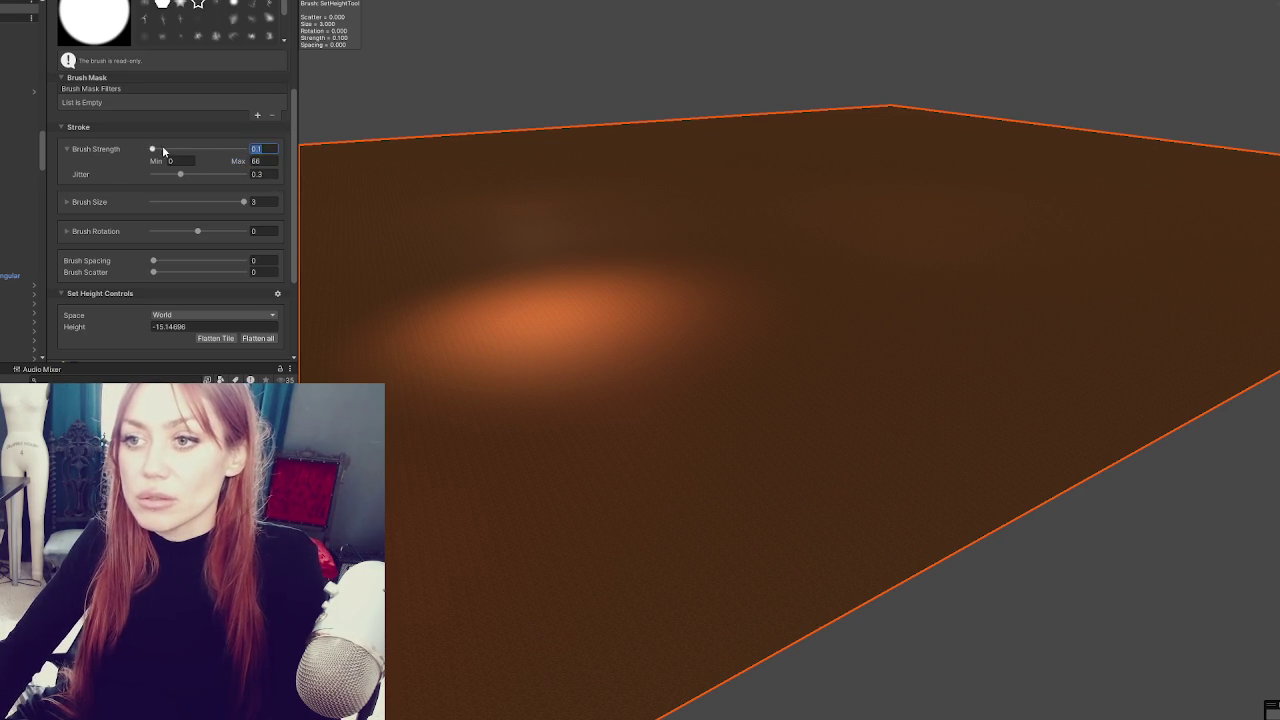
{"action": "type", "text": "66"}
- Retype brush strength 5 and maximum 555, leaving strength at 555
{"action": "scroll", "coordinate": [638, 568], "scroll_direction": "up", "scroll_amount": 1}
{"action": "scroll", "coordinate": [638, 568], "scroll_direction": "up", "scroll_amount": 2}
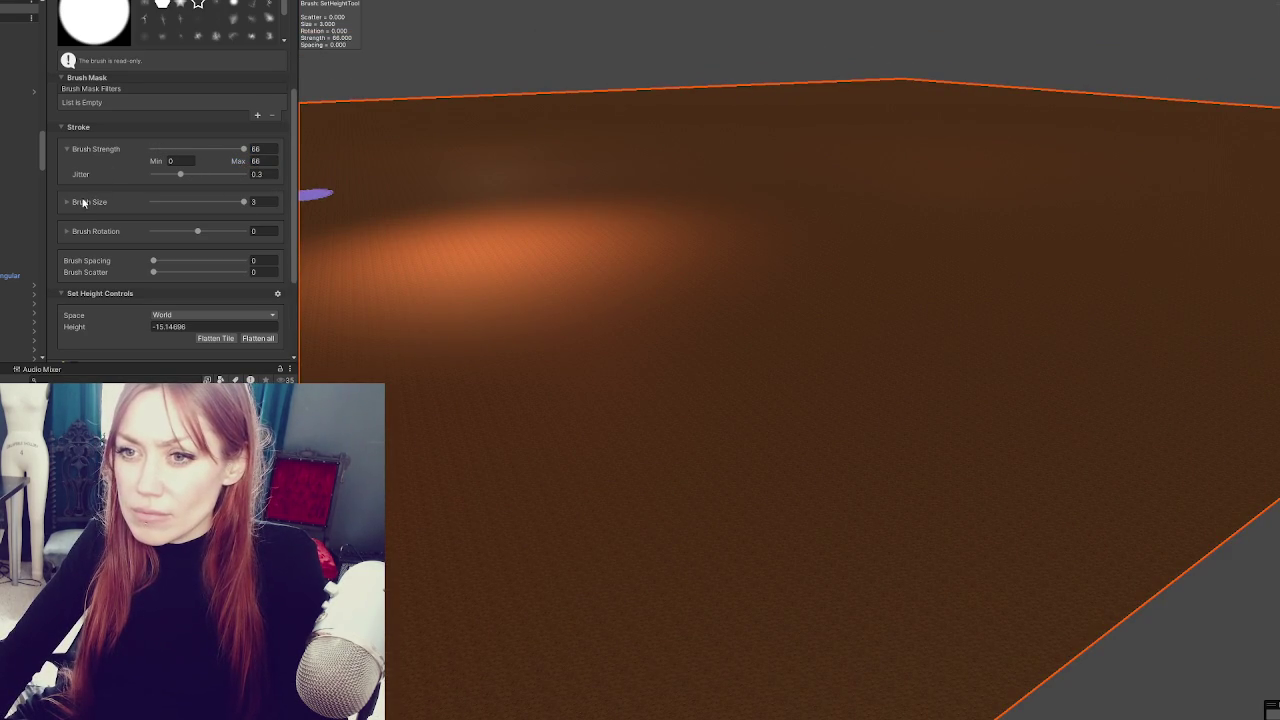
{"action": "double_click", "coordinate": [262, 148]}
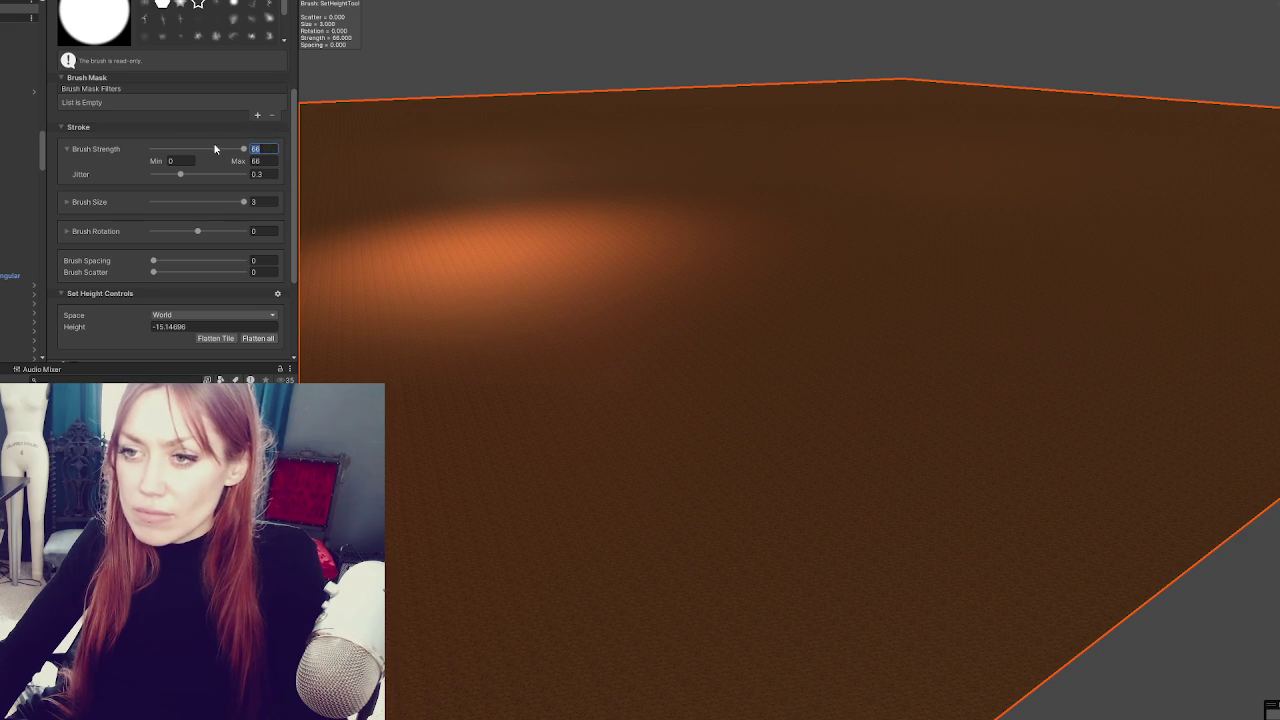
{"action": "type", "text": "55"}
{"action": "double_click", "coordinate": [265, 161]}
{"action": "type", "text": "555"}
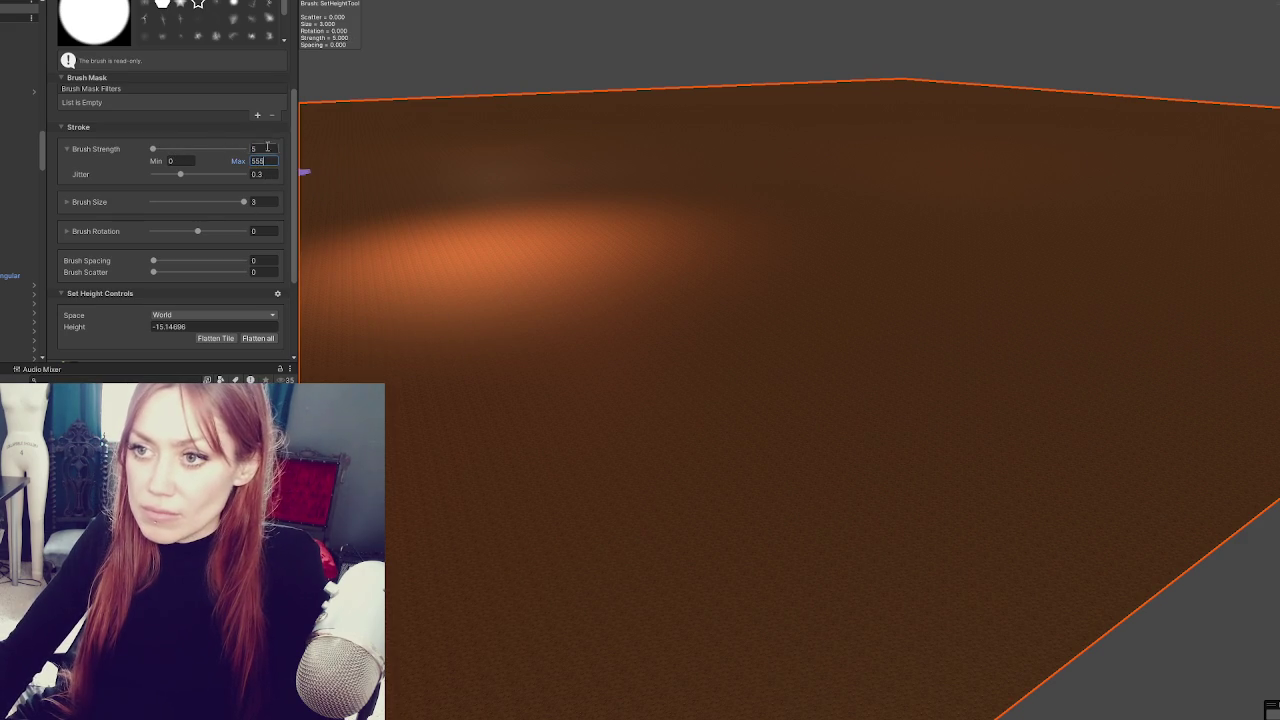
{"action": "double_click", "coordinate": [262, 148]}
{"action": "type", "text": "555"}
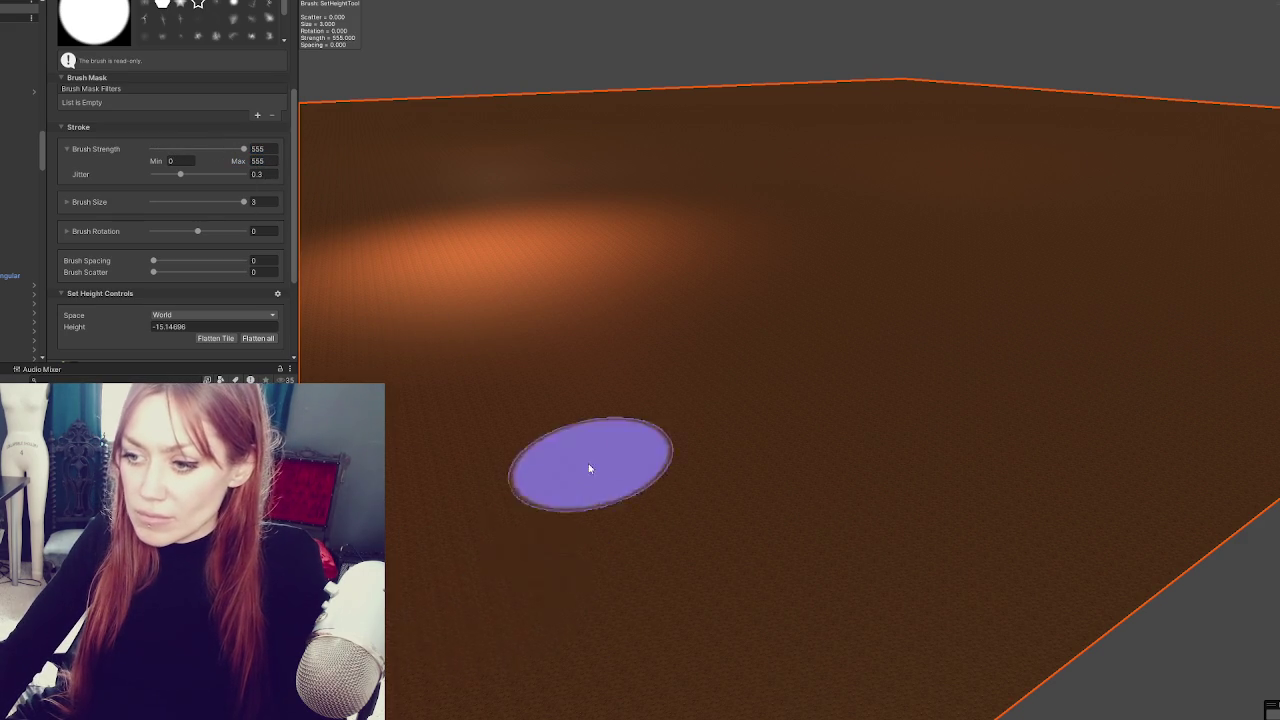
- Set Brush Strength Jitter to 1 and orbit around the terrain
{"action": "mouse_move", "coordinate": [829, 394]}
{"action": "left_mouse_down"}
{"action": "mouse_move", "coordinate": [723, 406]}
{"action": "mouse_move", "coordinate": [735, 342]}
{"action": "mouse_move", "coordinate": [763, 340]}
{"action": "left_mouse_up"}
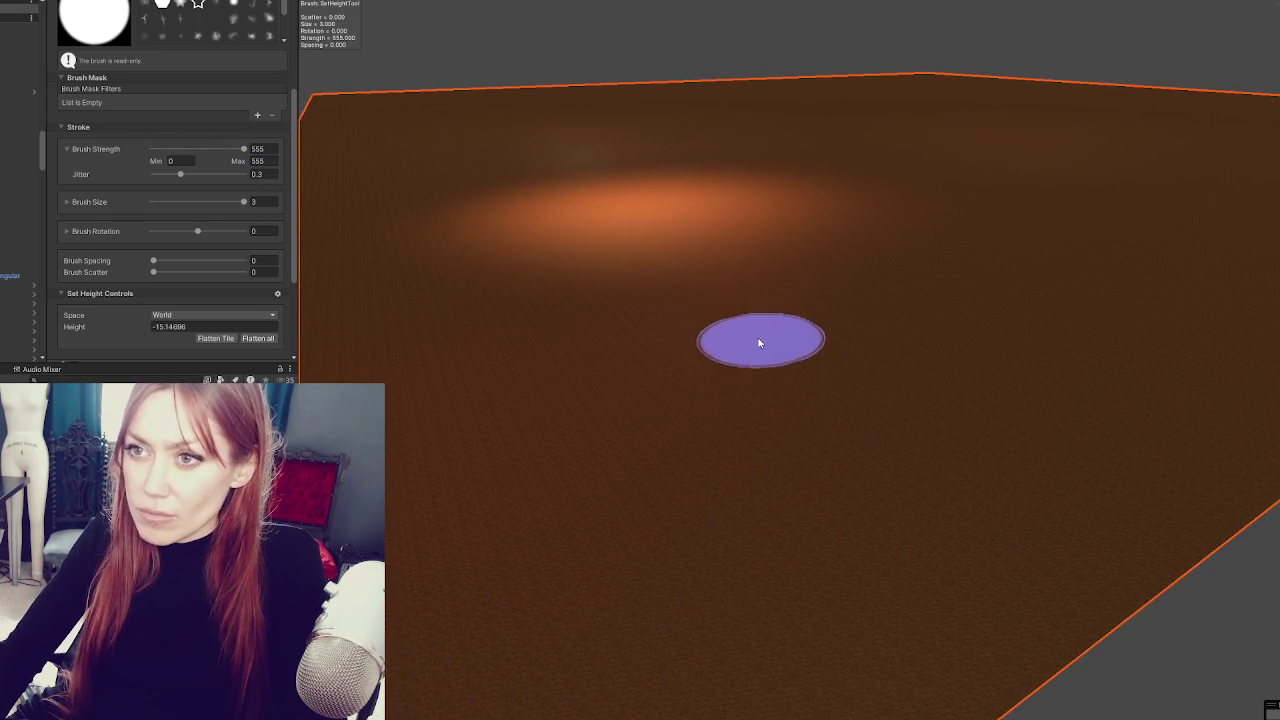
{"action": "scroll", "coordinate": [240, 230], "scroll_direction": "up", "scroll_amount": 3}
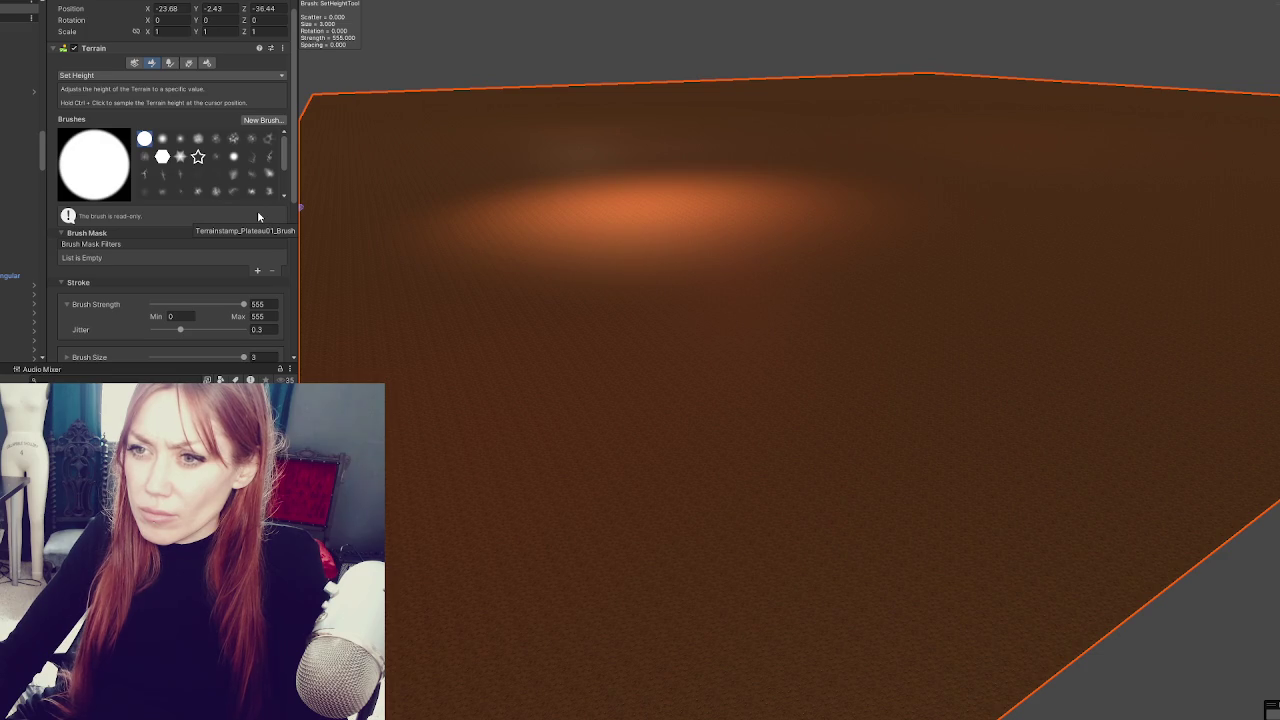
{"action": "scroll", "coordinate": [230, 185], "scroll_direction": "down", "scroll_amount": 3}
{"action": "scroll", "coordinate": [228, 208], "scroll_direction": "down", "scroll_amount": 3}
{"action": "left_click", "coordinate": [266, 205]}
{"action": "type", "text": "1"}
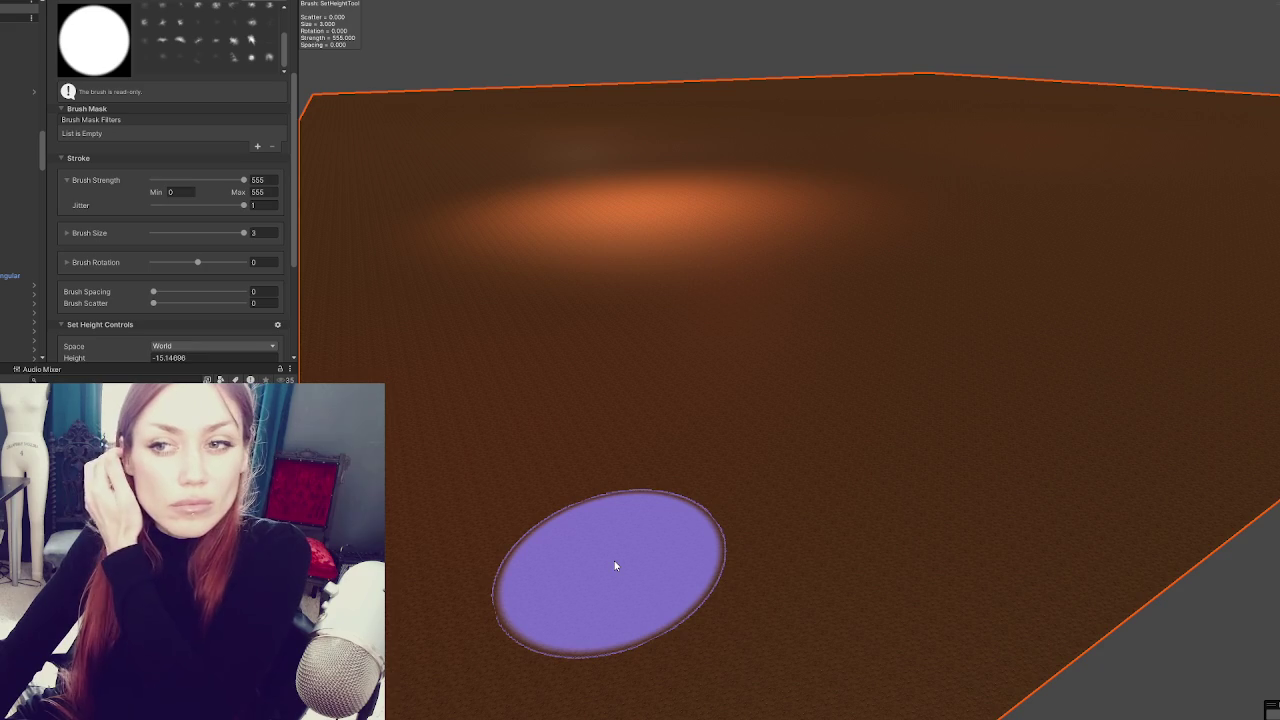
{"action": "mouse_move", "coordinate": [643, 495]}
{"action": "left_mouse_down"}
{"action": "mouse_move", "coordinate": [666, 463]}
{"action": "mouse_move", "coordinate": [717, 446]}
{"action": "mouse_move", "coordinate": [694, 457]}
{"action": "mouse_move", "coordinate": [591, 174]}
{"action": "left_mouse_up"}
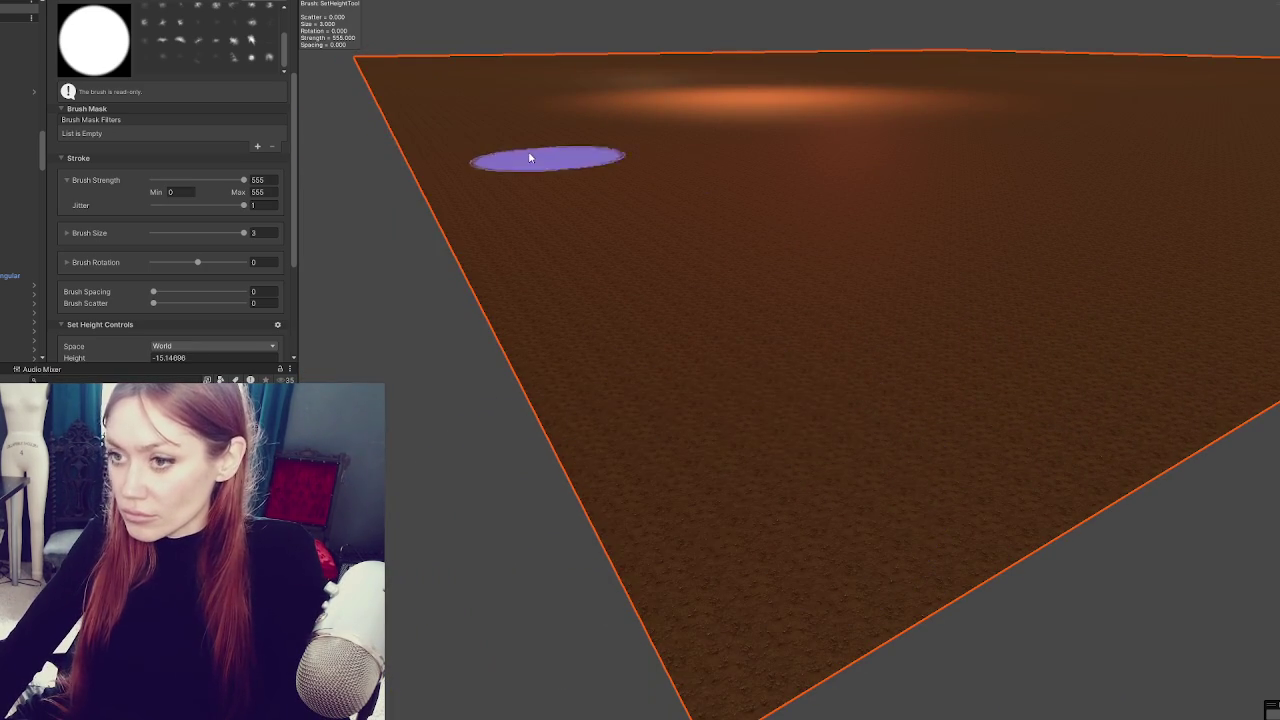
{"action": "scroll", "coordinate": [211, 250], "scroll_direction": "down", "scroll_amount": 3}
{"action": "scroll", "coordinate": [175, 141], "scroll_direction": "up", "scroll_amount": 5}
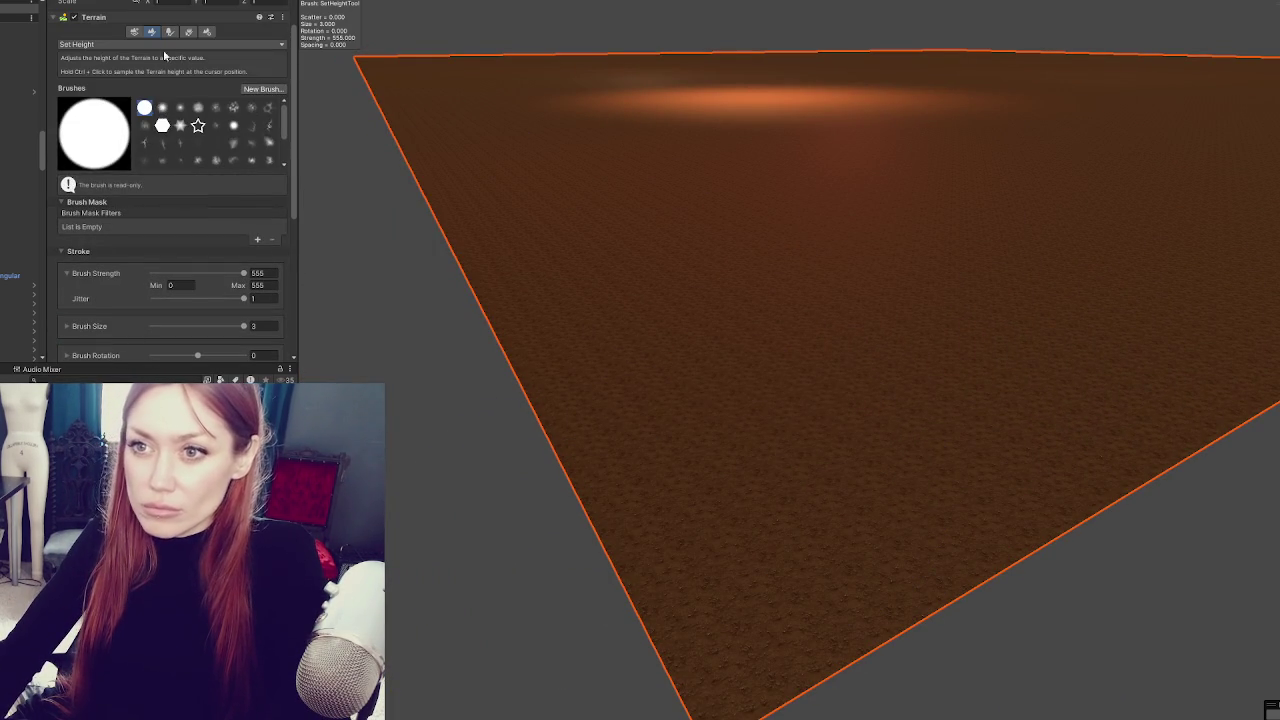
{"action": "left_click", "coordinate": [173, 45]}
- Paint Grass_Dry_TerrainLayer onto the lower middle of the terrain
{"action": "left_click", "coordinate": [118, 168]}
{"action": "scroll", "coordinate": [200, 265], "scroll_direction": "down", "scroll_amount": 5}
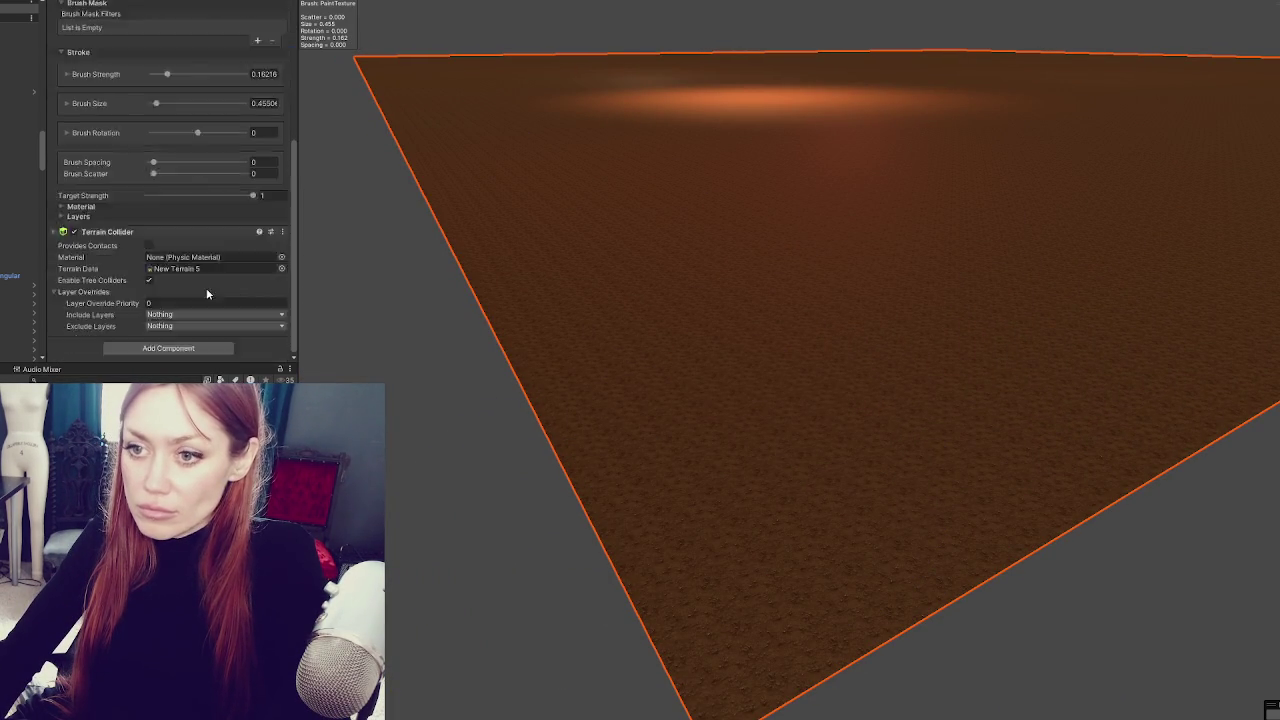
{"action": "left_click", "coordinate": [84, 216]}
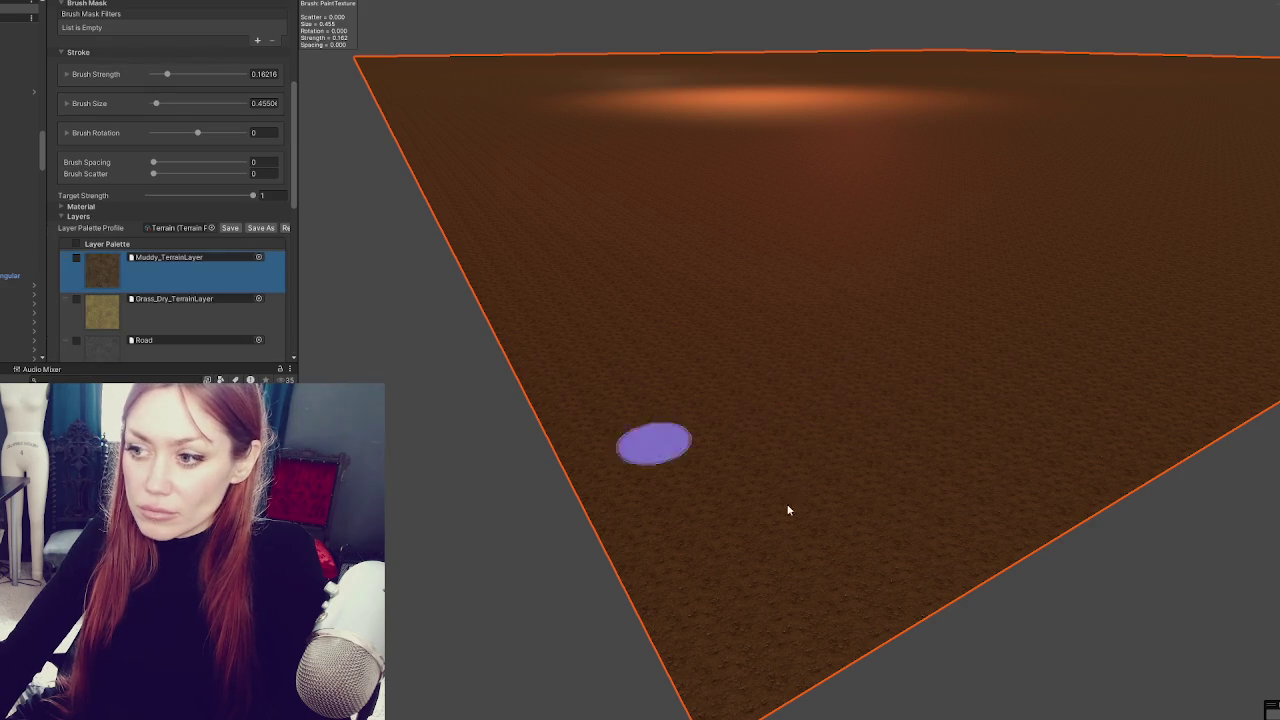
{"action": "left_click", "coordinate": [170, 310]}
{"action": "mouse_move", "coordinate": [870, 500]}
{"action": "left_mouse_down"}
{"action": "mouse_move", "coordinate": [786, 520]}
{"action": "mouse_move", "coordinate": [740, 600]}
{"action": "left_mouse_up"}
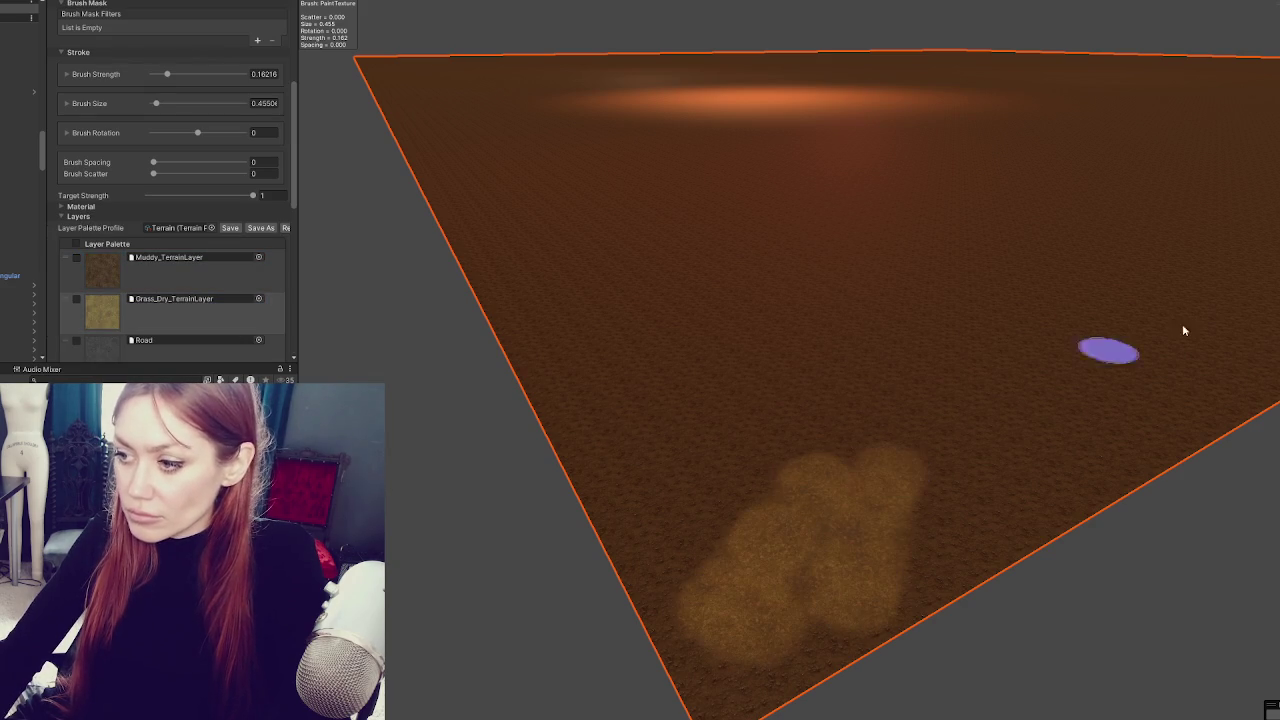
- Switch to Raise or Lower Terrain and enter maximum strength 555 and strength 5
{"action": "scroll", "coordinate": [150, 200], "scroll_direction": "up", "scroll_amount": 6}
{"action": "left_click", "coordinate": [101, 94]}
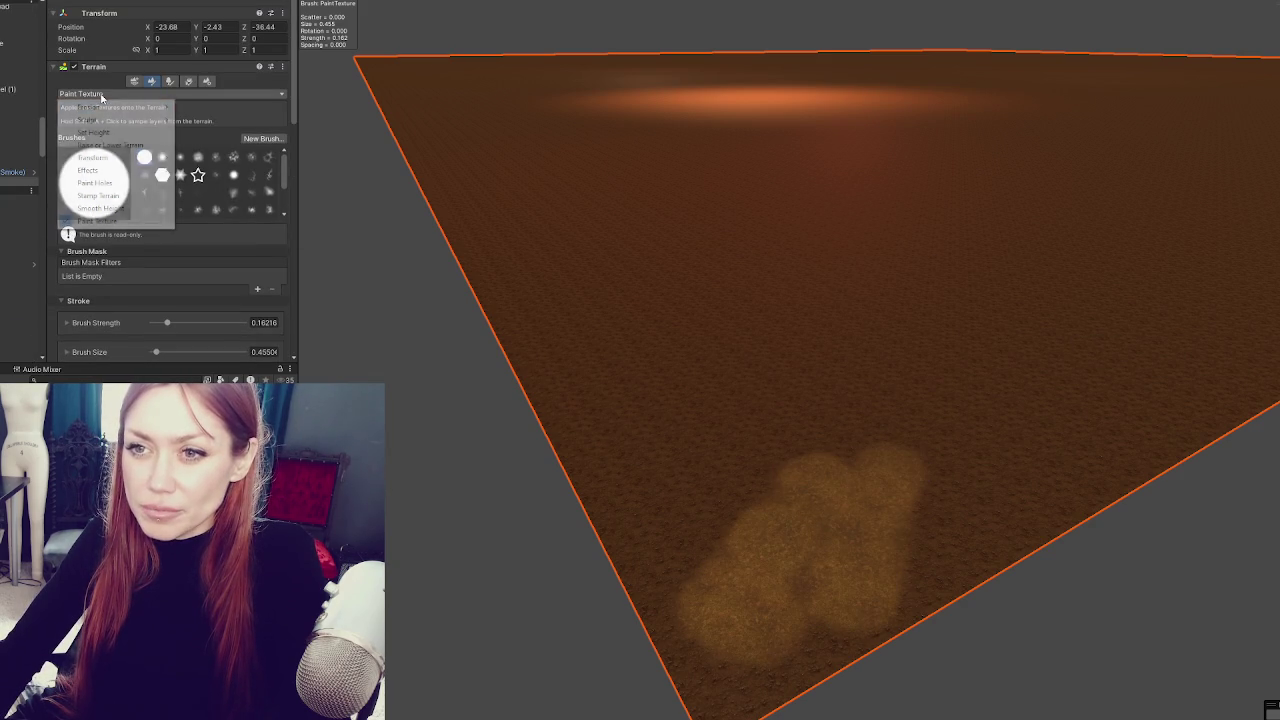
{"action": "left_click", "coordinate": [105, 145]}
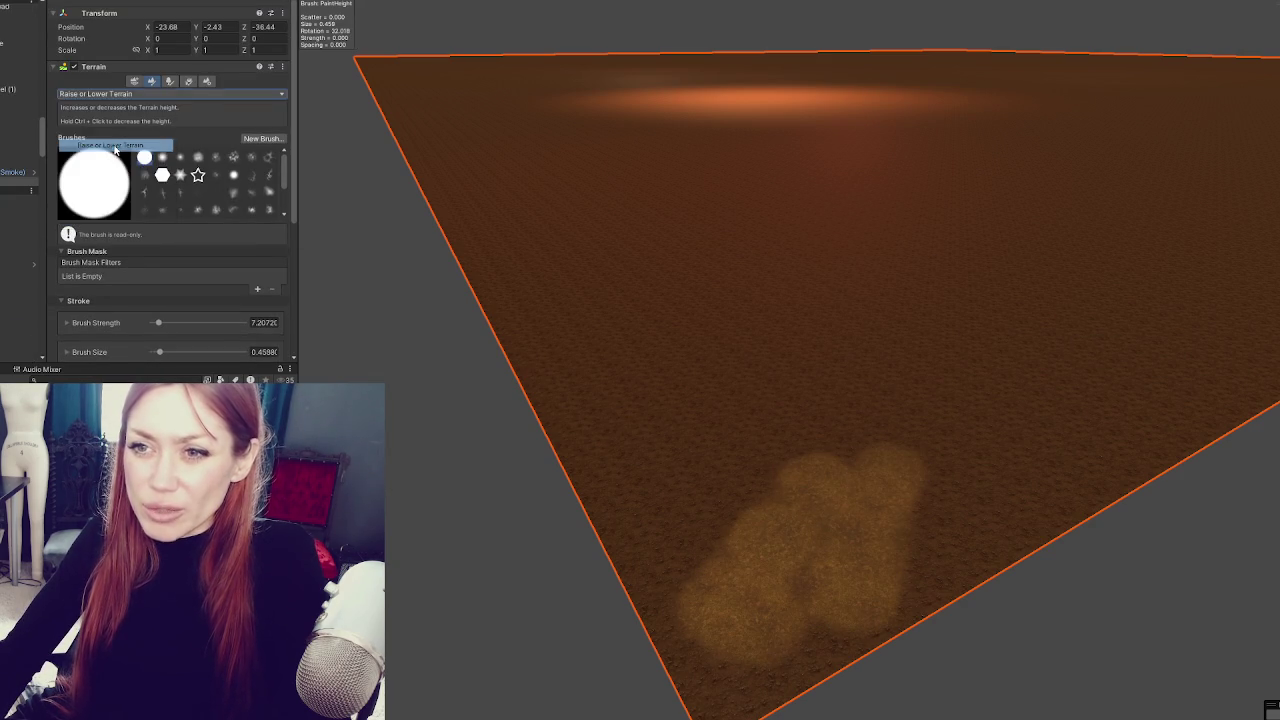
{"action": "scroll", "coordinate": [125, 168], "scroll_direction": "down", "scroll_amount": 5}
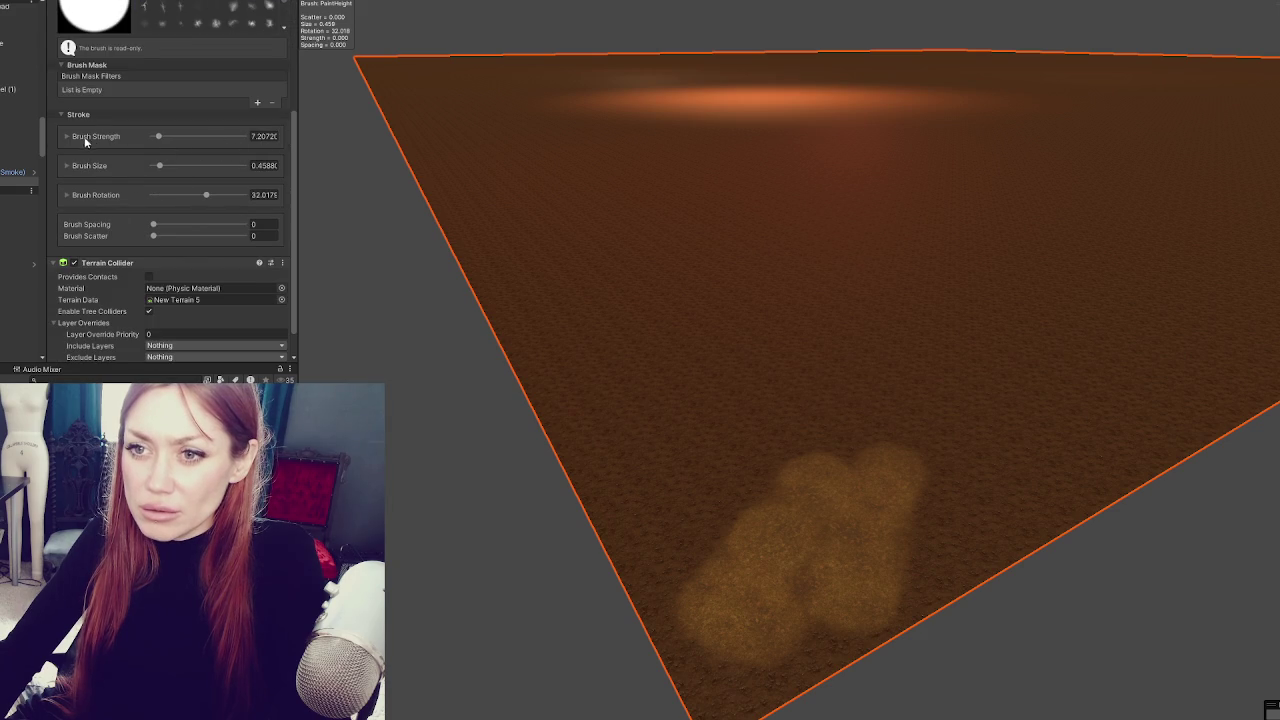
{"action": "left_click", "coordinate": [87, 139]}
{"action": "left_click", "coordinate": [266, 148]}
{"action": "type", "text": "555"}
{"action": "left_click", "coordinate": [263, 136]}
{"action": "type", "text": "5"}
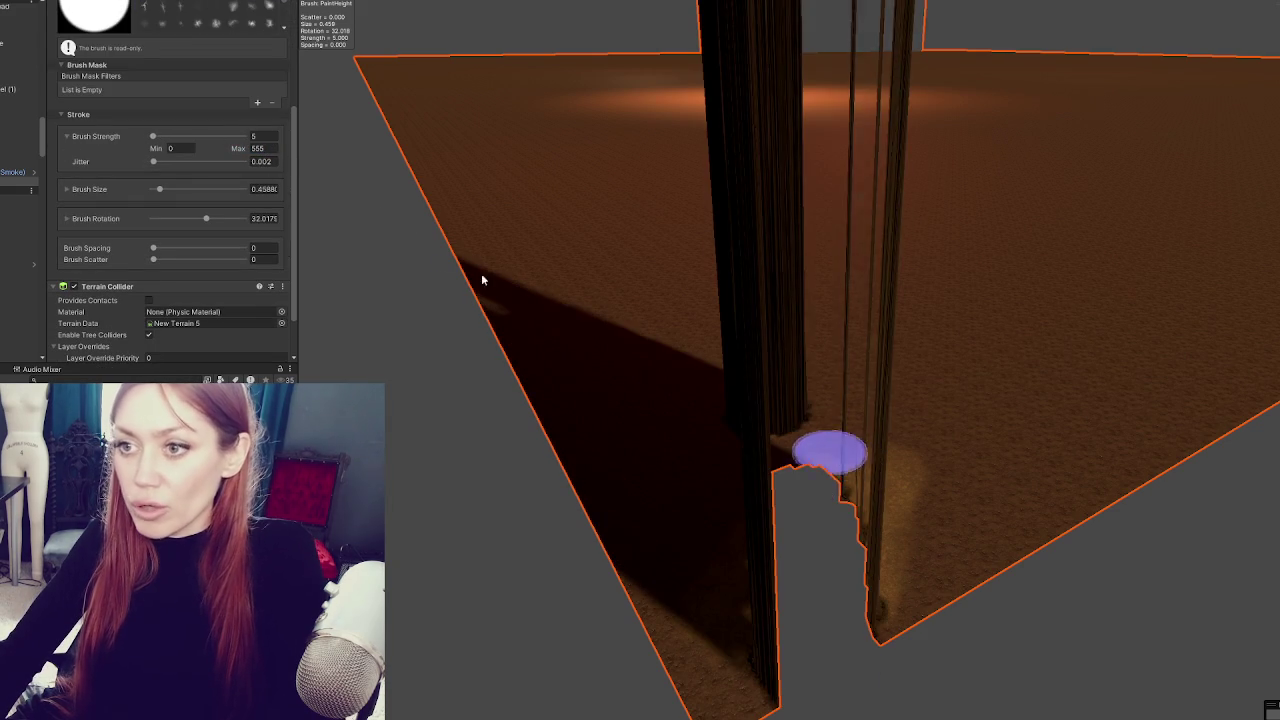
- Undo the tall test spikes while lowering the brush strength to 0.1
{"action": "key", "text": "ctrl+z"}
{"action": "type", "text": "12"}
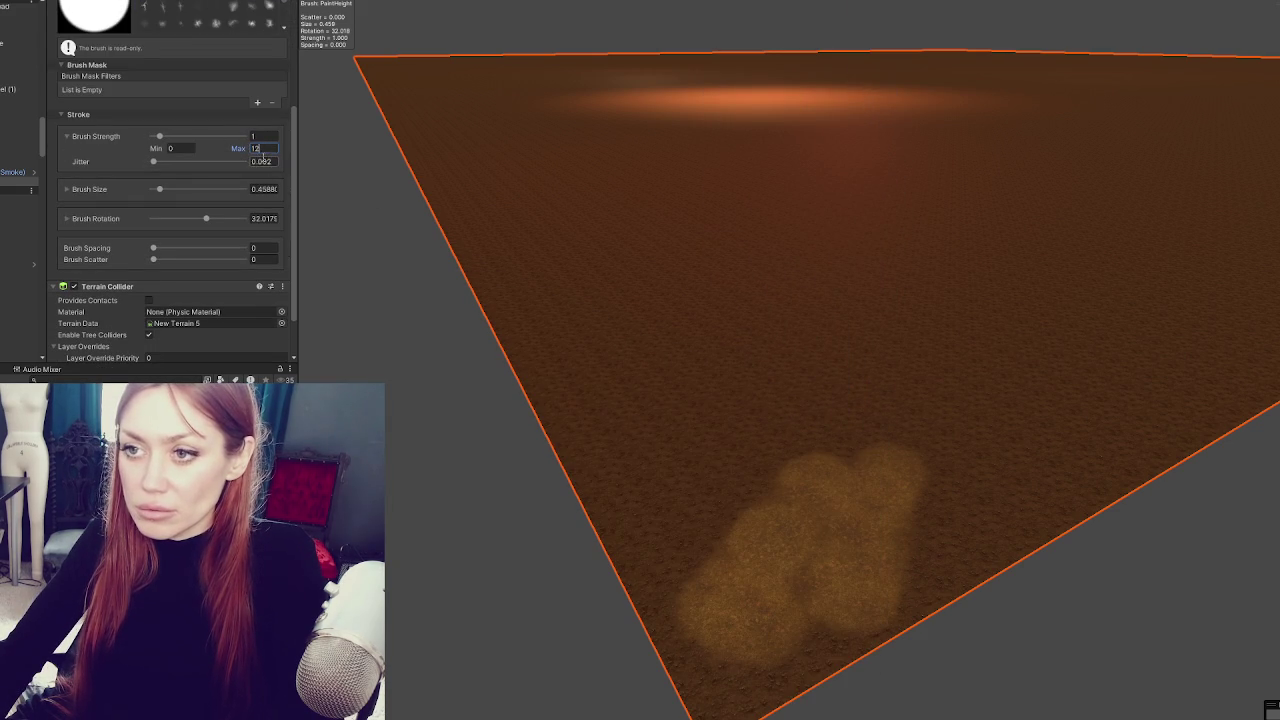
{"action": "type", "text": "0.3"}
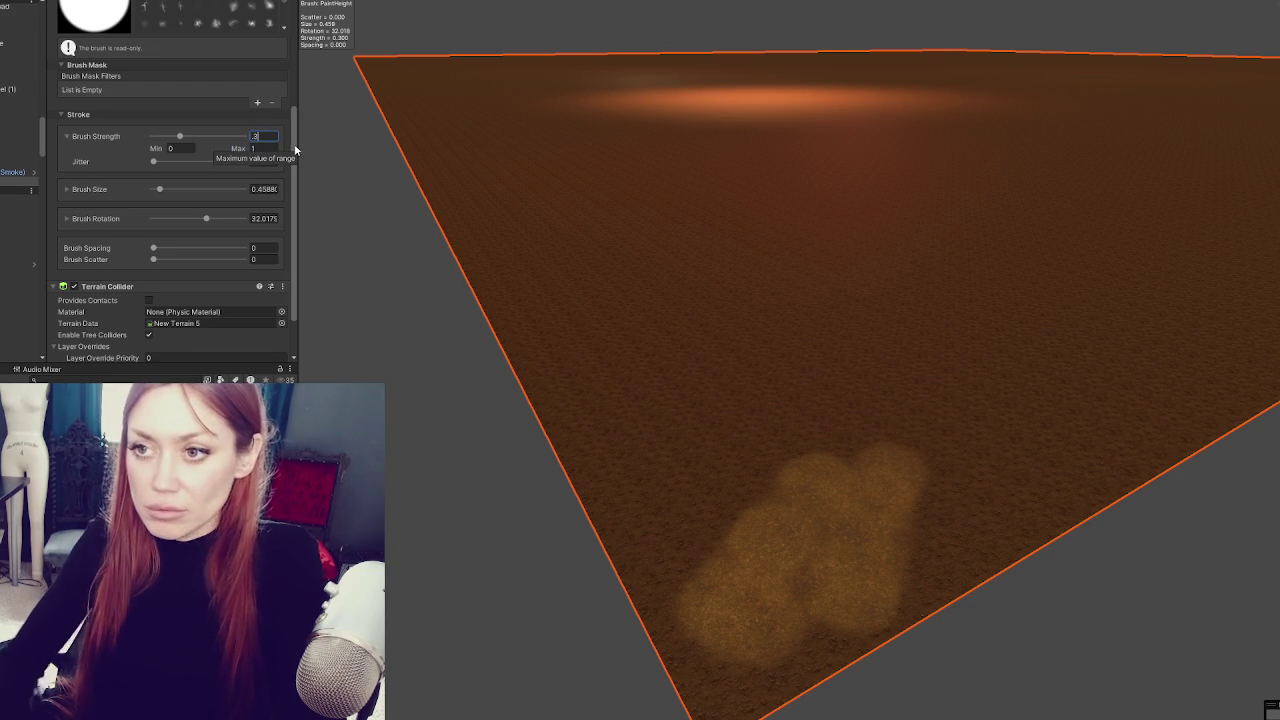
{"action": "left_click_drag", "start_coordinate": [762, 460], "coordinate": [774, 555]}
{"action": "key", "text": "ctrl+z"}
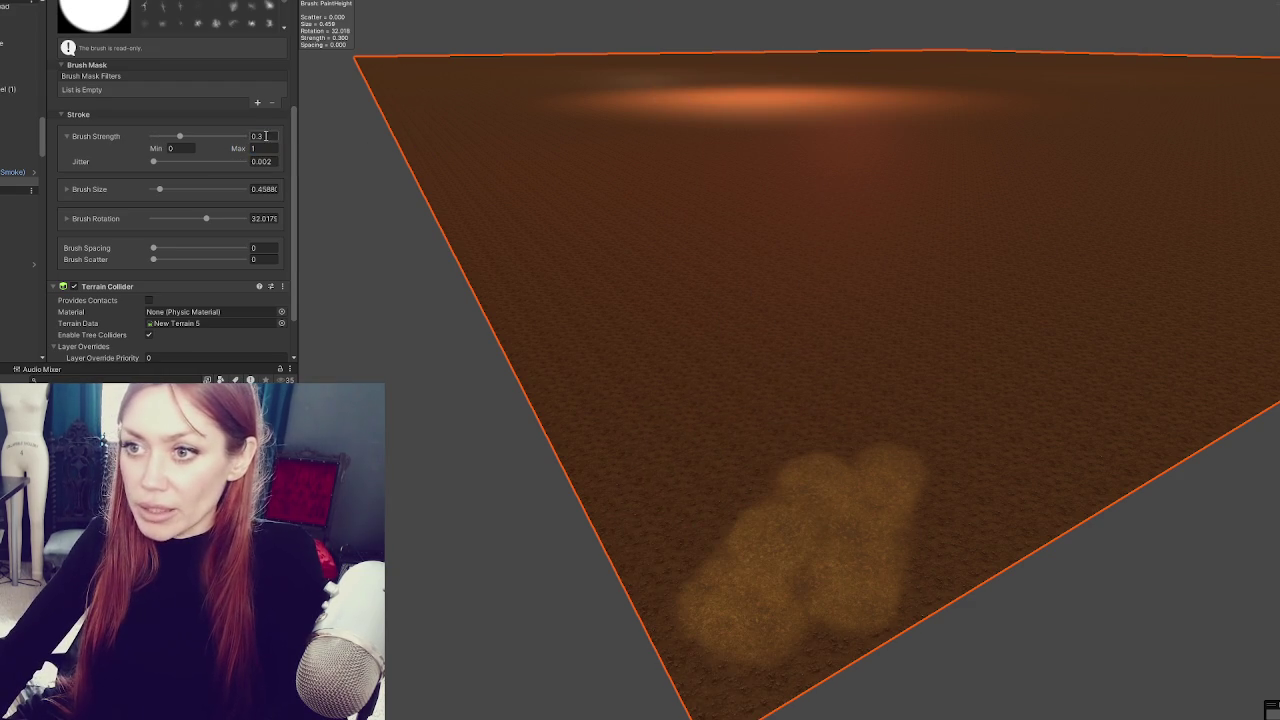
{"action": "left_click", "coordinate": [268, 138]}
{"action": "type", "text": "0.1"}
{"action": "left_click", "coordinate": [634, 434]}
{"action": "scroll", "coordinate": [700, 370], "scroll_direction": "down", "scroll_amount": 3}
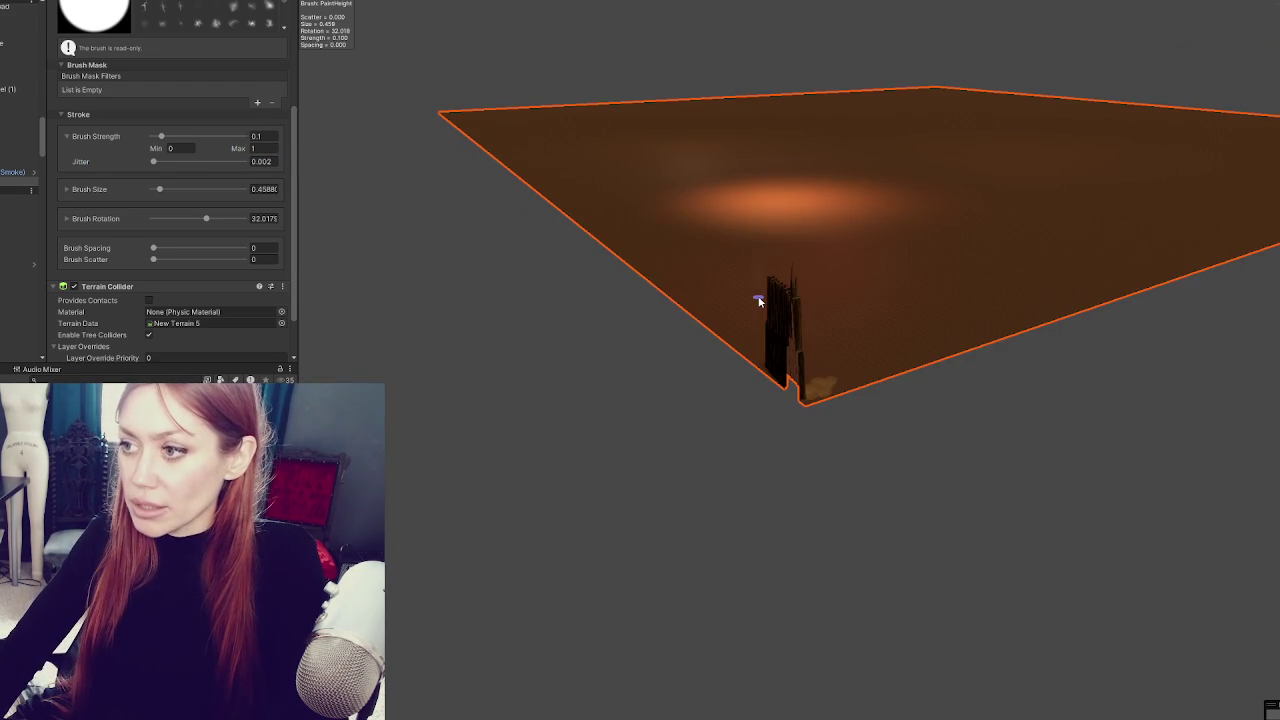
{"action": "key", "text": "ctrl+z"}
{"action": "scroll", "coordinate": [760, 297], "scroll_direction": "up", "scroll_amount": 1}
{"action": "mouse_move", "coordinate": [760, 297]}
{"action": "left_mouse_down"}
{"action": "mouse_move", "coordinate": [834, 317]}
{"action": "mouse_move", "coordinate": [940, 295]}
{"action": "mouse_move", "coordinate": [1026, 264]}
{"action": "mouse_move", "coordinate": [1143, 193]}
{"action": "left_mouse_up"}
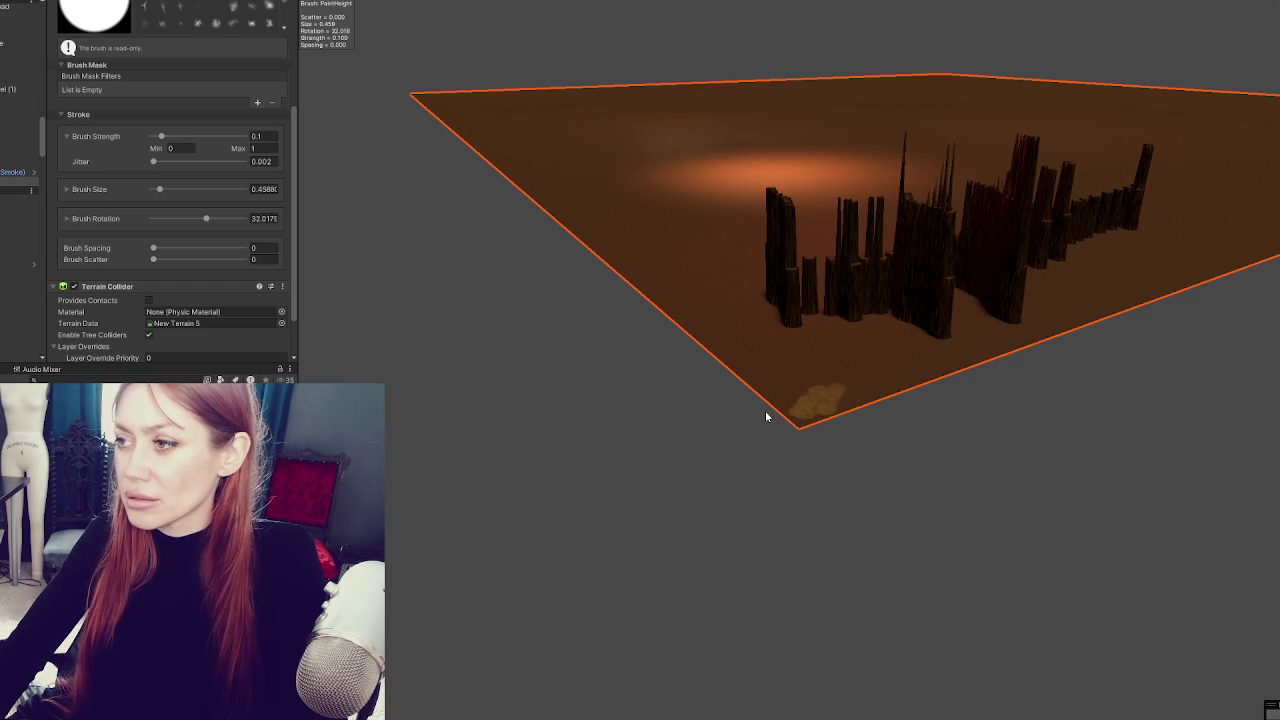
{"action": "key", "text": "ctrl+z"}
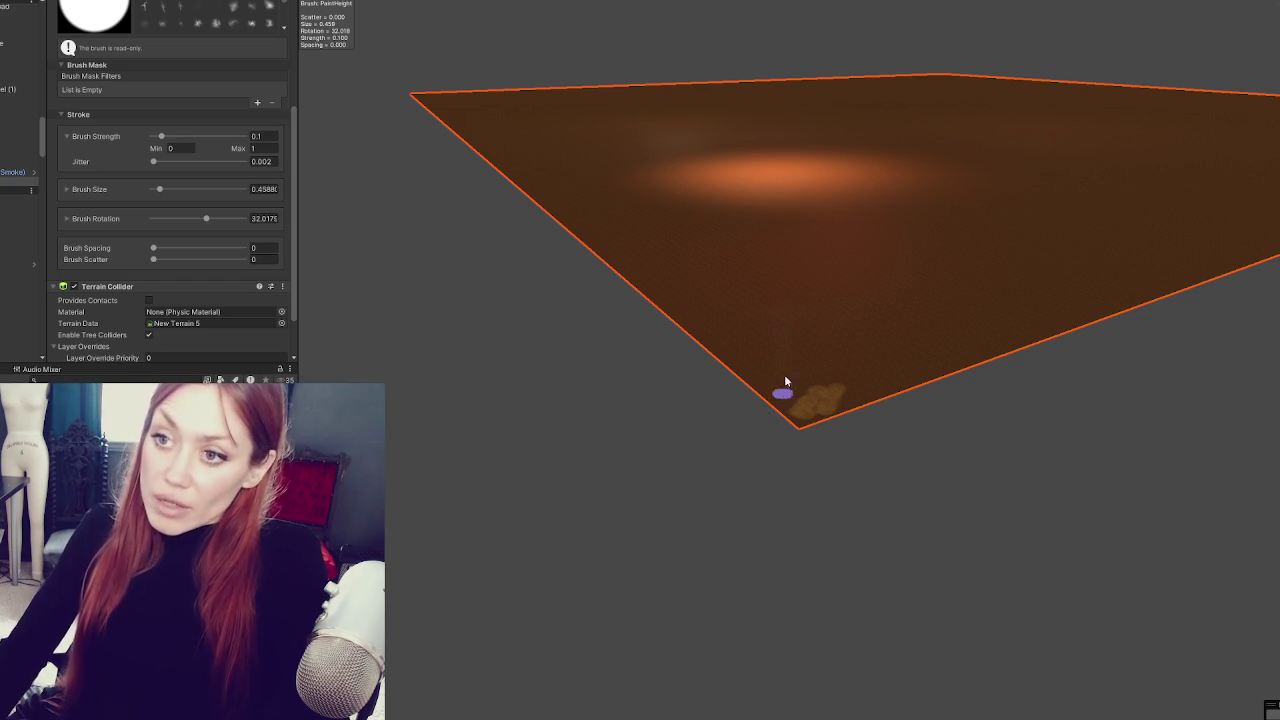
- Set strength 0.01, test-raise a small mound, undo extra spikes, and view from above
{"action": "scroll", "coordinate": [803, 354], "scroll_direction": "up", "scroll_amount": 5}
{"action": "left_click", "coordinate": [720, 443]}
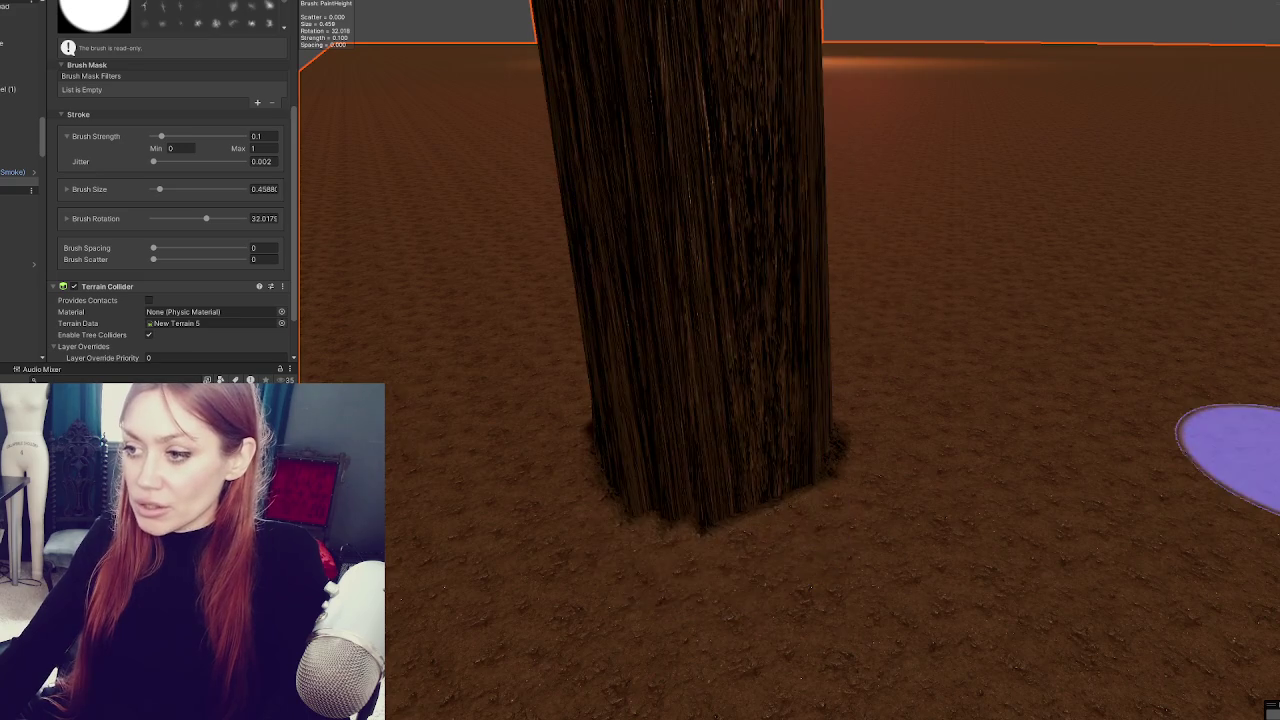
{"action": "key", "text": "ctrl+z"}
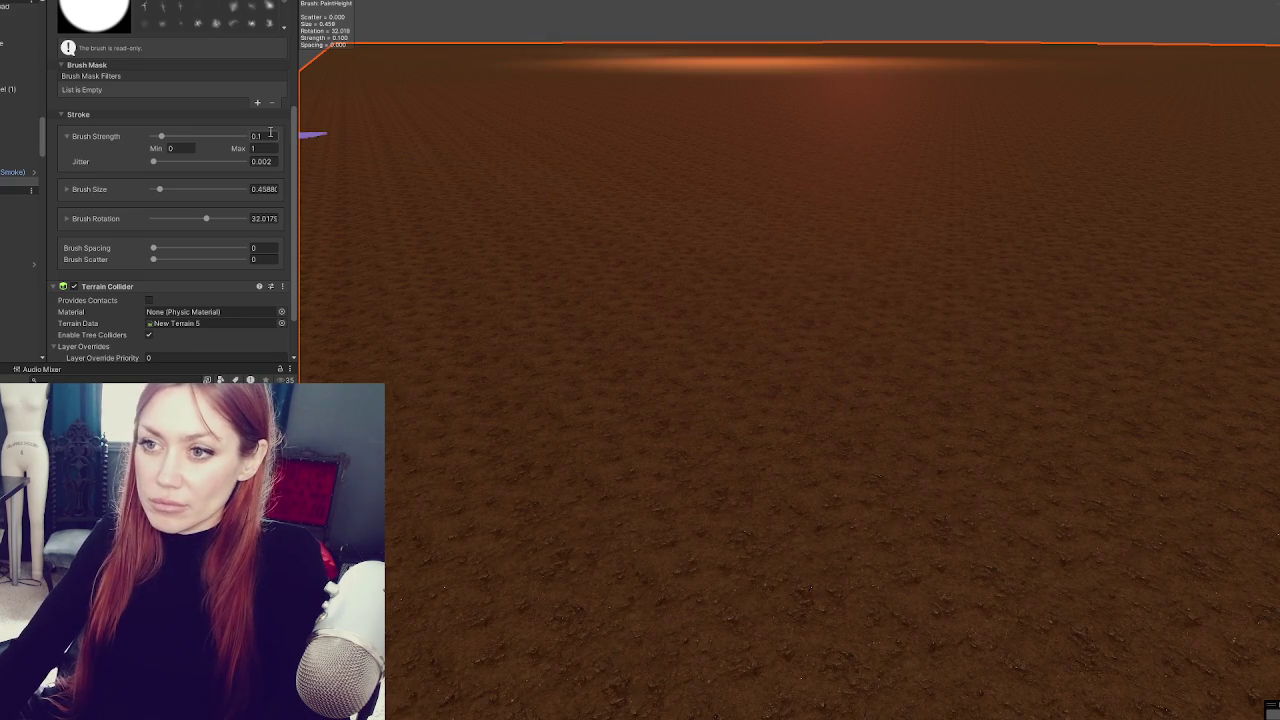
{"action": "type", "text": "0.01"}
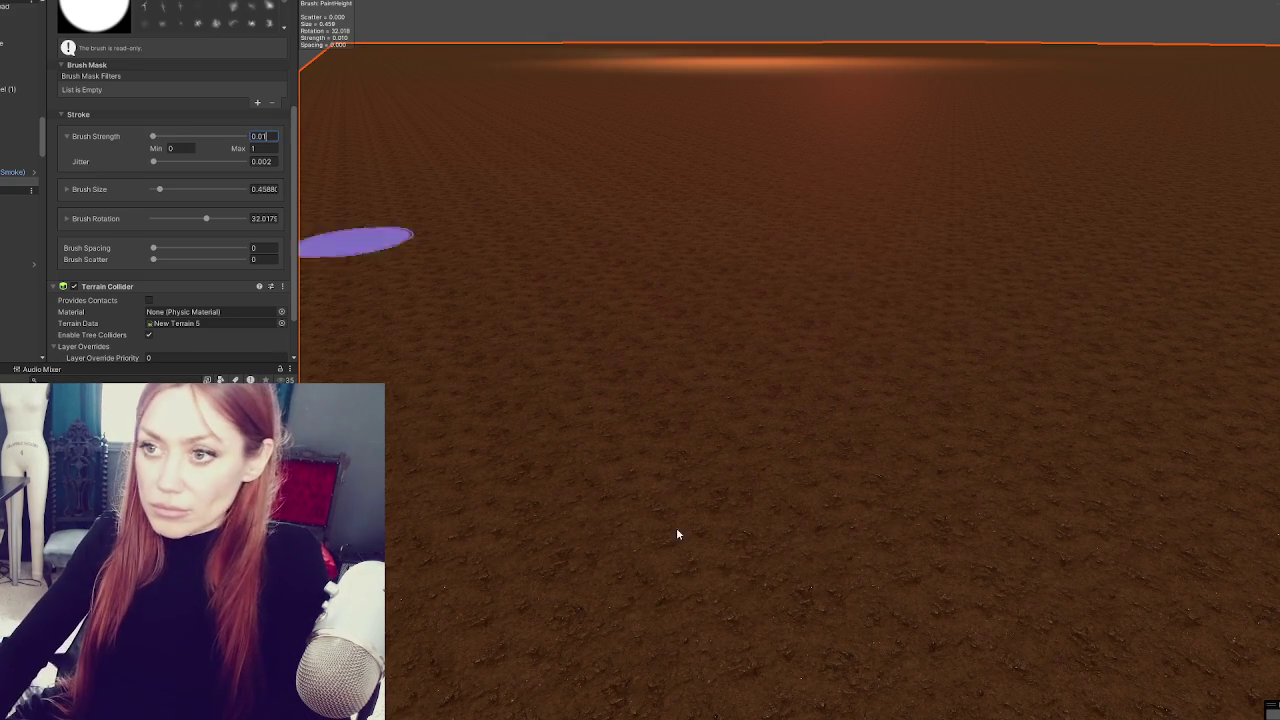
{"action": "left_click", "coordinate": [824, 543]}
{"action": "left_click", "coordinate": [1034, 366]}
{"action": "key", "text": "ctrl+z"}
{"action": "key", "text": "ctrl+z"}
{"action": "scroll", "coordinate": [848, 377], "scroll_direction": "down", "scroll_amount": 10}
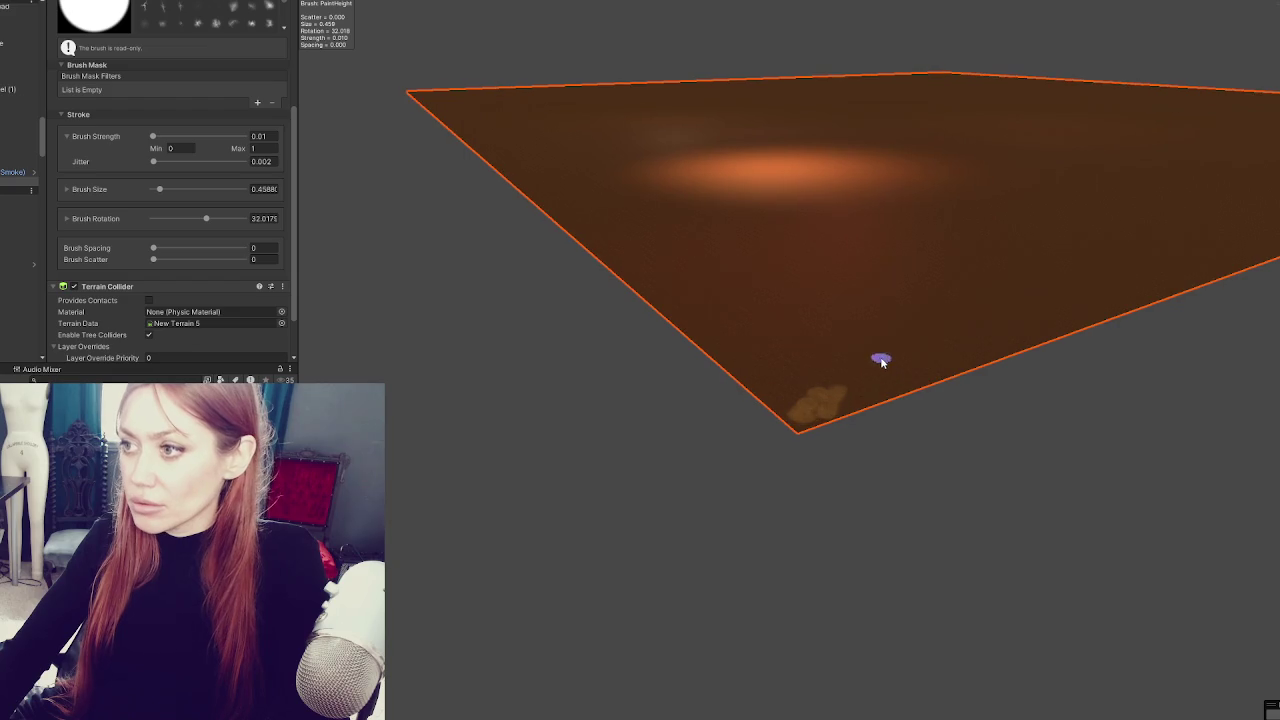
{"action": "scroll", "coordinate": [881, 362], "scroll_direction": "up", "scroll_amount": 8}
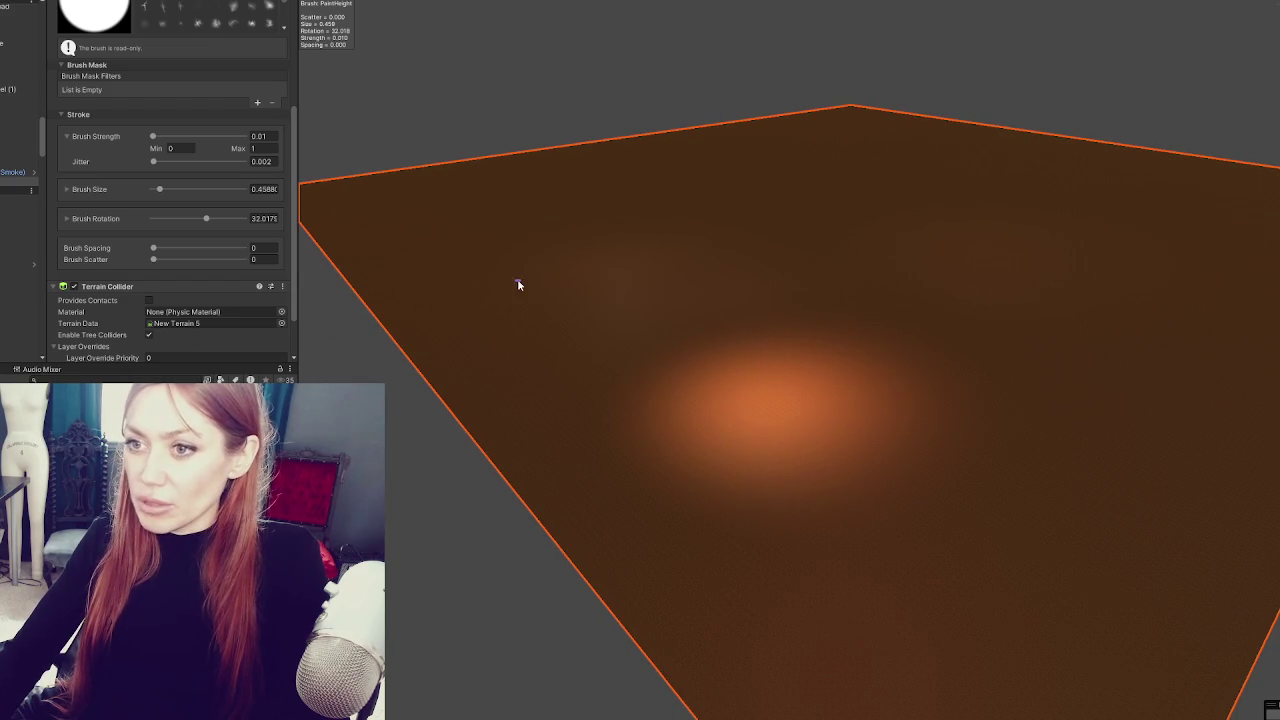
{"action": "scroll", "coordinate": [560, 300], "scroll_direction": "down", "scroll_amount": 3}
{"action": "mouse_move", "coordinate": [609, 309]}
{"action": "left_mouse_down"}
{"action": "mouse_move", "coordinate": [731, 406]}
{"action": "mouse_move", "coordinate": [586, 533]}
{"action": "left_mouse_up"}
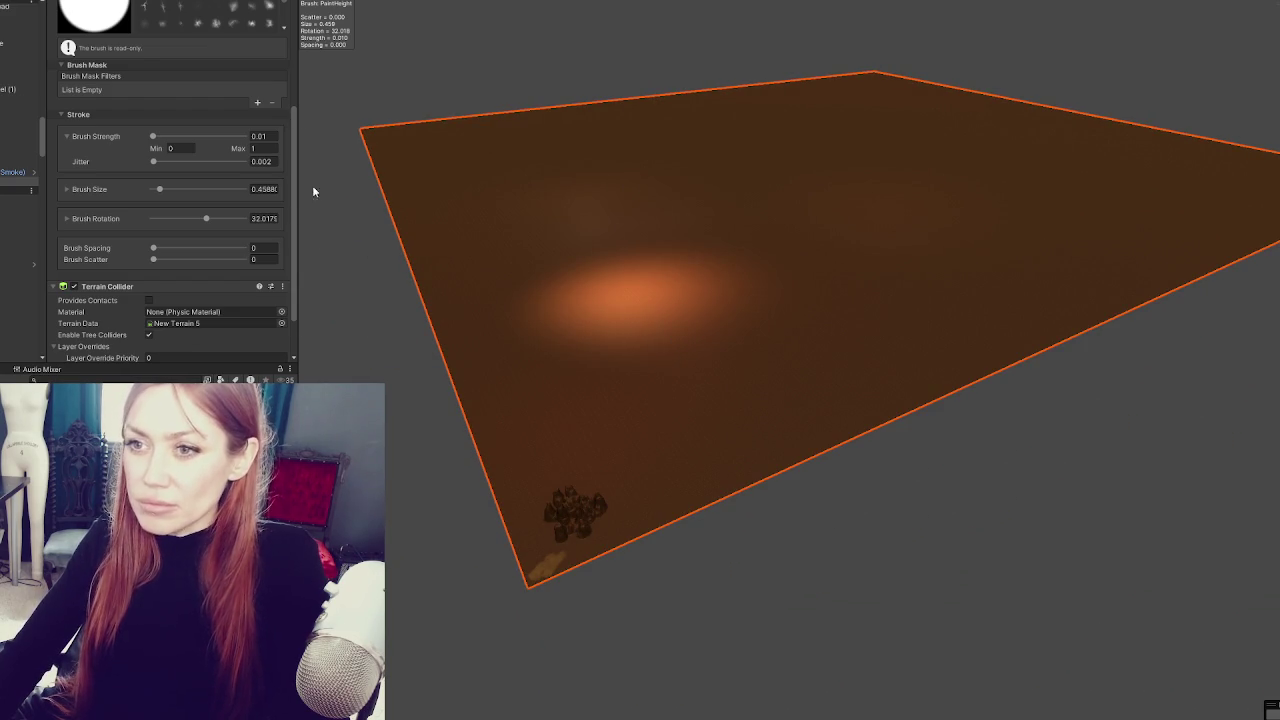
{"action": "left_click_drag", "start_coordinate": [628, 227], "coordinate": [535, 236]}
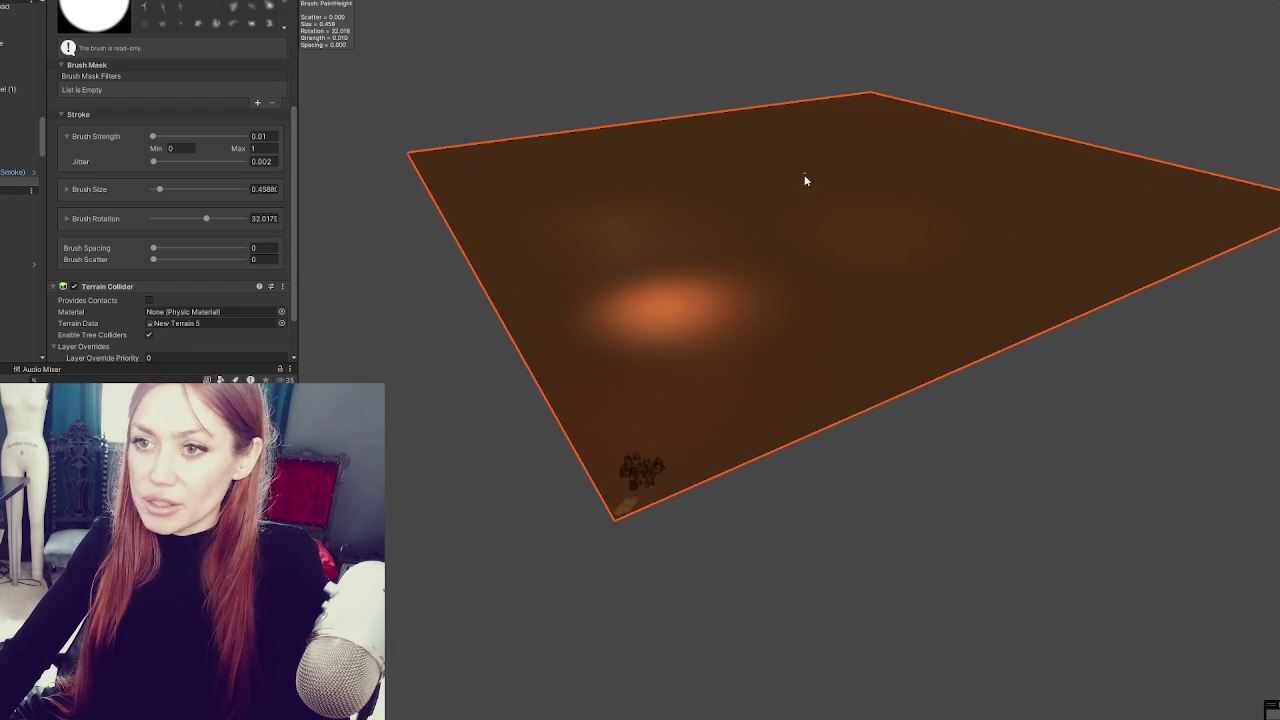
{"action": "left_click_drag", "start_coordinate": [795, 172], "coordinate": [868, 250]}
{"action": "scroll", "coordinate": [163, 287], "scroll_direction": "up", "scroll_amount": 4}
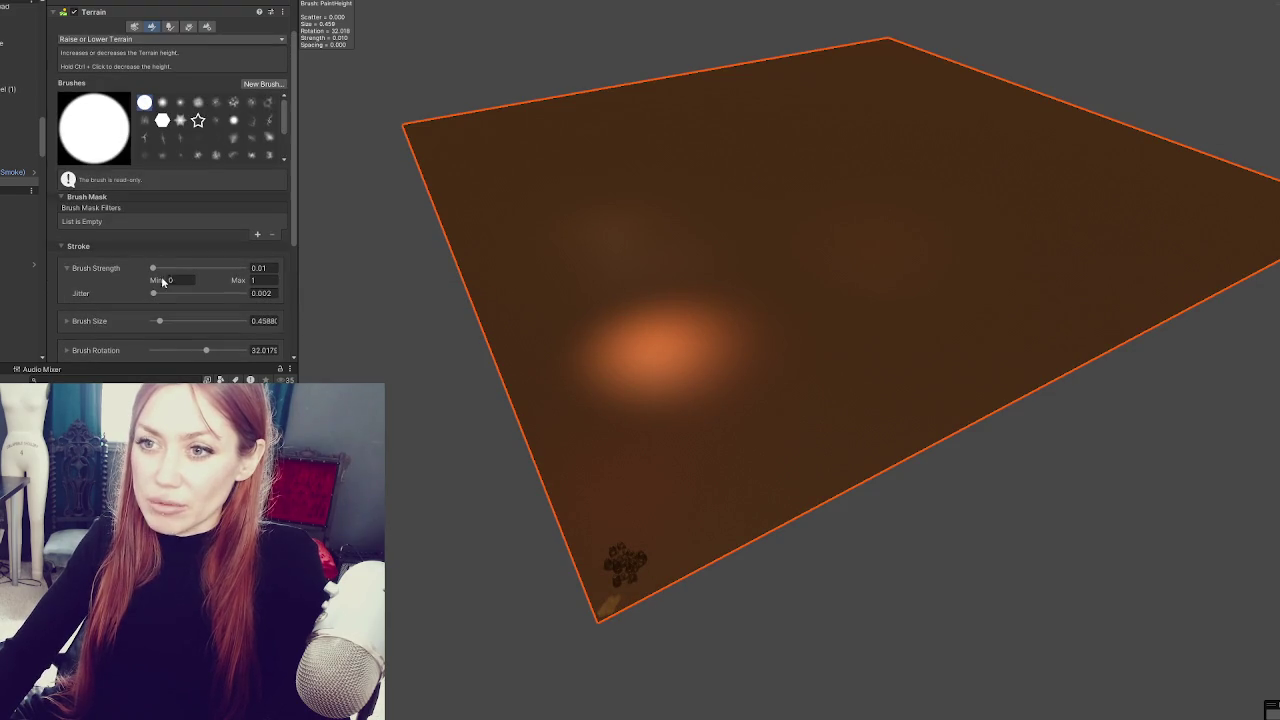
- In Terrain Settings, enter 50 for Terrain Width and Terrain Length
{"action": "left_click", "coordinate": [206, 27]}
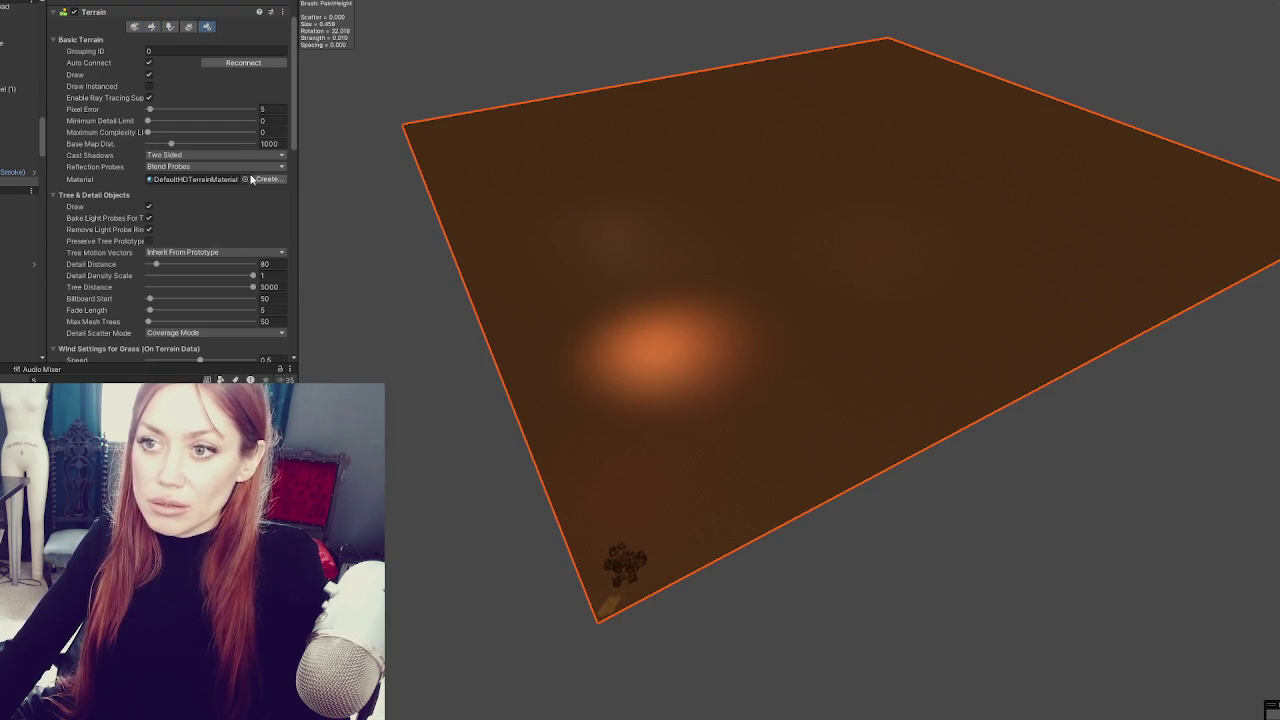
{"action": "scroll", "coordinate": [268, 210], "scroll_direction": "down", "scroll_amount": 3}
{"action": "scroll", "coordinate": [268, 117], "scroll_direction": "down", "scroll_amount": 5}
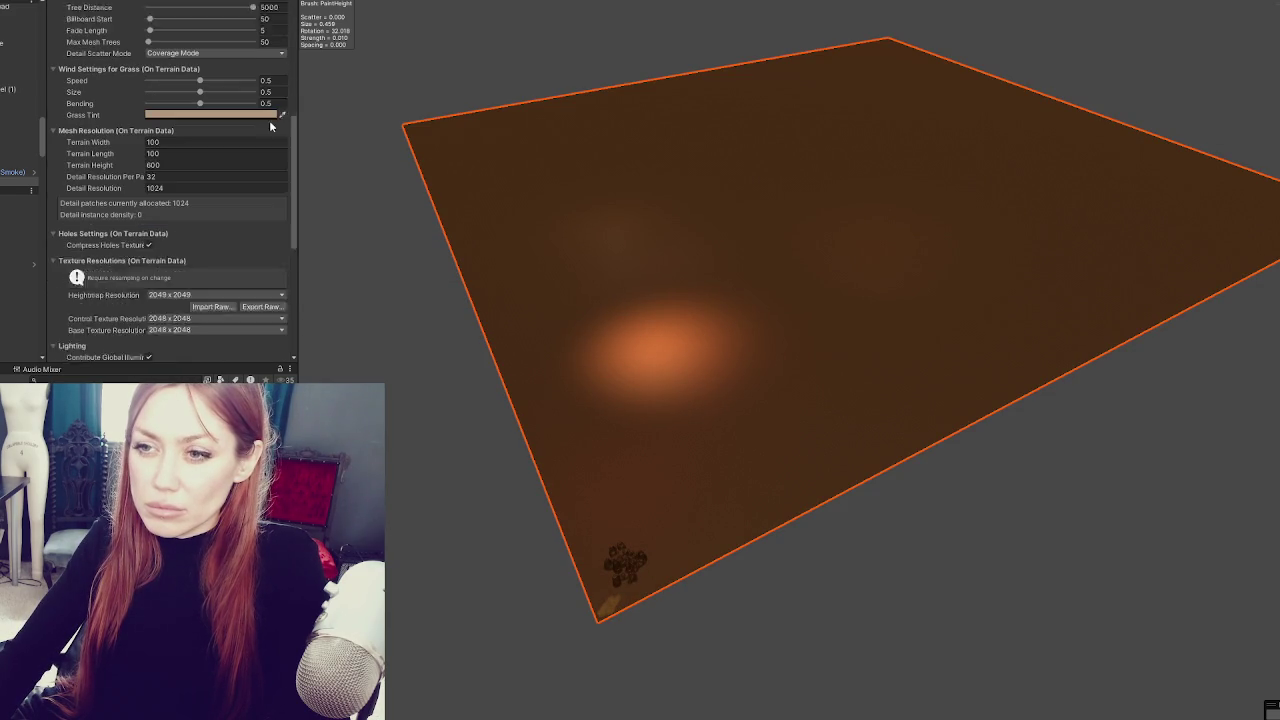
{"action": "left_click", "coordinate": [212, 110]}
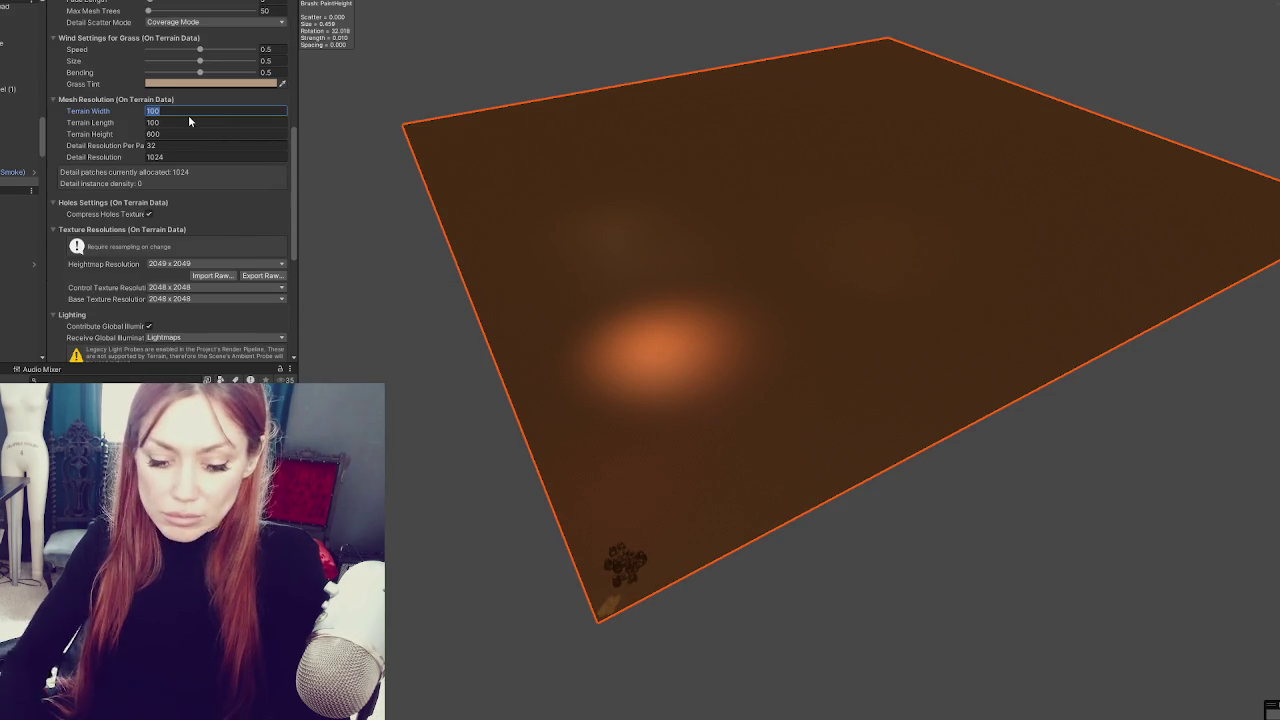
{"action": "type", "text": "50"}
{"action": "key", "text": "Tab"}
{"action": "type", "text": "50"}
{"action": "key", "text": "Return"}
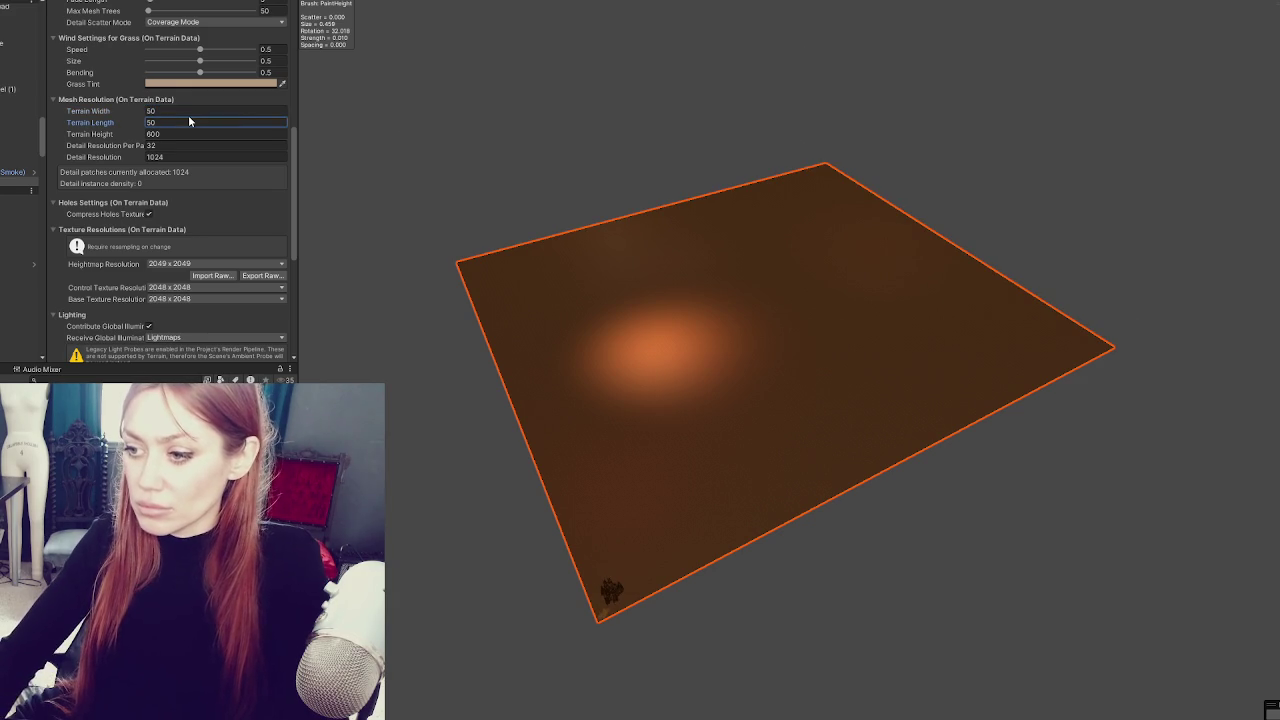
{"action": "key", "text": "shift+Tab"}
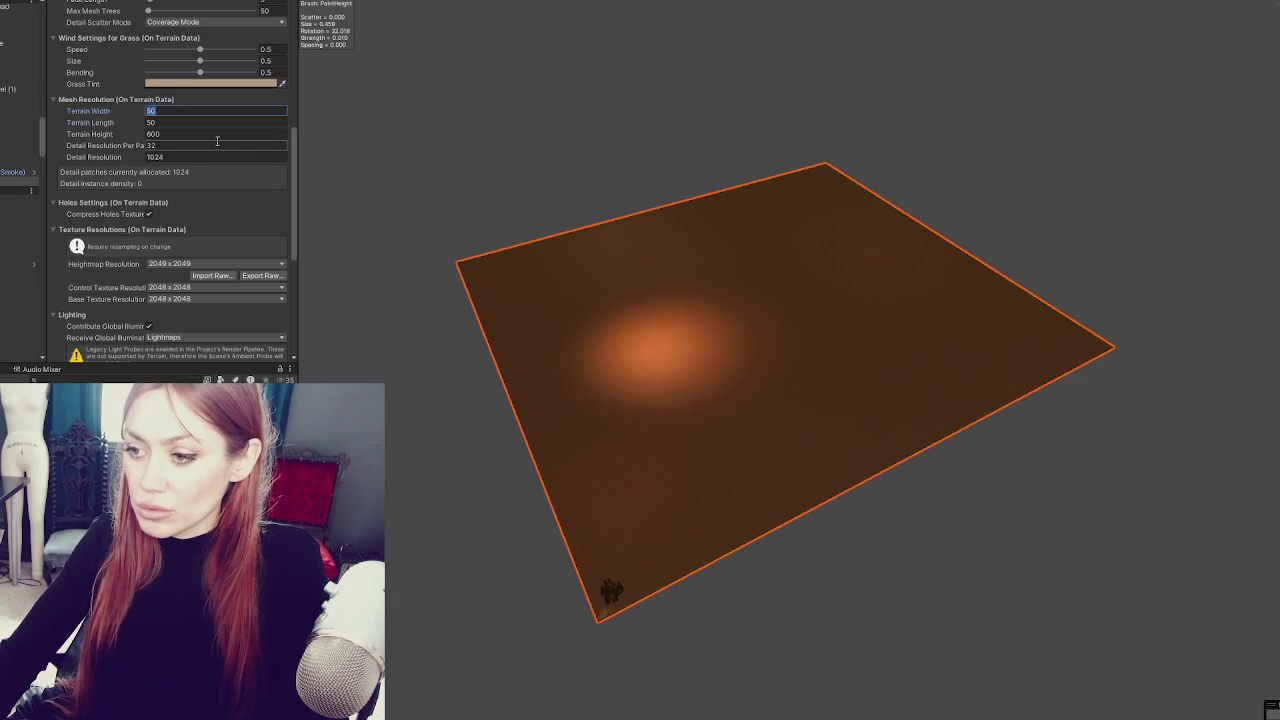
- Reselect the terrain and confirm Terrain Width and Length of 100
{"action": "left_click", "coordinate": [474, 367]}
{"action": "left_click", "coordinate": [575, 421]}
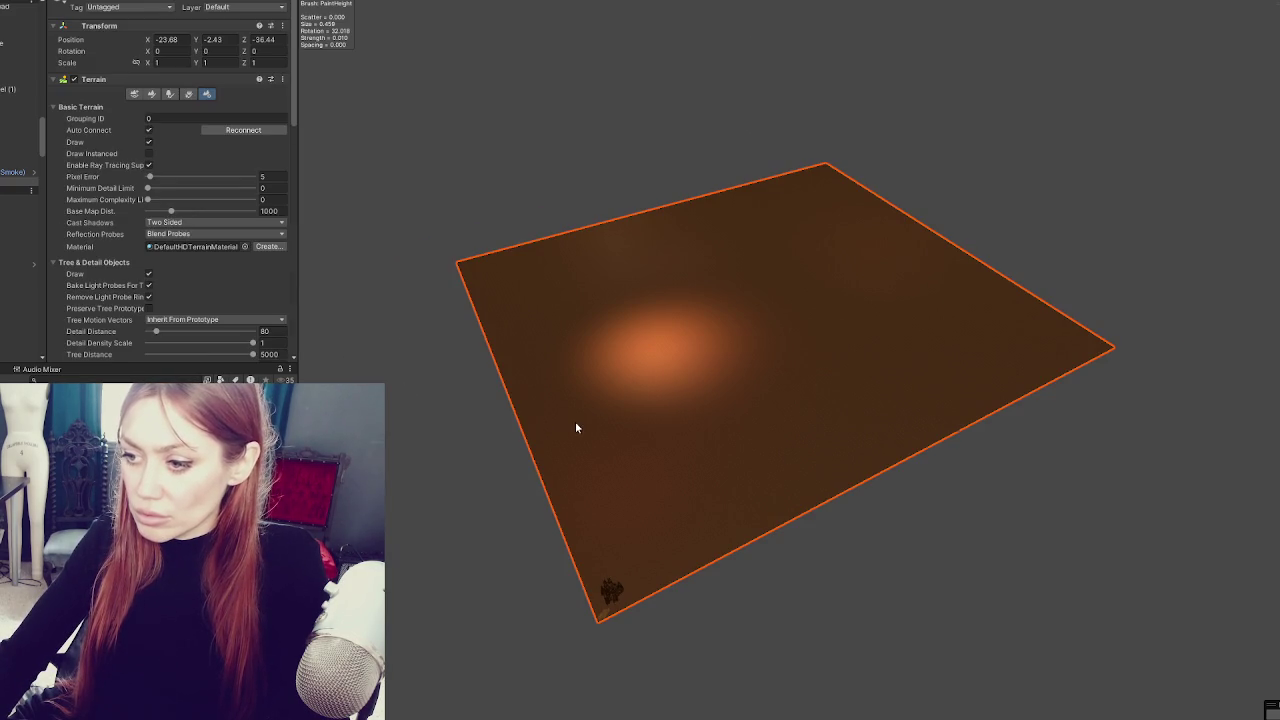
{"action": "scroll", "coordinate": [183, 120], "scroll_direction": "down", "scroll_amount": 10}
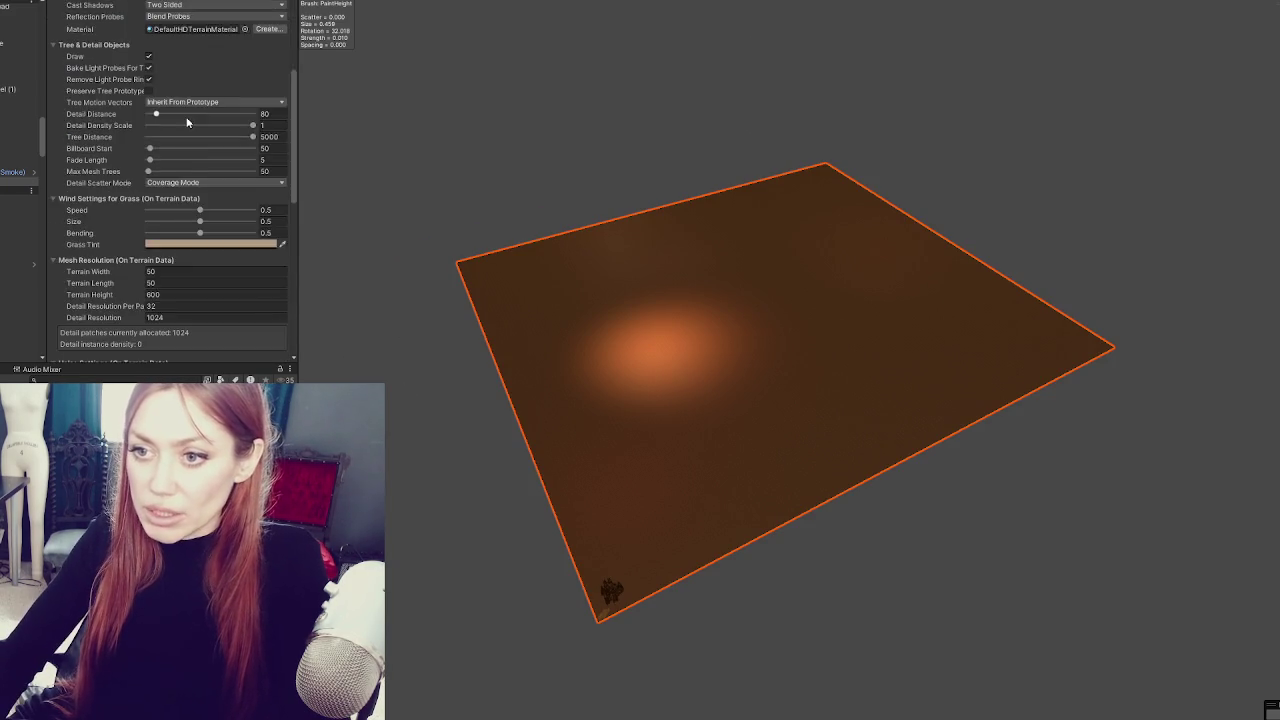
{"action": "scroll", "coordinate": [623, 451], "scroll_direction": "up", "scroll_amount": 3}
{"action": "left_click_drag", "start_coordinate": [623, 451], "coordinate": [690, 357]}
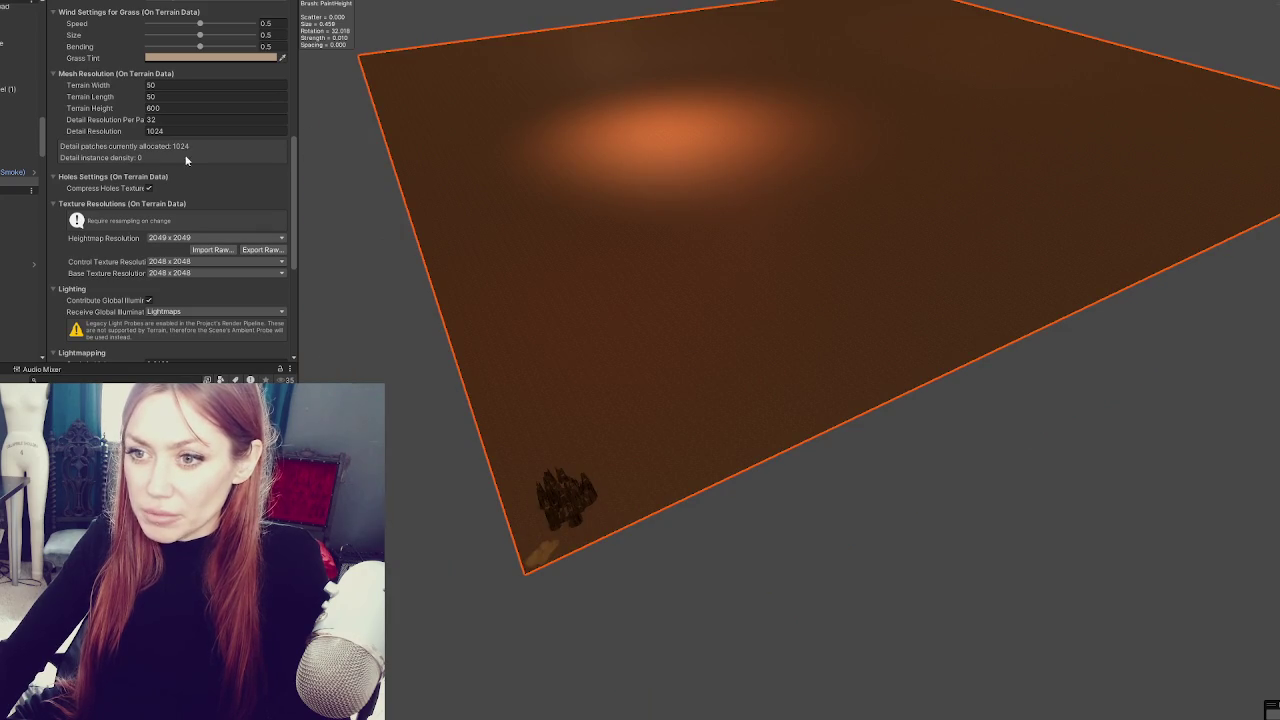
{"action": "type", "text": "100"}
{"action": "key", "text": "Tab"}
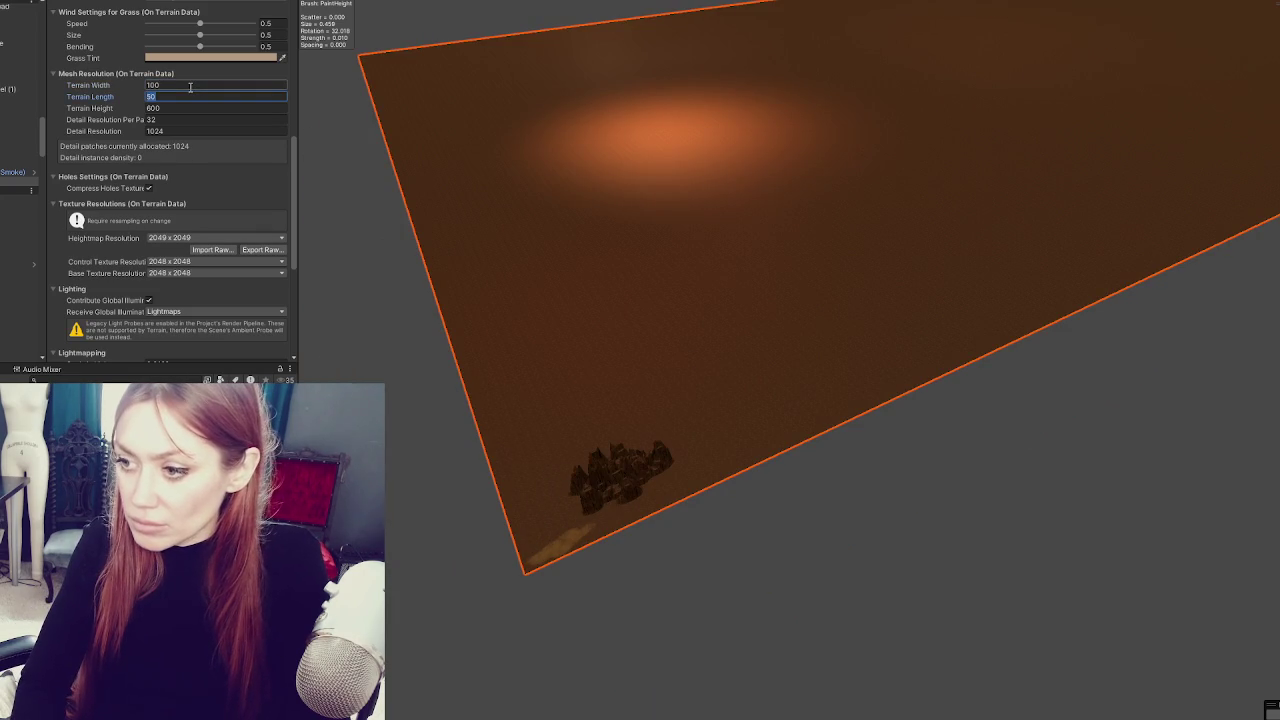
{"action": "key", "text": "Return"}
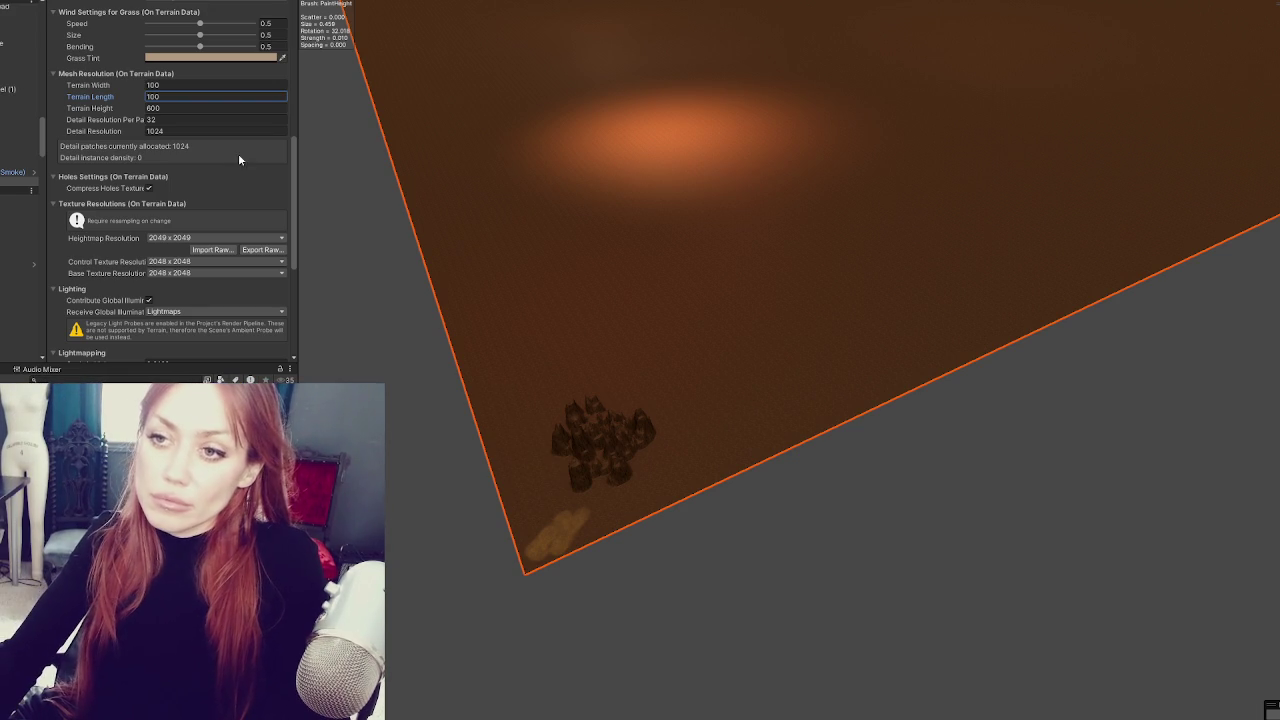
{"action": "scroll", "coordinate": [360, 192], "scroll_direction": "down", "scroll_amount": 5}
{"action": "mouse_move", "coordinate": [454, 145]}
{"action": "left_mouse_down"}
{"action": "mouse_move", "coordinate": [580, 251]}
{"action": "mouse_move", "coordinate": [594, 181]}
{"action": "mouse_move", "coordinate": [340, 140]}
{"action": "left_mouse_up"}
- Set Terrain Height to 50 and reselect the terrain
{"action": "left_click", "coordinate": [190, 104]}
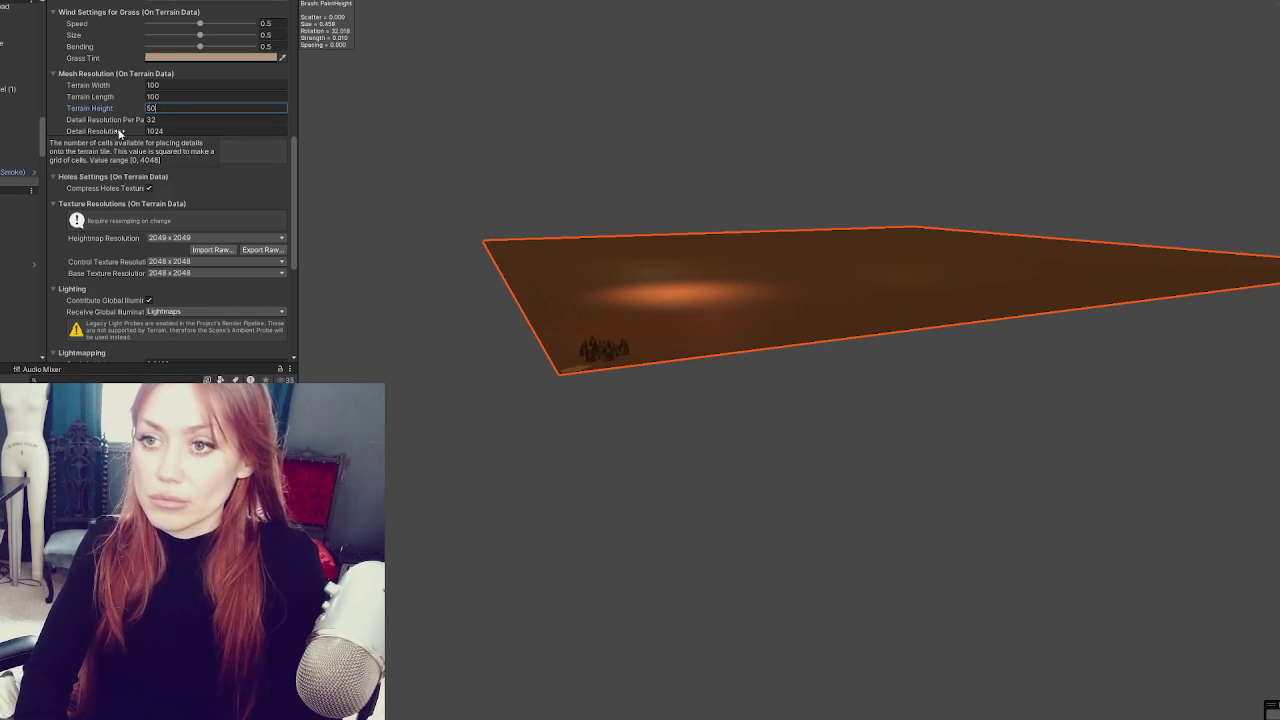
{"action": "key", "text": "Return"}
{"action": "left_click_drag", "start_coordinate": [380, 170], "coordinate": [427, 295]}
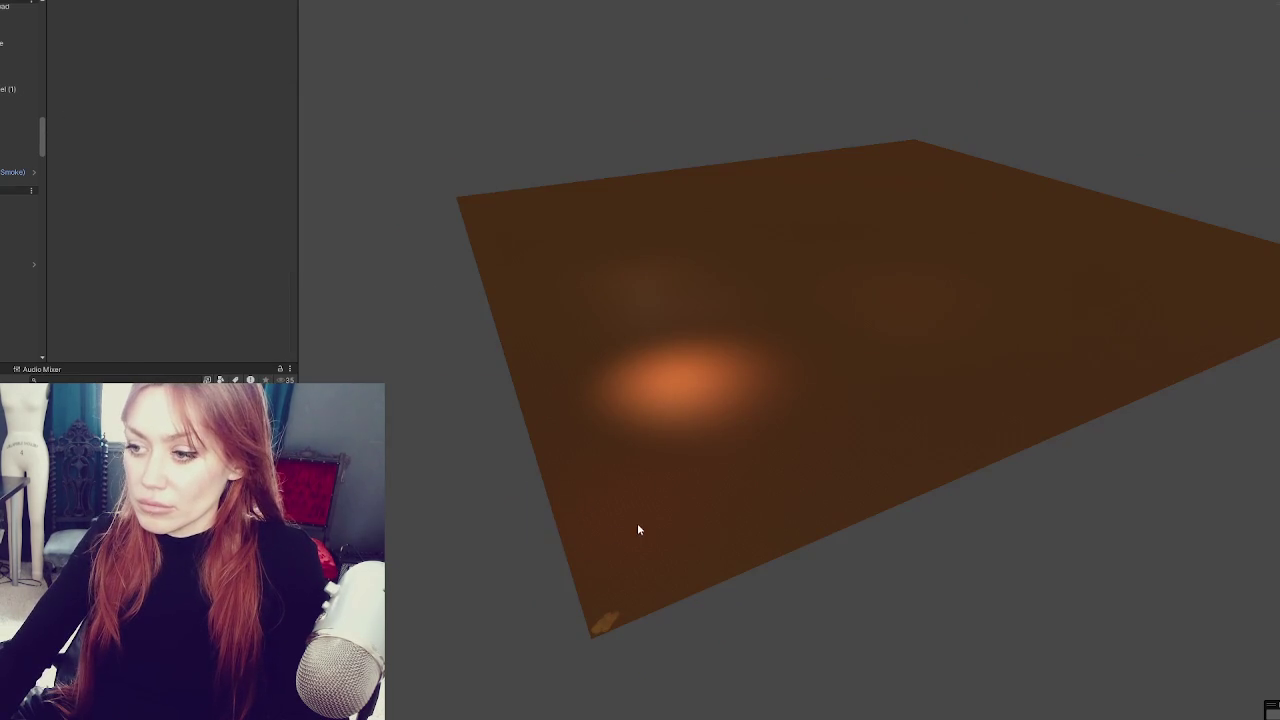
{"action": "left_click", "coordinate": [637, 466]}
{"action": "left_click", "coordinate": [637, 466]}
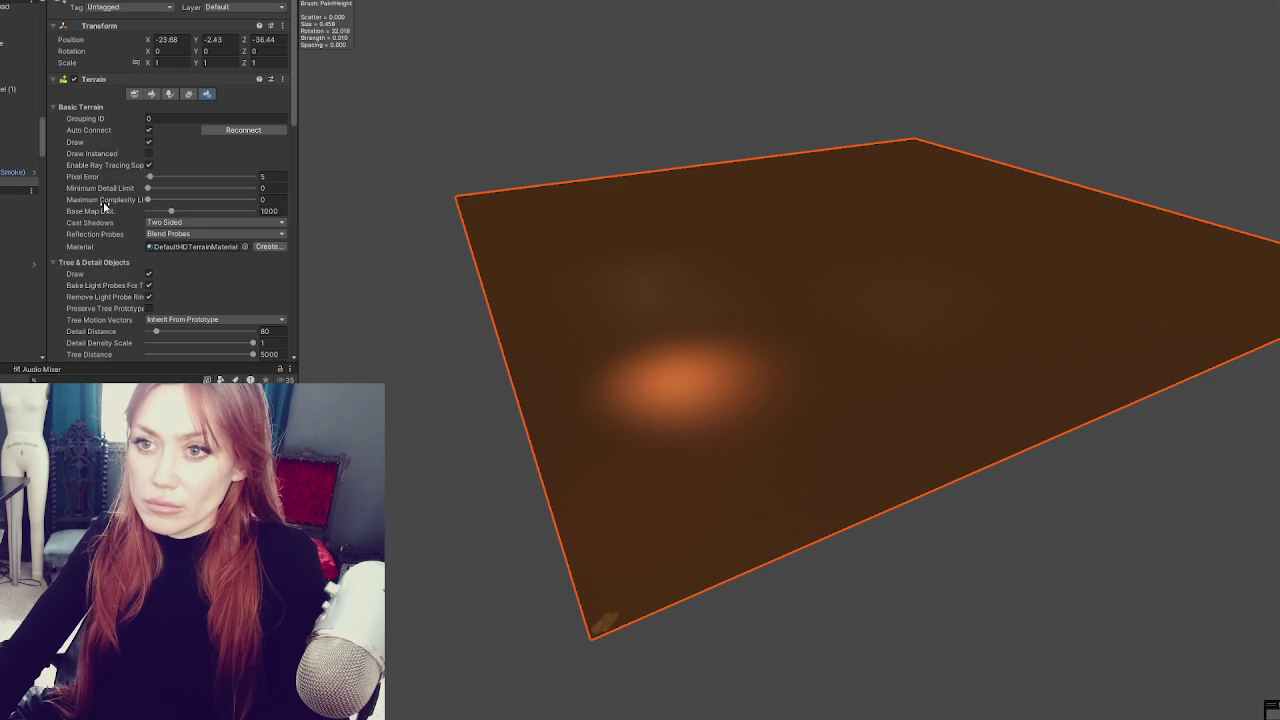
{"action": "left_click", "coordinate": [151, 93]}
- Select the Raise or Lower Terrain mode, paint a test stroke, then undo it
{"action": "left_click", "coordinate": [140, 106]}
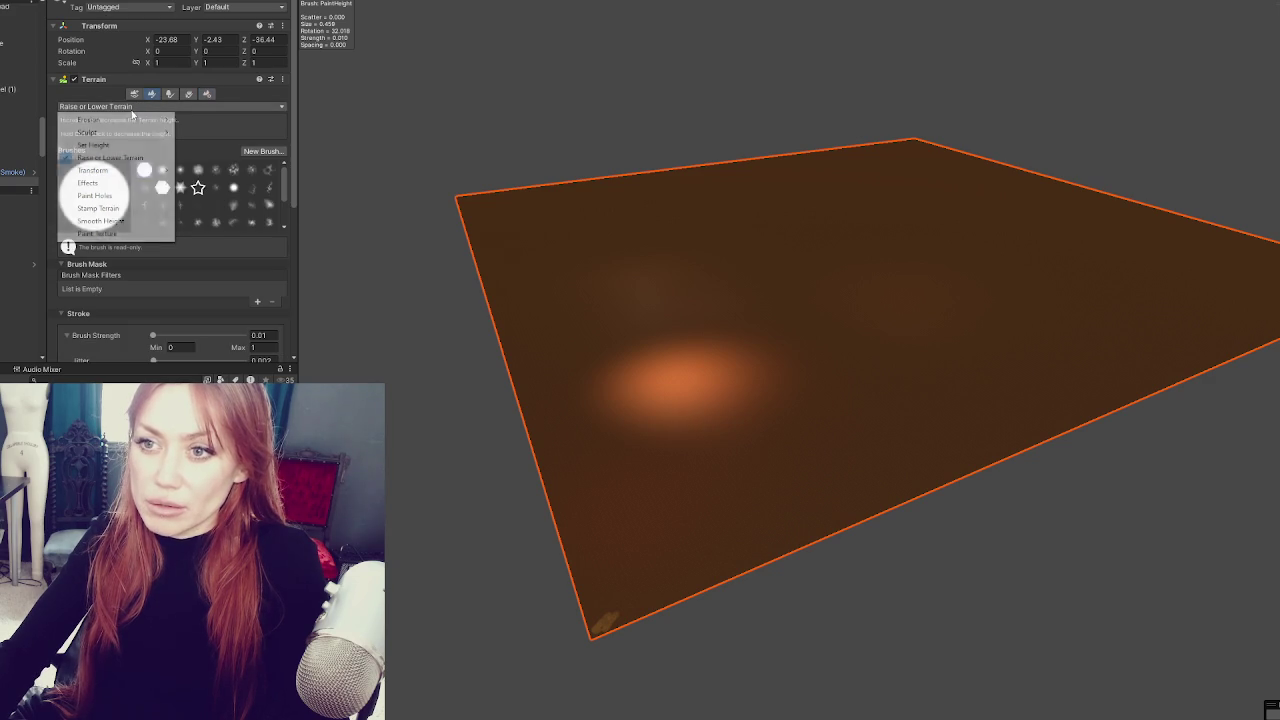
{"action": "left_click", "coordinate": [109, 157]}
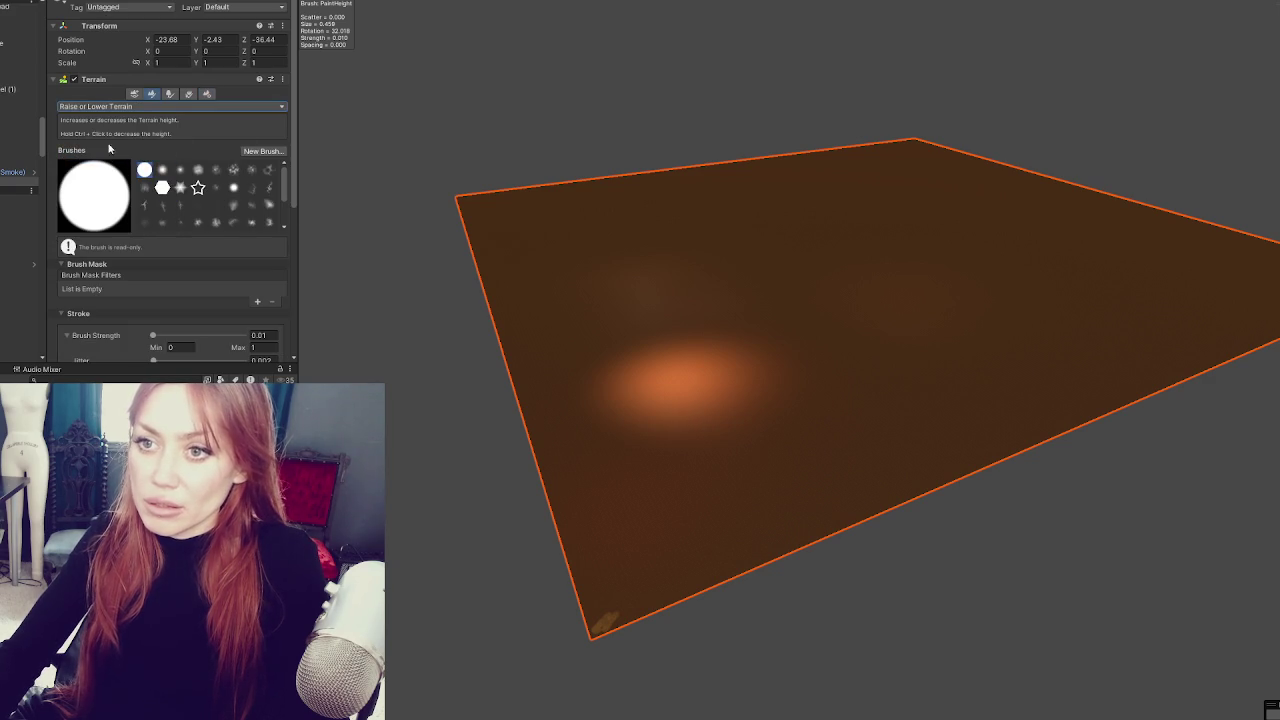
{"action": "scroll", "coordinate": [640, 530], "scroll_direction": "up", "scroll_amount": 3}
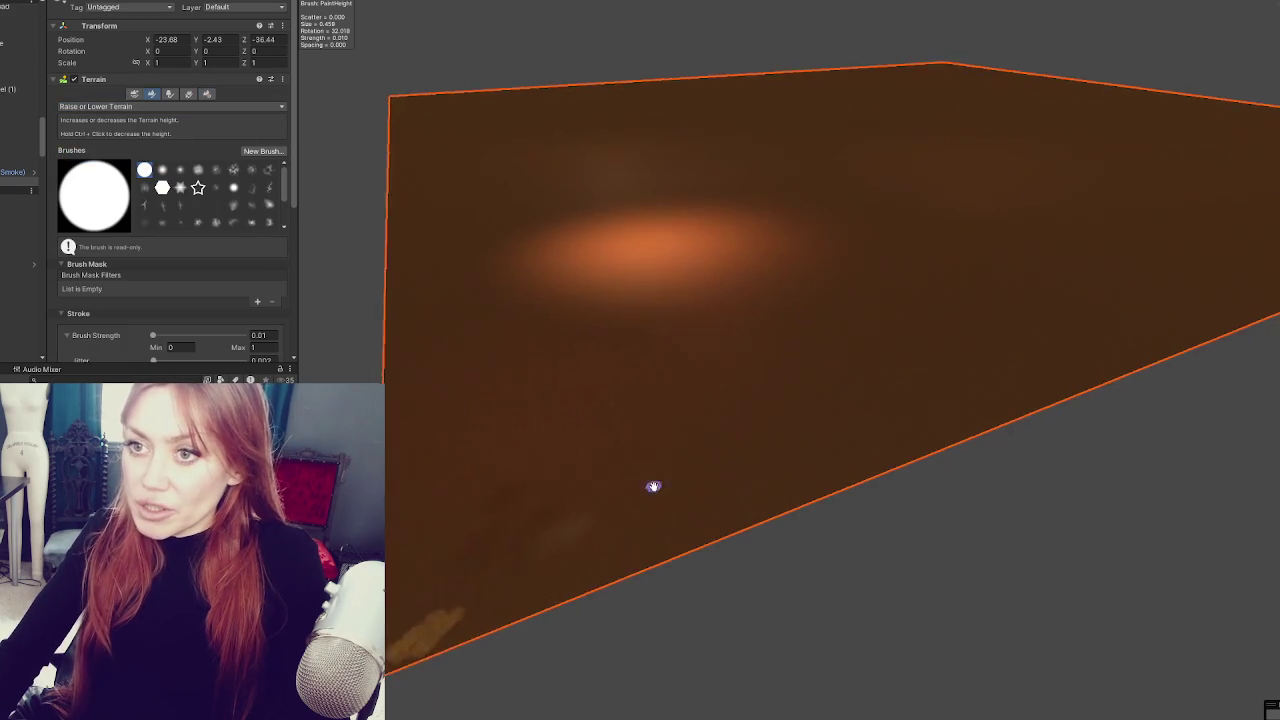
{"action": "scroll", "coordinate": [485, 425], "scroll_direction": "up", "scroll_amount": 2}
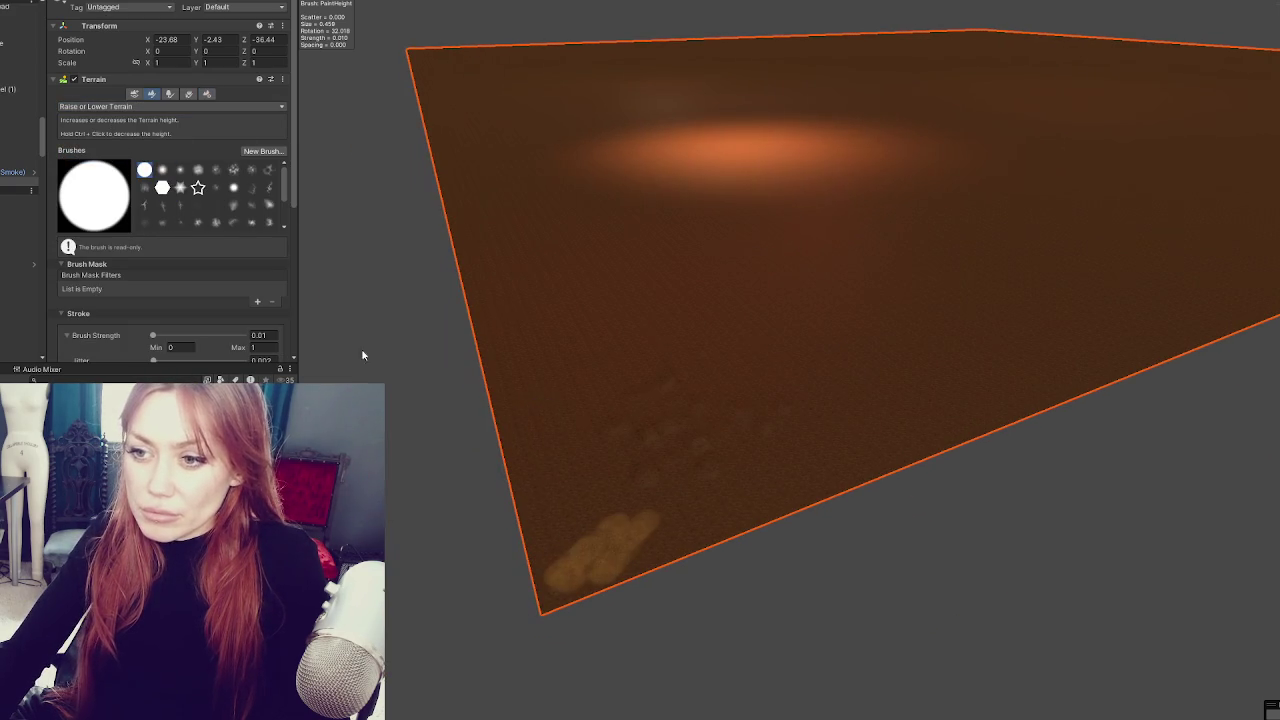
{"action": "type", "text": "1"}
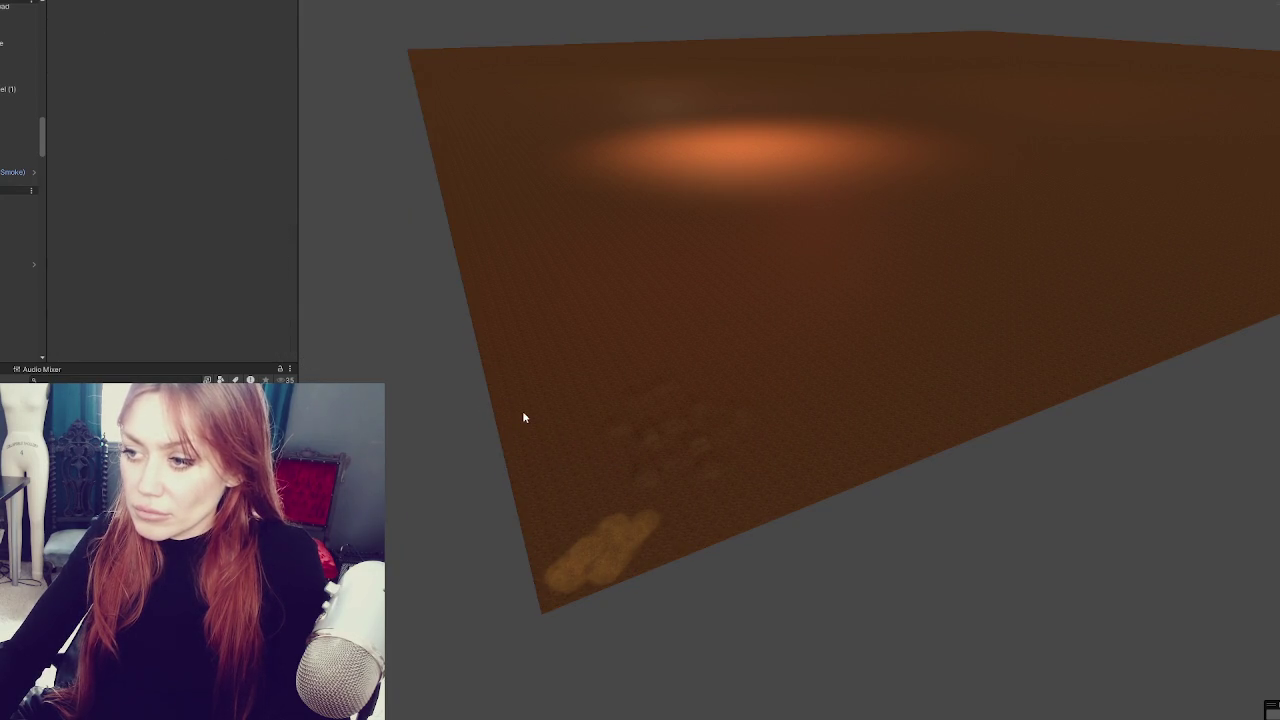
{"action": "mouse_move", "coordinate": [645, 437]}
{"action": "left_mouse_down"}
{"action": "mouse_move", "coordinate": [583, 449]}
{"action": "mouse_move", "coordinate": [627, 405]}
{"action": "left_mouse_up"}
{"action": "scroll", "coordinate": [627, 405], "scroll_direction": "down", "scroll_amount": 5}
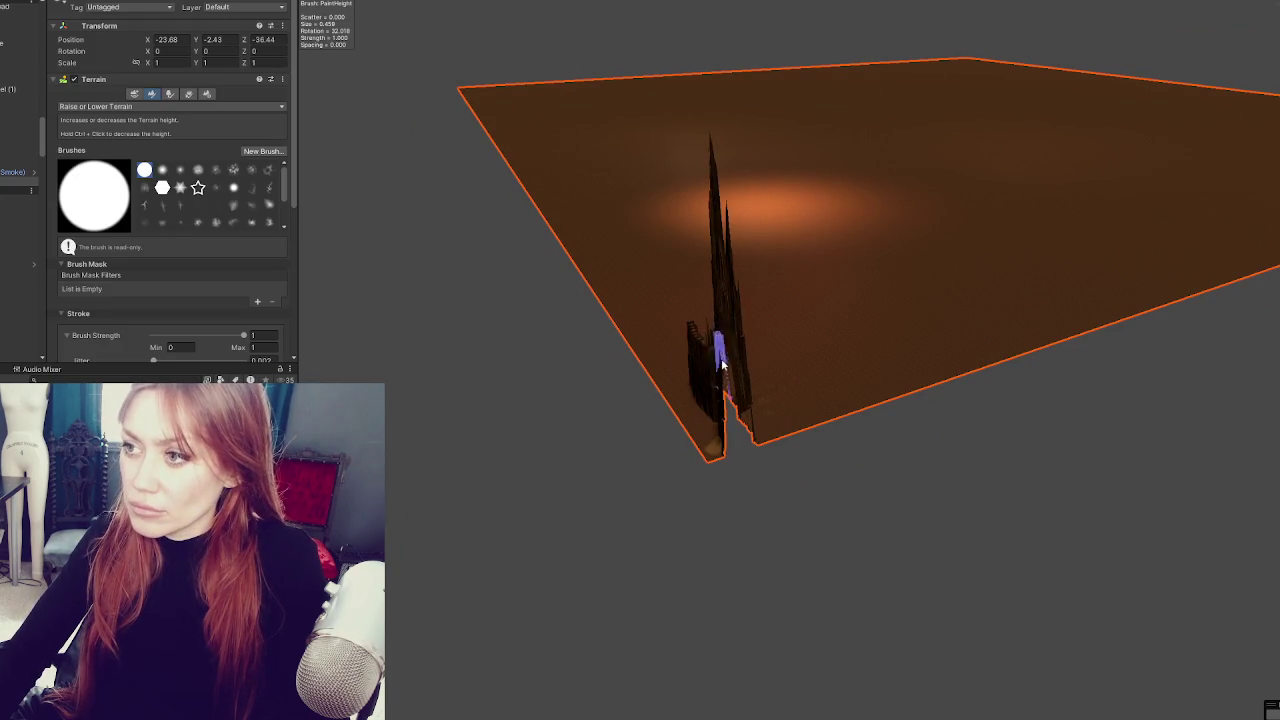
{"action": "key", "text": "ctrl+z"}
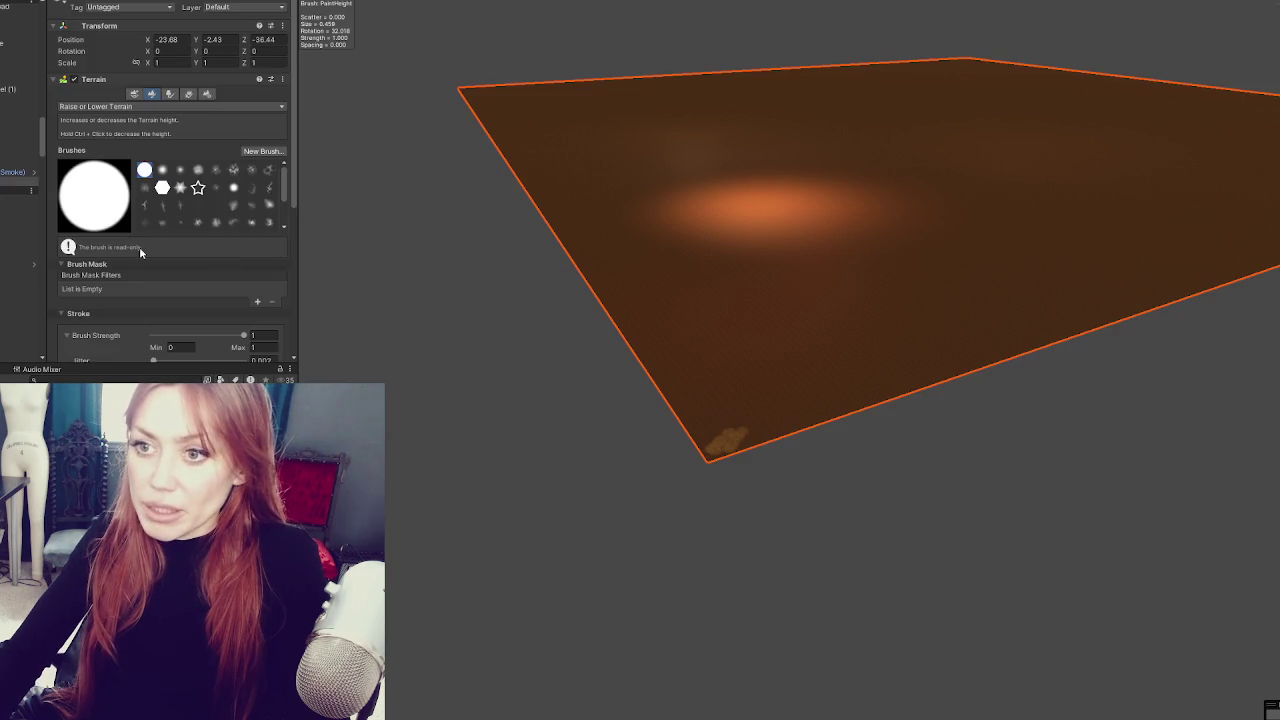
- Set the Brush Strength maximum to 6 and the Brush Size maximum to 30
{"action": "scroll", "coordinate": [187, 238], "scroll_direction": "down", "scroll_amount": 5}
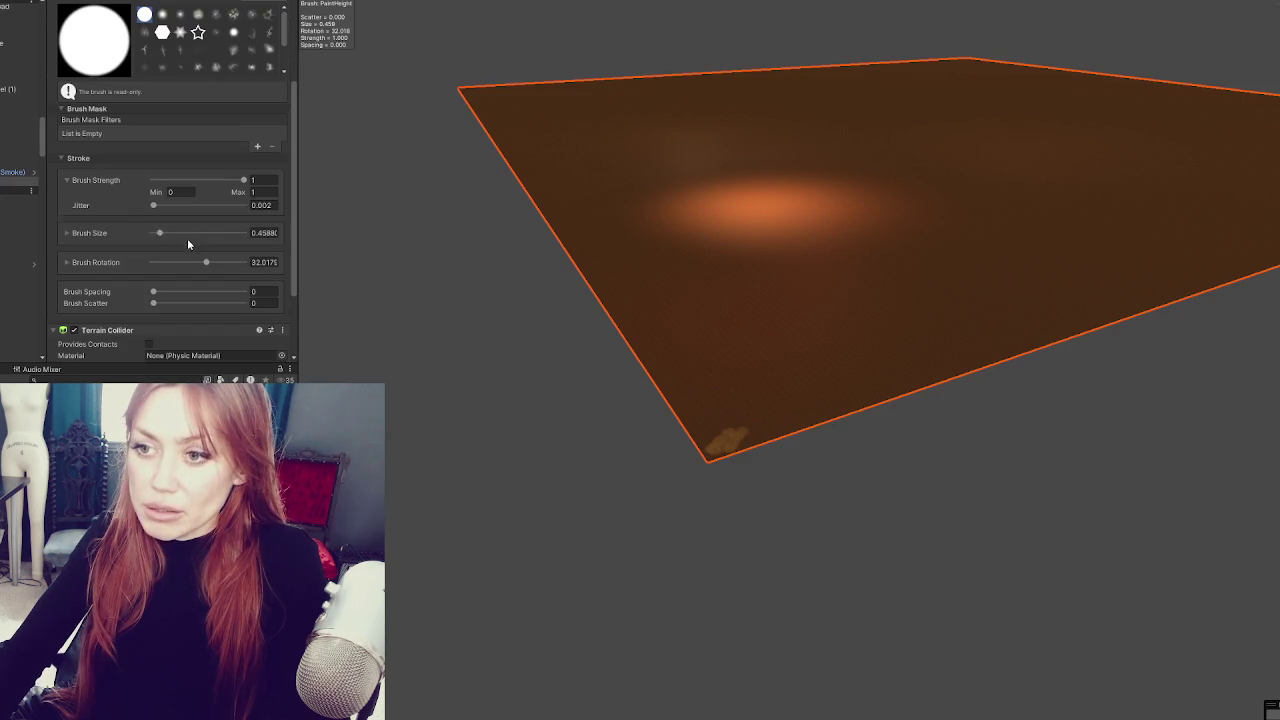
{"action": "type", "text": "6"}
{"action": "left_click", "coordinate": [256, 180]}
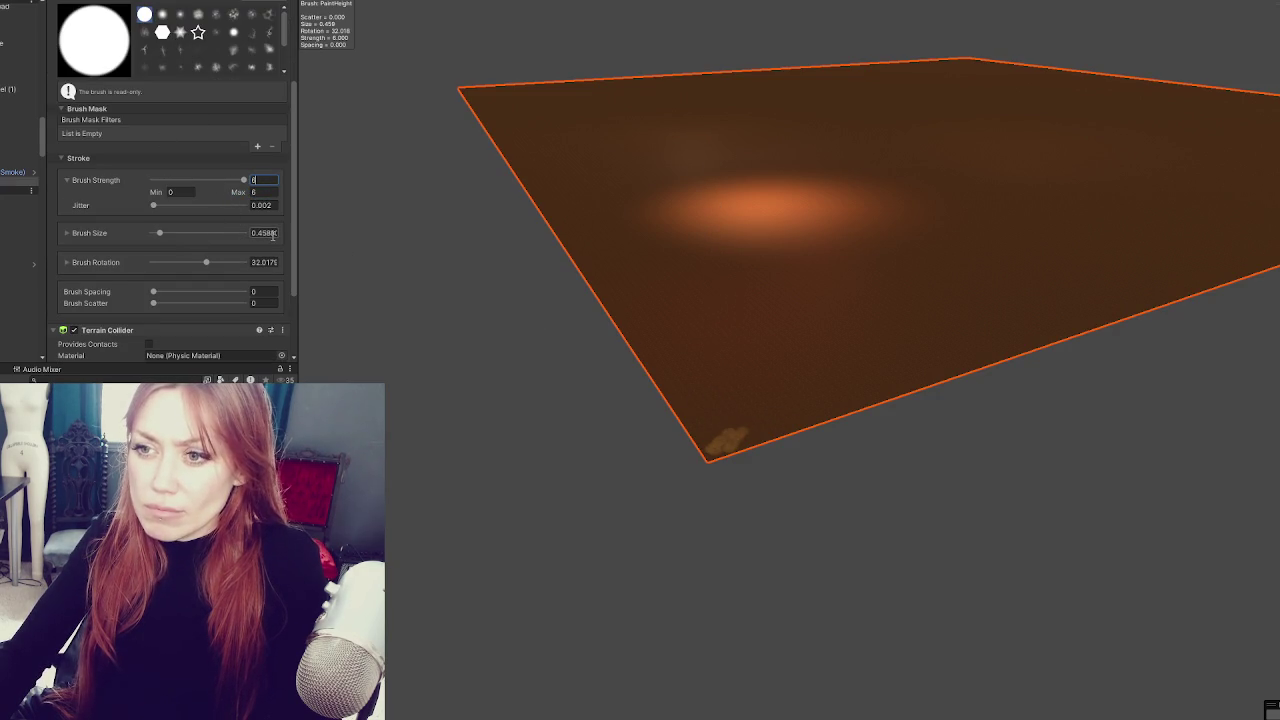
{"action": "left_click", "coordinate": [96, 233]}
{"action": "left_click", "coordinate": [236, 246]}
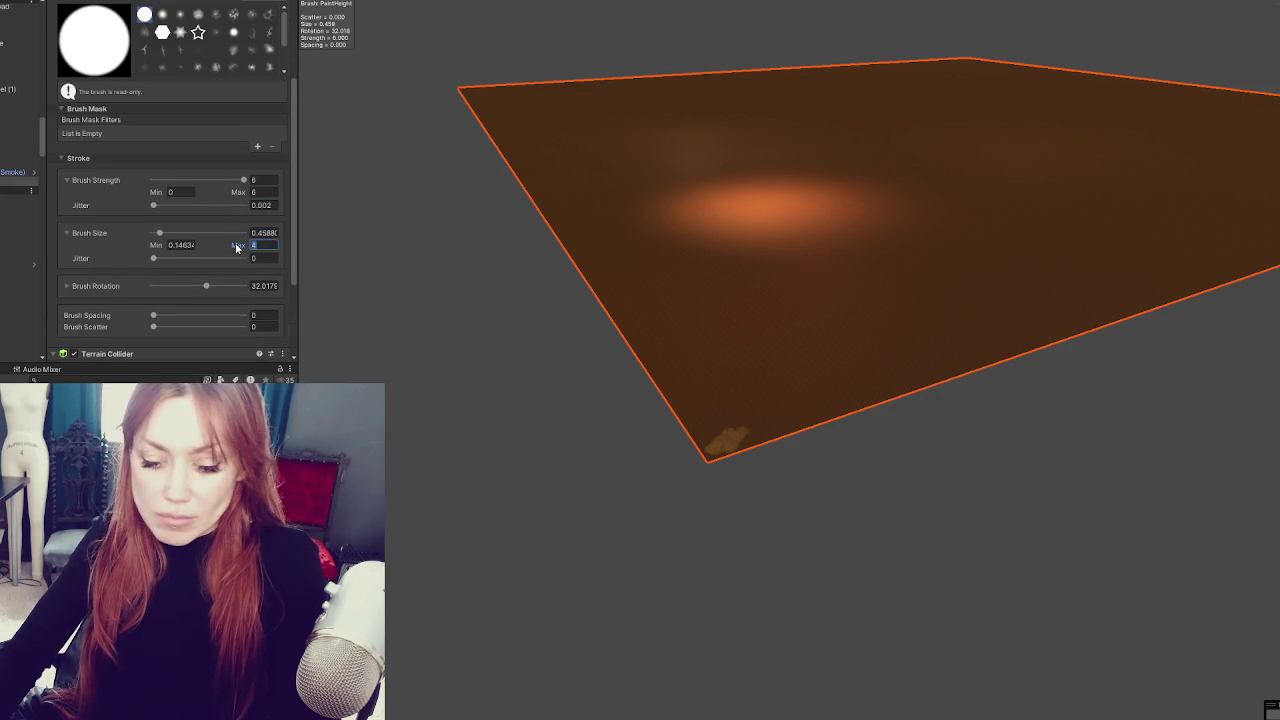
{"action": "type", "text": "30"}
{"action": "key", "text": "Return"}
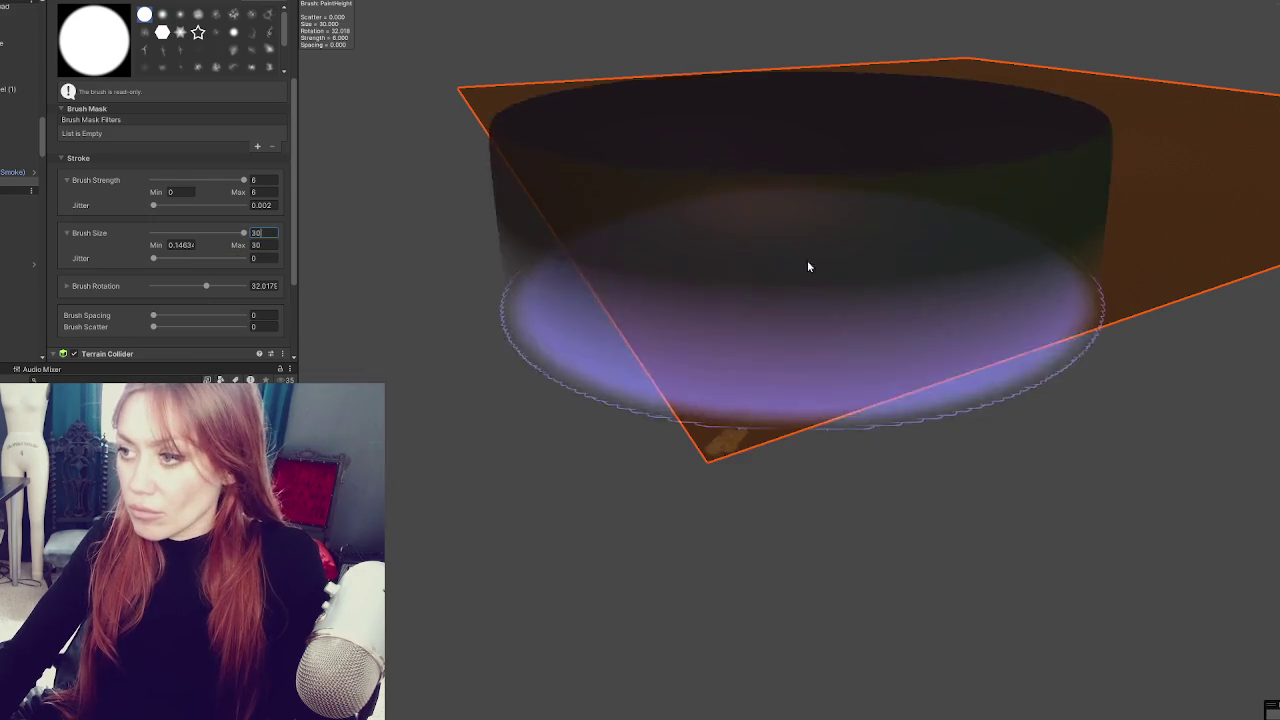
- Raise tall test masses on the terrain and undo each, leaving it flat
{"action": "scroll", "coordinate": [825, 238], "scroll_direction": "down", "scroll_amount": 5}
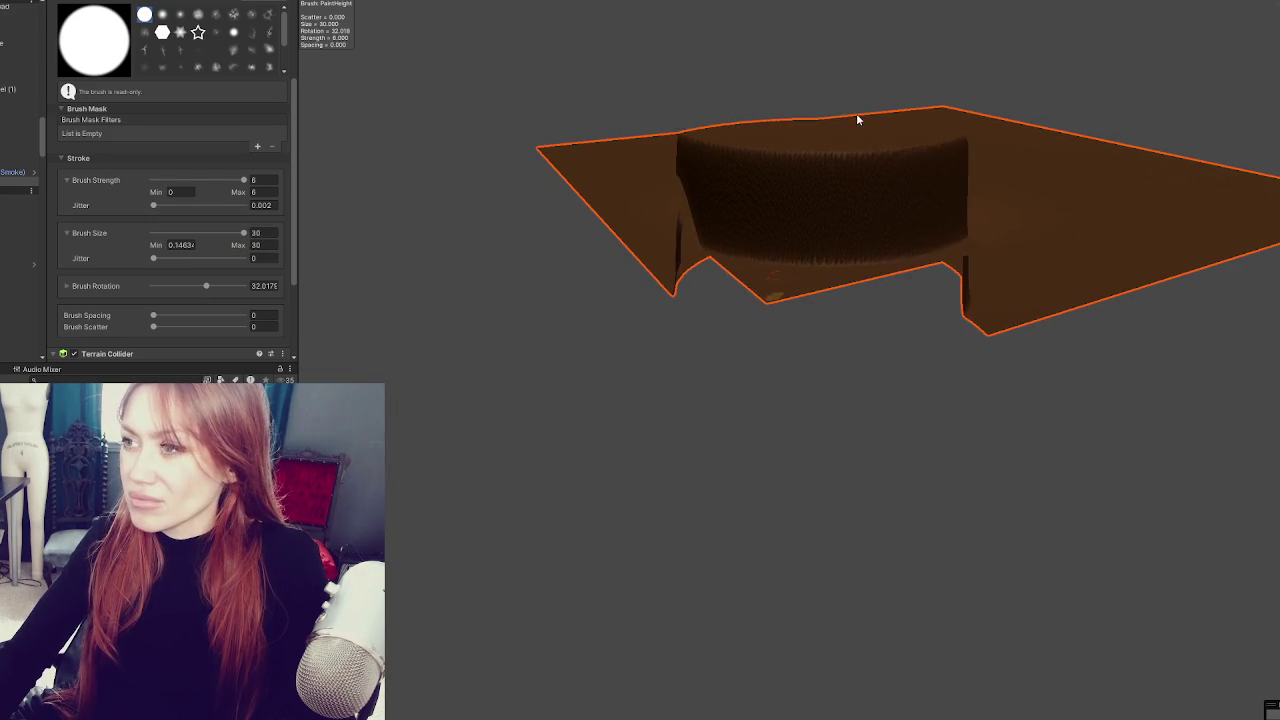
{"action": "mouse_move", "coordinate": [900, 151]}
{"action": "left_mouse_down"}
{"action": "mouse_move", "coordinate": [891, 169]}
{"action": "mouse_move", "coordinate": [914, 134]}
{"action": "mouse_move", "coordinate": [908, 104]}
{"action": "left_mouse_up"}
{"action": "key", "text": "ctrl+z"}
{"action": "scroll", "coordinate": [823, 263], "scroll_direction": "up", "scroll_amount": 2}
{"action": "mouse_move", "coordinate": [823, 263]}
{"action": "left_mouse_down"}
{"action": "mouse_move", "coordinate": [863, 289]}
{"action": "mouse_move", "coordinate": [805, 300]}
{"action": "left_mouse_up"}
{"action": "scroll", "coordinate": [805, 300], "scroll_direction": "down", "scroll_amount": 5}
{"action": "mouse_move", "coordinate": [920, 257]}
{"action": "left_mouse_down", "text": "alt"}
{"action": "mouse_move", "coordinate": [854, 200]}
{"action": "mouse_move", "coordinate": [949, 163]}
{"action": "mouse_move", "coordinate": [1036, 210]}
{"action": "mouse_move", "coordinate": [849, 197]}
{"action": "mouse_move", "coordinate": [1234, 220]}
{"action": "mouse_move", "coordinate": [1091, 217]}
{"action": "left_mouse_up", "text": "alt"}
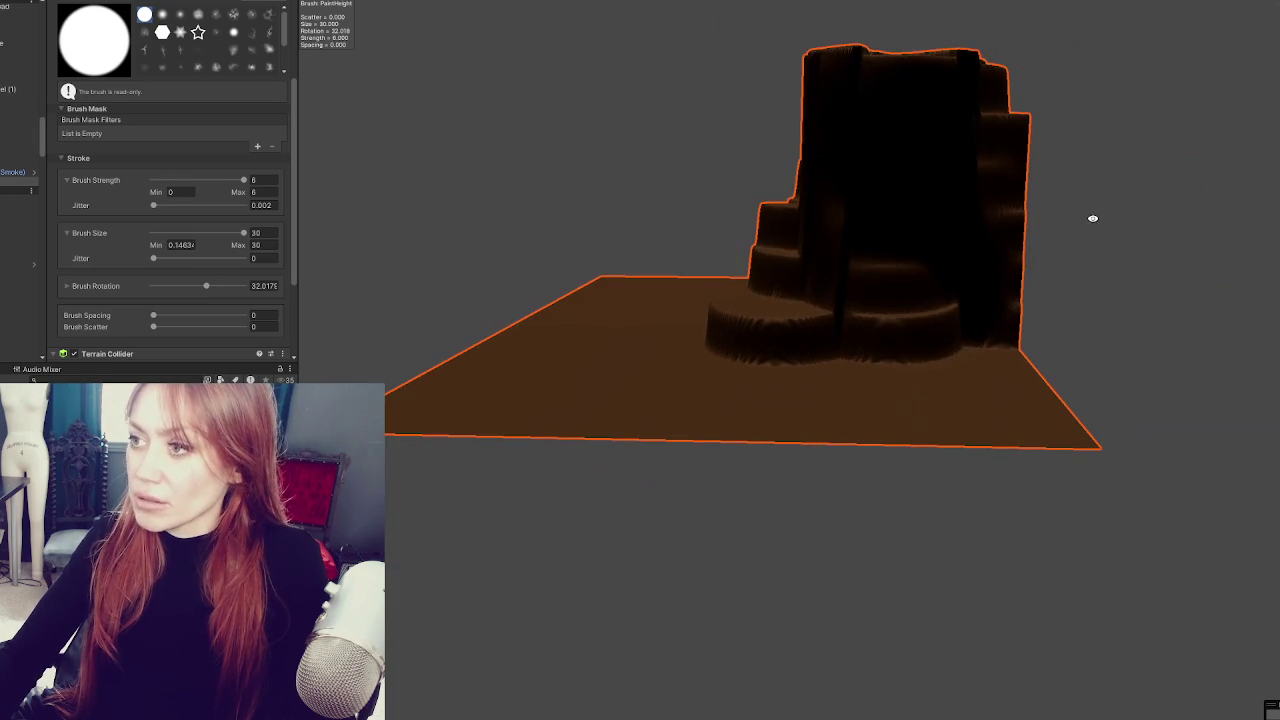
{"action": "key", "text": "ctrl+z"}
{"action": "mouse_move", "coordinate": [534, 391]}
{"action": "left_mouse_down", "text": "alt"}
{"action": "mouse_move", "coordinate": [572, 390]}
{"action": "mouse_move", "coordinate": [545, 365]}
{"action": "mouse_move", "coordinate": [586, 334]}
{"action": "left_mouse_up", "text": "alt"}
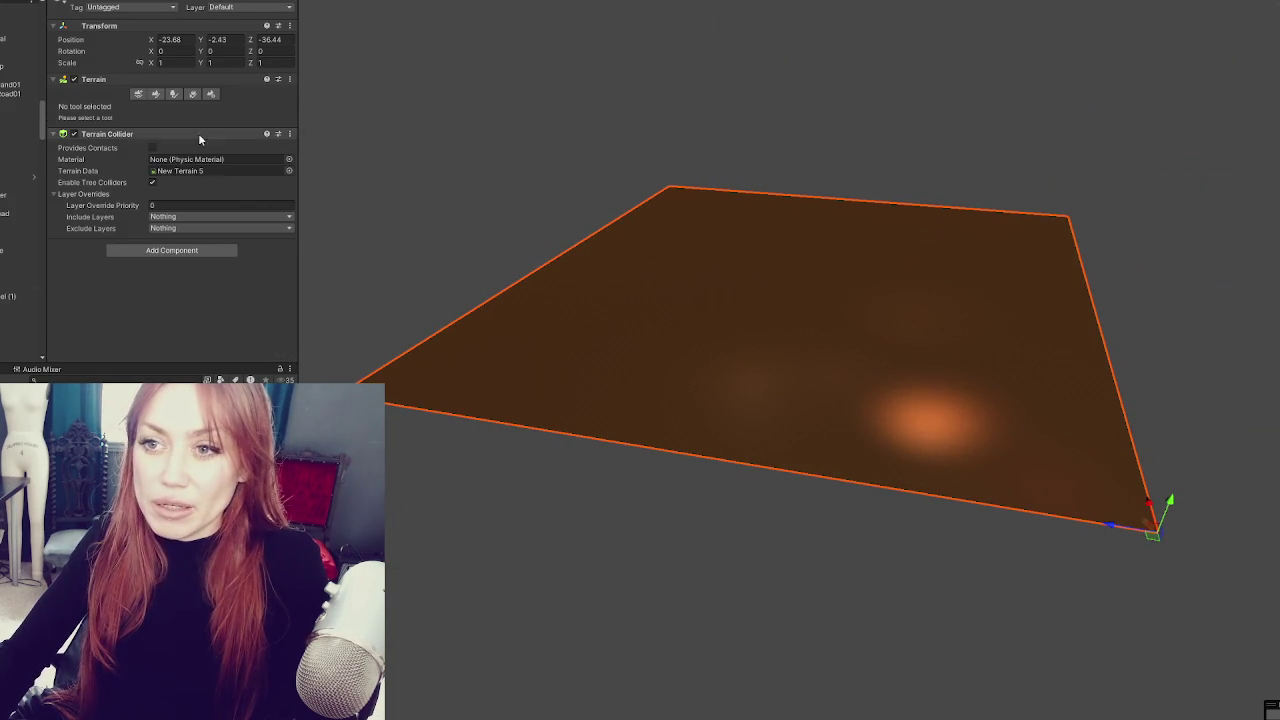
- Set Billboard Start to 20 under Tree & Detail Objects in Terrain Settings
{"action": "left_click", "coordinate": [152, 94]}
{"action": "scroll", "coordinate": [197, 174], "scroll_direction": "down", "scroll_amount": 8}
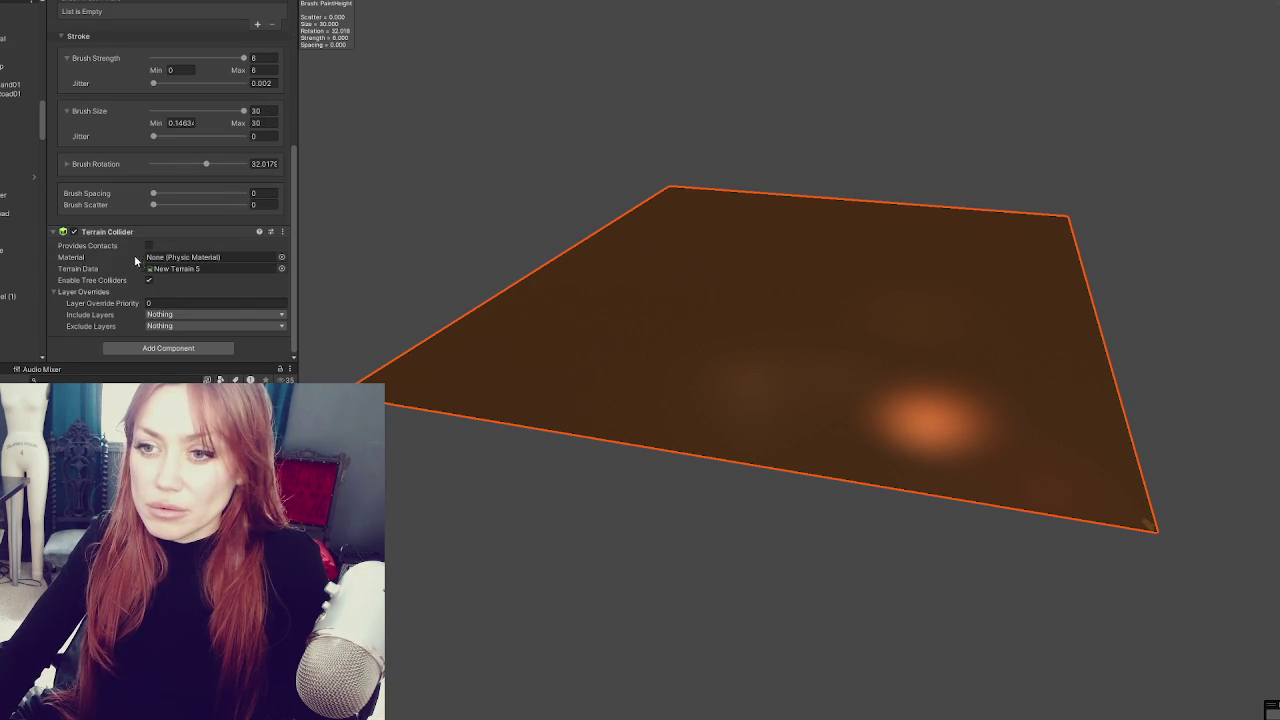
{"action": "scroll", "coordinate": [140, 118], "scroll_direction": "up", "scroll_amount": 6}
{"action": "scroll", "coordinate": [180, 80], "scroll_direction": "down", "scroll_amount": 2}
{"action": "left_click", "coordinate": [206, 4]}
{"action": "scroll", "coordinate": [252, 117], "scroll_direction": "down", "scroll_amount": 5}
{"action": "left_click", "coordinate": [274, 119]}
{"action": "type", "text": "20"}
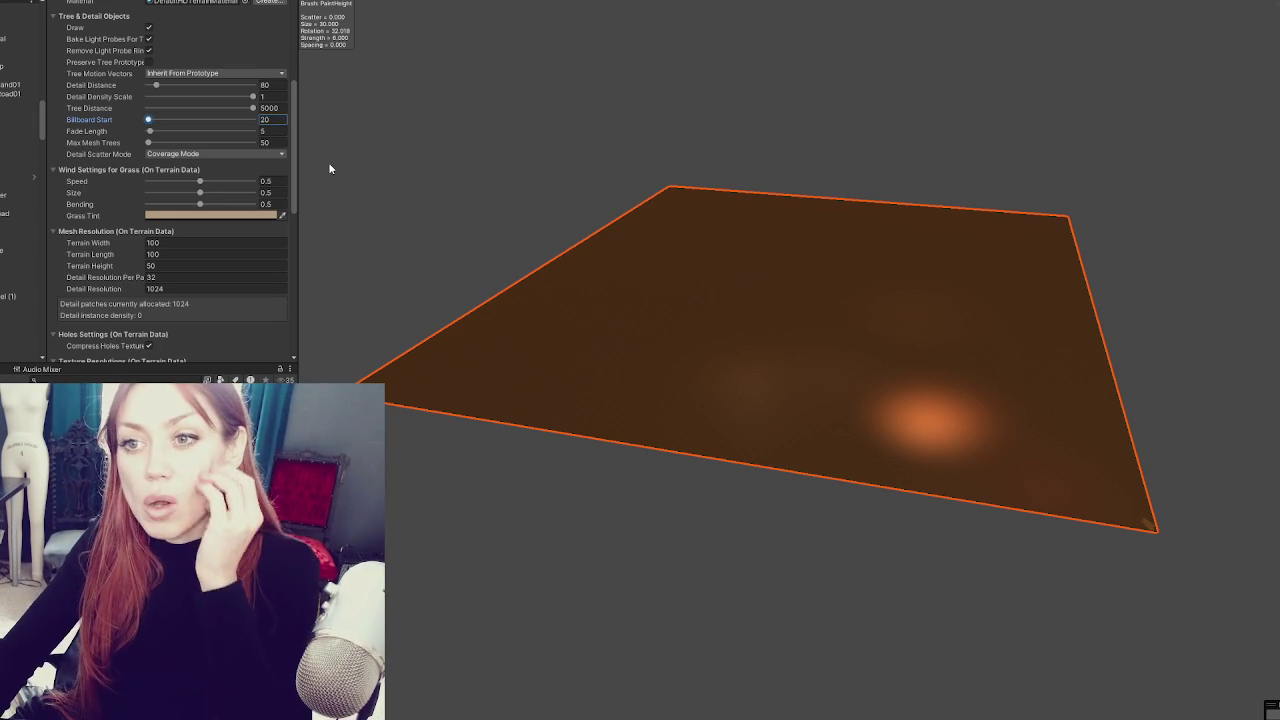
- Orbit and pan the Scene view to inspect the flat terrain
{"action": "mouse_move", "coordinate": [715, 275]}
{"action": "left_mouse_down"}
{"action": "mouse_move", "coordinate": [863, 371]}
{"action": "mouse_move", "coordinate": [722, 365]}
{"action": "mouse_move", "coordinate": [517, 406]}
{"action": "mouse_move", "coordinate": [655, 385]}
{"action": "left_mouse_up"}
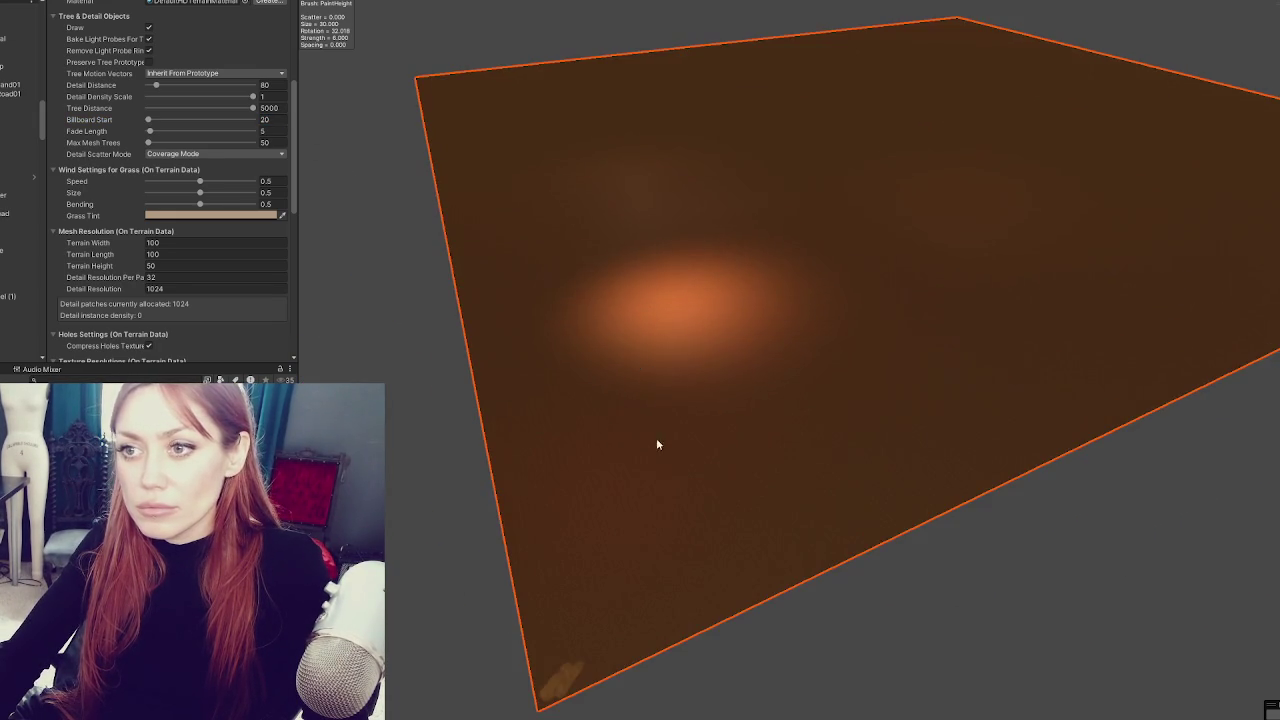
{"action": "mouse_move", "coordinate": [634, 551]}
{"action": "left_mouse_down"}
{"action": "mouse_move", "coordinate": [657, 574]}
{"action": "mouse_move", "coordinate": [711, 466]}
{"action": "mouse_move", "coordinate": [706, 491]}
{"action": "mouse_move", "coordinate": [743, 291]}
{"action": "mouse_move", "coordinate": [492, 405]}
{"action": "left_mouse_up"}
{"action": "scroll", "coordinate": [747, 483], "scroll_direction": "down", "scroll_amount": 5}
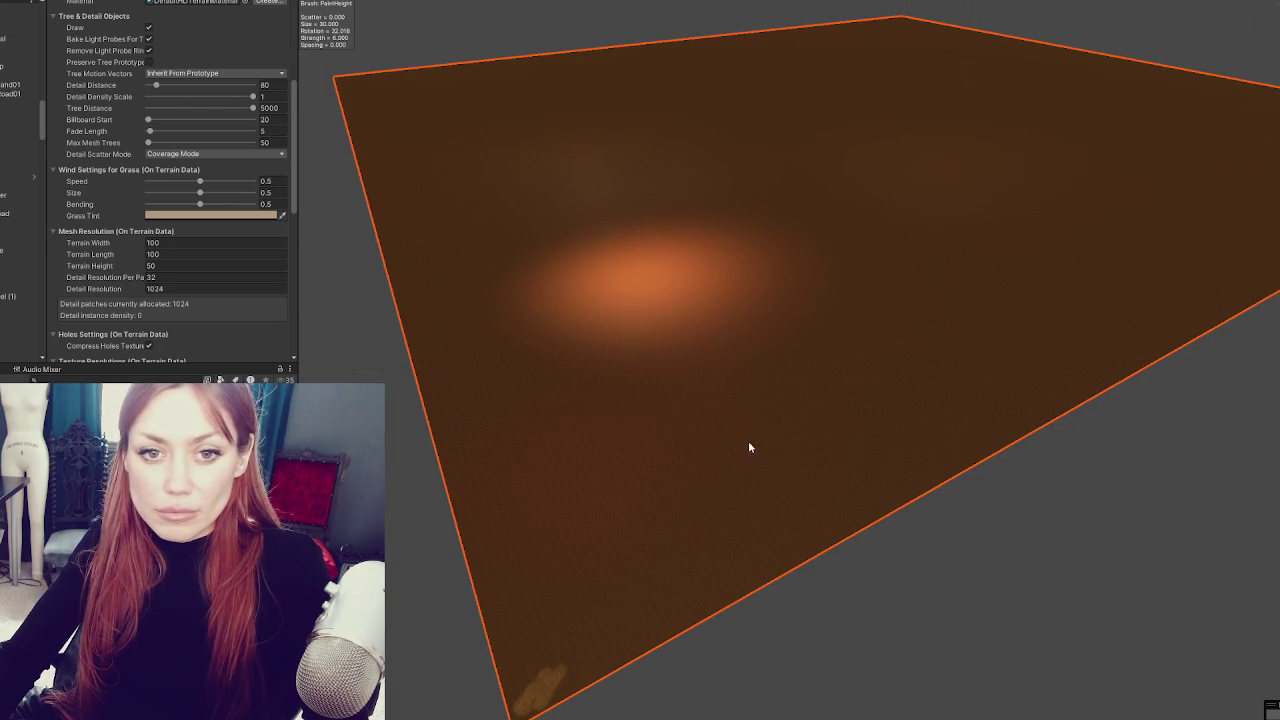
{"action": "mouse_move", "coordinate": [748, 441]}
{"action": "left_mouse_down"}
{"action": "mouse_move", "coordinate": [692, 392]}
{"action": "mouse_move", "coordinate": [732, 408]}
{"action": "left_mouse_up"}
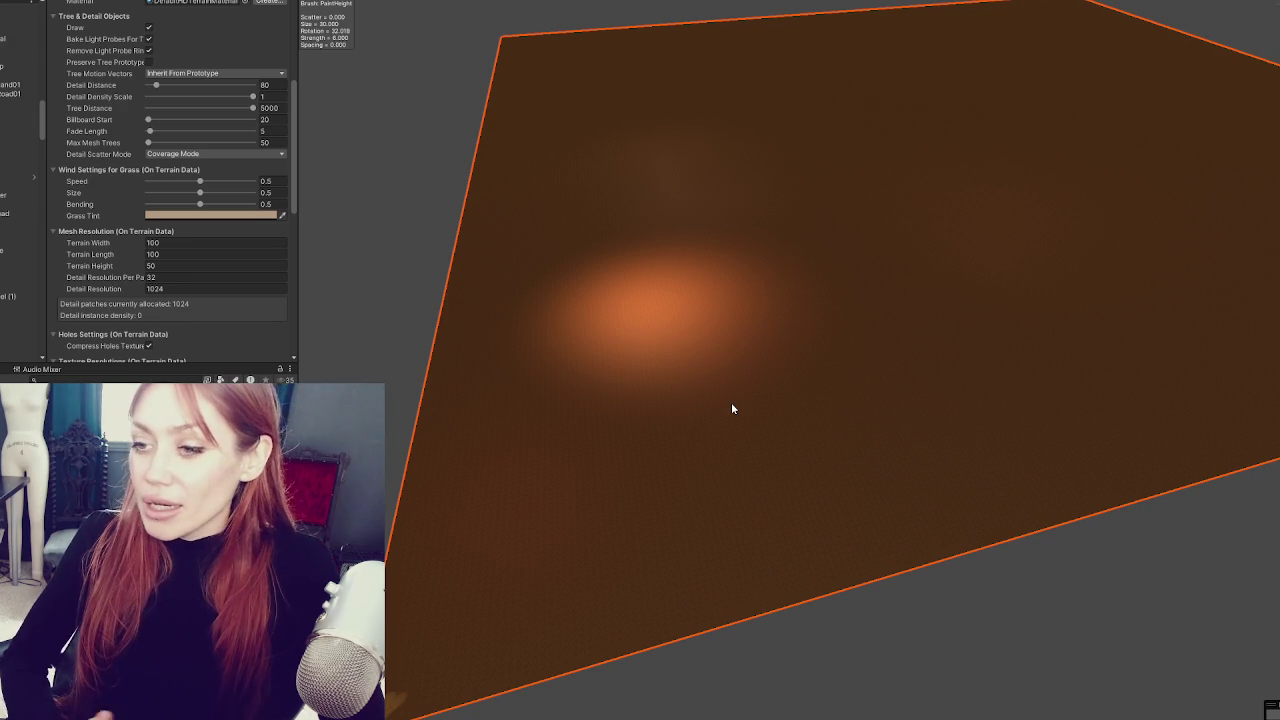
{"action": "left_click_drag", "start_coordinate": [731, 402], "coordinate": [692, 463]}
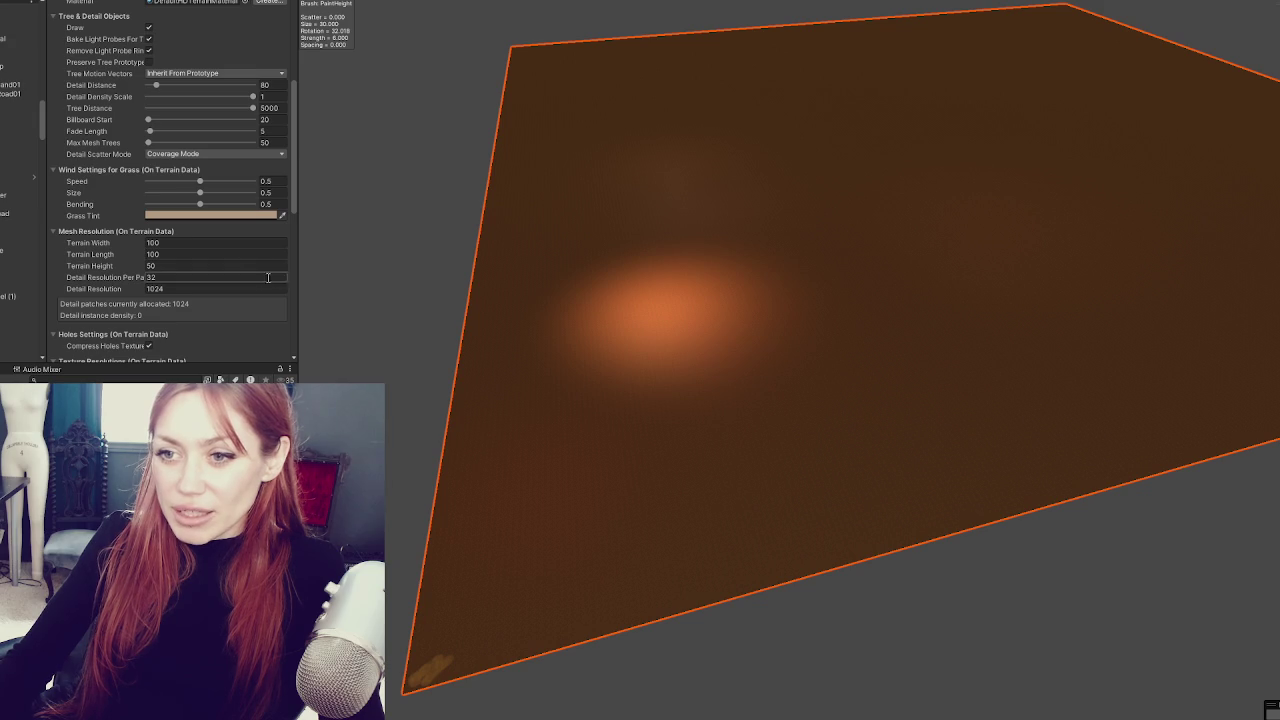
{"action": "scroll", "coordinate": [238, 245], "scroll_direction": "down", "scroll_amount": 5}
{"action": "scroll", "coordinate": [242, 240], "scroll_direction": "down", "scroll_amount": 2}
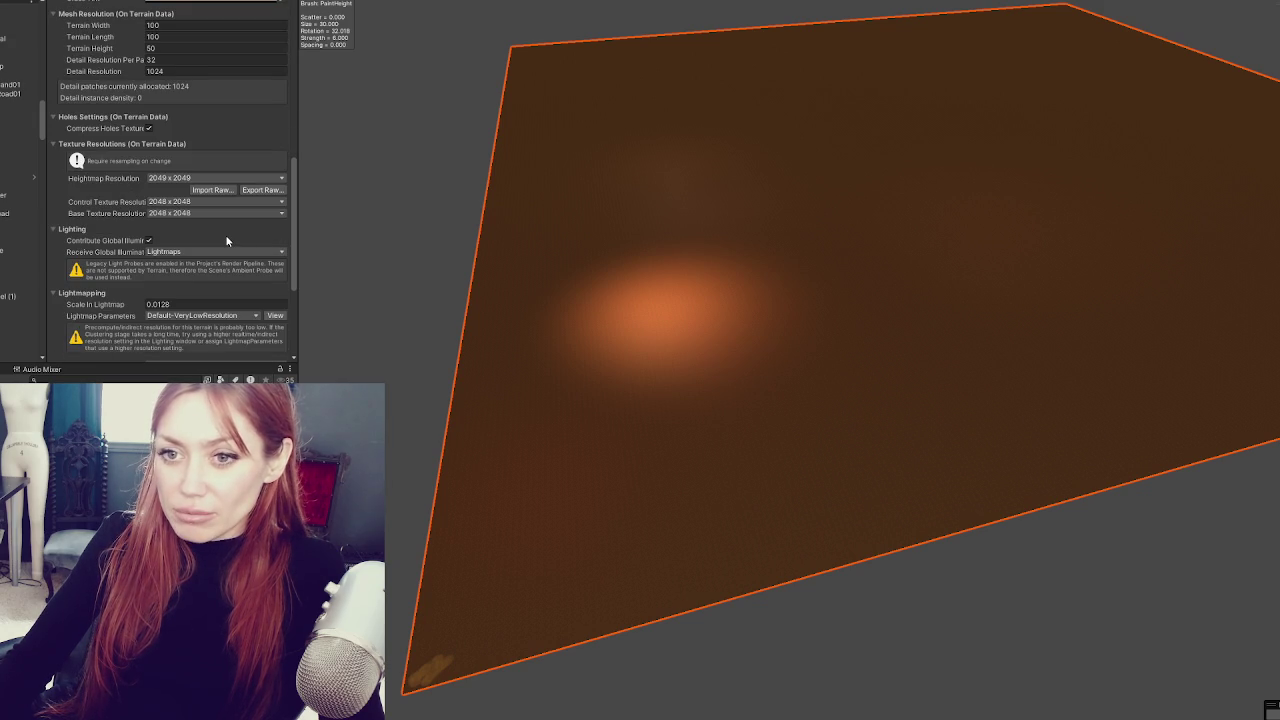
{"action": "scroll", "coordinate": [230, 238], "scroll_direction": "up", "scroll_amount": 15}
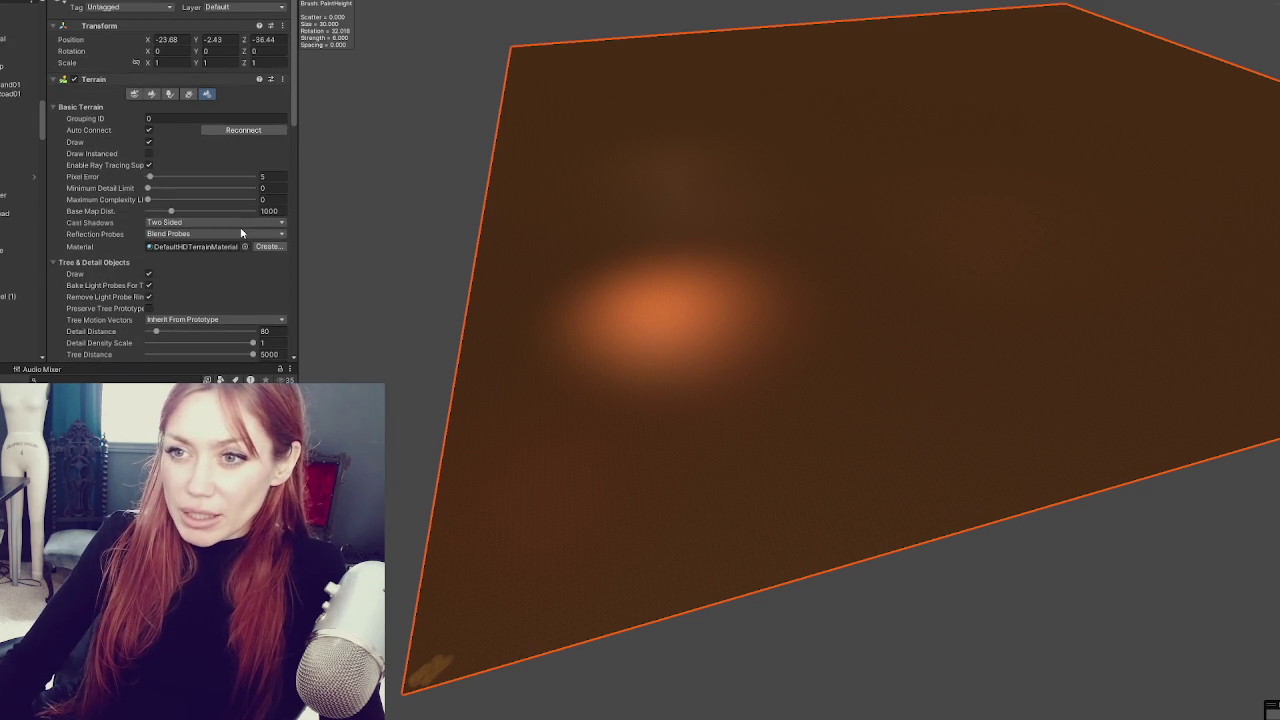
- Set Raise or Lower Terrain to the soft round brush at size 20
{"action": "left_click", "coordinate": [151, 93]}
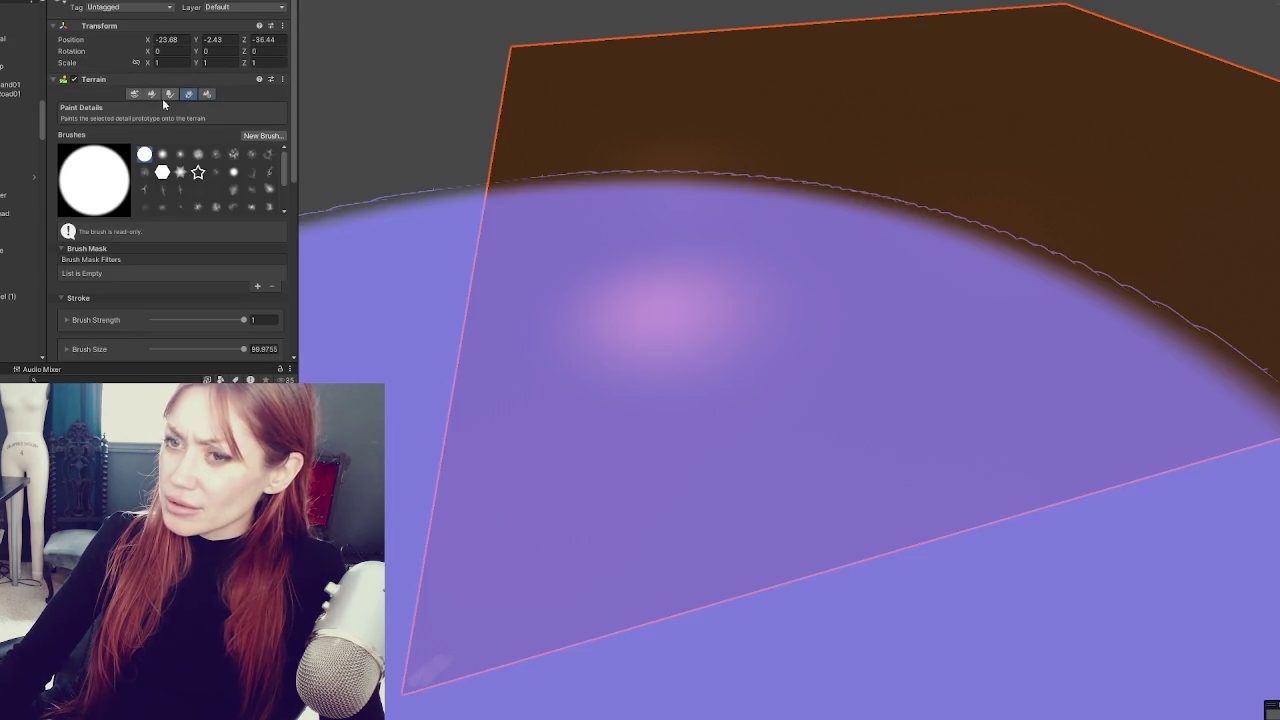
{"action": "scroll", "coordinate": [193, 293], "scroll_direction": "down", "scroll_amount": 5}
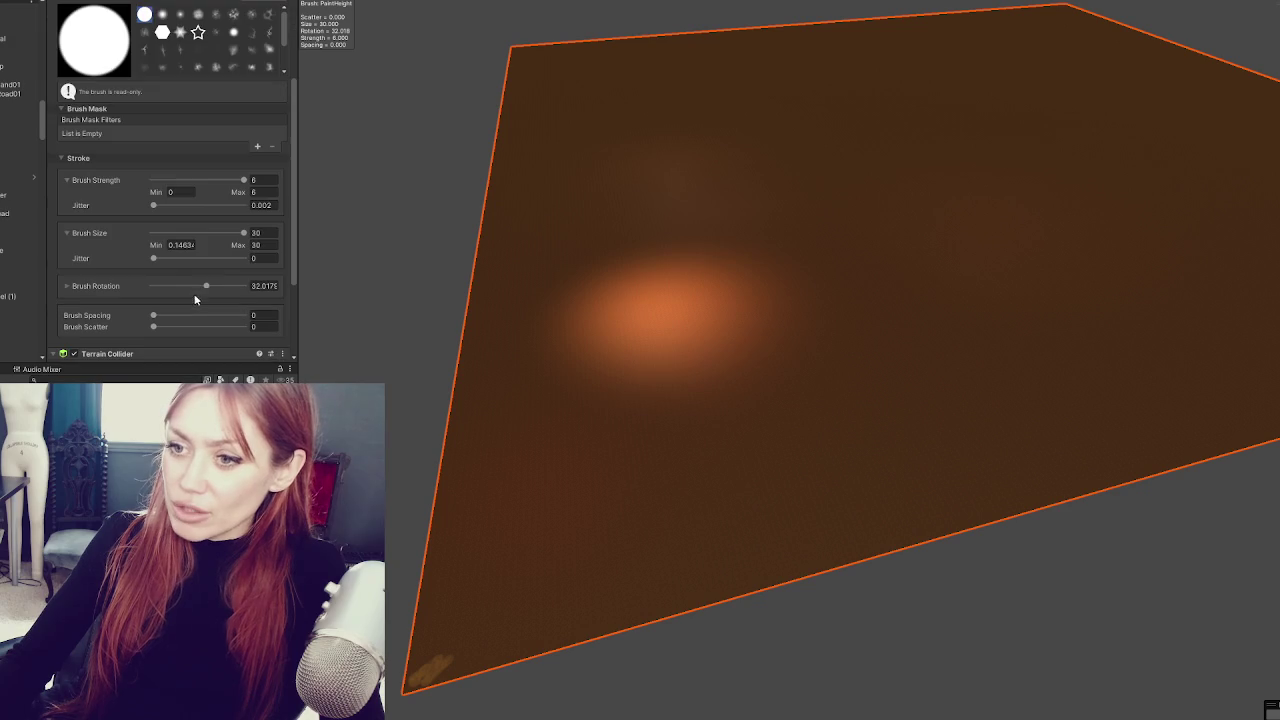
{"action": "left_click", "coordinate": [68, 286]}
{"action": "left_click", "coordinate": [258, 232]}
{"action": "type", "text": "2"}
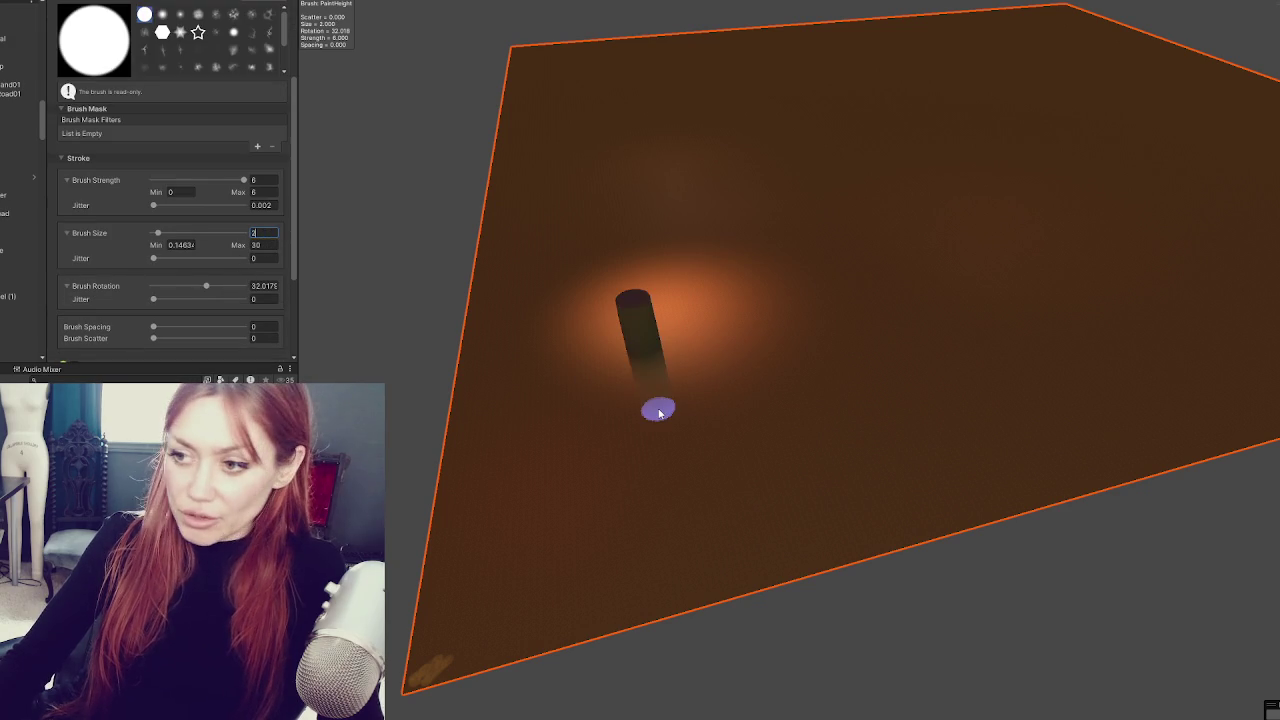
{"action": "left_click", "coordinate": [162, 14]}
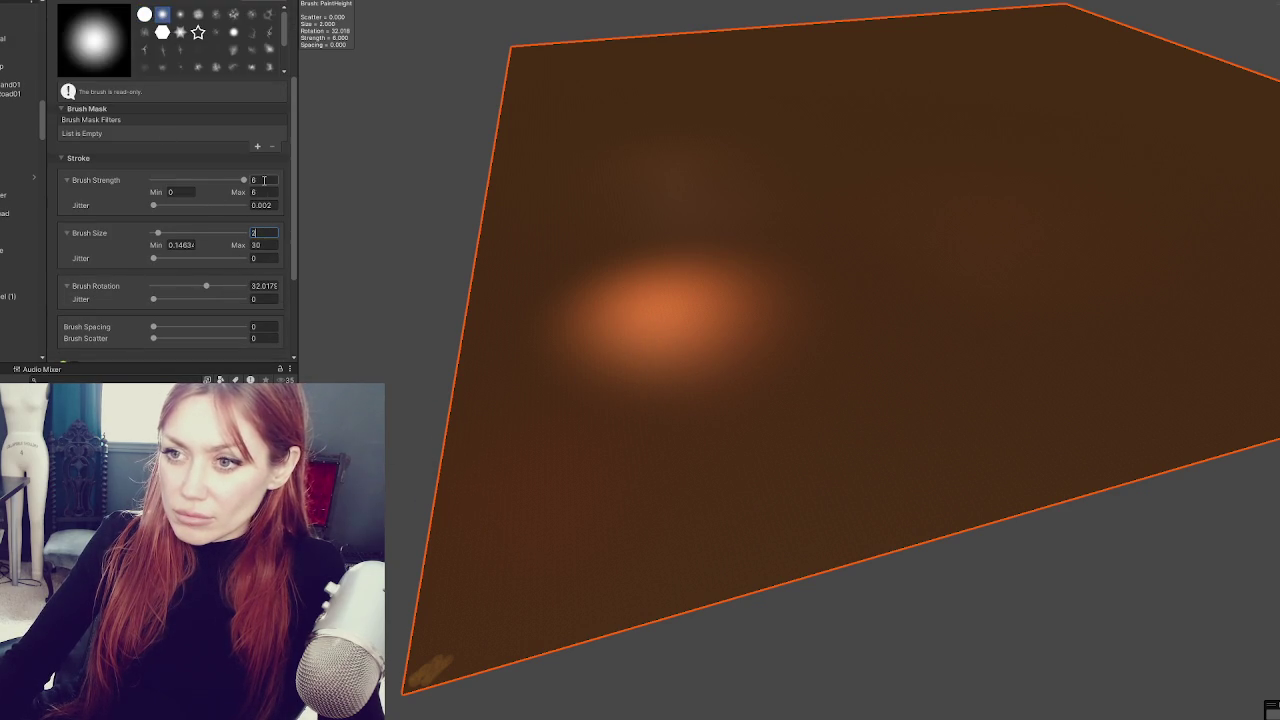
{"action": "type", "text": "0.01"}
{"action": "key", "text": "Return"}
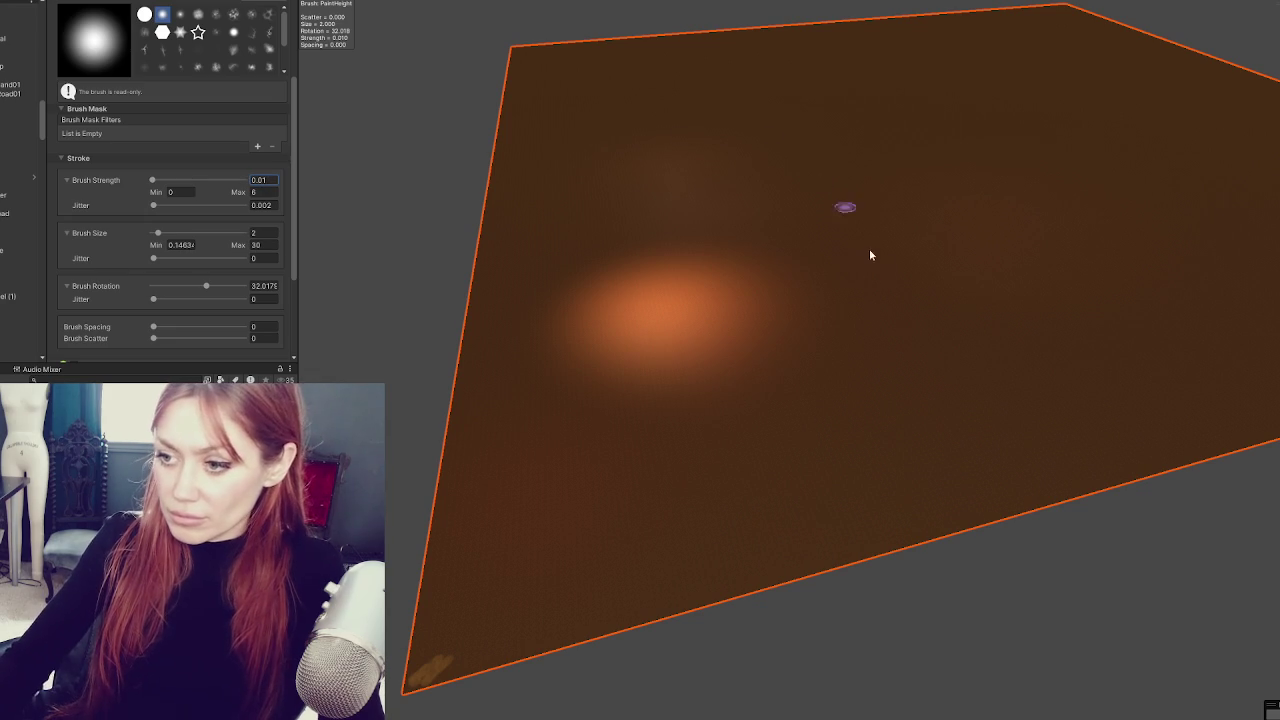
{"action": "type", "text": "1"}
{"action": "key", "text": "Return"}
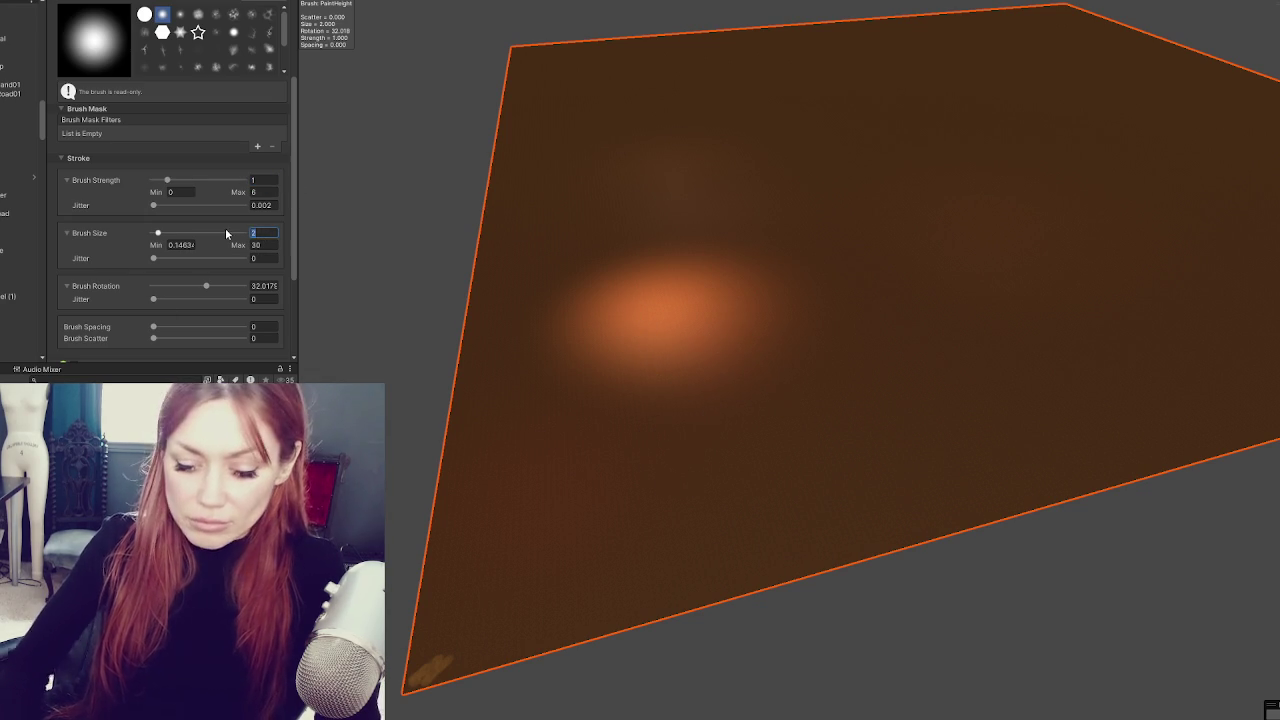
{"action": "type", "text": "0"}
{"action": "key", "text": "Return"}
- Set strength to 0.3 and paint an elongated soft ridge across the test terrain
{"action": "left_click", "coordinate": [689, 350]}
{"action": "key", "text": "ctrl+z"}
{"action": "mouse_move", "coordinate": [680, 363]}
{"action": "left_mouse_down"}
{"action": "mouse_move", "coordinate": [963, 349]}
{"action": "mouse_move", "coordinate": [307, 177]}
{"action": "left_mouse_up"}
{"action": "key", "text": "a"}
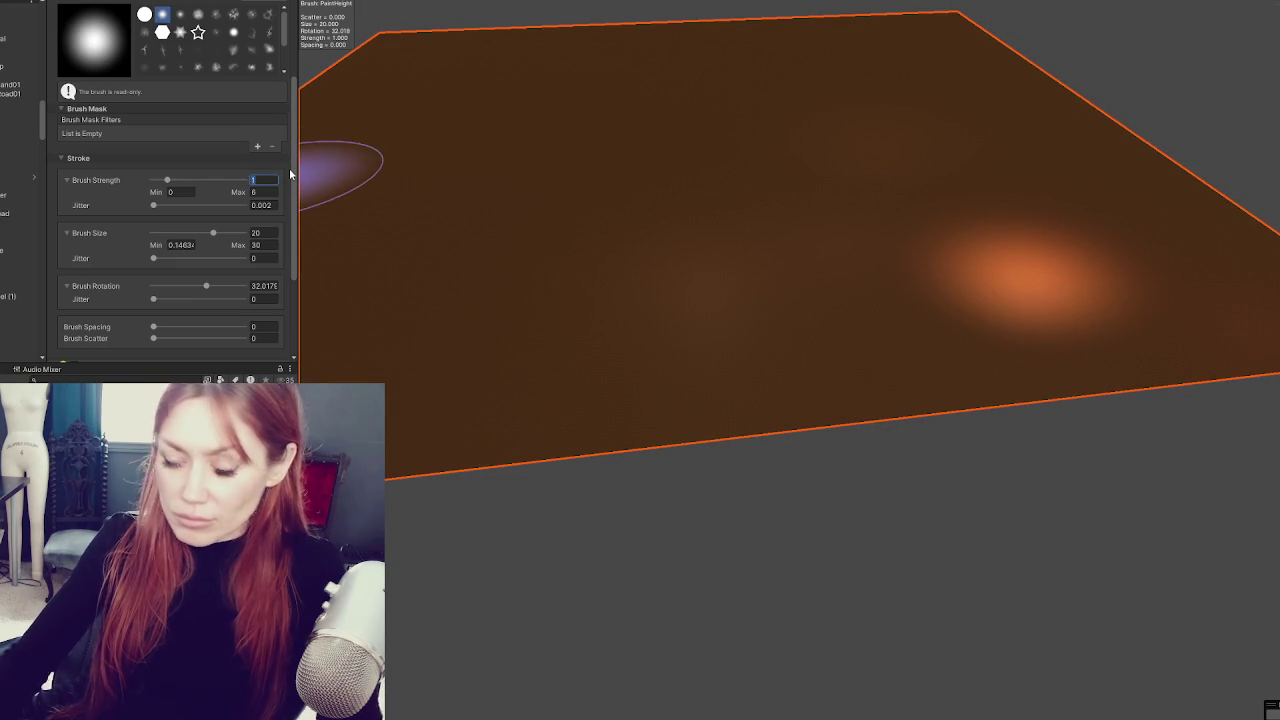
{"action": "left_click", "coordinate": [1006, 300]}
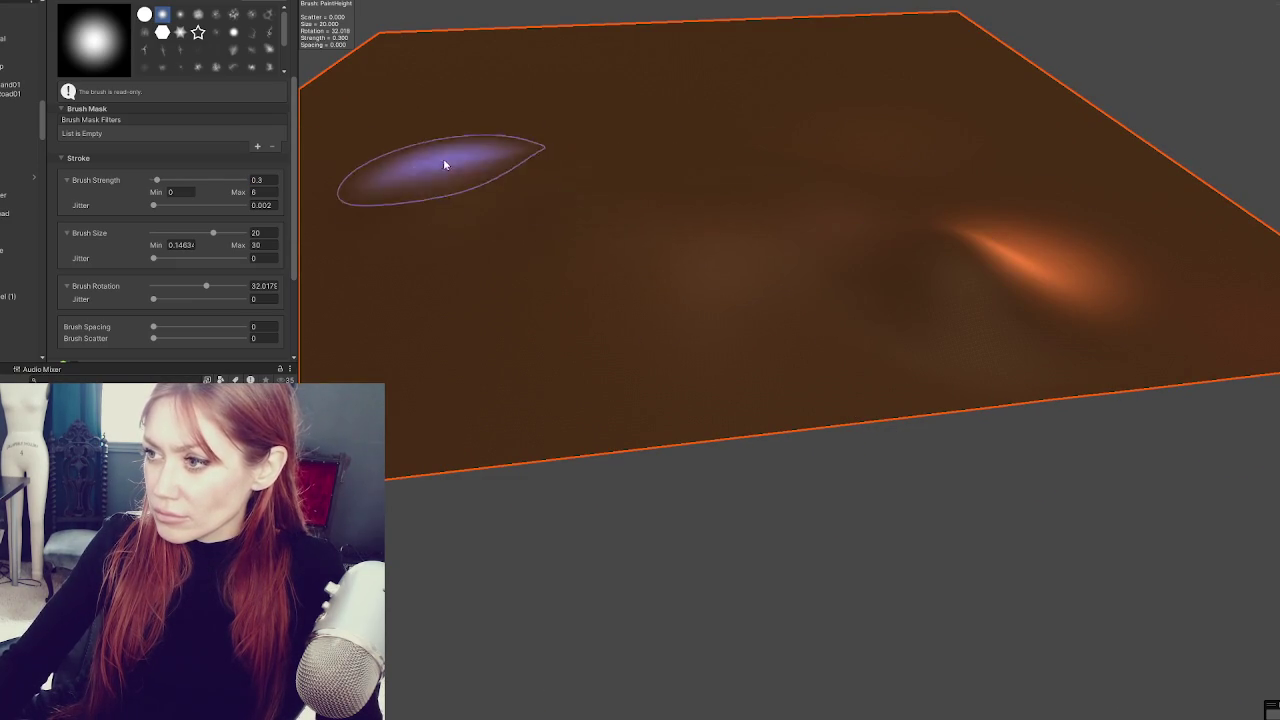
{"action": "mouse_move", "coordinate": [545, 175]}
{"action": "left_mouse_down"}
{"action": "mouse_move", "coordinate": [806, 206]}
{"action": "mouse_move", "coordinate": [340, 153]}
{"action": "left_mouse_up"}
{"action": "mouse_move", "coordinate": [434, 140]}
{"action": "left_mouse_down"}
{"action": "mouse_move", "coordinate": [771, 186]}
{"action": "mouse_move", "coordinate": [567, 128]}
{"action": "mouse_move", "coordinate": [413, 274]}
{"action": "mouse_move", "coordinate": [612, 271]}
{"action": "mouse_move", "coordinate": [785, 329]}
{"action": "left_mouse_up"}
{"action": "left_click", "coordinate": [413, 274]}
- Select the backyard terrain, raise the fenced garden ground, and level it with Set Height
{"action": "key", "text": "shift+h"}
{"action": "left_click", "coordinate": [780, 327]}
{"action": "scroll", "coordinate": [780, 327], "scroll_direction": "up", "scroll_amount": 5}
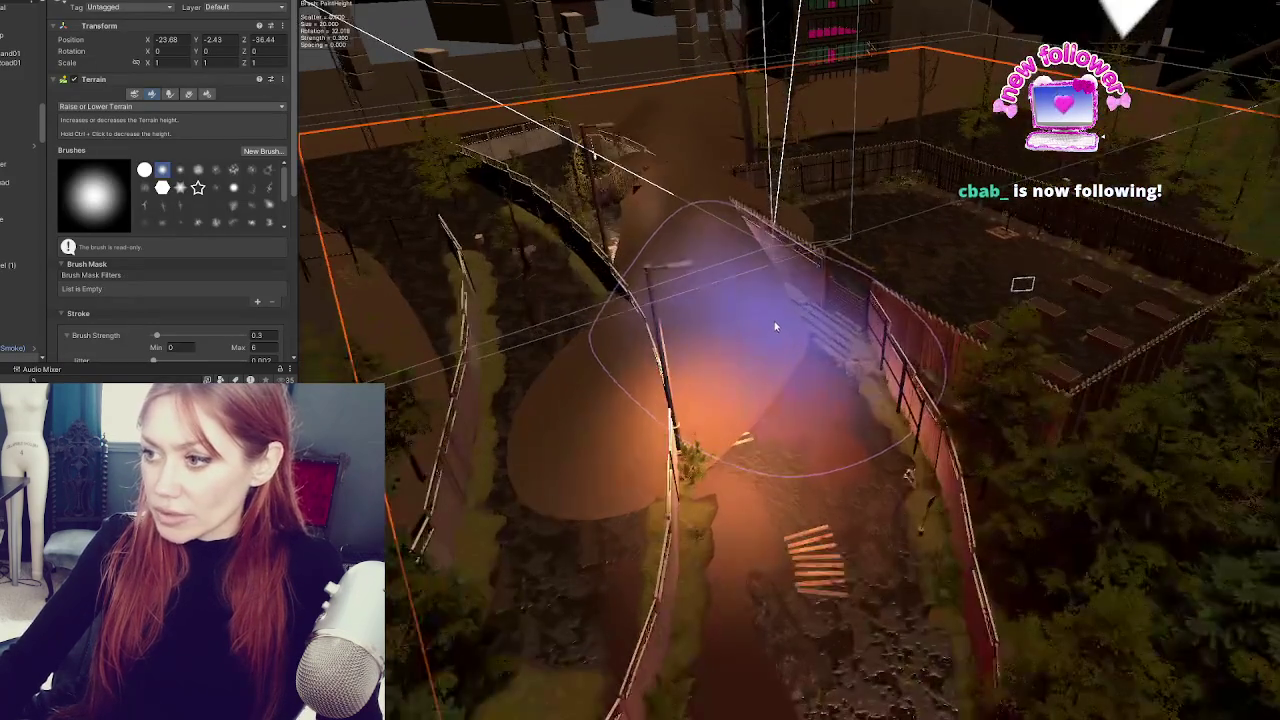
{"action": "mouse_move", "coordinate": [738, 487]}
{"action": "left_mouse_down"}
{"action": "mouse_move", "coordinate": [763, 577]}
{"action": "mouse_move", "coordinate": [711, 463]}
{"action": "left_mouse_up"}
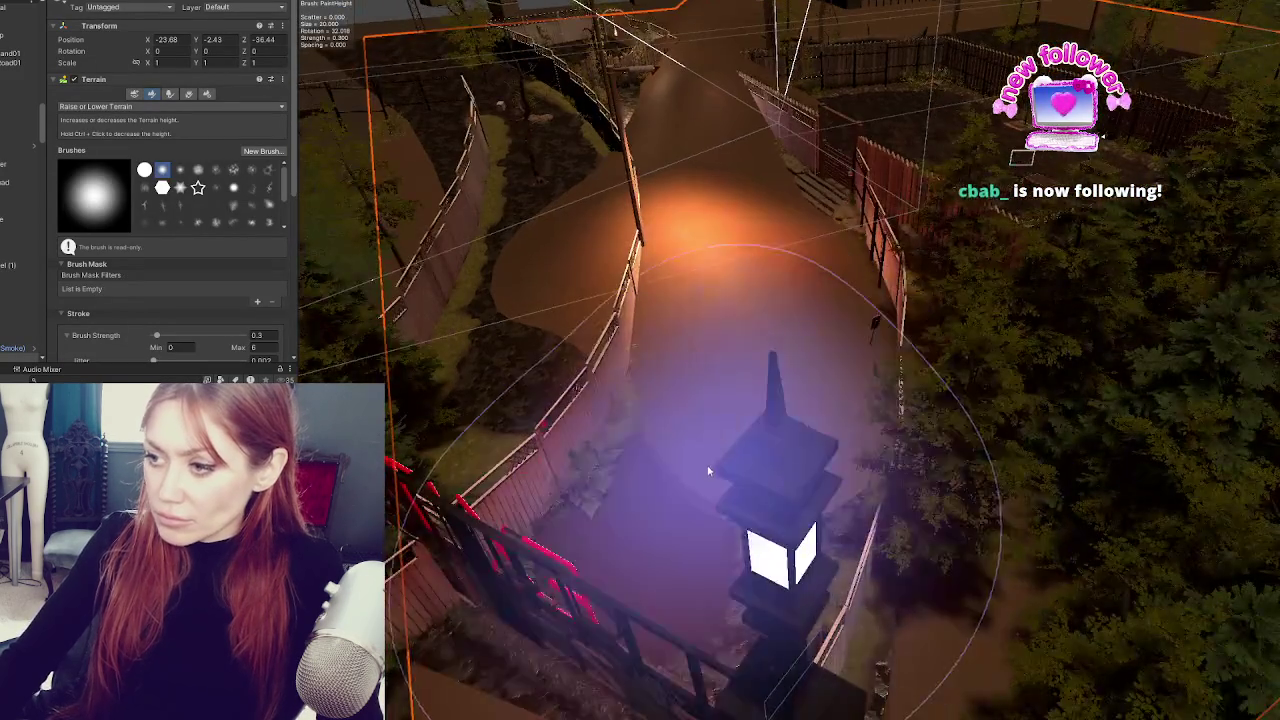
{"action": "scroll", "coordinate": [781, 438], "scroll_direction": "down", "scroll_amount": 5}
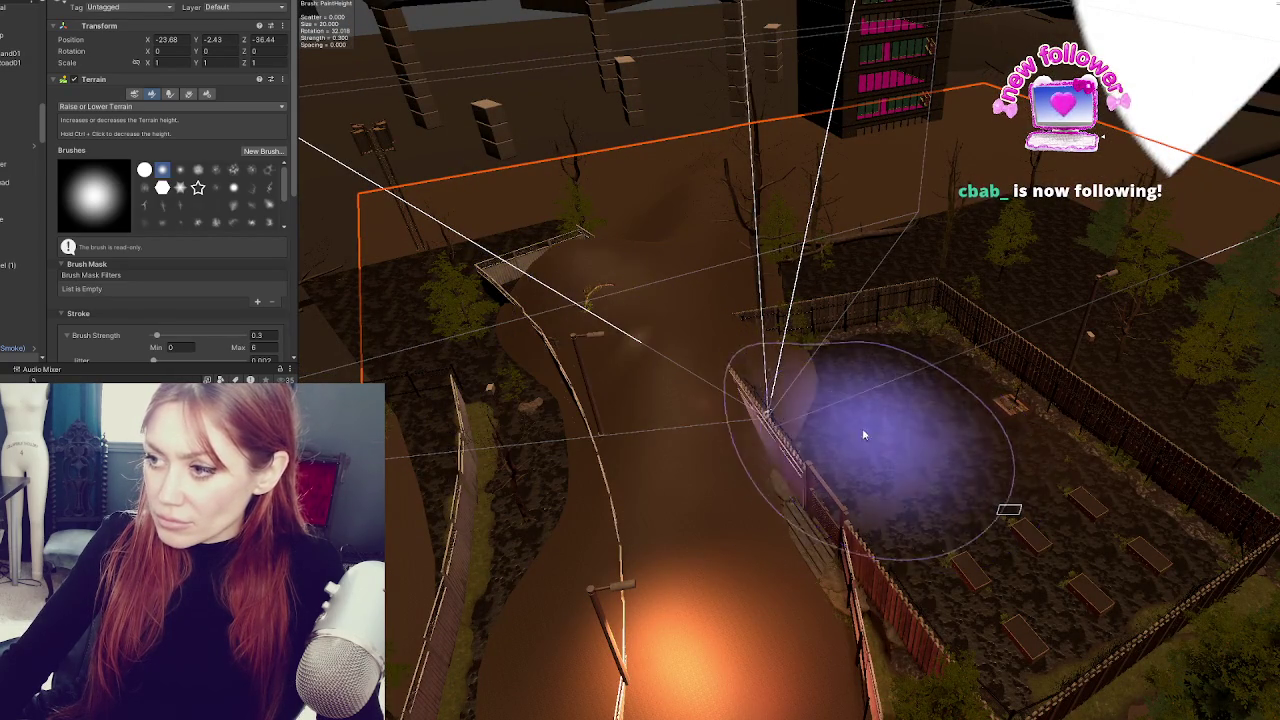
{"action": "scroll", "coordinate": [699, 429], "scroll_direction": "up", "scroll_amount": 3}
{"action": "mouse_move", "coordinate": [700, 436]}
{"action": "left_mouse_down"}
{"action": "mouse_move", "coordinate": [657, 557]}
{"action": "mouse_move", "coordinate": [666, 591]}
{"action": "mouse_move", "coordinate": [810, 595]}
{"action": "left_mouse_up"}
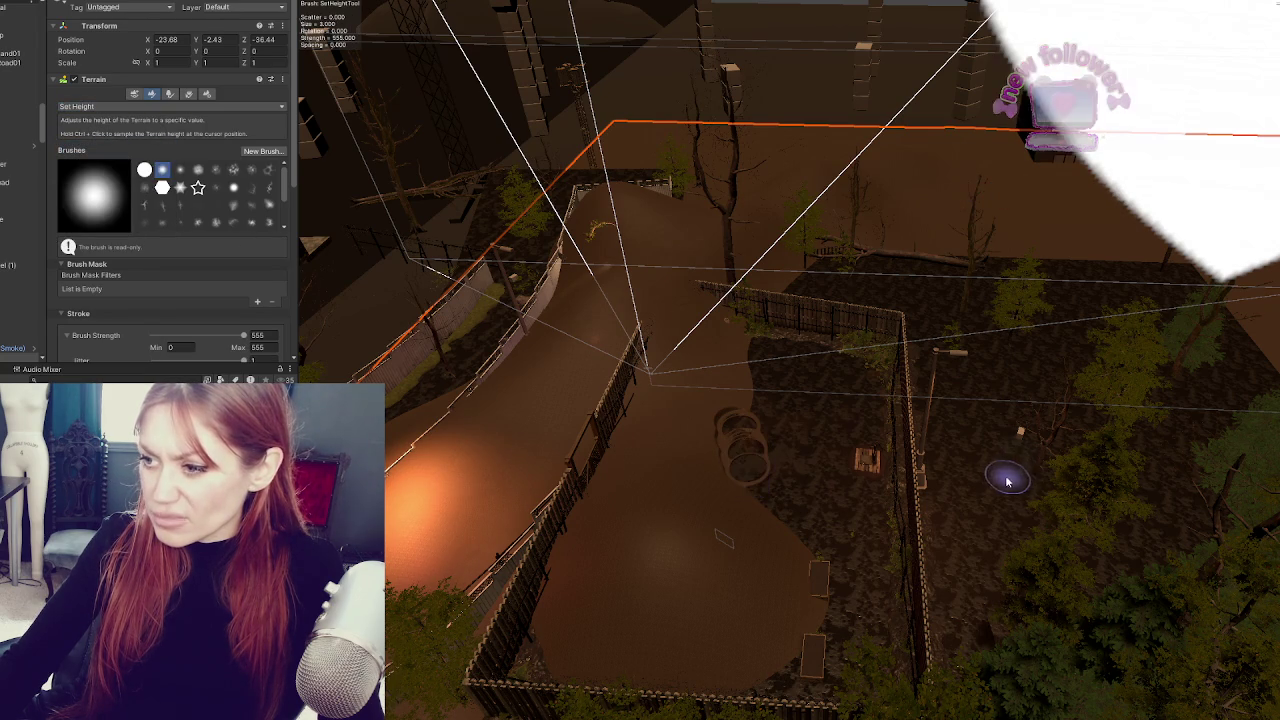
{"action": "scroll", "coordinate": [576, 367], "scroll_direction": "up", "scroll_amount": 6}
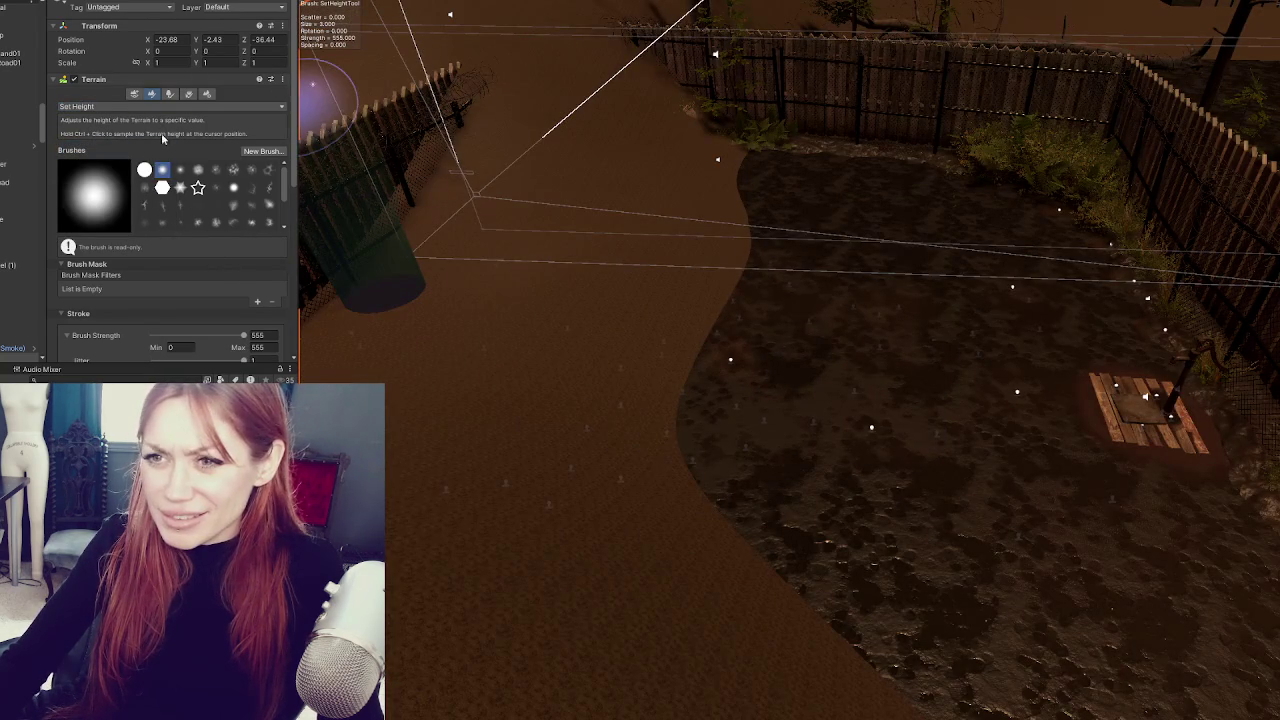
{"action": "left_click_drag", "start_coordinate": [688, 405], "coordinate": [872, 408]}
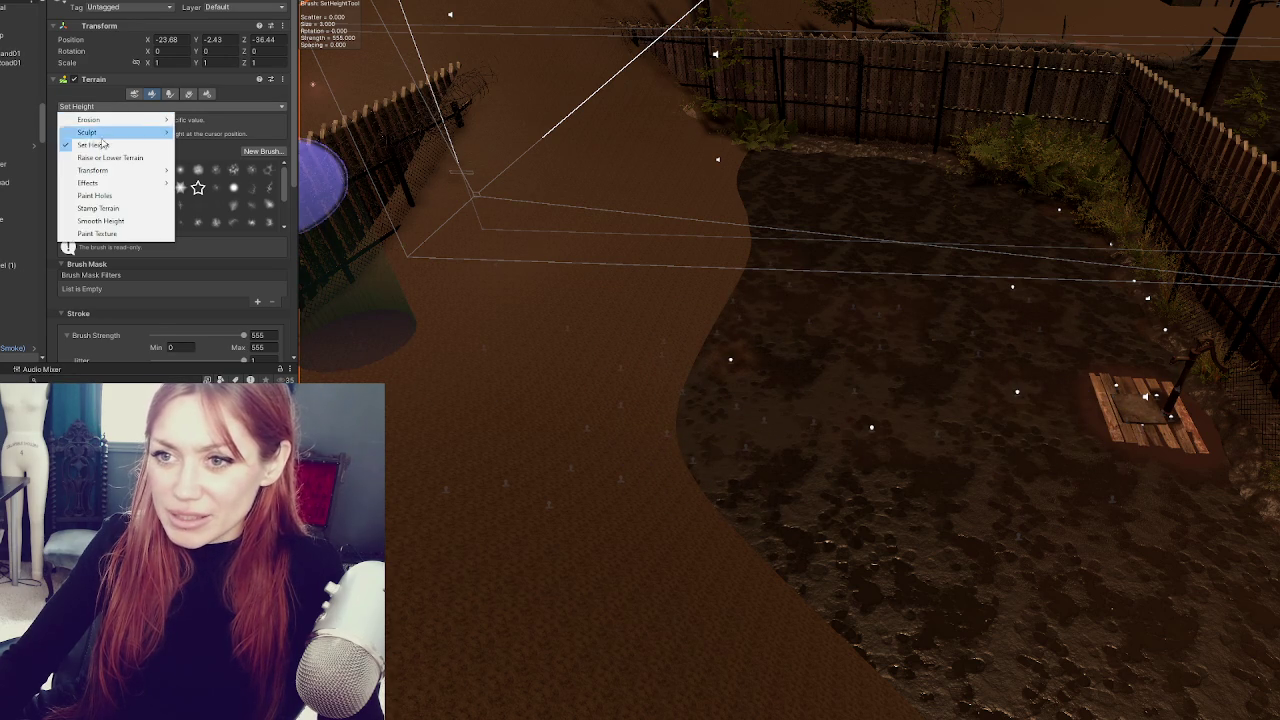
- Switch to Raise or Lower Terrain and raise a smooth mound in the yard
{"action": "left_click", "coordinate": [110, 157]}
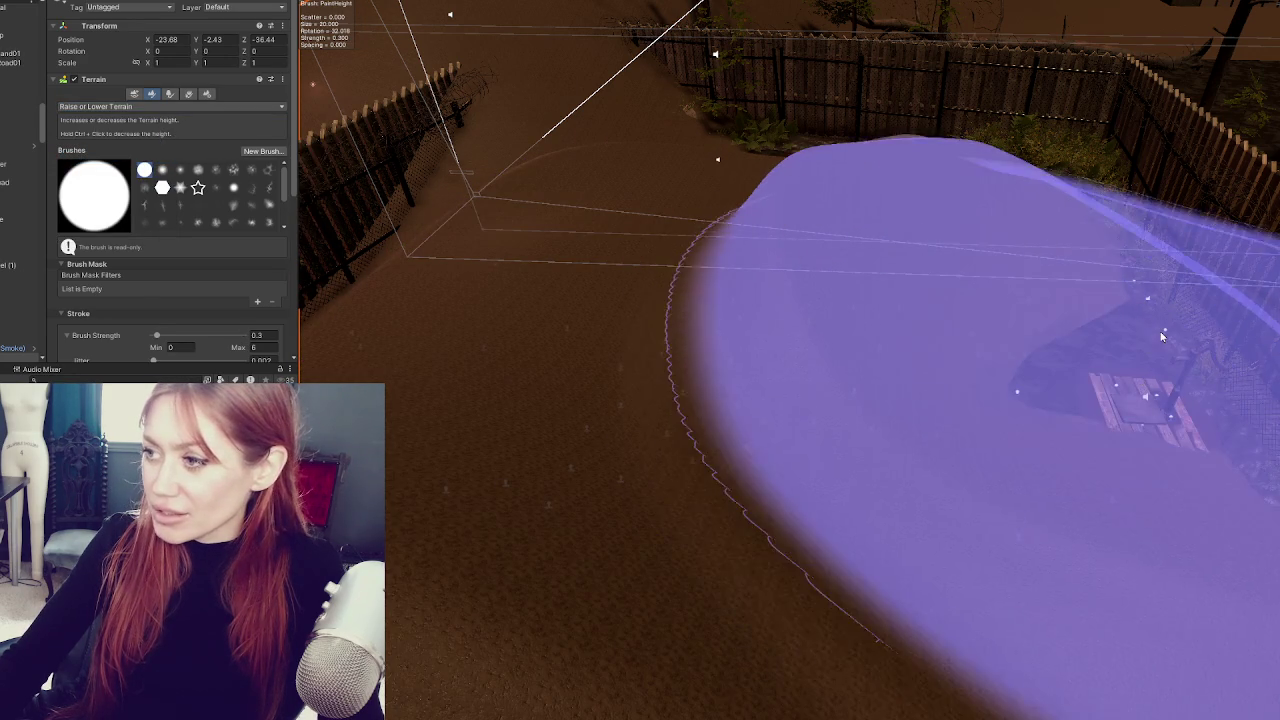
{"action": "mouse_move", "coordinate": [1071, 157]}
{"action": "left_mouse_down"}
{"action": "mouse_move", "coordinate": [754, 400]}
{"action": "mouse_move", "coordinate": [825, 320]}
{"action": "mouse_move", "coordinate": [629, 317]}
{"action": "mouse_move", "coordinate": [809, 337]}
{"action": "mouse_move", "coordinate": [660, 303]}
{"action": "mouse_move", "coordinate": [738, 272]}
{"action": "left_mouse_up"}
{"action": "scroll", "coordinate": [738, 272], "scroll_direction": "down", "scroll_amount": 5}
{"action": "mouse_move", "coordinate": [880, 263]}
{"action": "left_mouse_down"}
{"action": "mouse_move", "coordinate": [903, 234]}
{"action": "mouse_move", "coordinate": [843, 191]}
{"action": "mouse_move", "coordinate": [1043, 153]}
{"action": "mouse_move", "coordinate": [814, 249]}
{"action": "mouse_move", "coordinate": [686, 257]}
{"action": "mouse_move", "coordinate": [849, 286]}
{"action": "mouse_move", "coordinate": [816, 287]}
{"action": "left_mouse_up"}
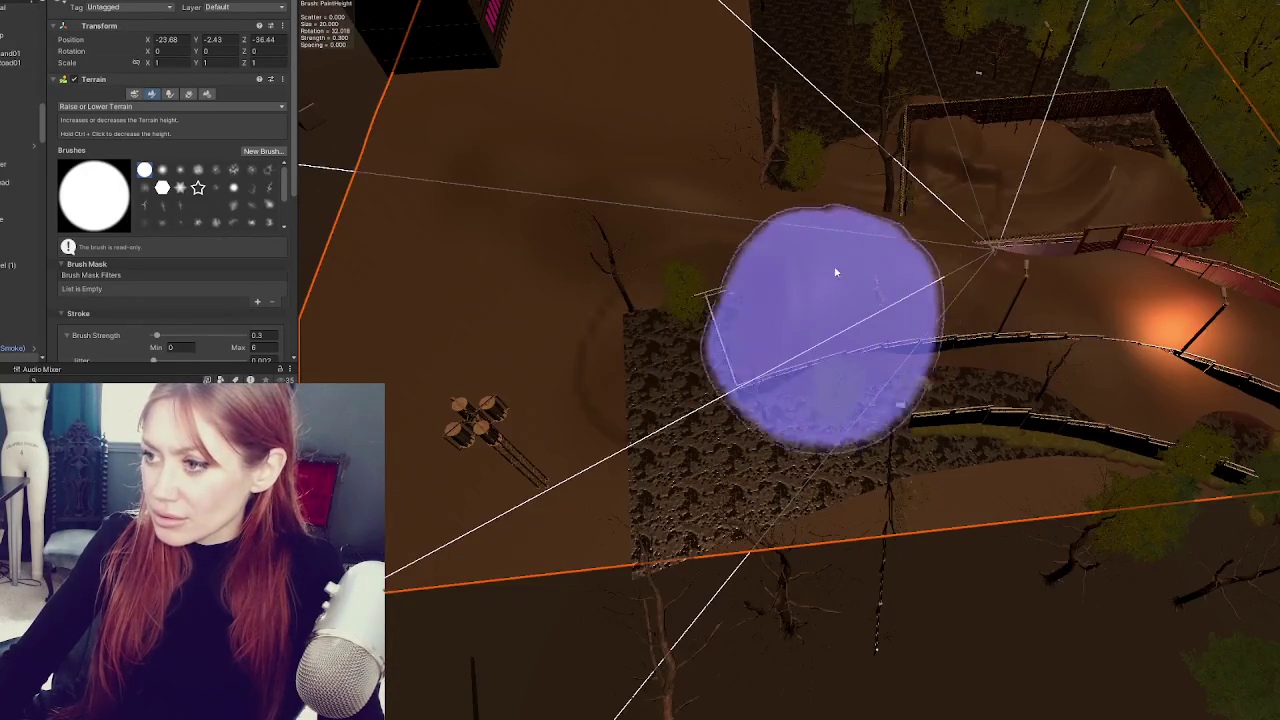
{"action": "scroll", "coordinate": [840, 280], "scroll_direction": "up", "scroll_amount": 2}
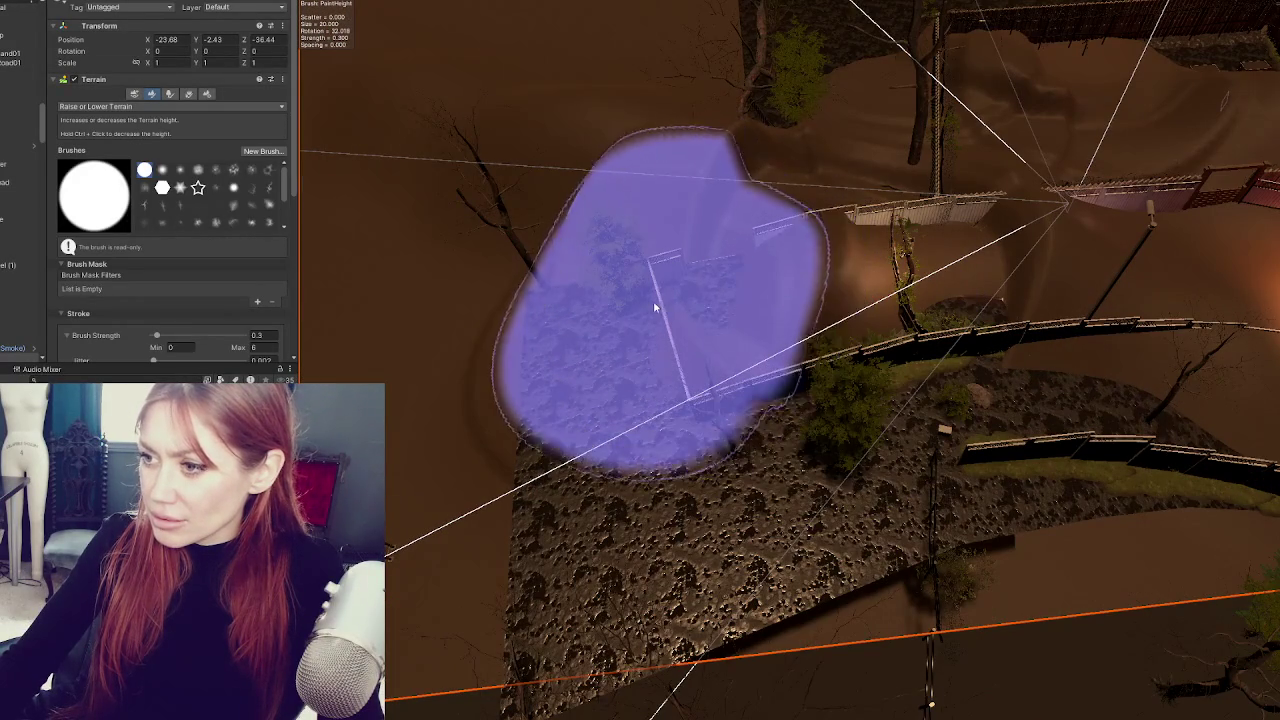
{"action": "mouse_move", "coordinate": [655, 308]}
{"action": "left_mouse_down"}
{"action": "mouse_move", "coordinate": [671, 309]}
{"action": "mouse_move", "coordinate": [686, 271]}
{"action": "left_mouse_up"}
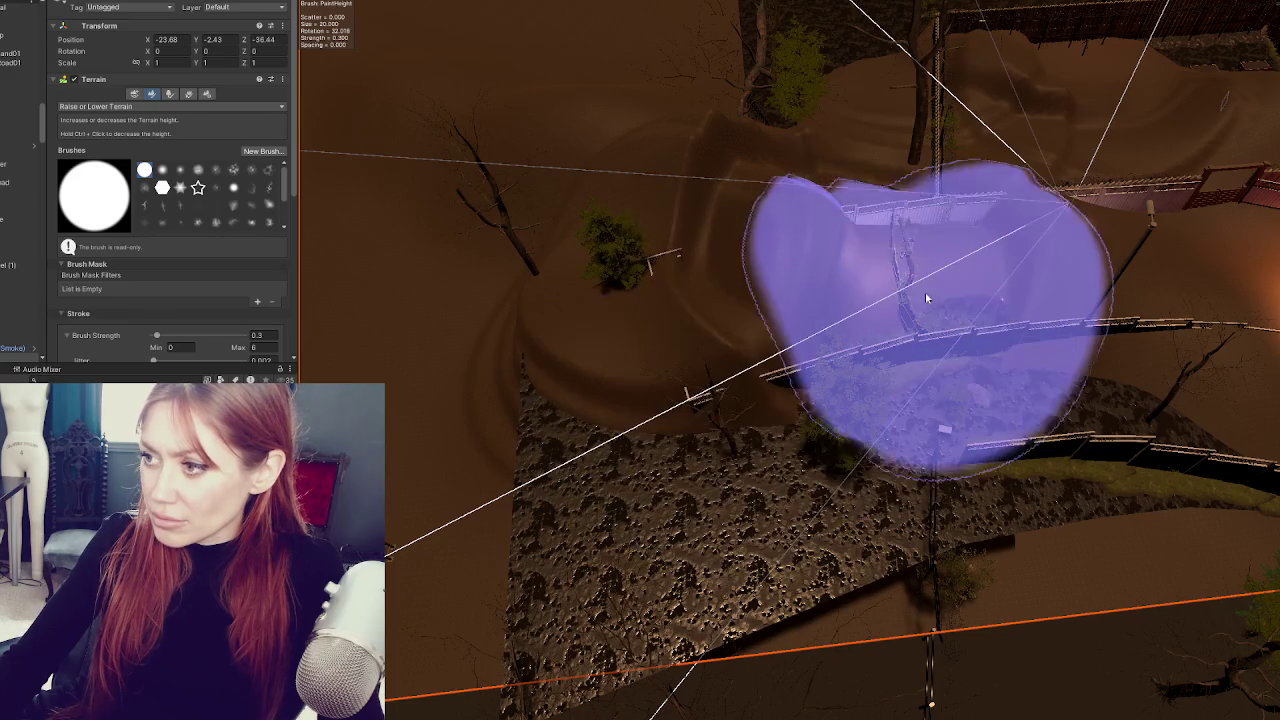
- Reselect the Terrain after clicking the Big Items trees and orbit over the fenced area
{"action": "mouse_move", "coordinate": [959, 338]}
{"action": "left_mouse_down"}
{"action": "mouse_move", "coordinate": [1000, 314]}
{"action": "mouse_move", "coordinate": [916, 223]}
{"action": "mouse_move", "coordinate": [851, 206]}
{"action": "mouse_move", "coordinate": [715, 279]}
{"action": "left_mouse_up"}
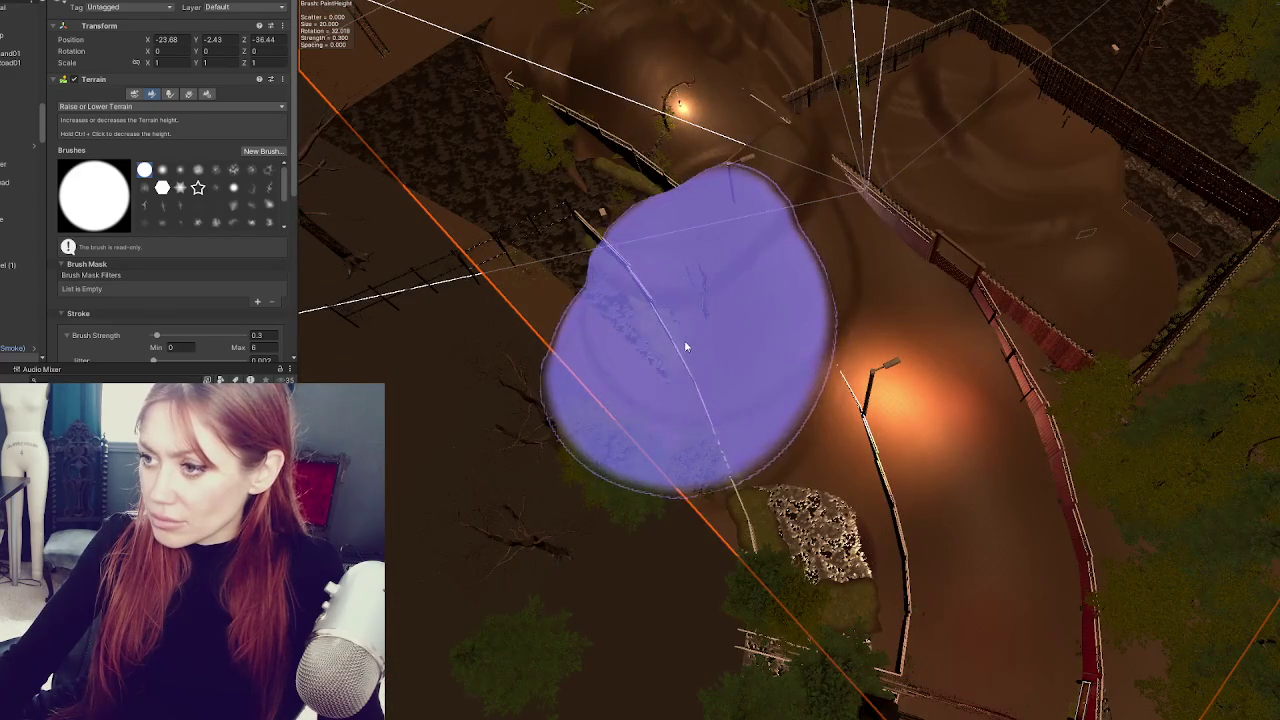
{"action": "left_click", "coordinate": [840, 617]}
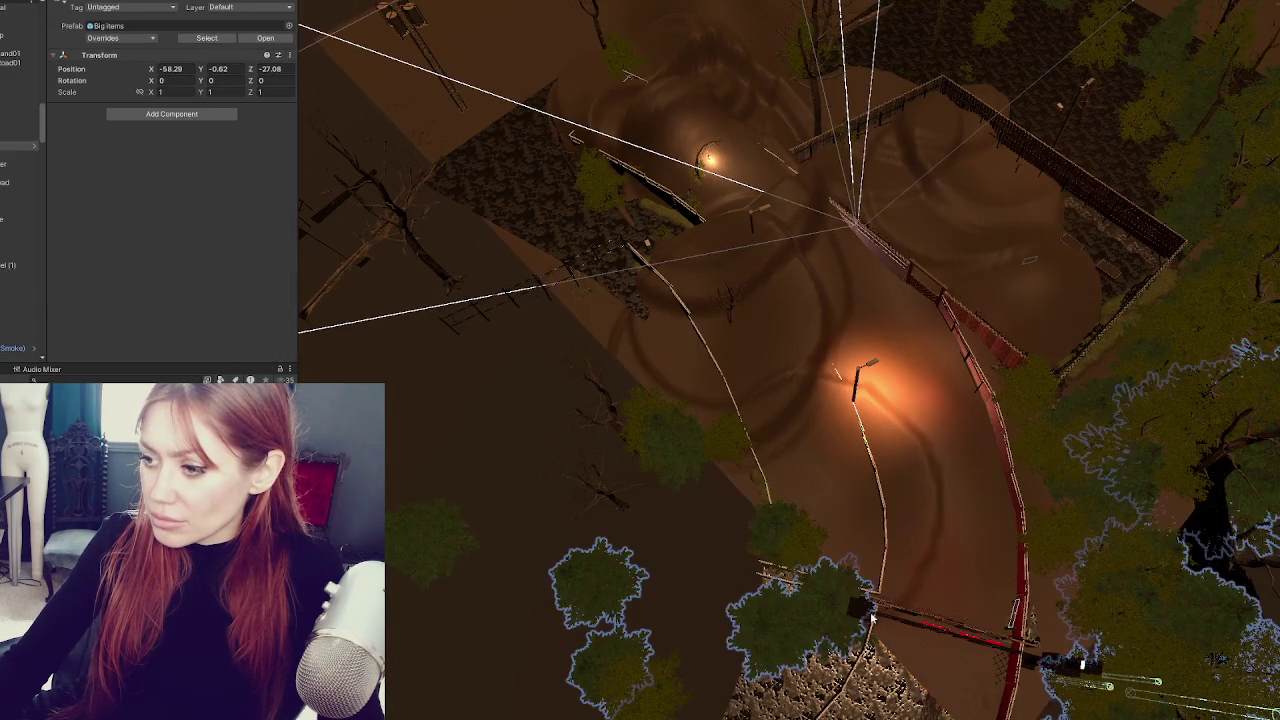
{"action": "left_click", "coordinate": [937, 537]}
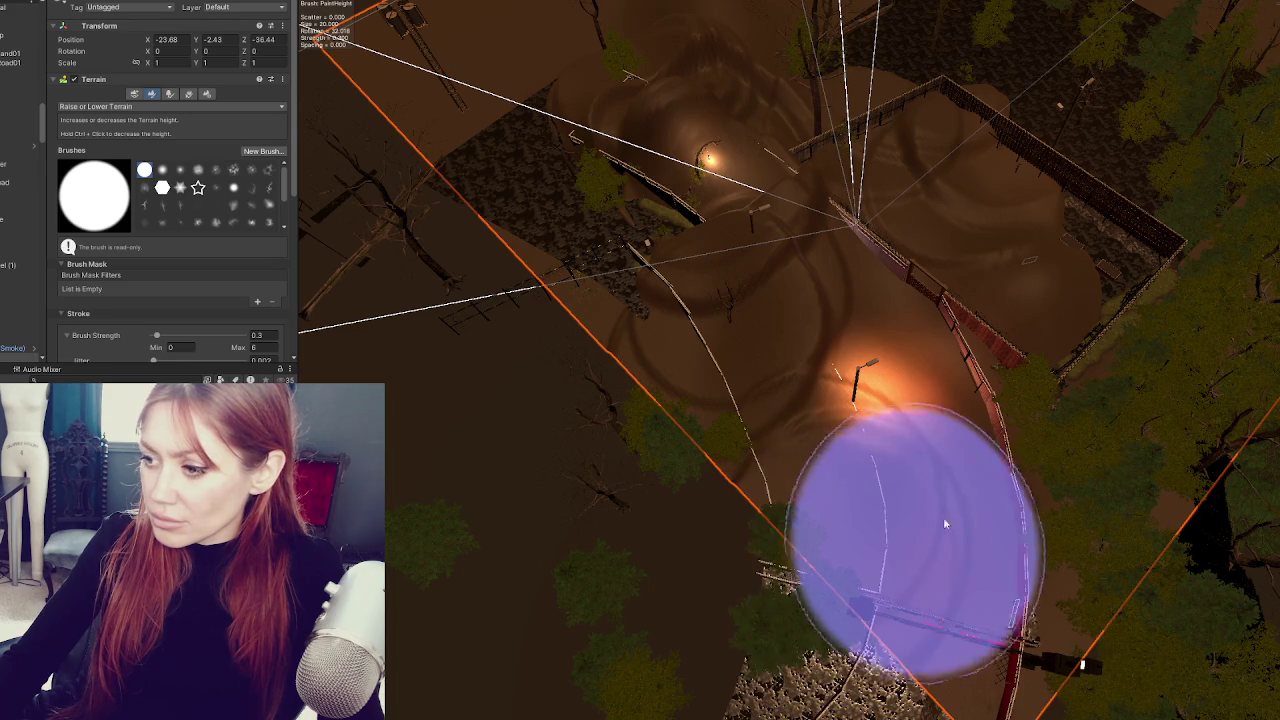
{"action": "scroll", "coordinate": [993, 377], "scroll_direction": "up", "scroll_amount": 2}
{"action": "mouse_move", "coordinate": [992, 377]}
{"action": "left_mouse_down"}
{"action": "mouse_move", "coordinate": [794, 263]}
{"action": "mouse_move", "coordinate": [757, 393]}
{"action": "left_mouse_up"}
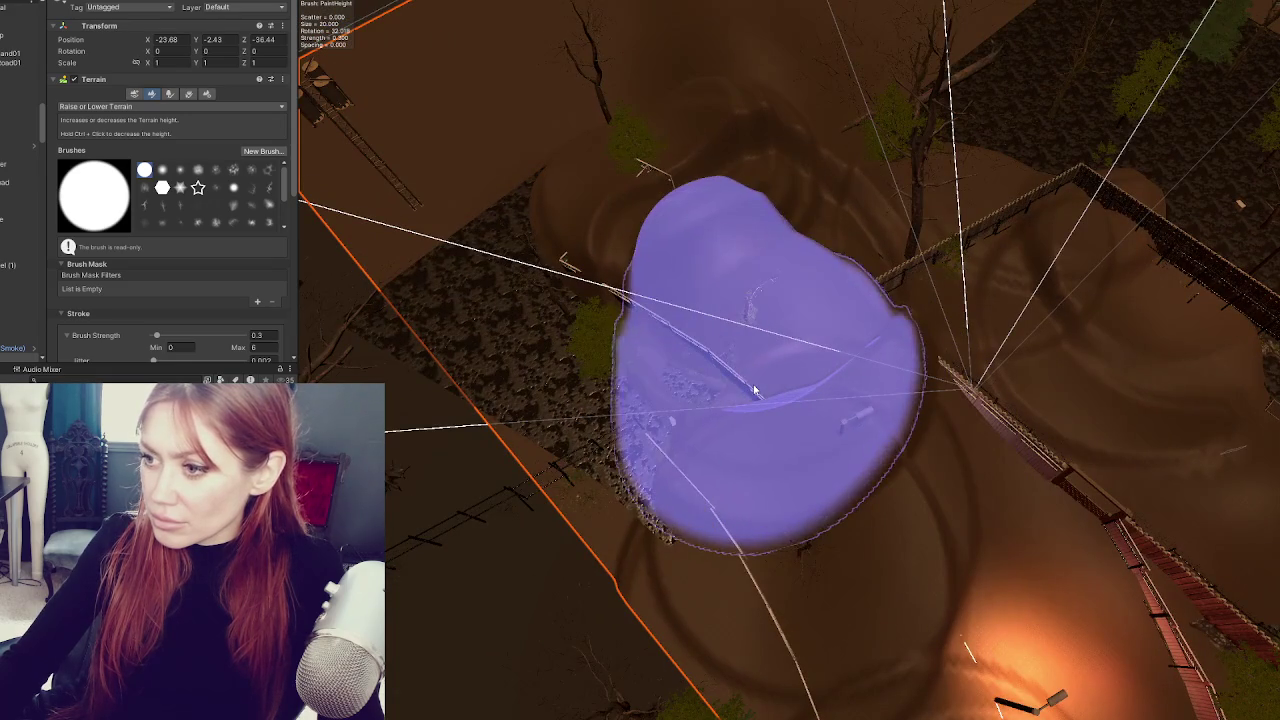
{"action": "mouse_move", "coordinate": [643, 230]}
{"action": "left_mouse_down"}
{"action": "mouse_move", "coordinate": [771, 220]}
{"action": "mouse_move", "coordinate": [742, 495]}
{"action": "left_mouse_up"}
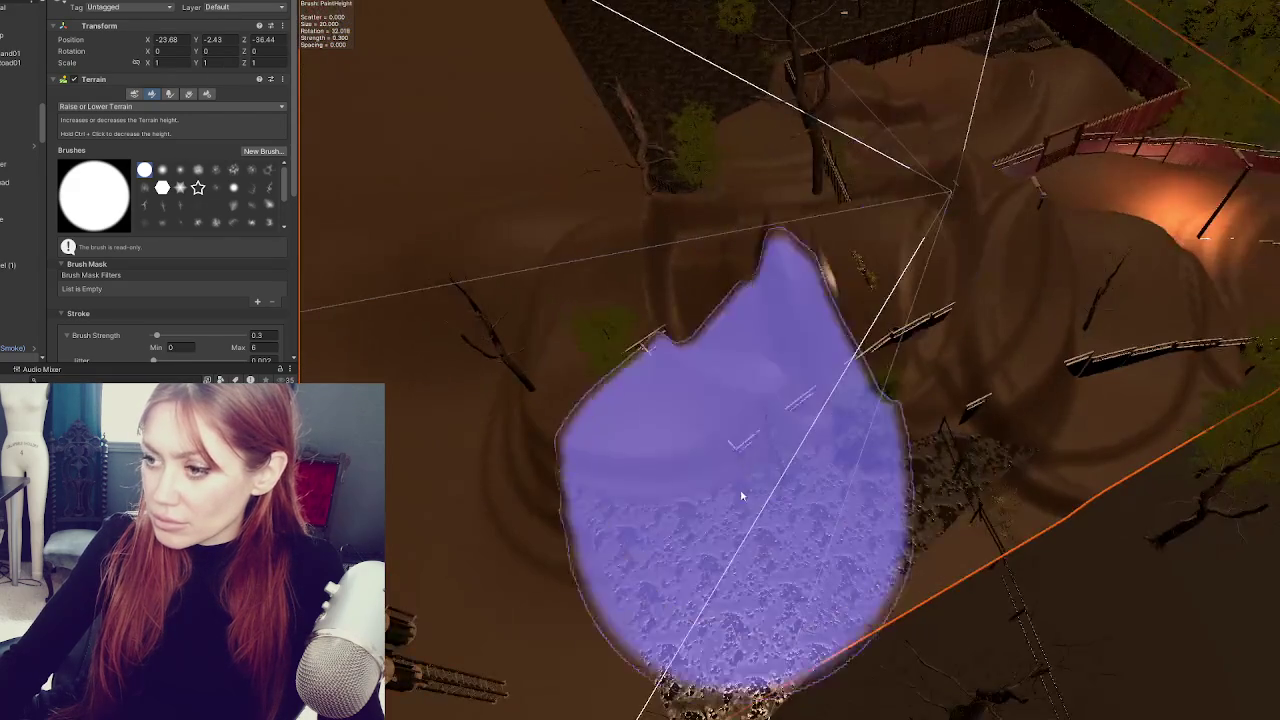
{"action": "mouse_move", "coordinate": [1080, 371]}
{"action": "left_mouse_down"}
{"action": "mouse_move", "coordinate": [1014, 600]}
{"action": "mouse_move", "coordinate": [686, 452]}
{"action": "mouse_move", "coordinate": [837, 386]}
{"action": "mouse_move", "coordinate": [947, 530]}
{"action": "left_mouse_up"}
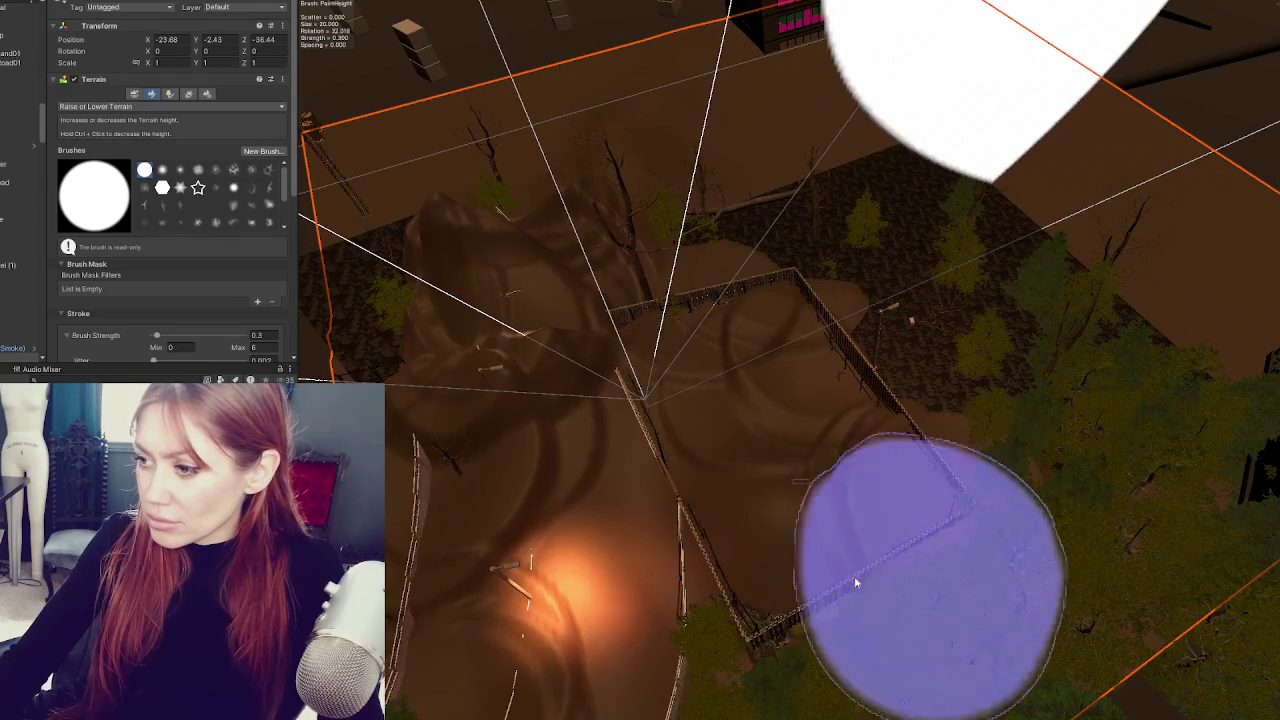
{"action": "mouse_move", "coordinate": [780, 694]}
{"action": "left_mouse_down"}
{"action": "mouse_move", "coordinate": [883, 574]}
{"action": "mouse_move", "coordinate": [853, 473]}
{"action": "mouse_move", "coordinate": [797, 511]}
{"action": "mouse_move", "coordinate": [126, 153]}
{"action": "left_mouse_up"}
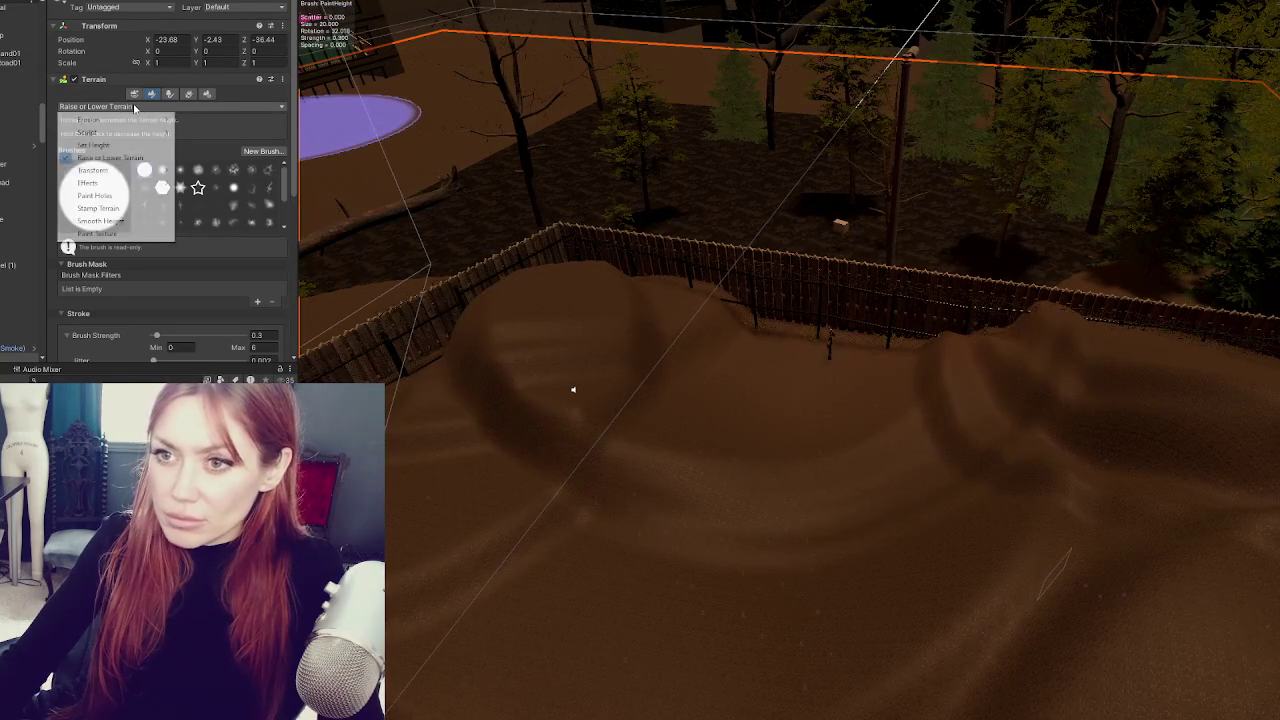
- Stamp stacked circular terraces beside the fence with Set Height at strength 0.1
{"action": "left_click", "coordinate": [121, 145]}
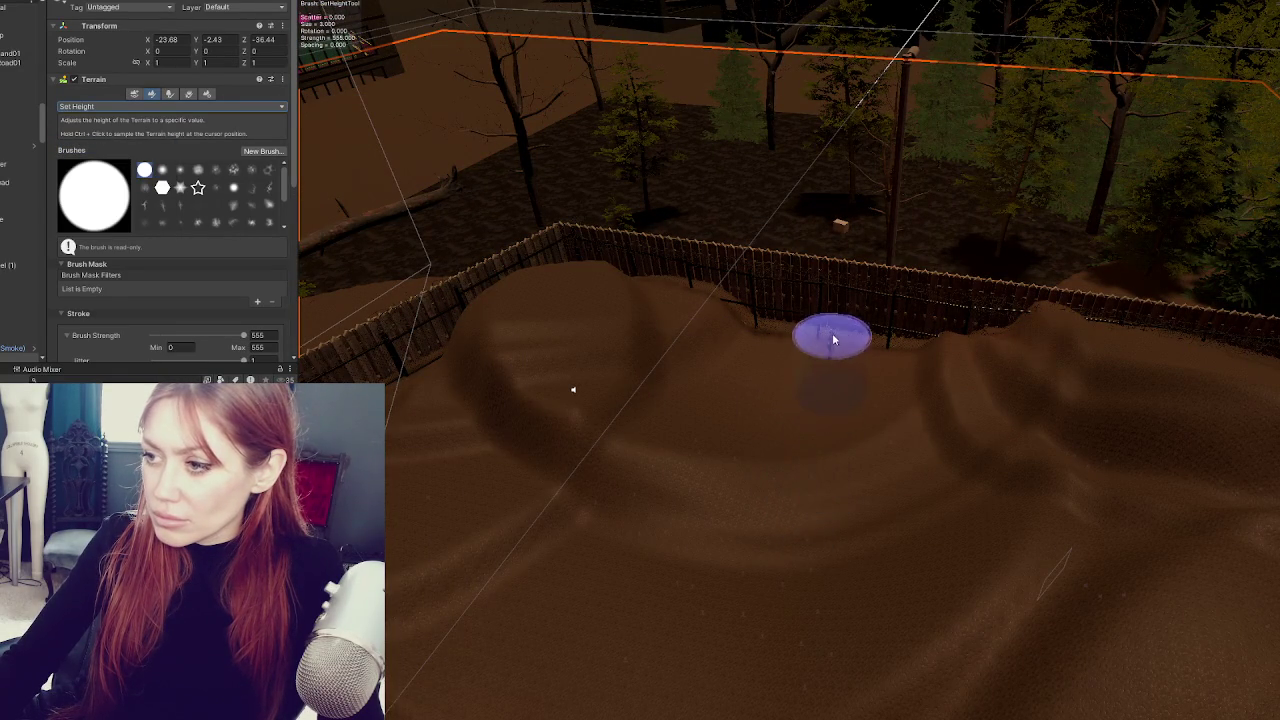
{"action": "mouse_move", "coordinate": [833, 368]}
{"action": "left_mouse_down"}
{"action": "mouse_move", "coordinate": [857, 323]}
{"action": "mouse_move", "coordinate": [800, 423]}
{"action": "mouse_move", "coordinate": [750, 460]}
{"action": "mouse_move", "coordinate": [783, 450]}
{"action": "left_mouse_up"}
{"action": "key", "text": "ctrl+z"}
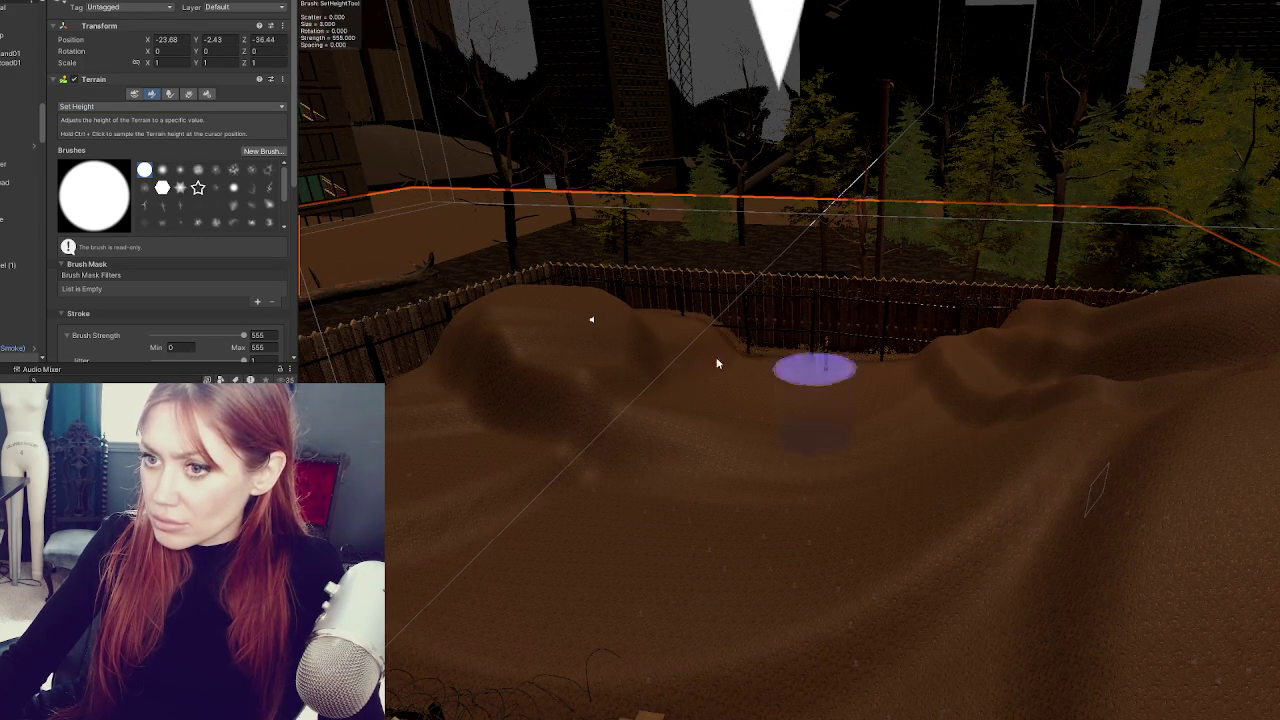
{"action": "scroll", "coordinate": [207, 262], "scroll_direction": "down", "scroll_amount": 3}
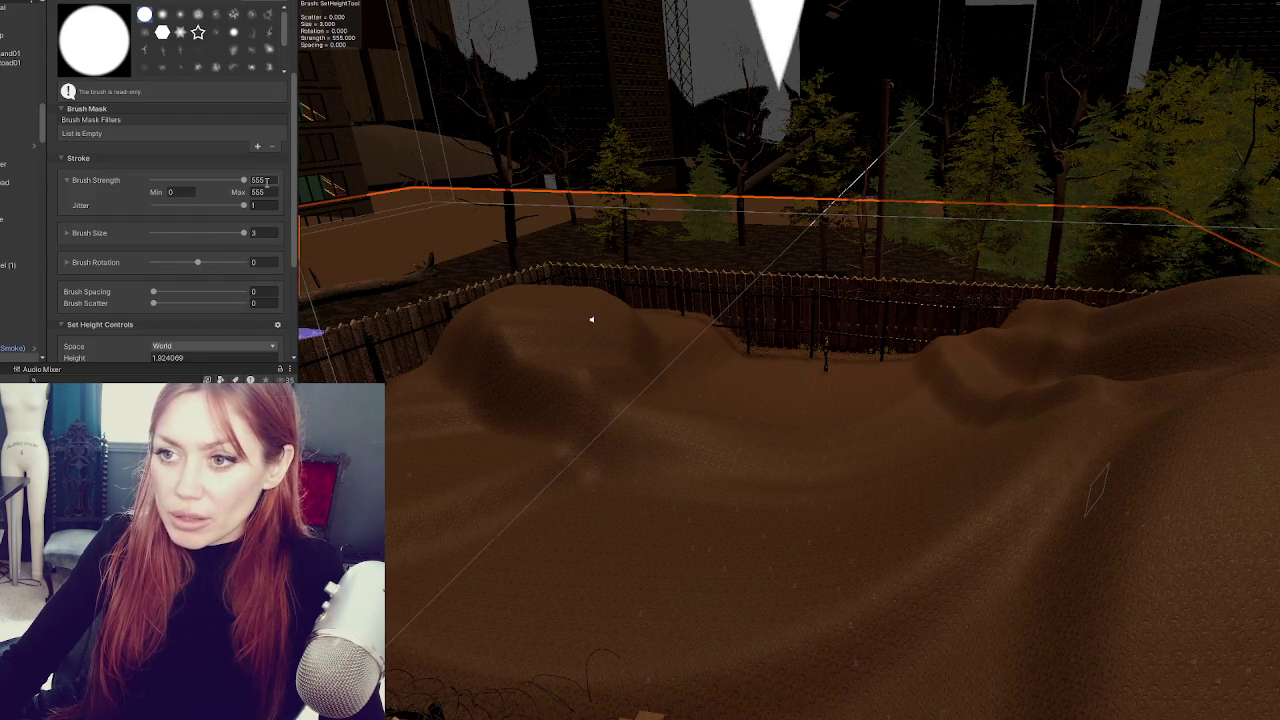
{"action": "type", "text": "1"}
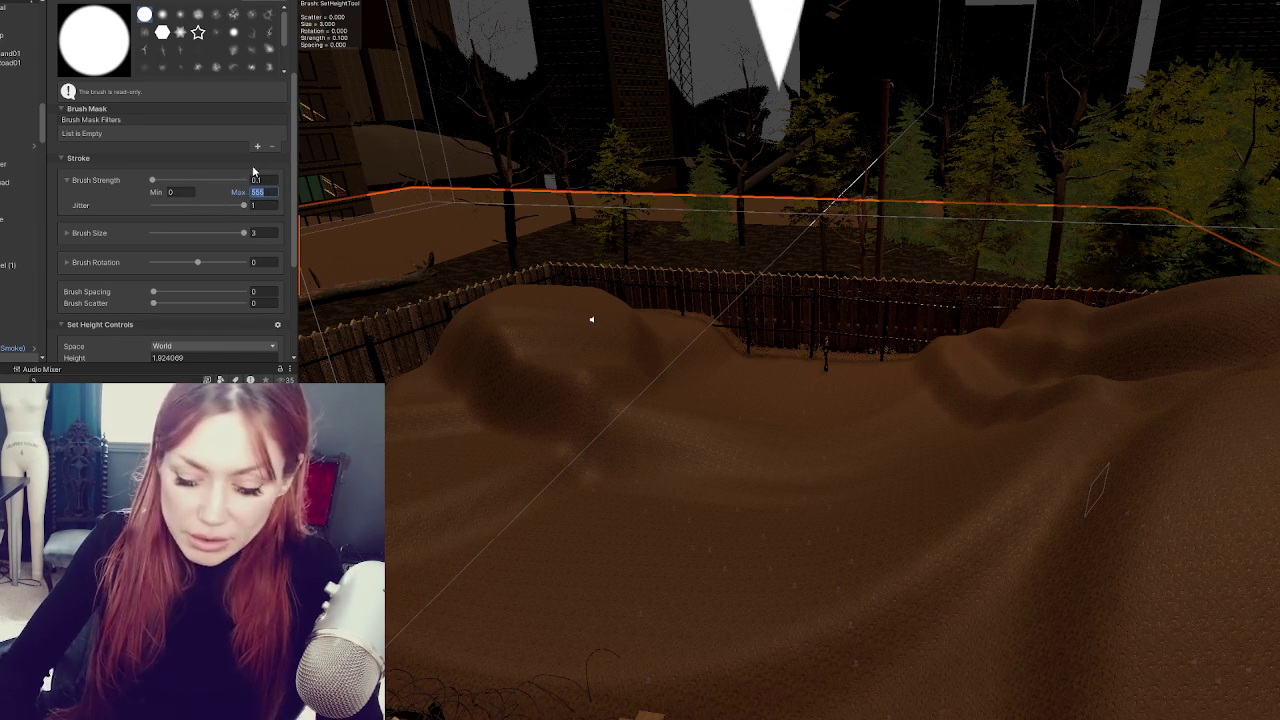
{"action": "mouse_move", "coordinate": [707, 562]}
{"action": "left_mouse_down"}
{"action": "mouse_move", "coordinate": [649, 491]}
{"action": "mouse_move", "coordinate": [768, 568]}
{"action": "mouse_move", "coordinate": [763, 506]}
{"action": "mouse_move", "coordinate": [852, 517]}
{"action": "left_mouse_up"}
{"action": "scroll", "coordinate": [805, 480], "scroll_direction": "up", "scroll_amount": 3}
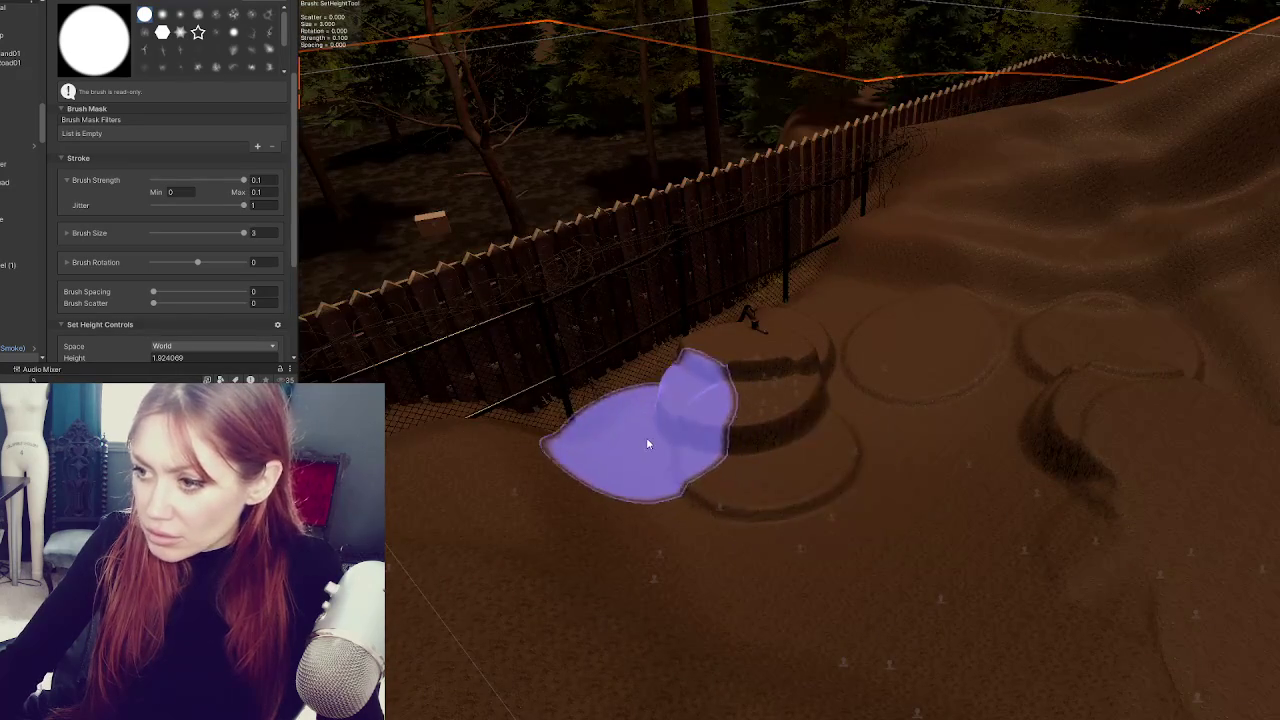
{"action": "scroll", "coordinate": [111, 120], "scroll_direction": "up", "scroll_amount": 3}
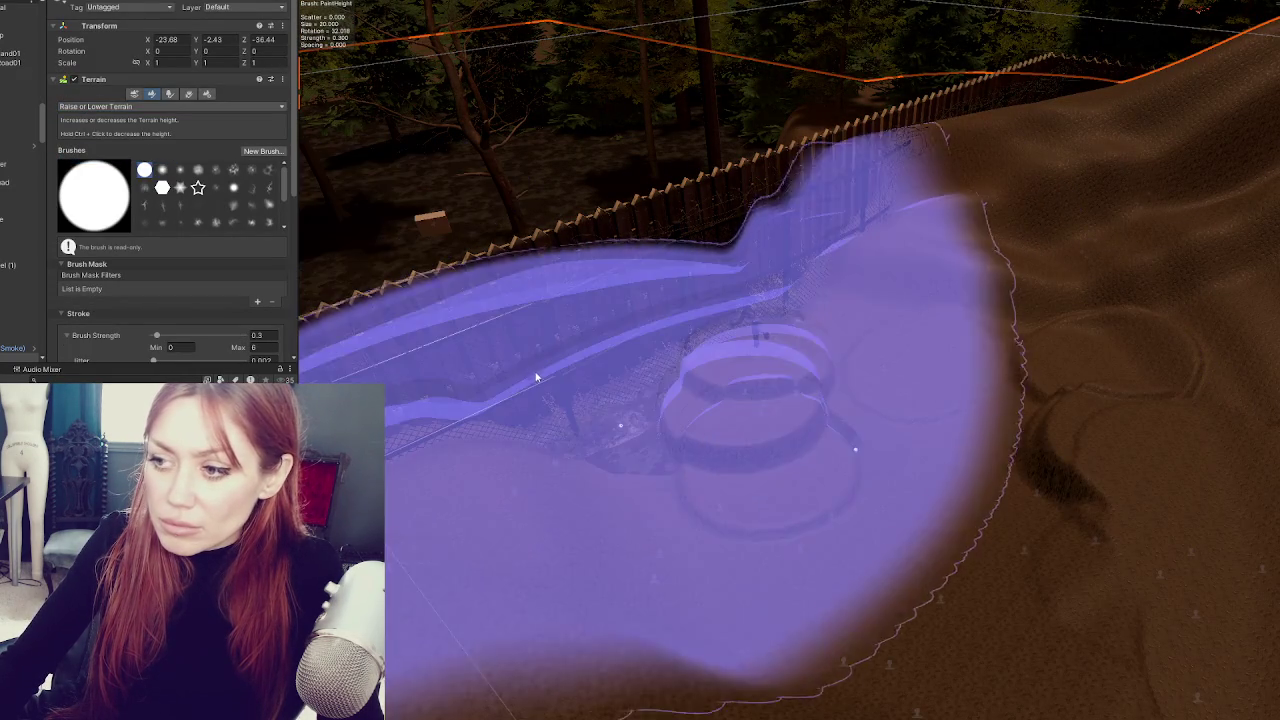
{"action": "left_click", "coordinate": [580, 435]}
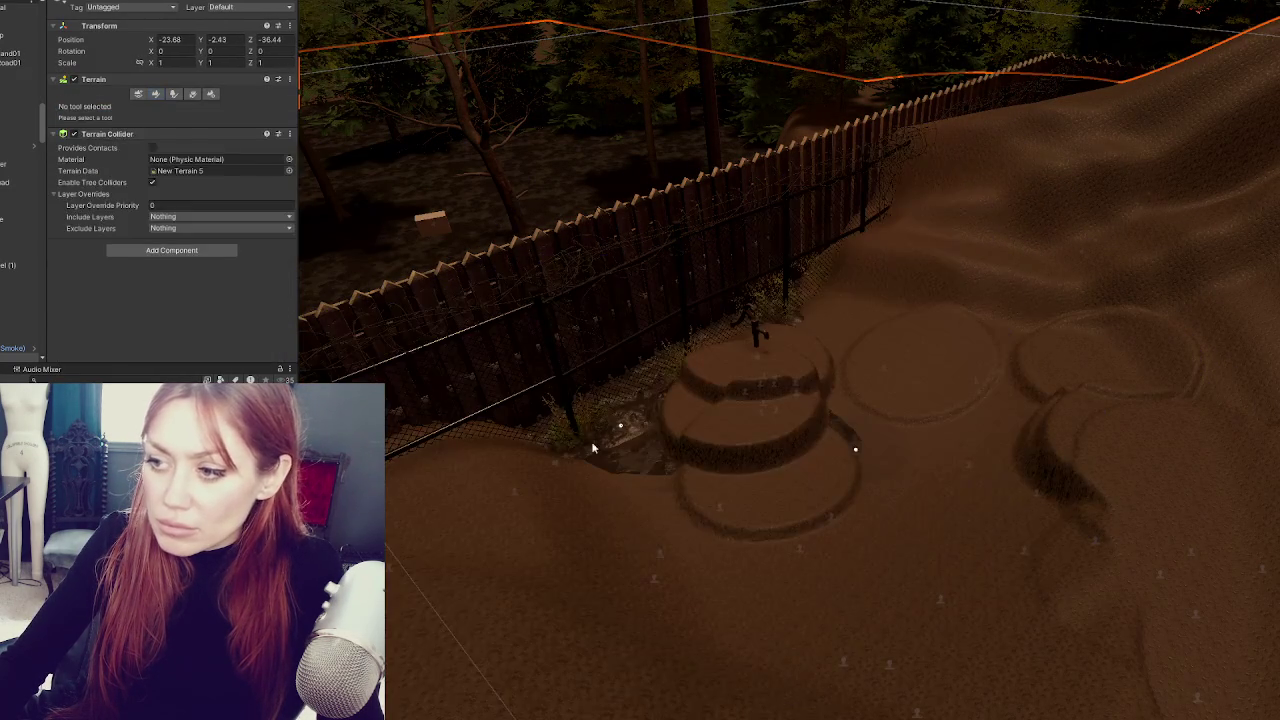
- Hide the mud Cube's Mesh Renderer, then reselect the Terrain with Raise or Lower Terrain
{"action": "scroll", "coordinate": [625, 465], "scroll_direction": "up", "scroll_amount": 2}
{"action": "scroll", "coordinate": [615, 477], "scroll_direction": "up", "scroll_amount": 5}
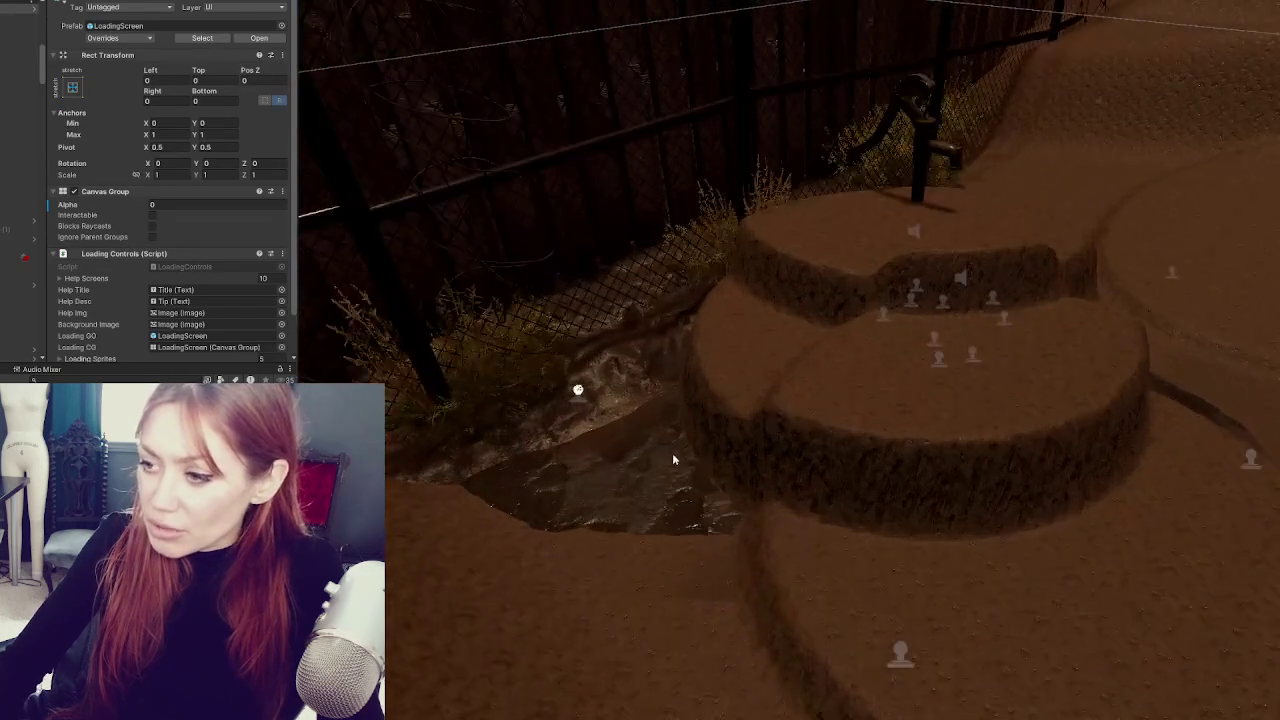
{"action": "scroll", "coordinate": [620, 520], "scroll_direction": "up", "scroll_amount": 2}
{"action": "left_click", "coordinate": [669, 496]}
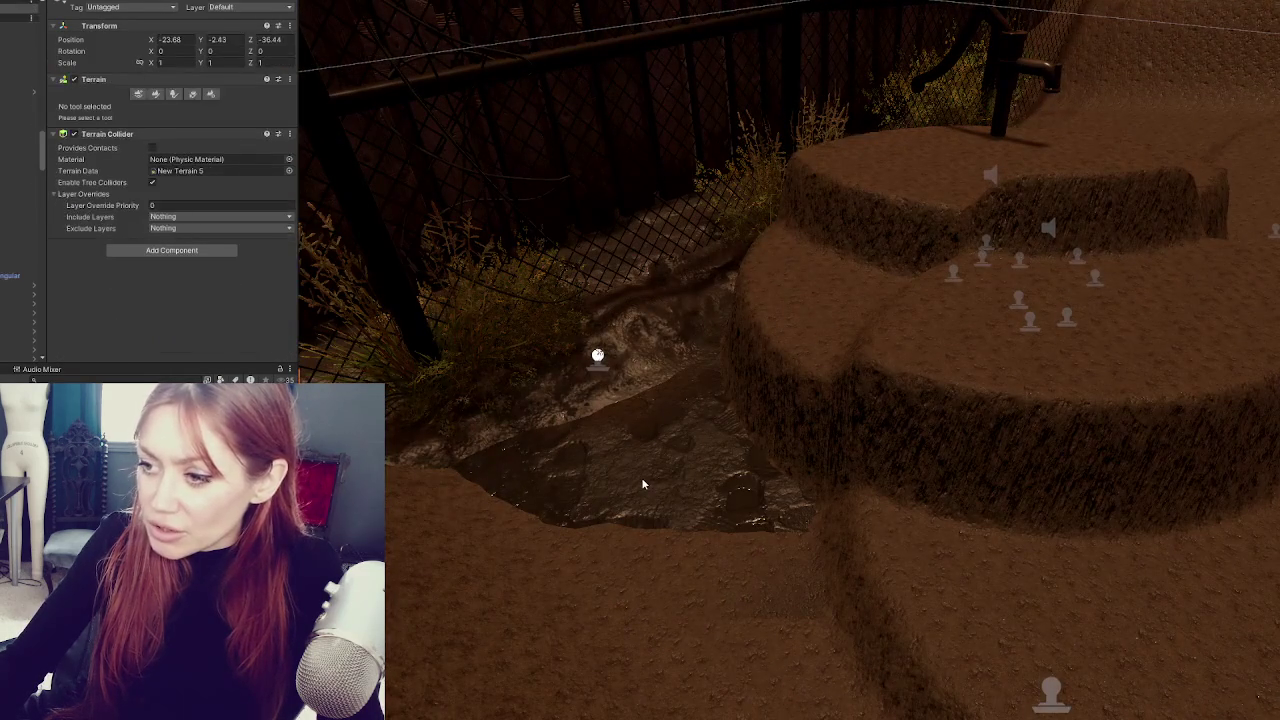
{"action": "scroll", "coordinate": [643, 495], "scroll_direction": "up", "scroll_amount": 3}
{"action": "left_click", "coordinate": [730, 430]}
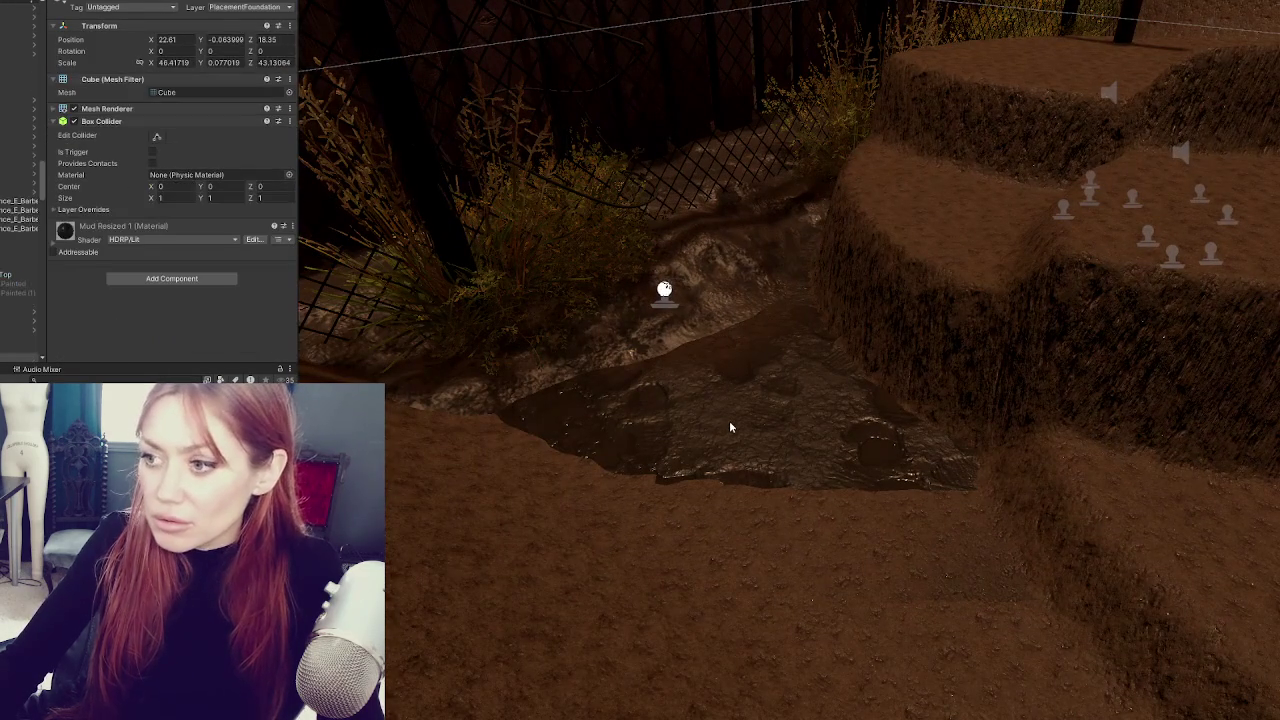
{"action": "left_click", "coordinate": [78, 4]}
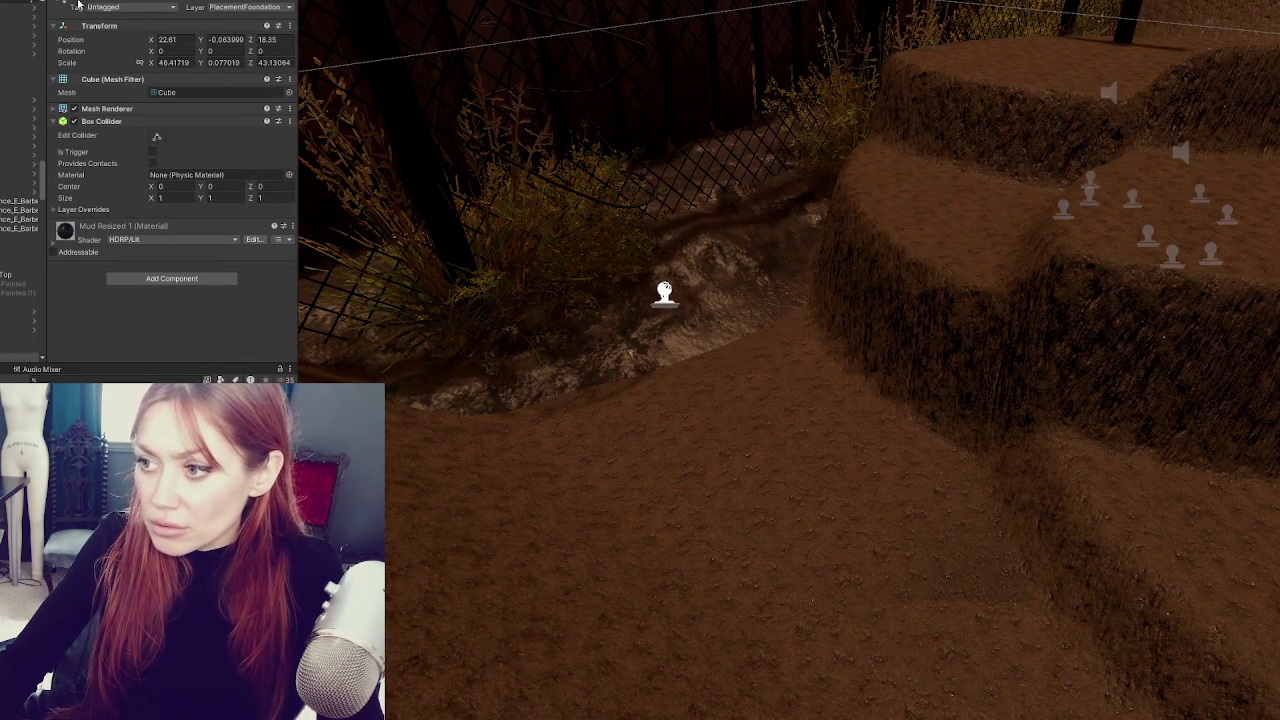
{"action": "left_click", "coordinate": [712, 413]}
{"action": "left_click", "coordinate": [155, 94]}
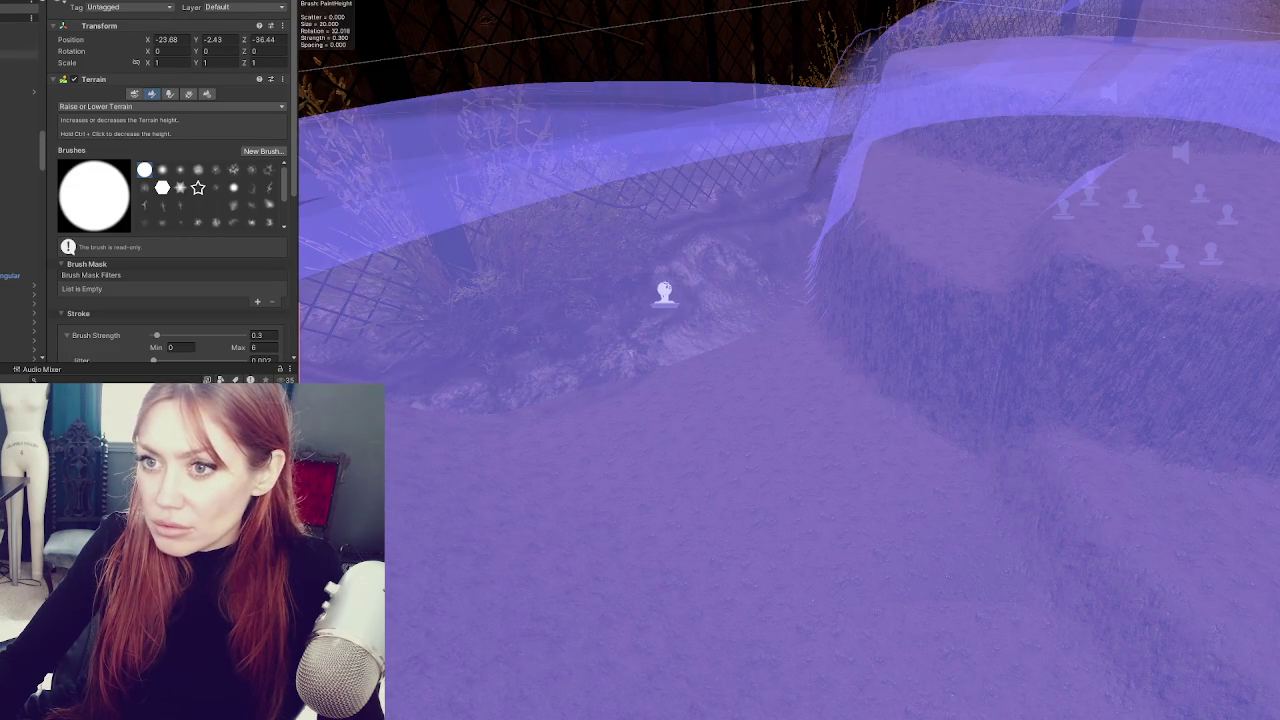
- Drop the Set Height tool with Escape and reselect the mud plane in the hollow
{"action": "left_click", "coordinate": [97, 146]}
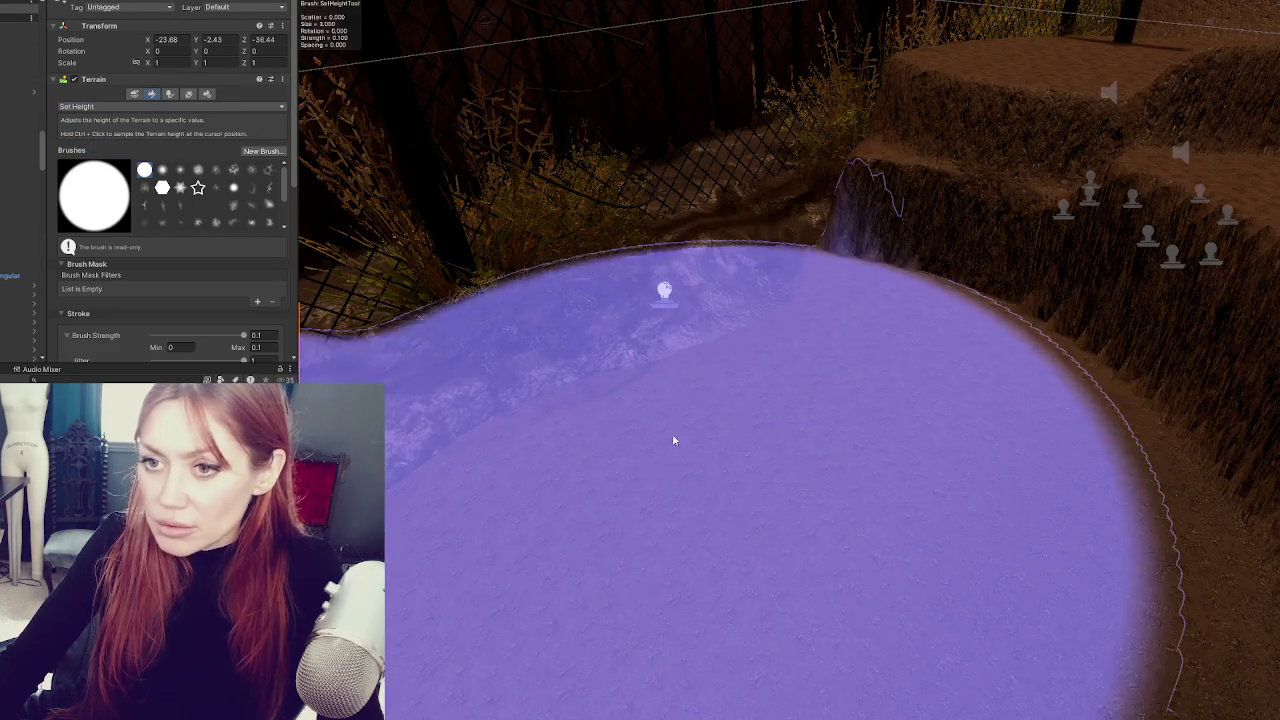
{"action": "key", "text": "Escape"}
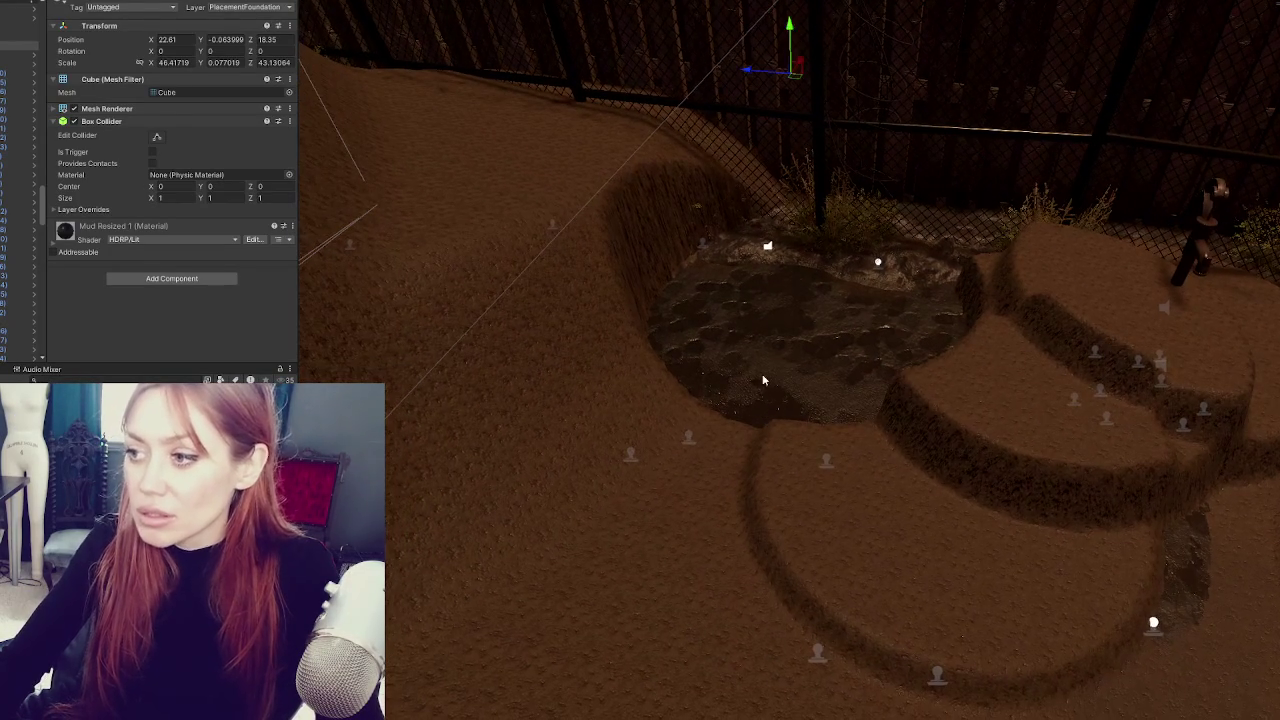
{"action": "left_click", "coordinate": [767, 350]}
{"action": "left_click", "coordinate": [767, 350]}
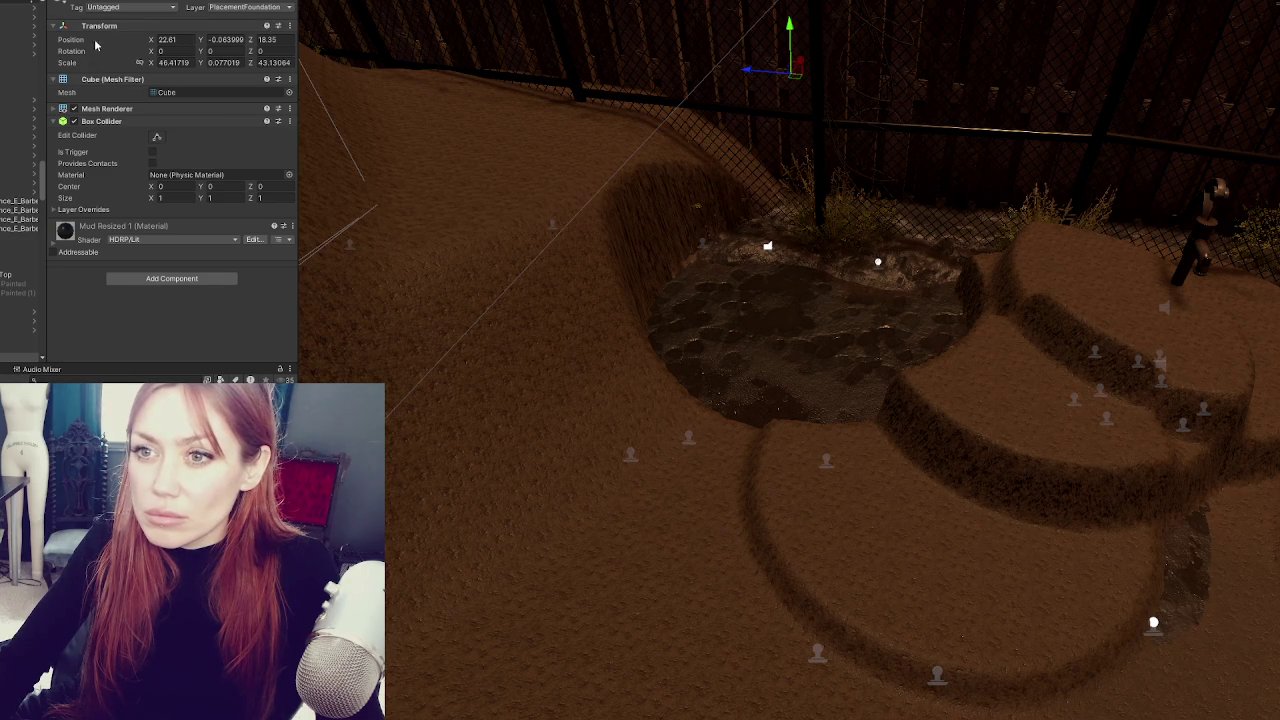
- Untick the mud Cube's Mesh Renderer, reselect the Terrain, and choose Set Height
{"action": "left_click", "coordinate": [73, 109]}
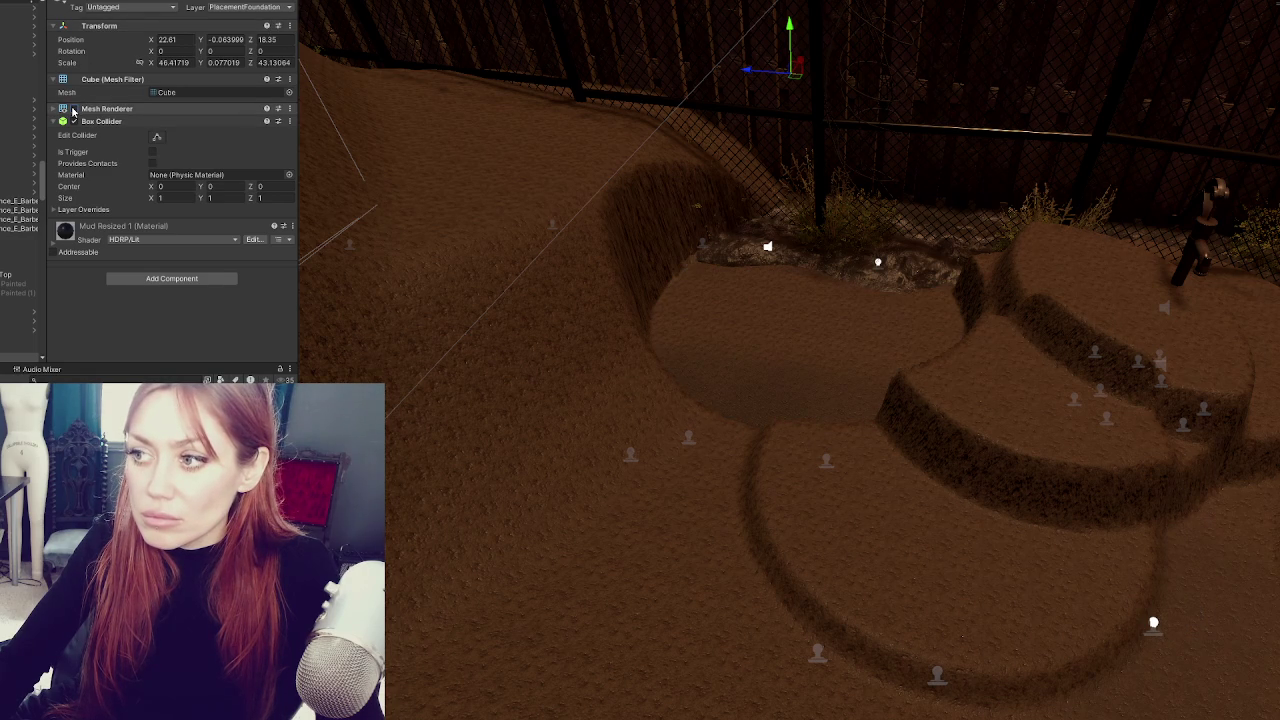
{"action": "left_click", "coordinate": [823, 352]}
{"action": "left_click_drag", "start_coordinate": [823, 352], "coordinate": [789, 327]}
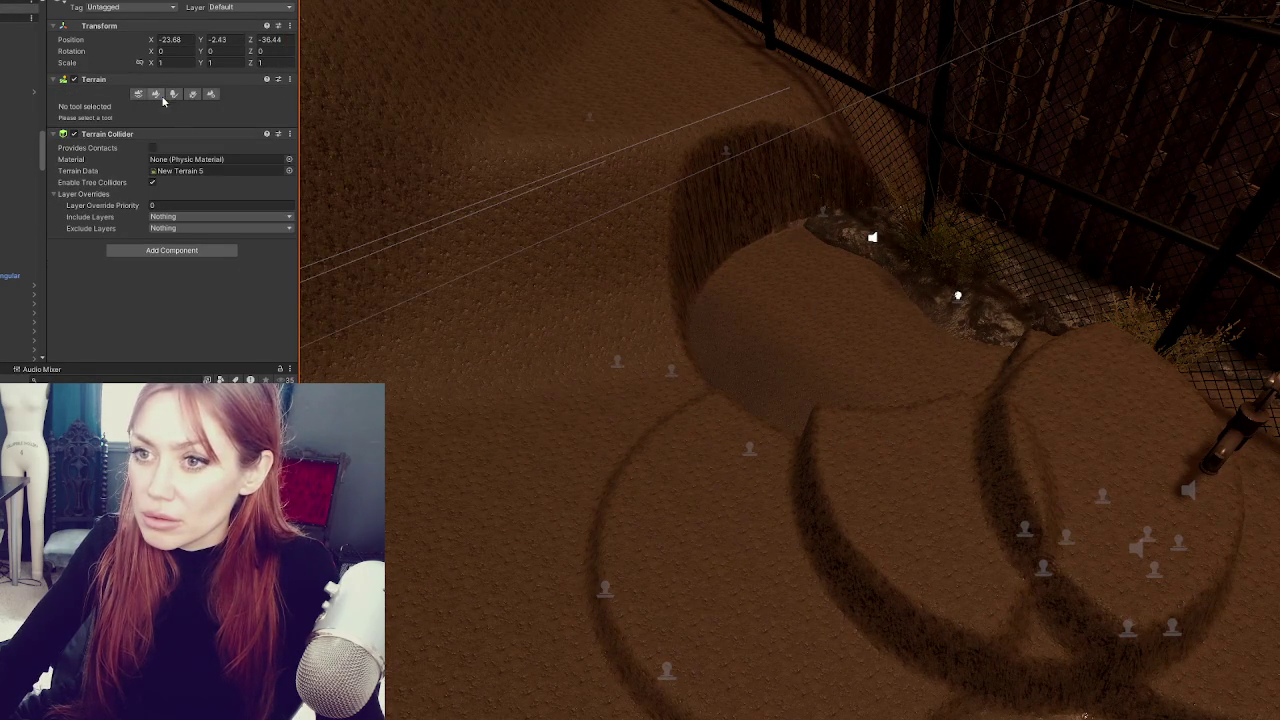
{"action": "left_click", "coordinate": [157, 94]}
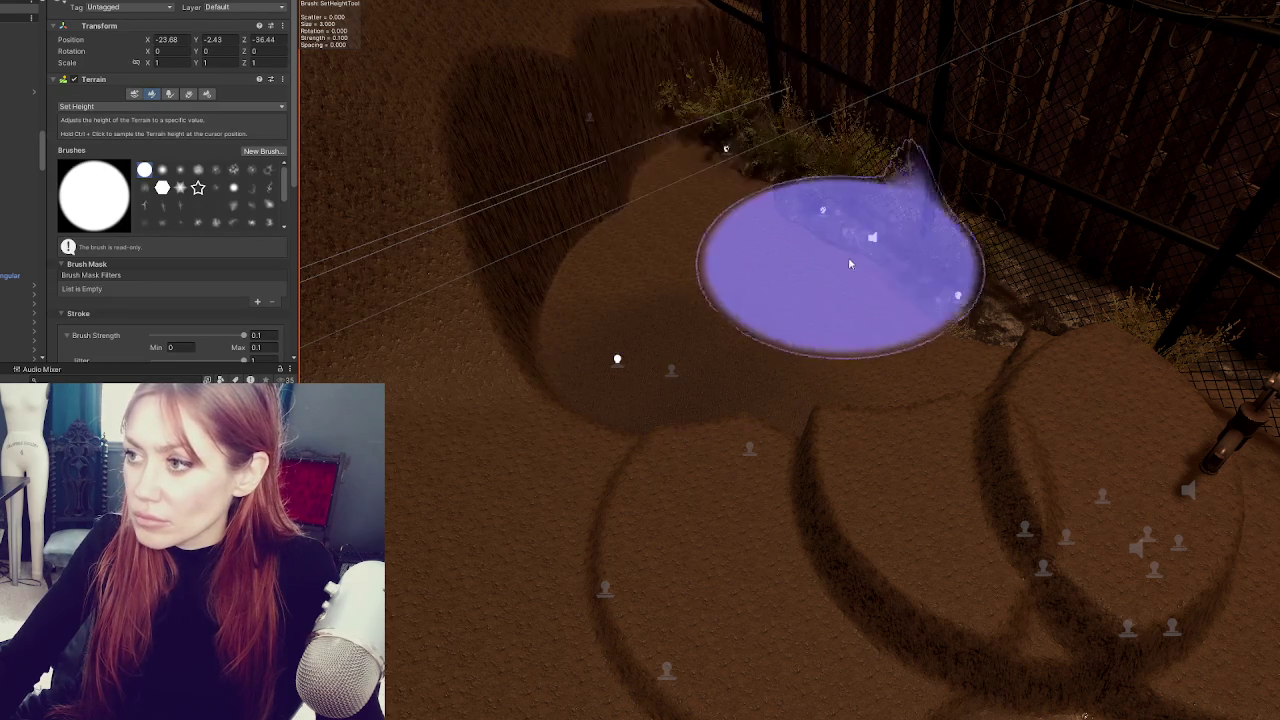
- Undo the ring bumps around the pump and flatten ground along the fence
{"action": "left_click_drag", "start_coordinate": [503, 257], "coordinate": [853, 176]}
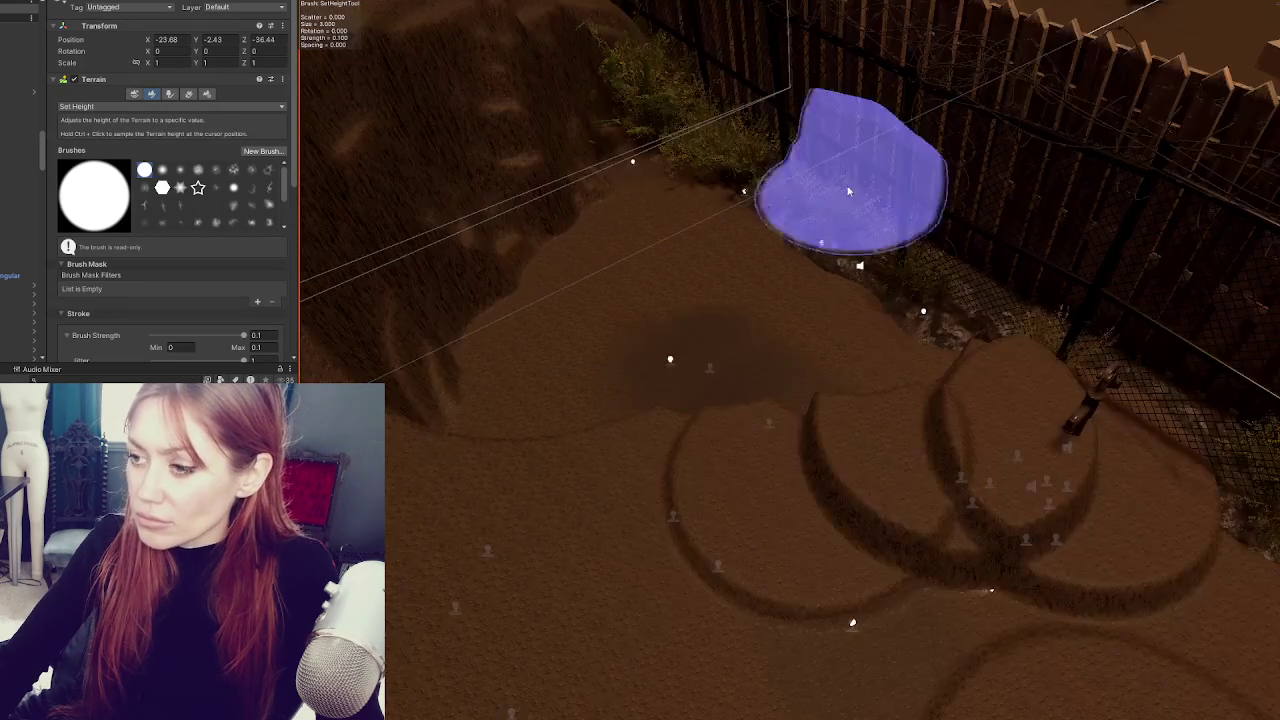
{"action": "key", "text": "ctrl+z"}
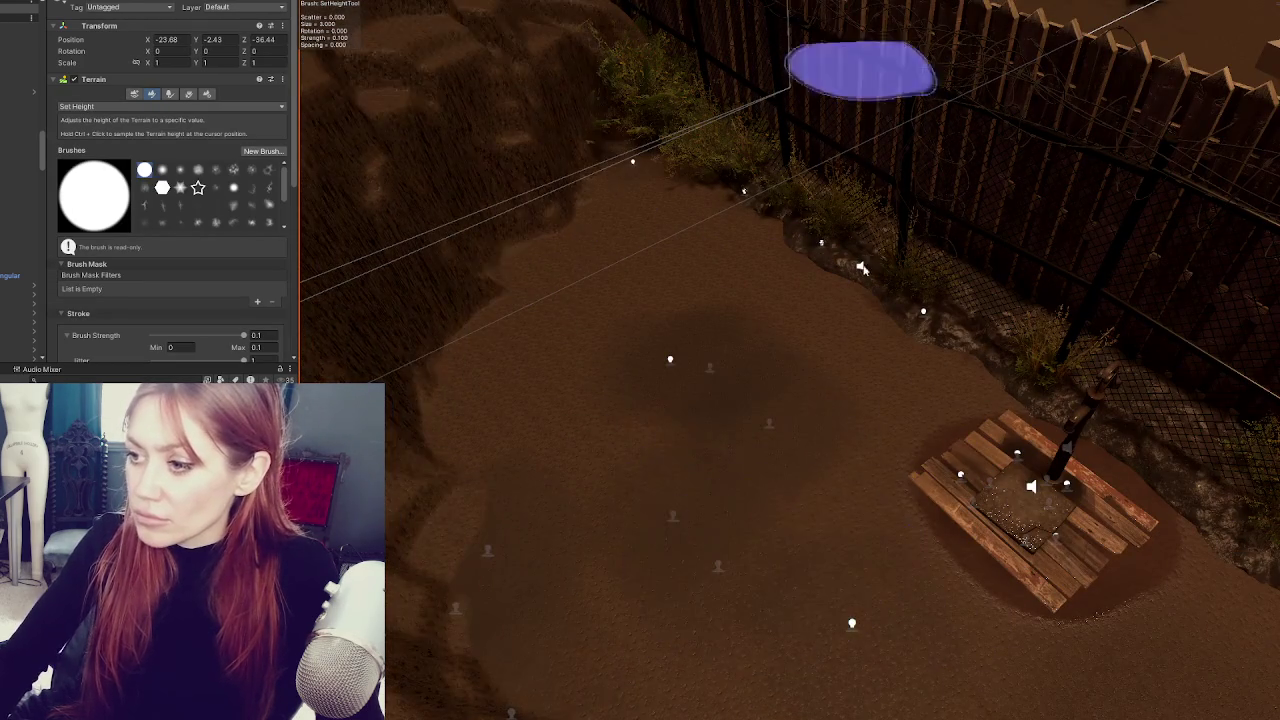
{"action": "left_click_drag", "start_coordinate": [808, 251], "coordinate": [653, 357]}
{"action": "mouse_move", "coordinate": [578, 269]}
{"action": "left_mouse_down"}
{"action": "mouse_move", "coordinate": [443, 297]}
{"action": "mouse_move", "coordinate": [686, 286]}
{"action": "left_mouse_up"}
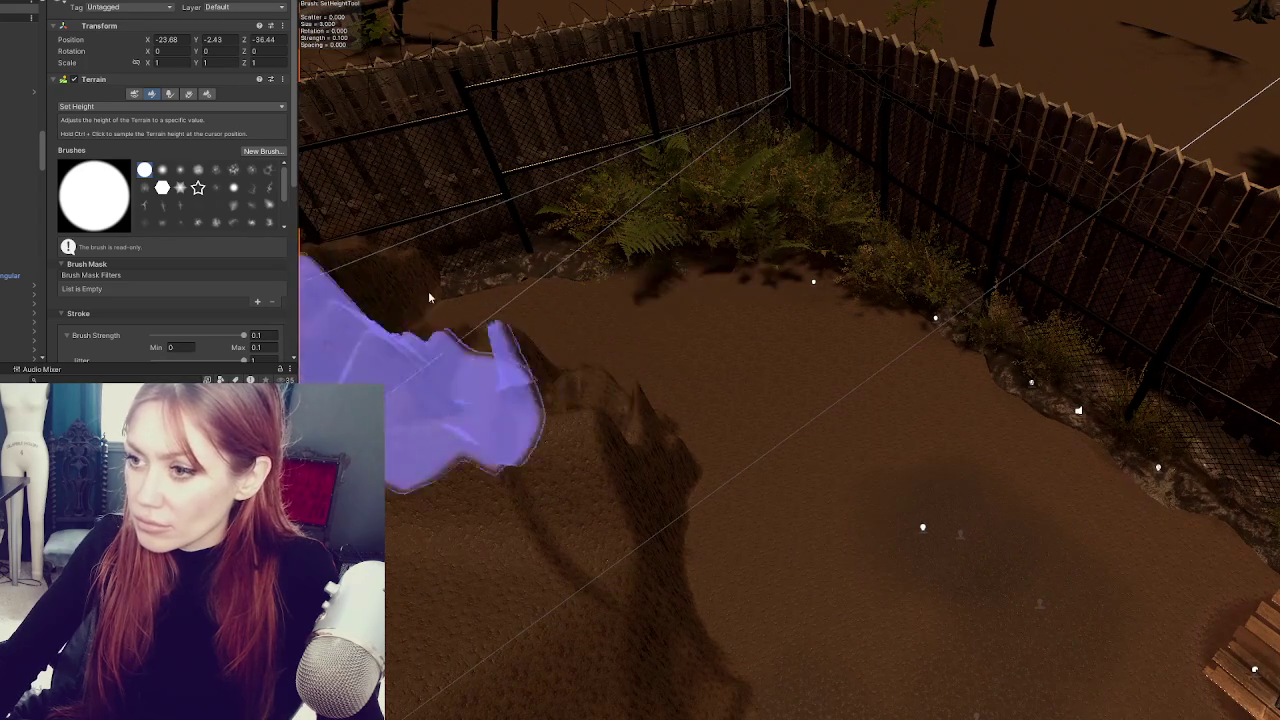
{"action": "mouse_move", "coordinate": [681, 558]}
{"action": "left_mouse_down", "text": "alt"}
{"action": "mouse_move", "coordinate": [728, 418]}
{"action": "mouse_move", "coordinate": [654, 371]}
{"action": "left_mouse_up", "text": "alt"}
{"action": "left_click_drag", "start_coordinate": [623, 443], "coordinate": [889, 449], "text": "alt"}
{"action": "mouse_move", "coordinate": [727, 535]}
{"action": "left_mouse_down"}
{"action": "mouse_move", "coordinate": [631, 486]}
{"action": "mouse_move", "coordinate": [740, 383]}
{"action": "left_mouse_up"}
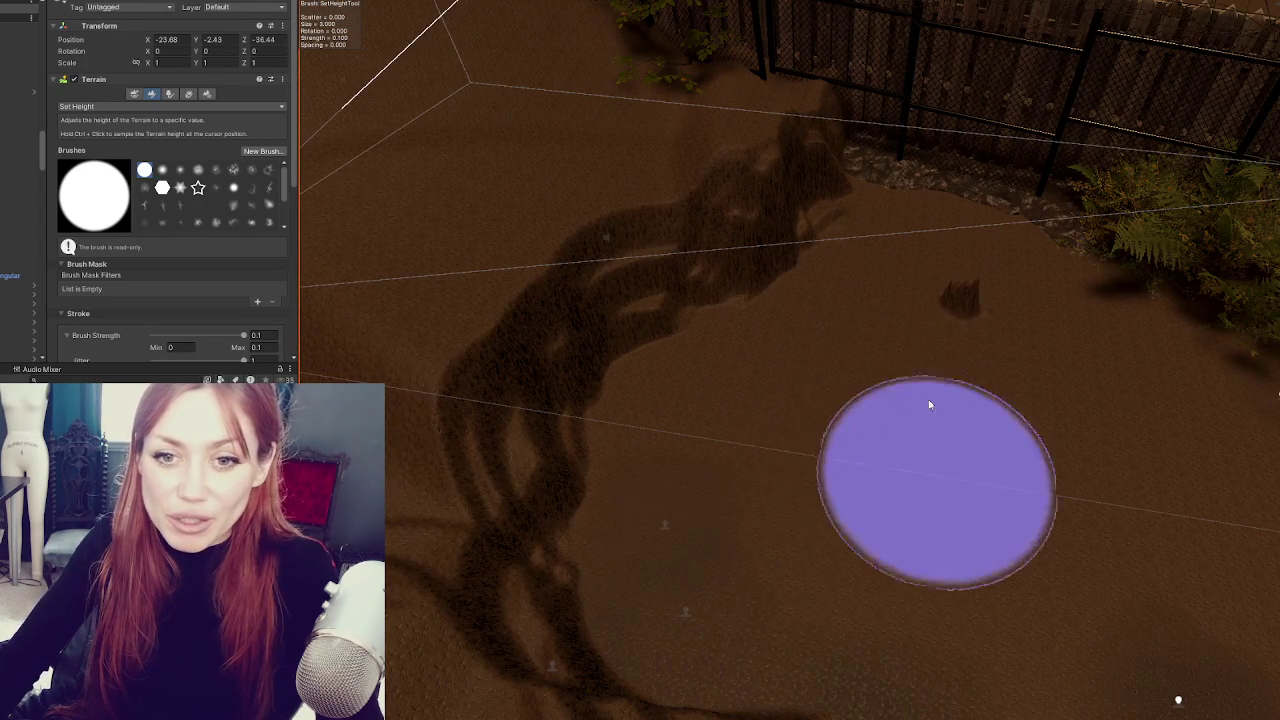
{"action": "scroll", "coordinate": [909, 463], "scroll_direction": "down", "scroll_amount": 5}
- Level the ground toward the back fence and gate with Set Height
{"action": "mouse_move", "coordinate": [576, 348]}
{"action": "left_mouse_down", "text": "alt"}
{"action": "mouse_move", "coordinate": [771, 434]}
{"action": "mouse_move", "coordinate": [694, 437]}
{"action": "left_mouse_up", "text": "alt"}
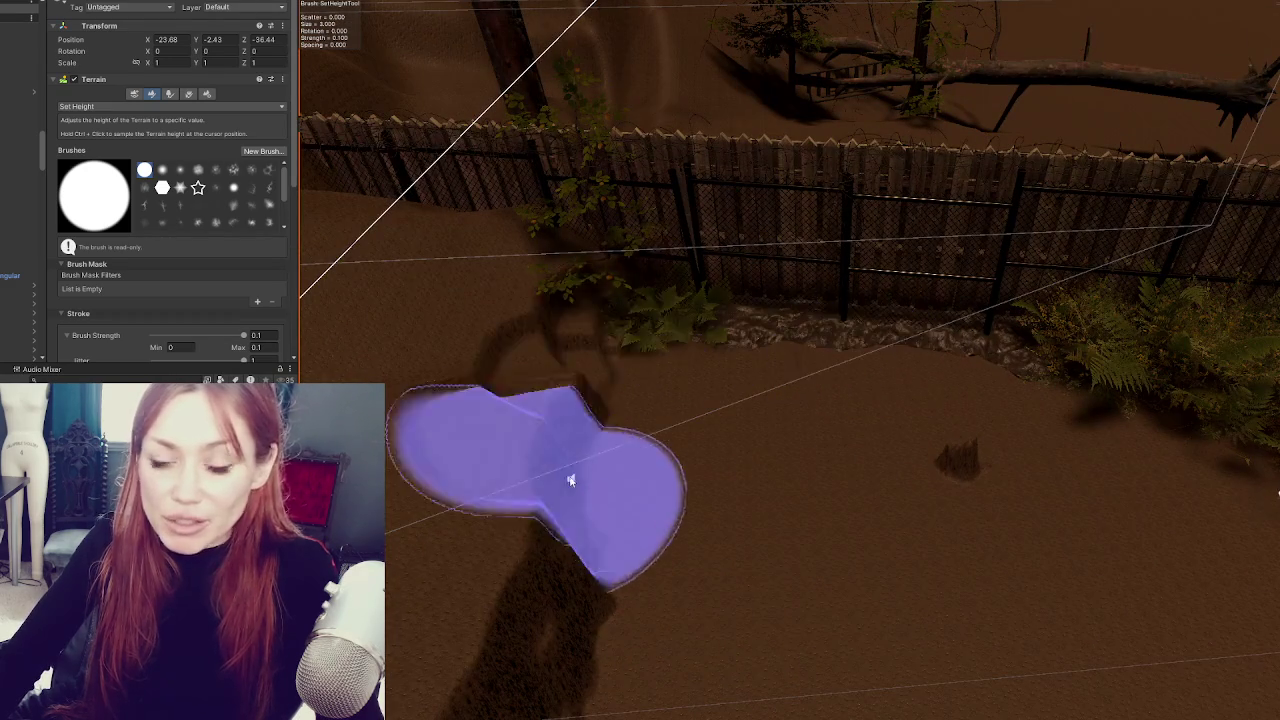
{"action": "mouse_move", "coordinate": [443, 343]}
{"action": "left_mouse_down", "text": "alt"}
{"action": "mouse_move", "coordinate": [886, 380]}
{"action": "mouse_move", "coordinate": [648, 343]}
{"action": "mouse_move", "coordinate": [571, 514]}
{"action": "mouse_move", "coordinate": [571, 323]}
{"action": "mouse_move", "coordinate": [536, 371]}
{"action": "mouse_move", "coordinate": [560, 560]}
{"action": "mouse_move", "coordinate": [880, 560]}
{"action": "mouse_move", "coordinate": [679, 575]}
{"action": "mouse_move", "coordinate": [594, 443]}
{"action": "mouse_move", "coordinate": [1063, 406]}
{"action": "mouse_move", "coordinate": [677, 429]}
{"action": "left_mouse_up", "text": "alt"}
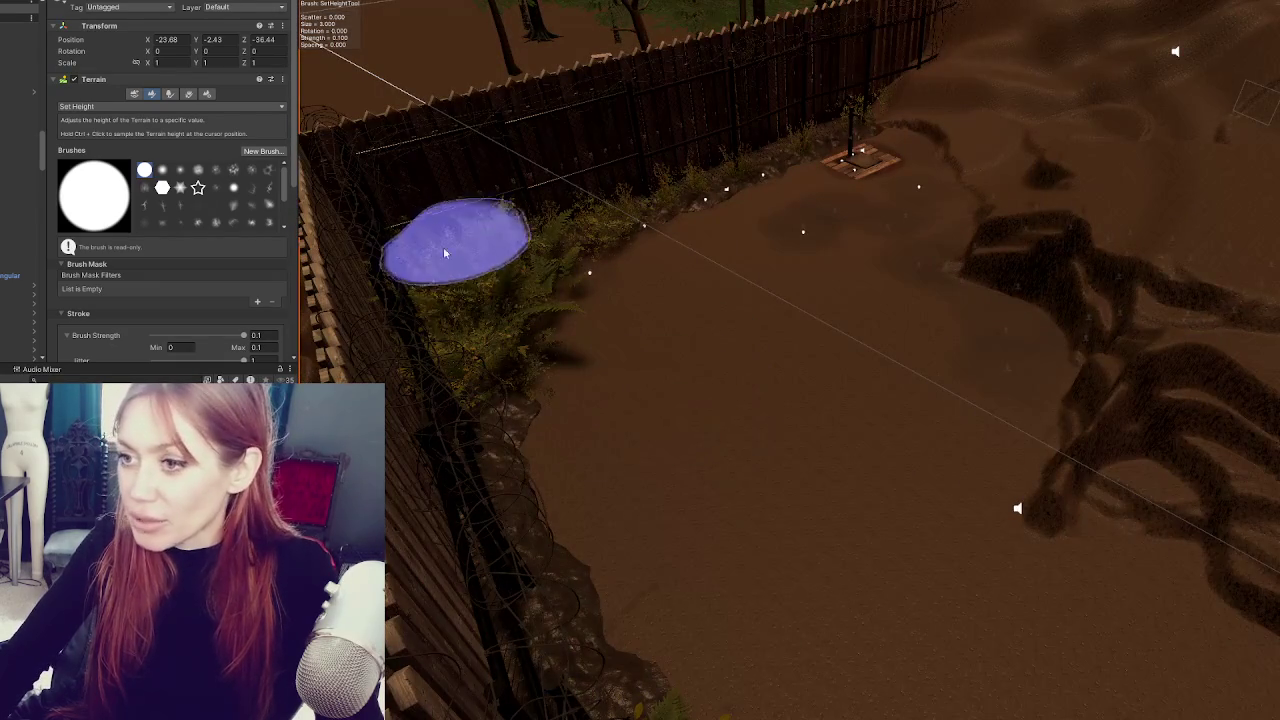
{"action": "mouse_move", "coordinate": [1086, 457]}
{"action": "left_mouse_down", "text": "alt"}
{"action": "mouse_move", "coordinate": [731, 523]}
{"action": "mouse_move", "coordinate": [1000, 498]}
{"action": "left_mouse_up", "text": "alt"}
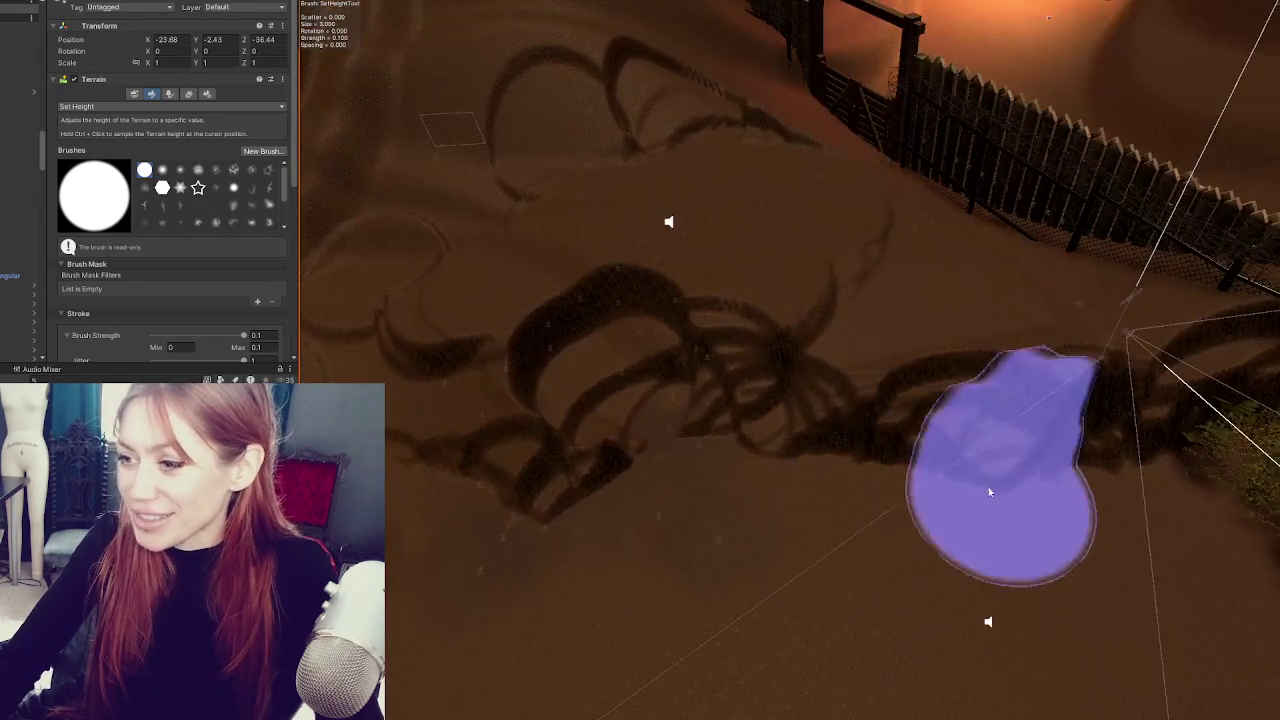
{"action": "left_click_drag", "start_coordinate": [1049, 400], "coordinate": [897, 425], "text": "alt"}
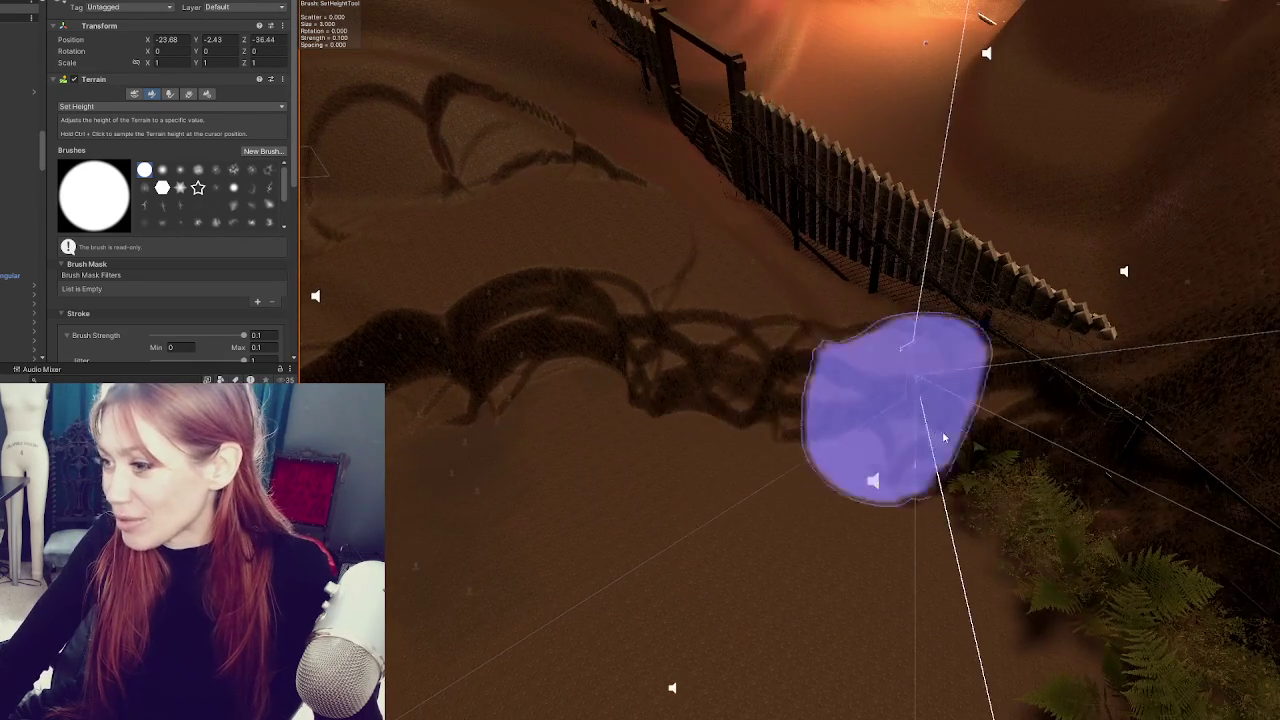
{"action": "mouse_move", "coordinate": [829, 337]}
{"action": "left_mouse_down", "text": "alt"}
{"action": "mouse_move", "coordinate": [886, 423]}
{"action": "mouse_move", "coordinate": [843, 300]}
{"action": "left_mouse_up", "text": "alt"}
{"action": "left_click_drag", "start_coordinate": [1100, 543], "coordinate": [848, 600], "text": "alt"}
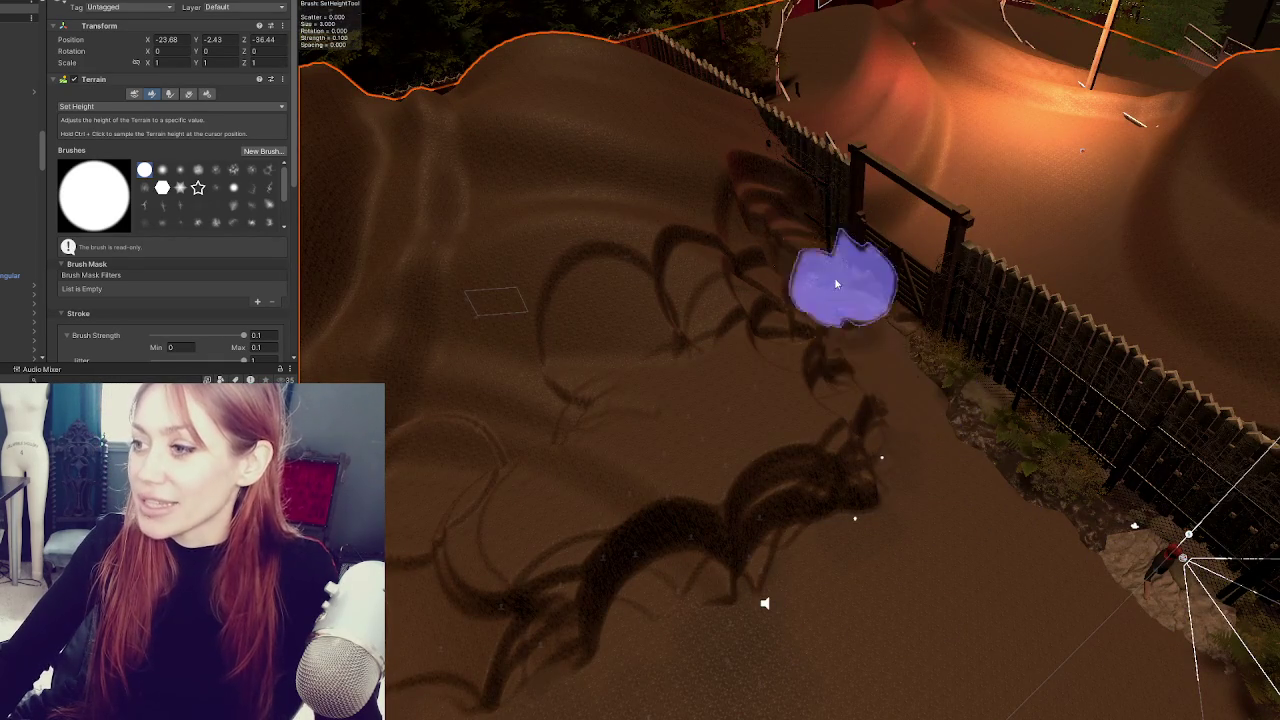
{"action": "left_click_drag", "start_coordinate": [882, 462], "coordinate": [909, 372], "text": "alt"}
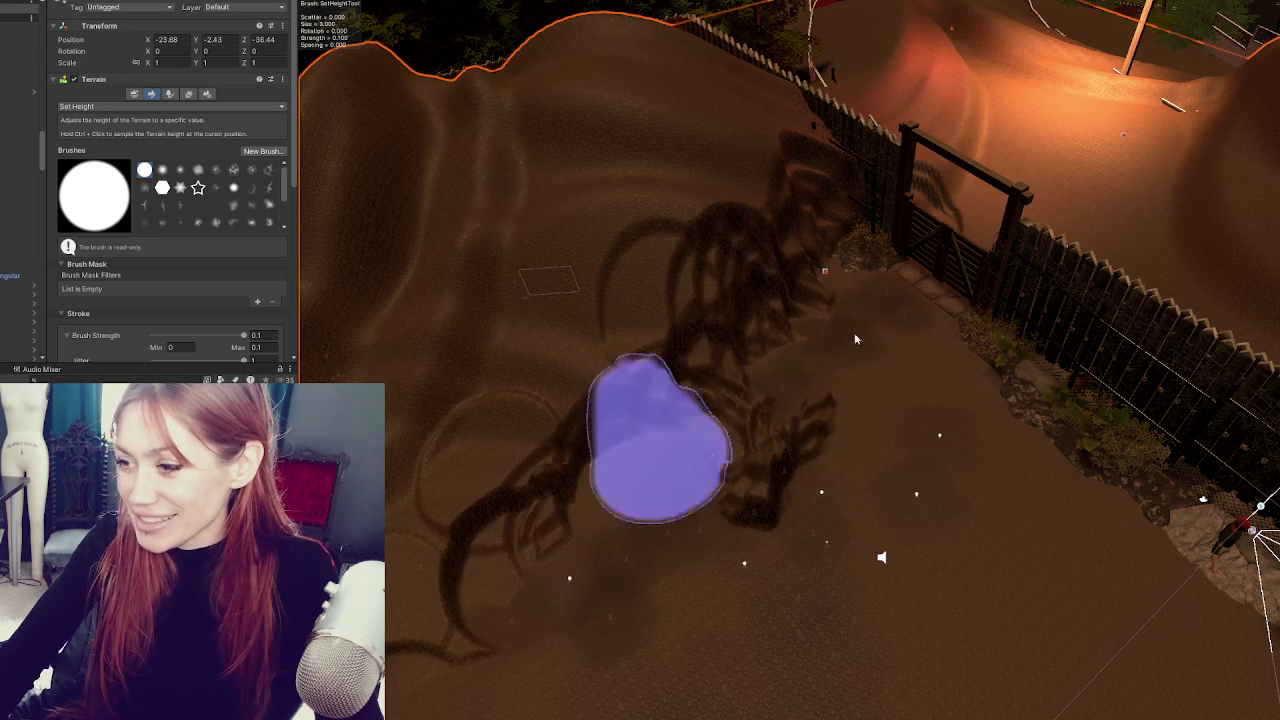
{"action": "left_click_drag", "start_coordinate": [649, 465], "coordinate": [567, 588], "text": "alt"}
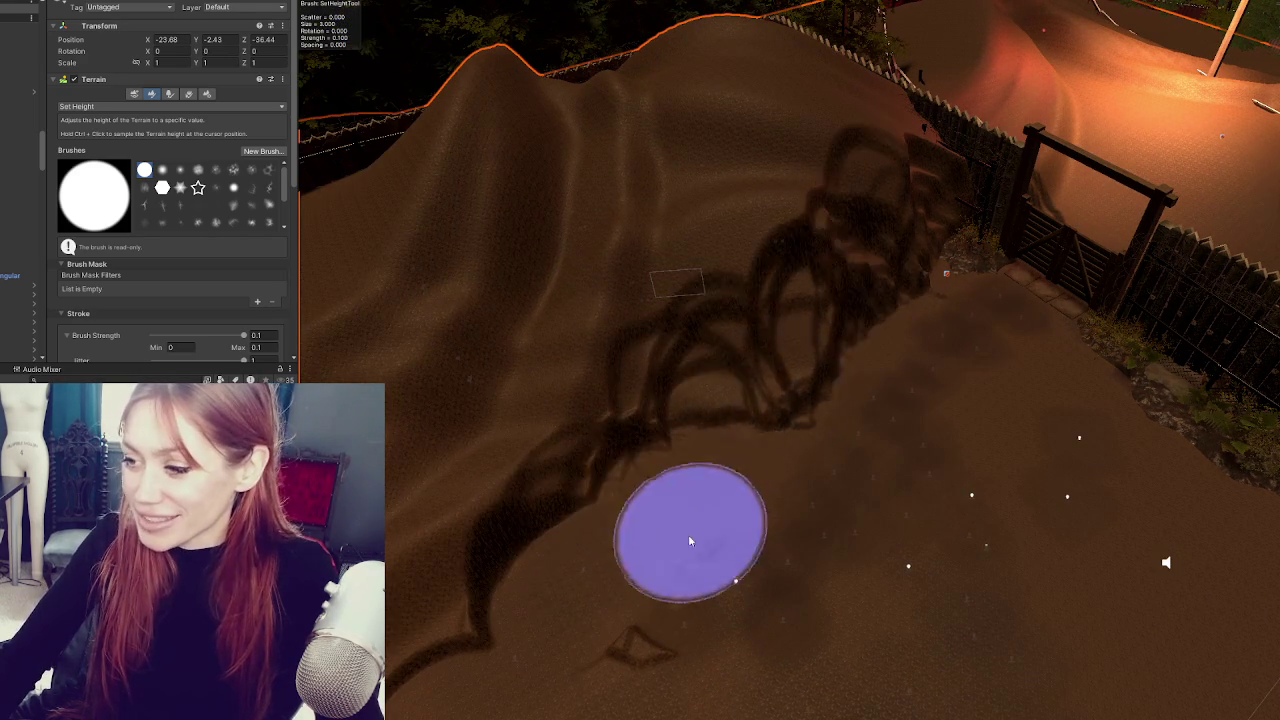
{"action": "left_click_drag", "start_coordinate": [703, 454], "coordinate": [830, 420], "text": "alt"}
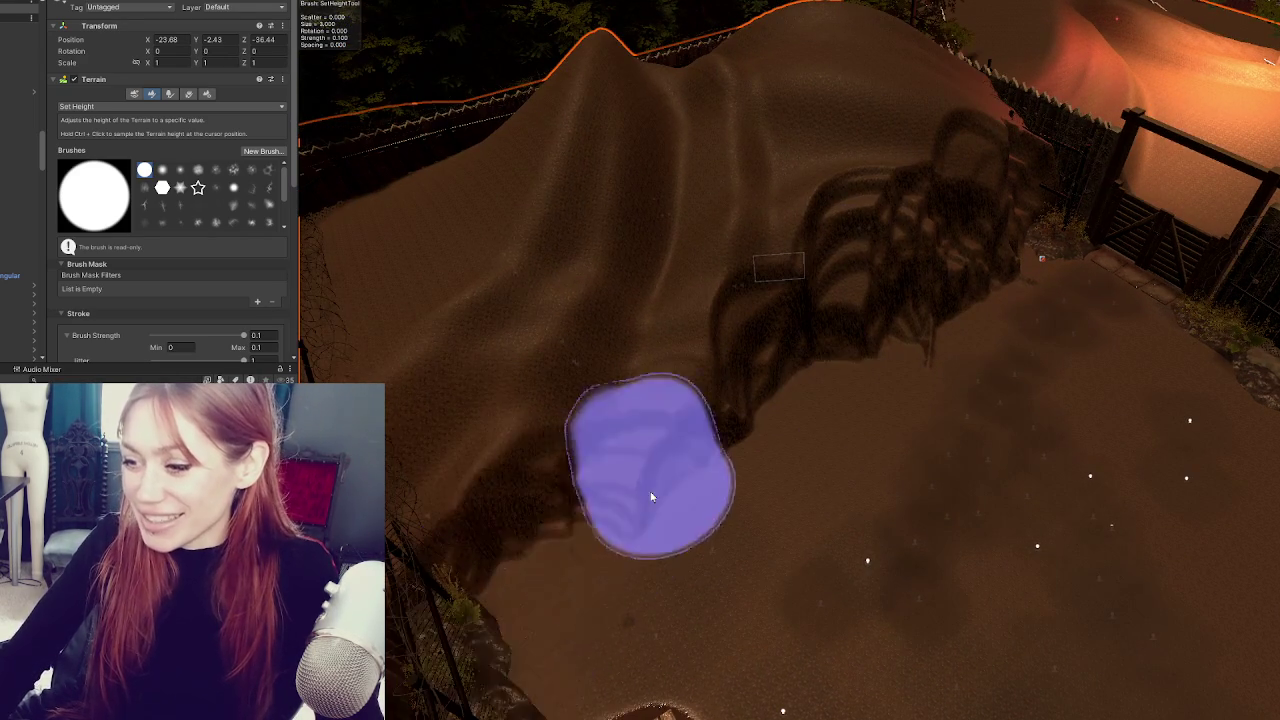
{"action": "left_click_drag", "start_coordinate": [620, 540], "coordinate": [670, 610], "text": "alt"}
{"action": "left_click_drag", "start_coordinate": [745, 354], "coordinate": [520, 394], "text": "alt"}
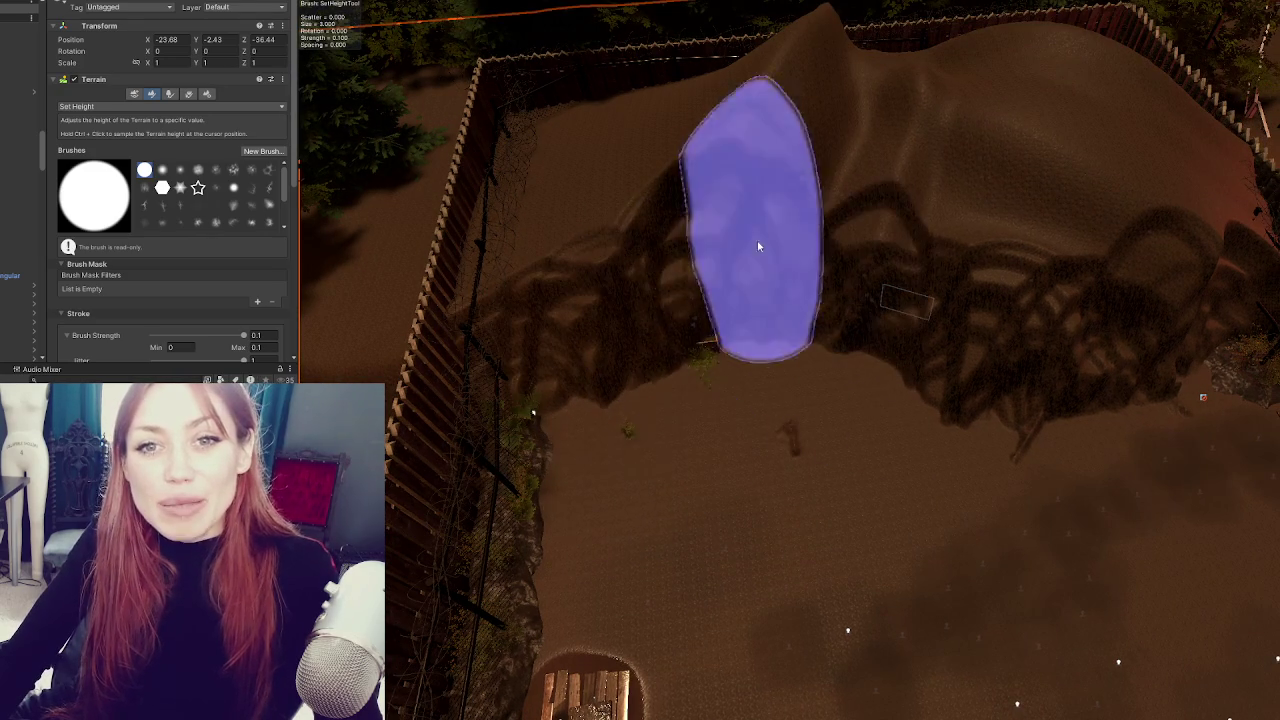
{"action": "scroll", "coordinate": [600, 360], "scroll_direction": "down", "scroll_amount": 3}
{"action": "left_click_drag", "start_coordinate": [643, 329], "coordinate": [571, 514], "text": "alt"}
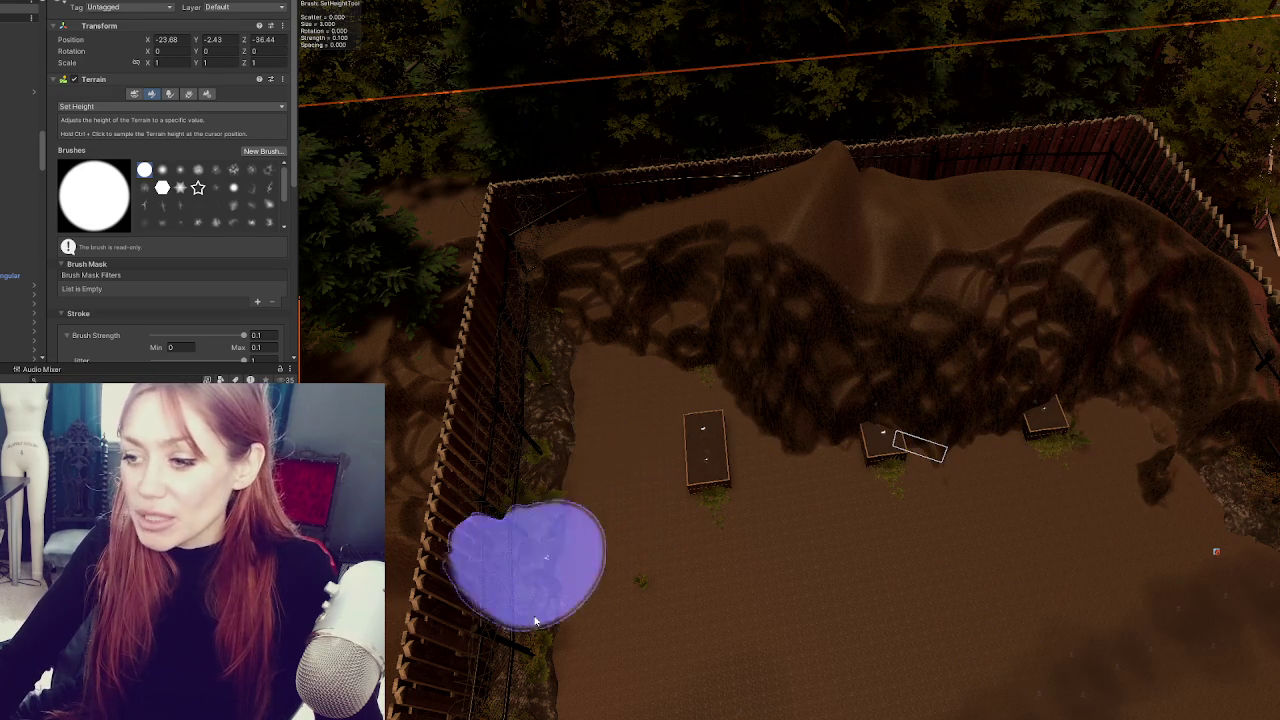
- Flatten the raised mound left of and around the planter boxes with Set Height strokes
{"action": "left_click_drag", "start_coordinate": [700, 278], "coordinate": [651, 245]}
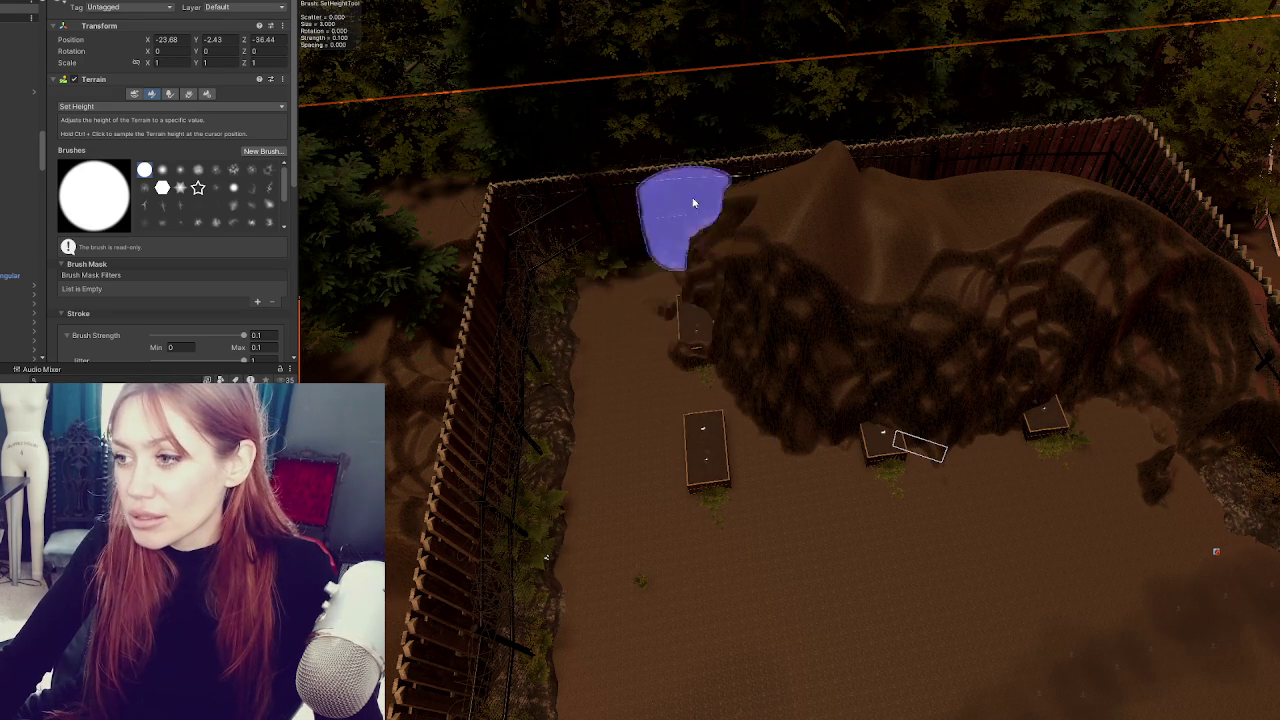
{"action": "mouse_move", "coordinate": [760, 318]}
{"action": "left_mouse_down"}
{"action": "mouse_move", "coordinate": [840, 335]}
{"action": "mouse_move", "coordinate": [766, 343]}
{"action": "mouse_move", "coordinate": [755, 210]}
{"action": "mouse_move", "coordinate": [1095, 393]}
{"action": "mouse_move", "coordinate": [960, 371]}
{"action": "mouse_move", "coordinate": [940, 346]}
{"action": "mouse_move", "coordinate": [840, 390]}
{"action": "left_mouse_up"}
{"action": "mouse_move", "coordinate": [1173, 453]}
{"action": "left_mouse_down"}
{"action": "mouse_move", "coordinate": [820, 509]}
{"action": "mouse_move", "coordinate": [831, 608]}
{"action": "left_mouse_up"}
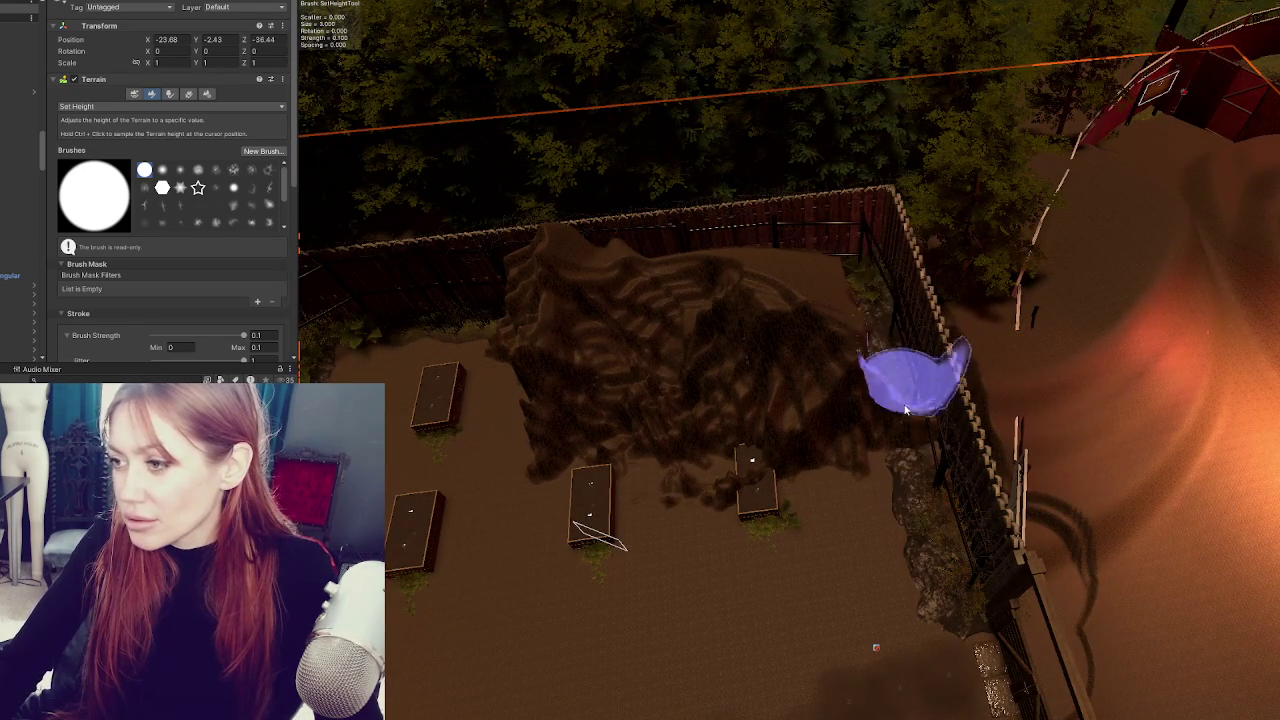
{"action": "mouse_move", "coordinate": [672, 363]}
{"action": "left_mouse_down"}
{"action": "mouse_move", "coordinate": [757, 414]}
{"action": "mouse_move", "coordinate": [700, 443]}
{"action": "mouse_move", "coordinate": [829, 406]}
{"action": "mouse_move", "coordinate": [817, 418]}
{"action": "mouse_move", "coordinate": [780, 361]}
{"action": "mouse_move", "coordinate": [826, 360]}
{"action": "mouse_move", "coordinate": [765, 301]}
{"action": "mouse_move", "coordinate": [660, 290]}
{"action": "mouse_move", "coordinate": [749, 300]}
{"action": "mouse_move", "coordinate": [737, 331]}
{"action": "mouse_move", "coordinate": [561, 393]}
{"action": "mouse_move", "coordinate": [627, 447]}
{"action": "mouse_move", "coordinate": [557, 388]}
{"action": "mouse_move", "coordinate": [520, 309]}
{"action": "mouse_move", "coordinate": [633, 302]}
{"action": "mouse_move", "coordinate": [571, 386]}
{"action": "mouse_move", "coordinate": [643, 326]}
{"action": "mouse_move", "coordinate": [531, 374]}
{"action": "mouse_move", "coordinate": [549, 468]}
{"action": "mouse_move", "coordinate": [920, 314]}
{"action": "left_mouse_up"}
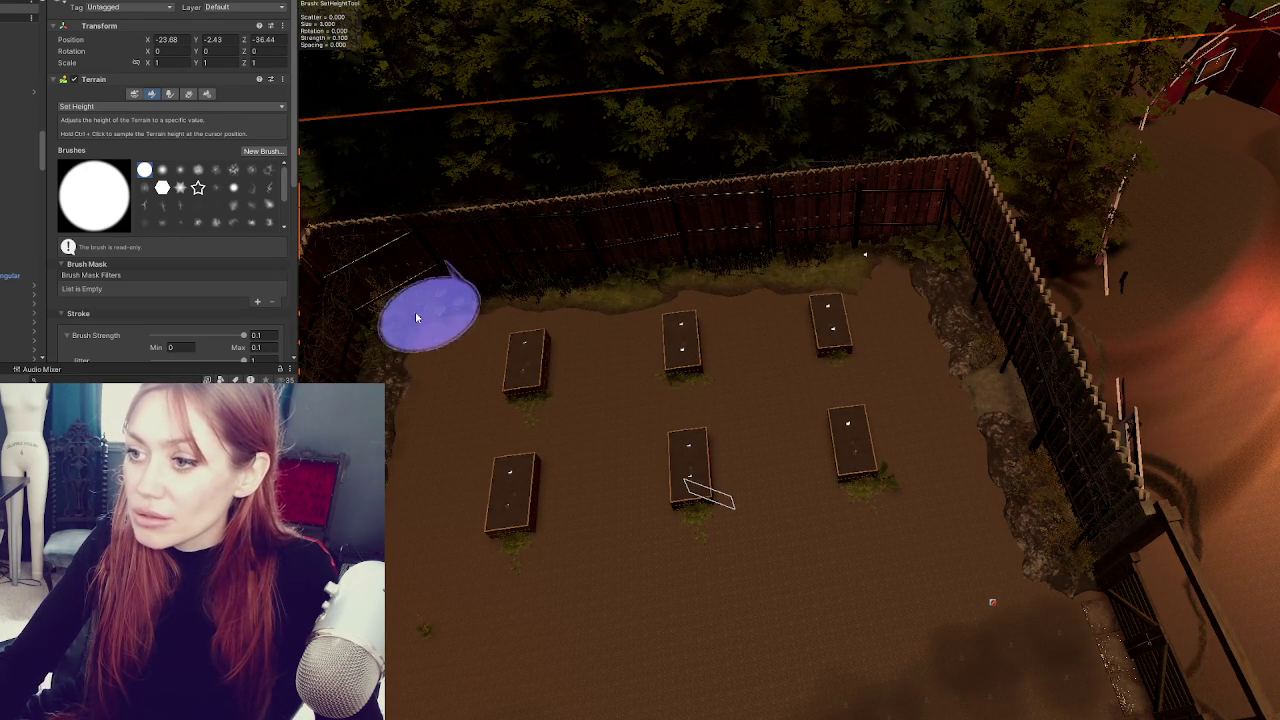
{"action": "scroll", "coordinate": [614, 277], "scroll_direction": "down", "scroll_amount": 2}
{"action": "scroll", "coordinate": [1043, 191], "scroll_direction": "up", "scroll_amount": 6}
{"action": "scroll", "coordinate": [733, 245], "scroll_direction": "down", "scroll_amount": 3}
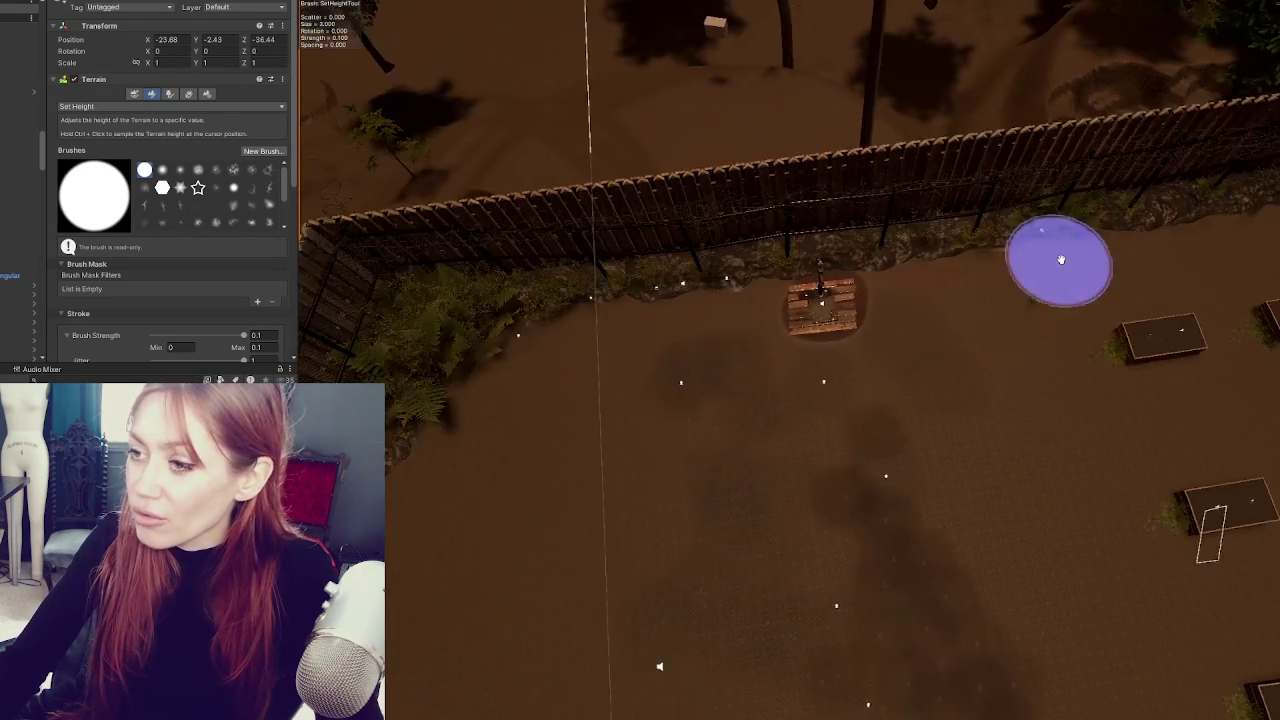
{"action": "scroll", "coordinate": [560, 290], "scroll_direction": "up", "scroll_amount": 3}
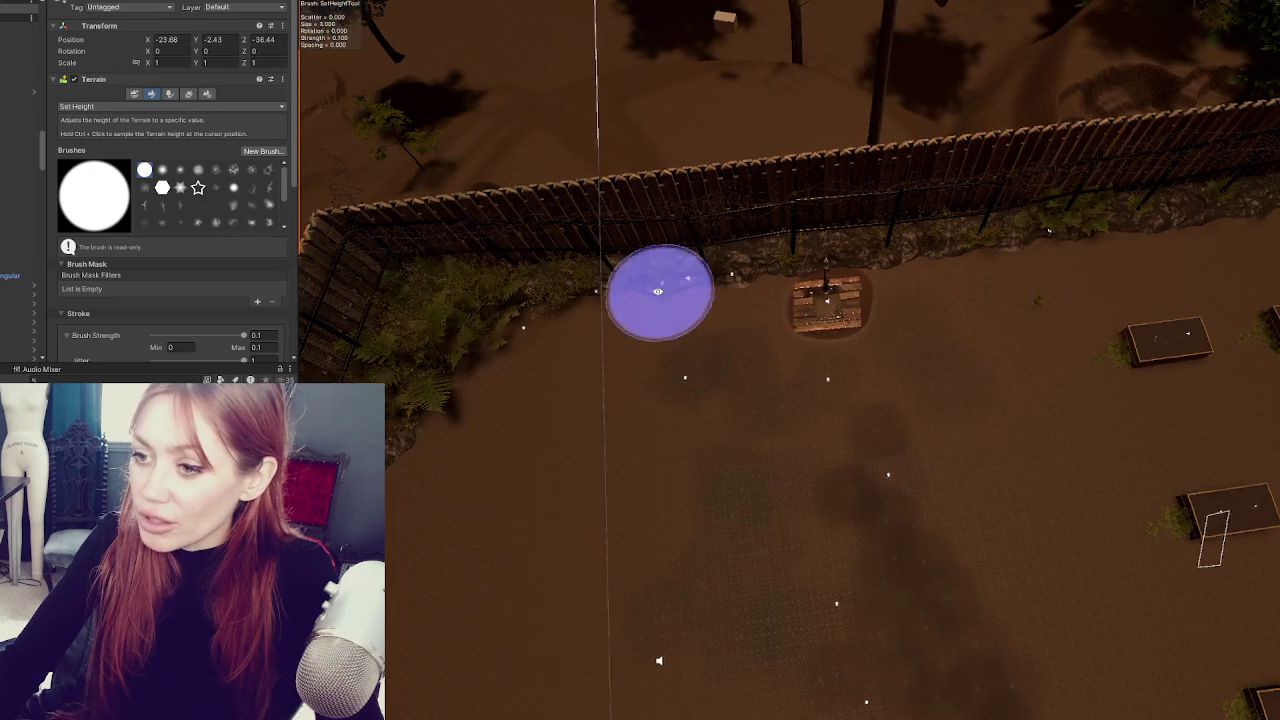
{"action": "scroll", "coordinate": [666, 286], "scroll_direction": "down", "scroll_amount": 3}
{"action": "scroll", "coordinate": [904, 287], "scroll_direction": "up", "scroll_amount": 3}
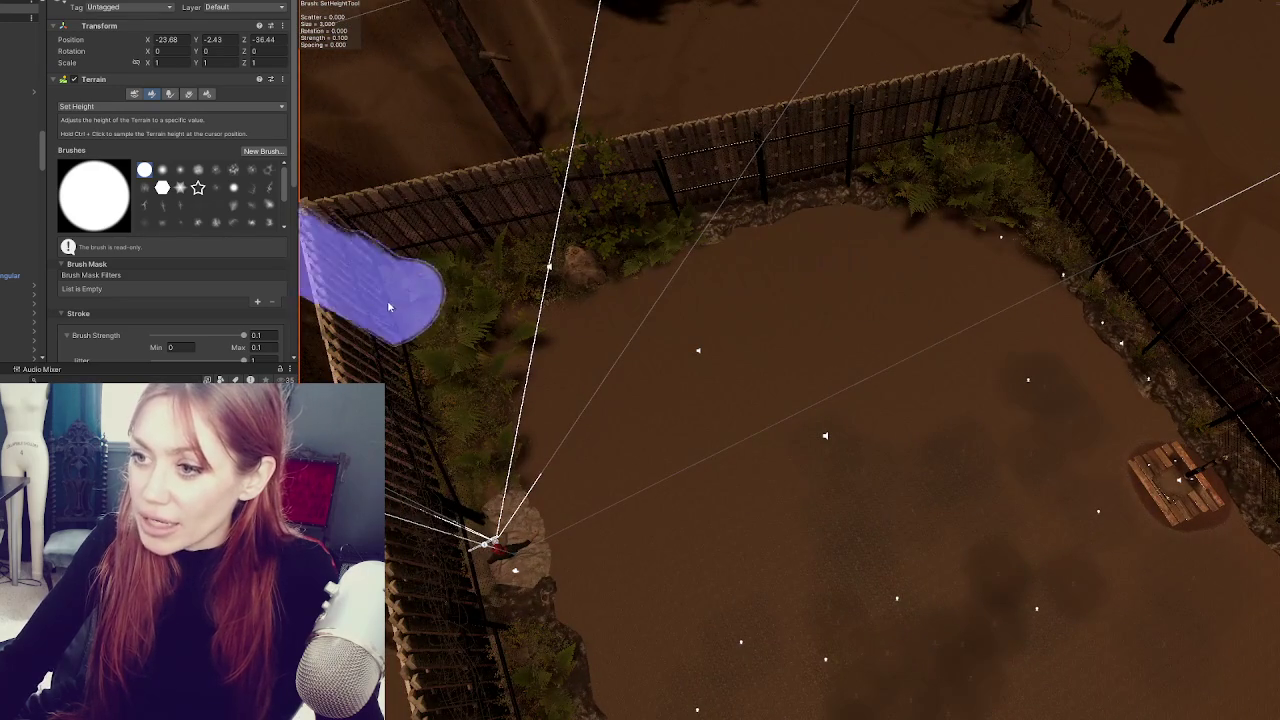
- Orbit to check the planter boxes and fence, and deselect the terrain sculpting tool
{"action": "mouse_move", "coordinate": [543, 549]}
{"action": "left_mouse_down"}
{"action": "mouse_move", "coordinate": [1029, 229]}
{"action": "mouse_move", "coordinate": [909, 257]}
{"action": "left_mouse_up"}
{"action": "scroll", "coordinate": [857, 314], "scroll_direction": "down", "scroll_amount": 3}
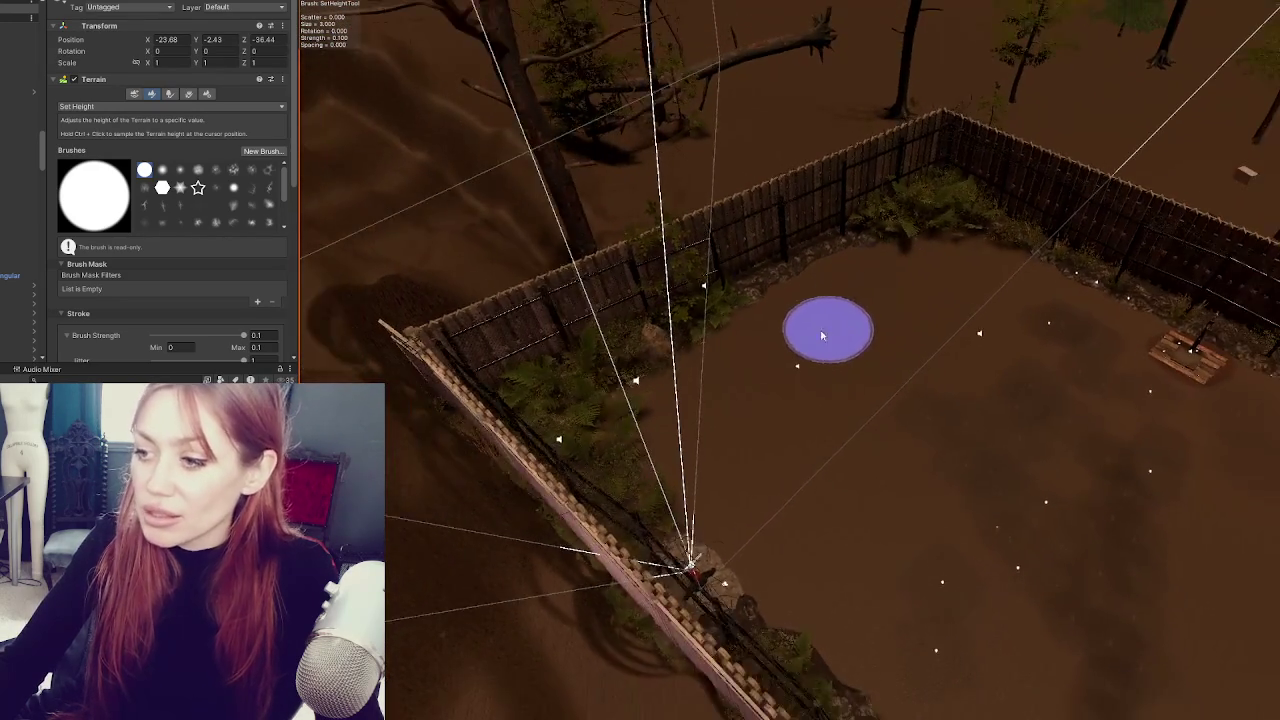
{"action": "left_click_drag", "start_coordinate": [857, 314], "coordinate": [1066, 314]}
{"action": "scroll", "coordinate": [711, 311], "scroll_direction": "up", "scroll_amount": 3}
{"action": "scroll", "coordinate": [709, 311], "scroll_direction": "down", "scroll_amount": 3}
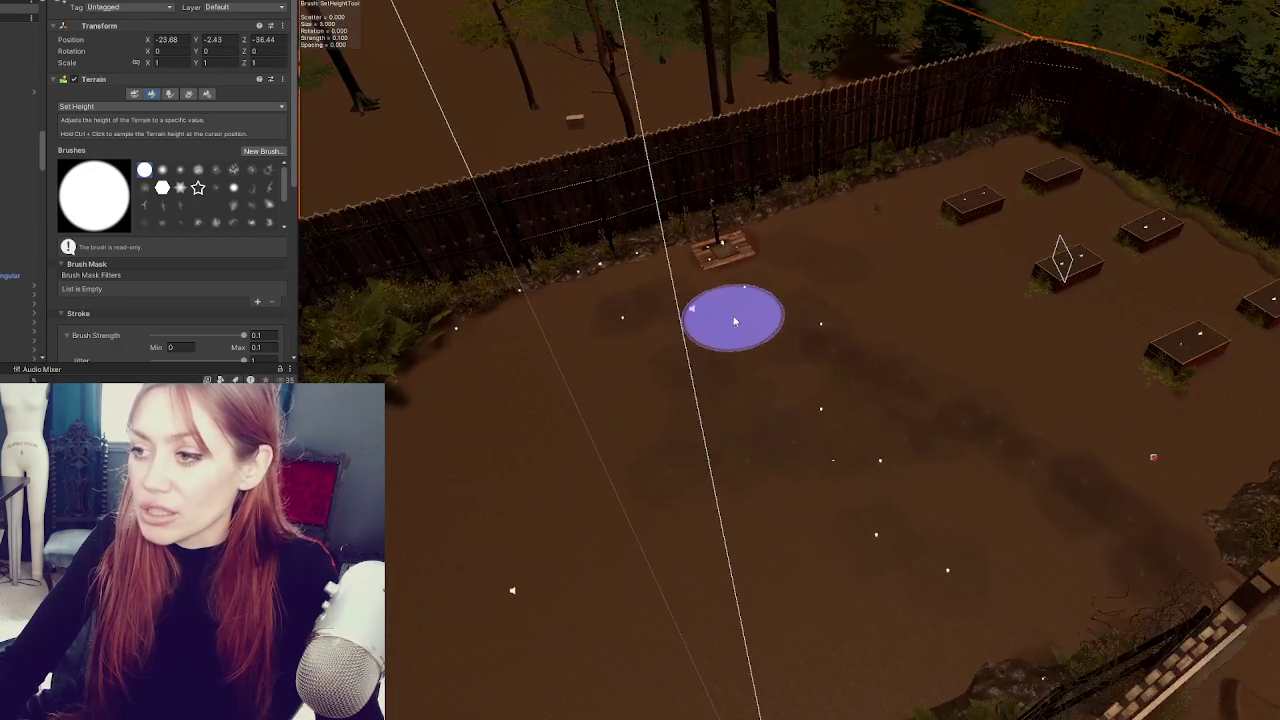
{"action": "key", "text": "q"}
{"action": "mouse_move", "coordinate": [732, 308]}
{"action": "left_mouse_down"}
{"action": "mouse_move", "coordinate": [553, 286]}
{"action": "mouse_move", "coordinate": [742, 231]}
{"action": "left_mouse_up"}
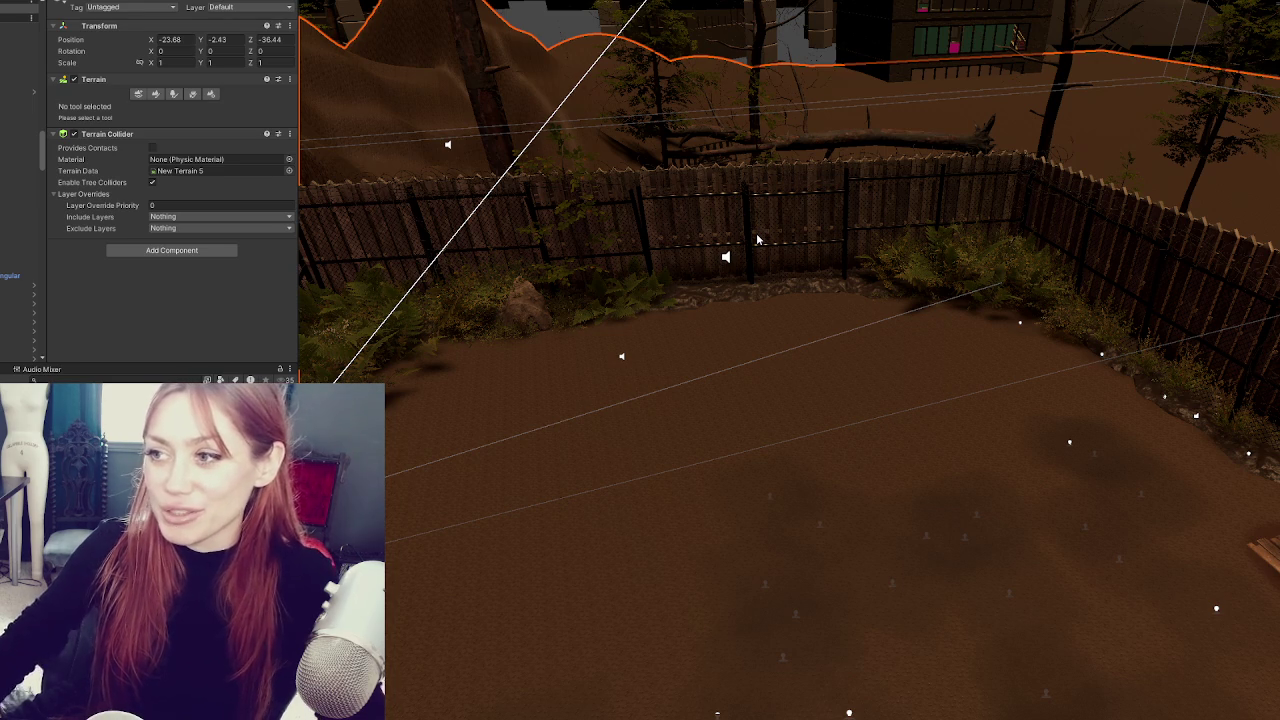
{"action": "mouse_move", "coordinate": [620, 310]}
{"action": "left_mouse_down"}
{"action": "mouse_move", "coordinate": [587, 348]}
{"action": "mouse_move", "coordinate": [443, 371]}
{"action": "mouse_move", "coordinate": [972, 173]}
{"action": "mouse_move", "coordinate": [743, 257]}
{"action": "mouse_move", "coordinate": [723, 280]}
{"action": "mouse_move", "coordinate": [1157, 368]}
{"action": "left_mouse_up"}
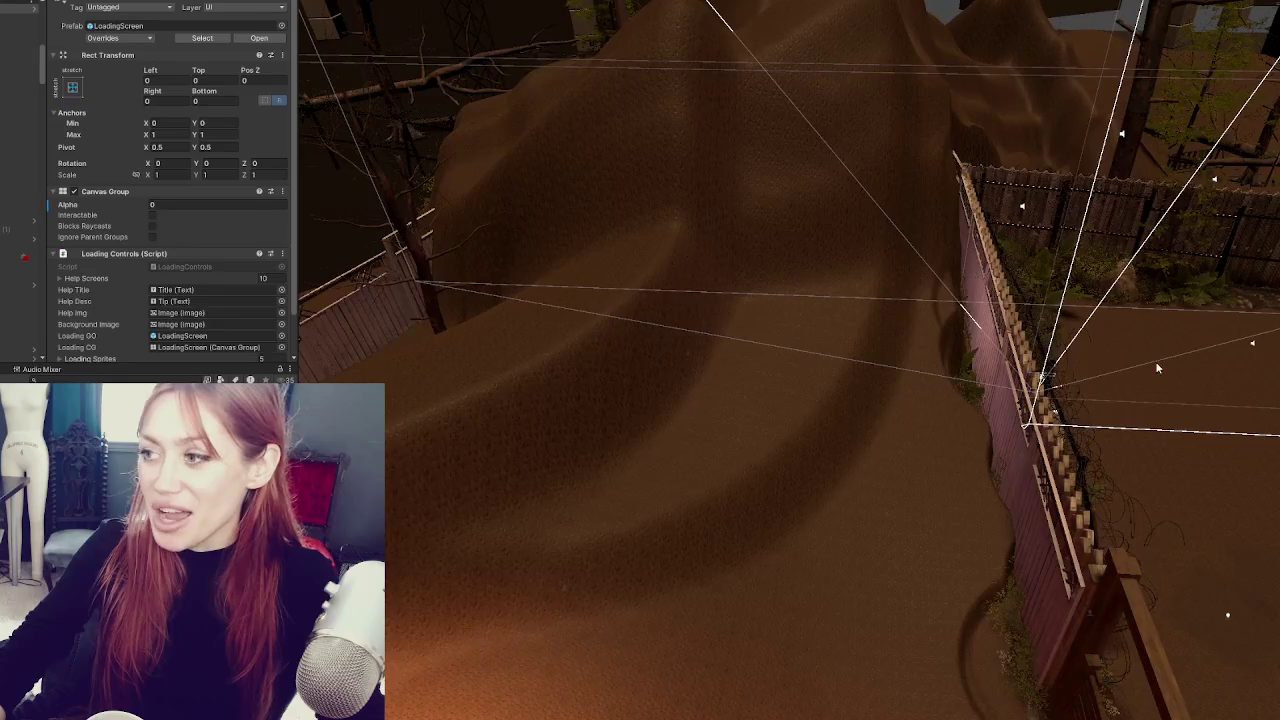
{"action": "left_click", "coordinate": [1157, 368]}
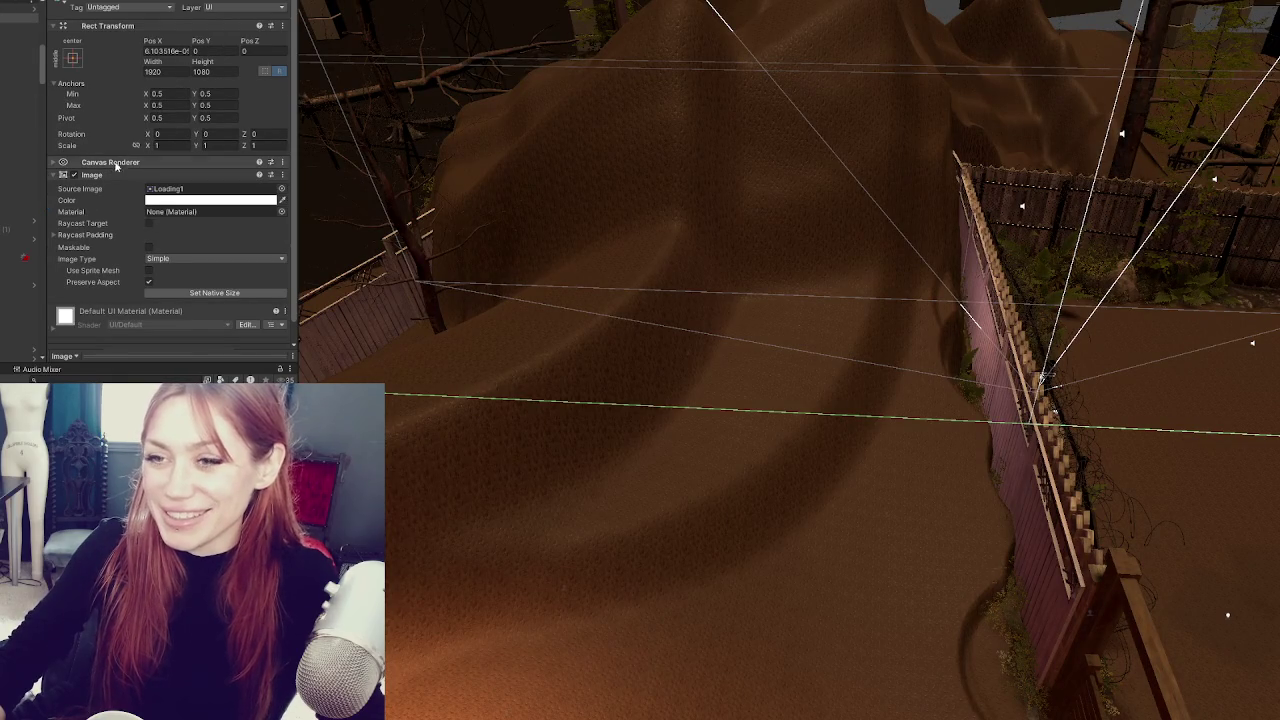
{"action": "left_click", "coordinate": [705, 243]}
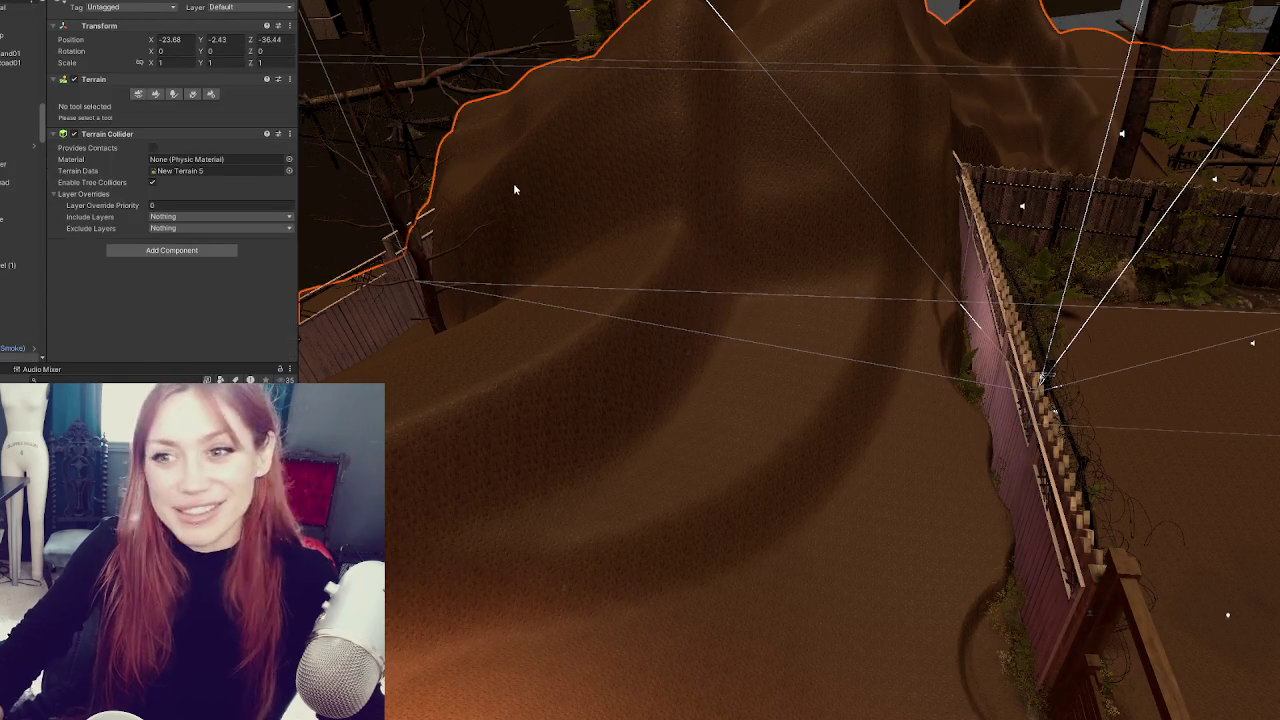
- Pick a soft round sculpting brush and flatten a first patch of the hill
{"action": "left_click", "coordinate": [151, 93]}
{"action": "left_click", "coordinate": [145, 170]}
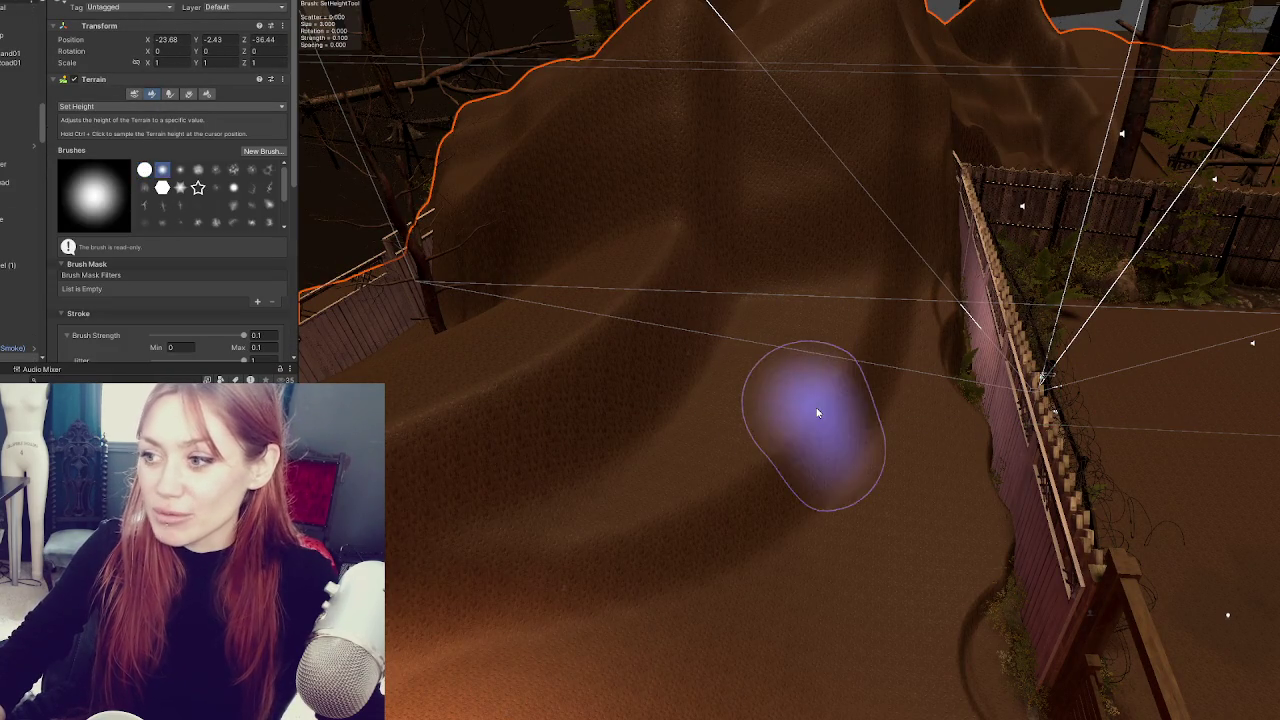
{"action": "scroll", "coordinate": [169, 240], "scroll_direction": "down", "scroll_amount": 4}
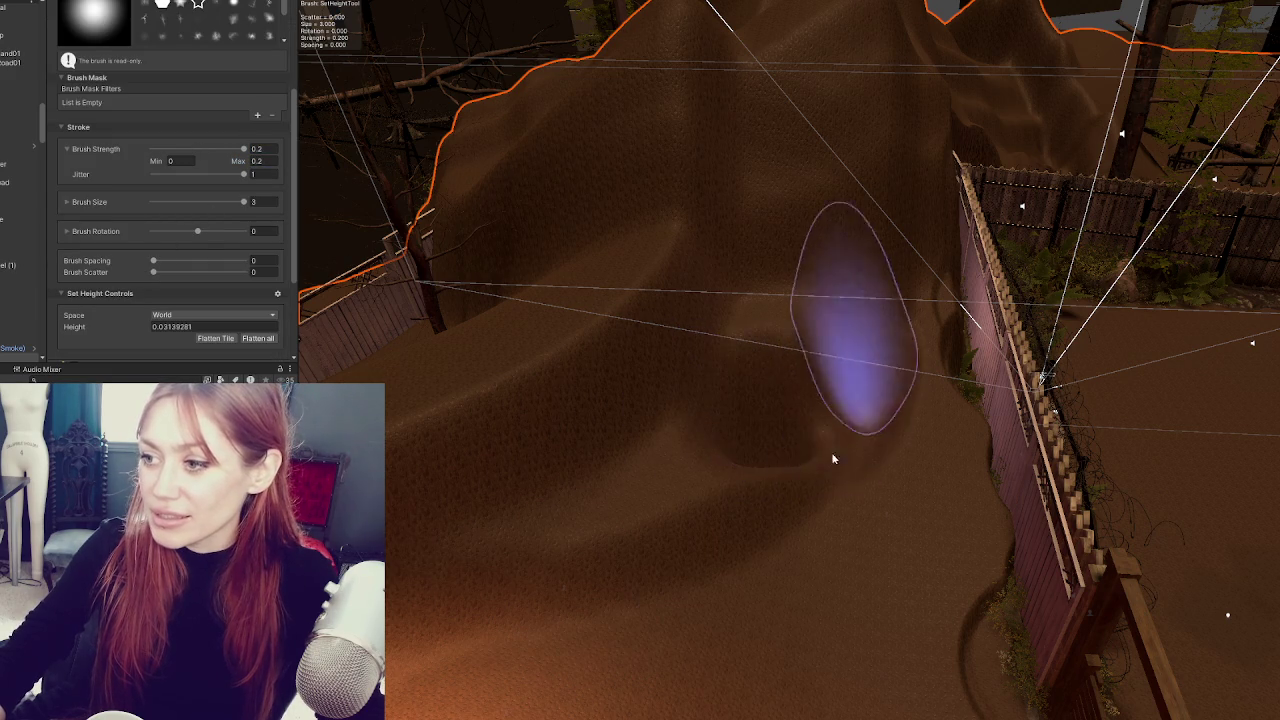
{"action": "left_click", "coordinate": [794, 586]}
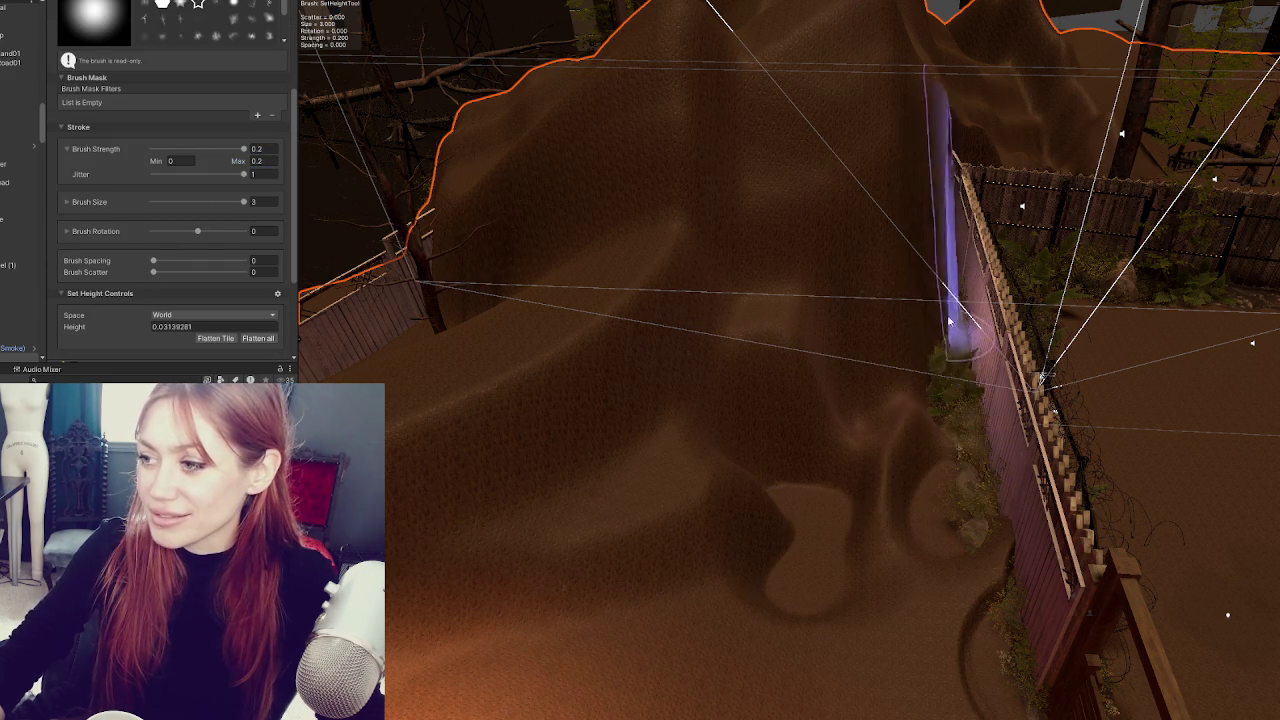
{"action": "left_click_drag", "start_coordinate": [684, 296], "coordinate": [654, 374]}
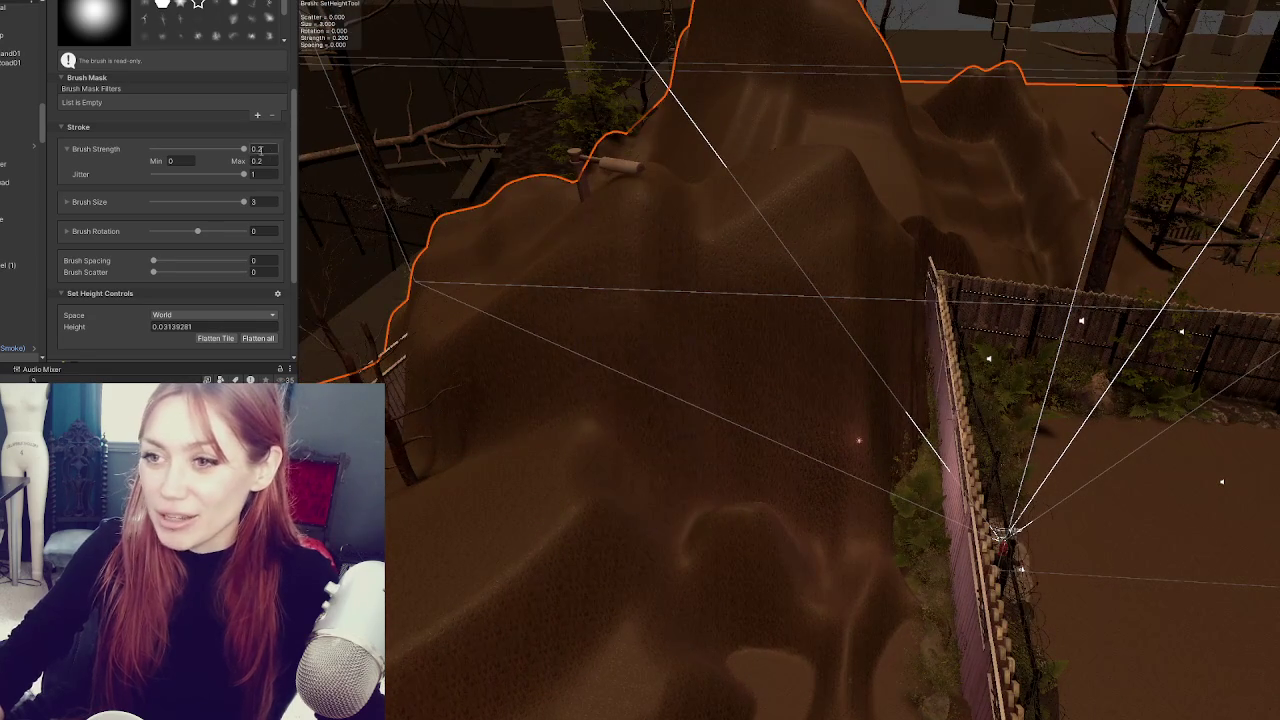
- Set the brush strength to 0.4 and the maximum brush size to 6
{"action": "type", "text": "0.4"}
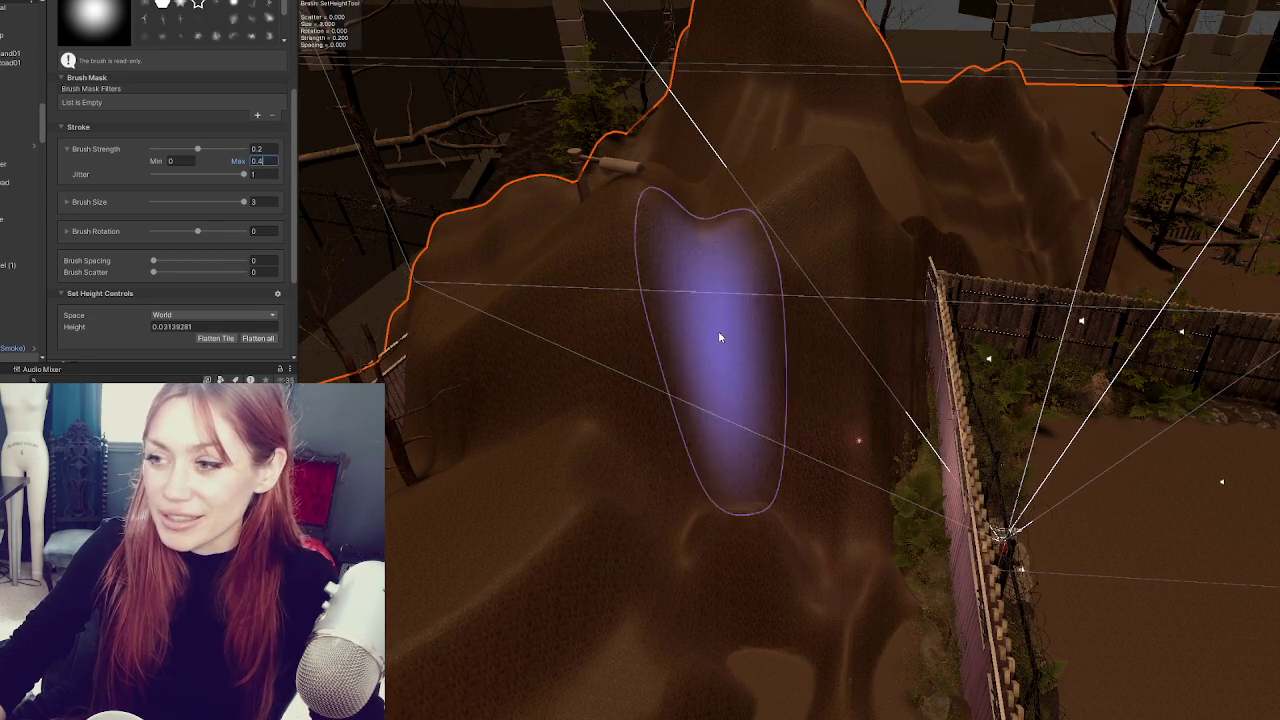
{"action": "left_click", "coordinate": [706, 366]}
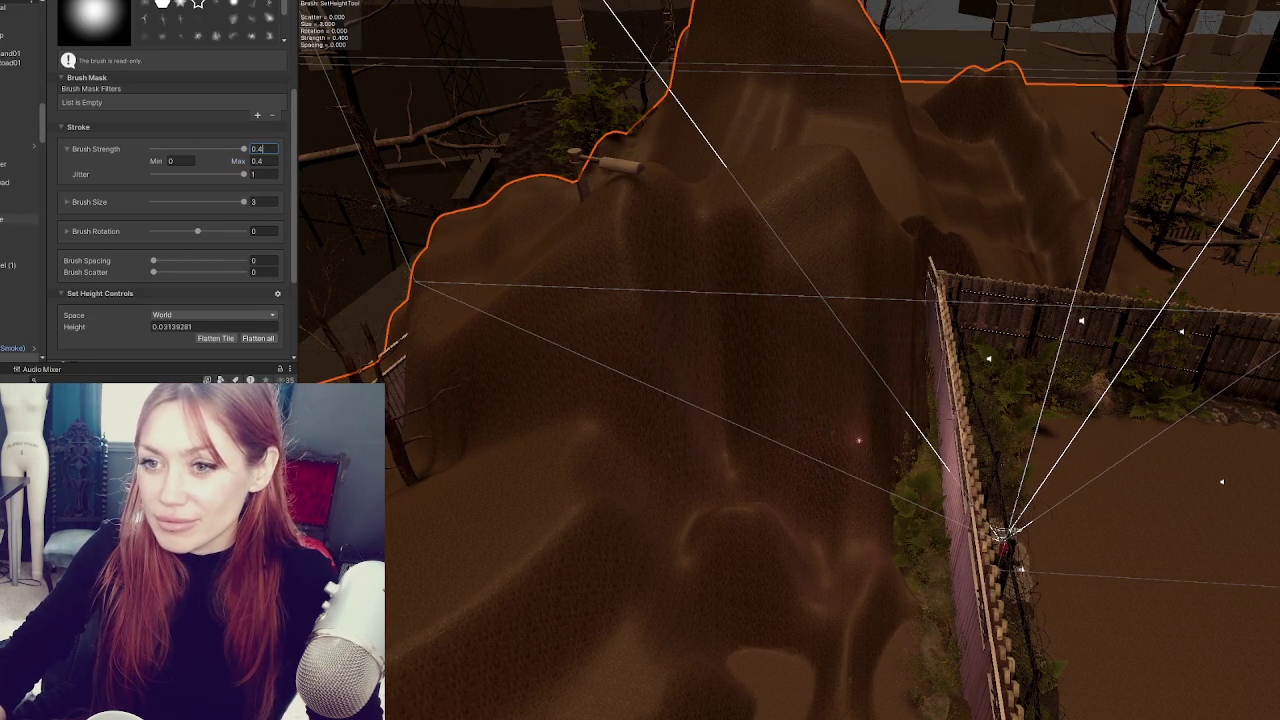
{"action": "left_click", "coordinate": [68, 202]}
{"action": "left_click", "coordinate": [268, 215]}
{"action": "type", "text": "6"}
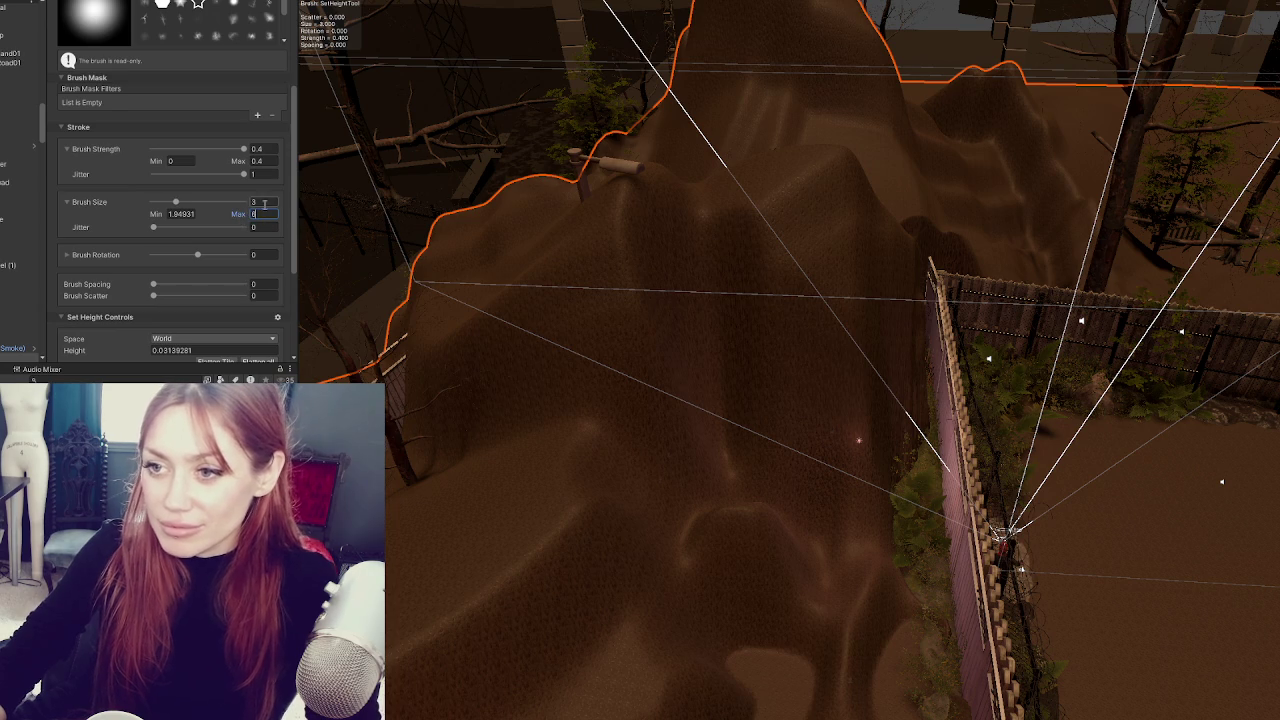
{"action": "key", "text": "Return"}
- Level the hillside and mound against the fence near the gate
{"action": "mouse_move", "coordinate": [851, 380]}
{"action": "left_mouse_down"}
{"action": "mouse_move", "coordinate": [808, 586]}
{"action": "mouse_move", "coordinate": [834, 434]}
{"action": "left_mouse_up"}
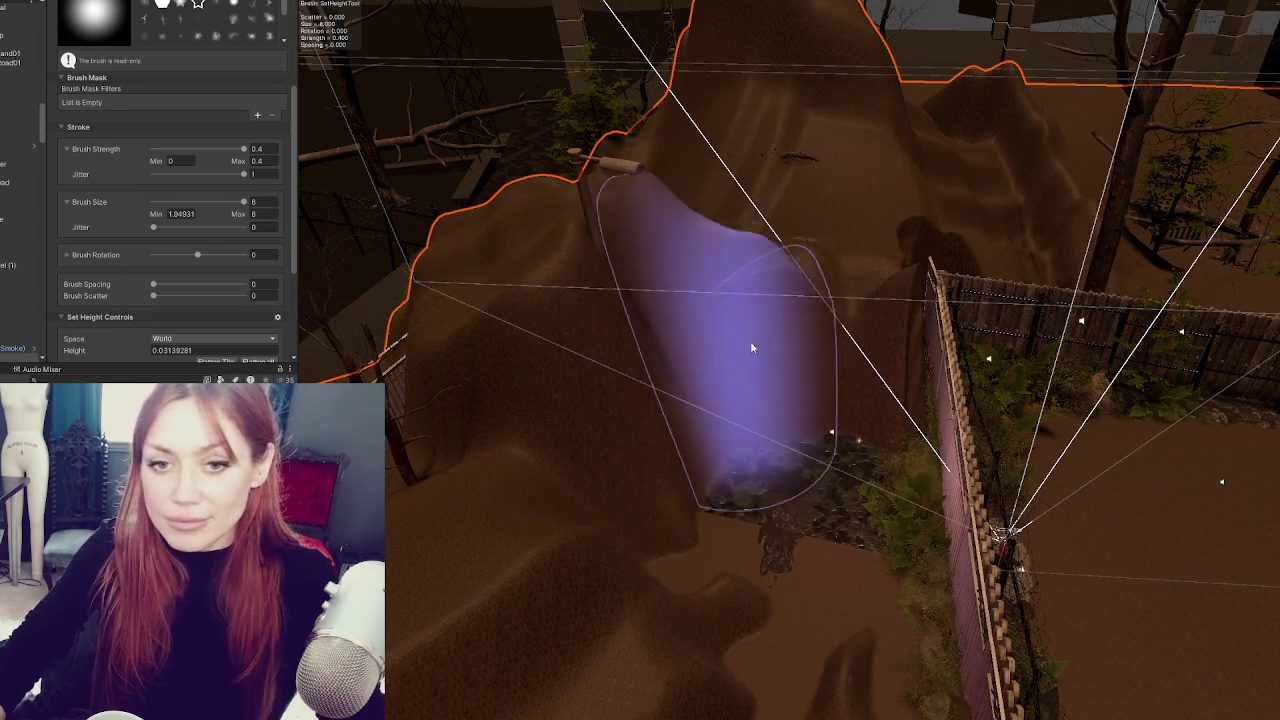
{"action": "scroll", "coordinate": [829, 274], "scroll_direction": "up", "scroll_amount": 2}
{"action": "mouse_move", "coordinate": [812, 377]}
{"action": "left_mouse_down"}
{"action": "mouse_move", "coordinate": [886, 350]}
{"action": "mouse_move", "coordinate": [929, 405]}
{"action": "mouse_move", "coordinate": [914, 375]}
{"action": "mouse_move", "coordinate": [906, 493]}
{"action": "left_mouse_up"}
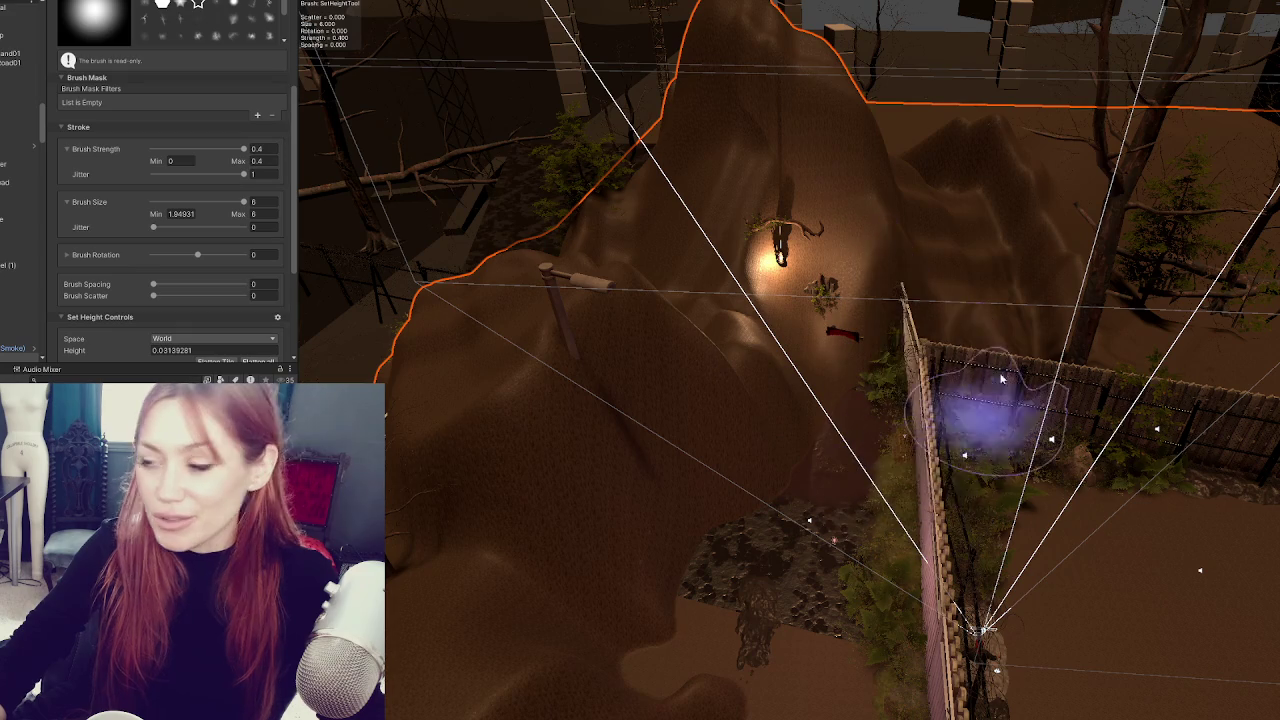
{"action": "scroll", "coordinate": [811, 276], "scroll_direction": "down", "scroll_amount": 2}
{"action": "mouse_move", "coordinate": [811, 276]}
{"action": "left_mouse_down"}
{"action": "mouse_move", "coordinate": [837, 430]}
{"action": "mouse_move", "coordinate": [930, 480]}
{"action": "left_mouse_up"}
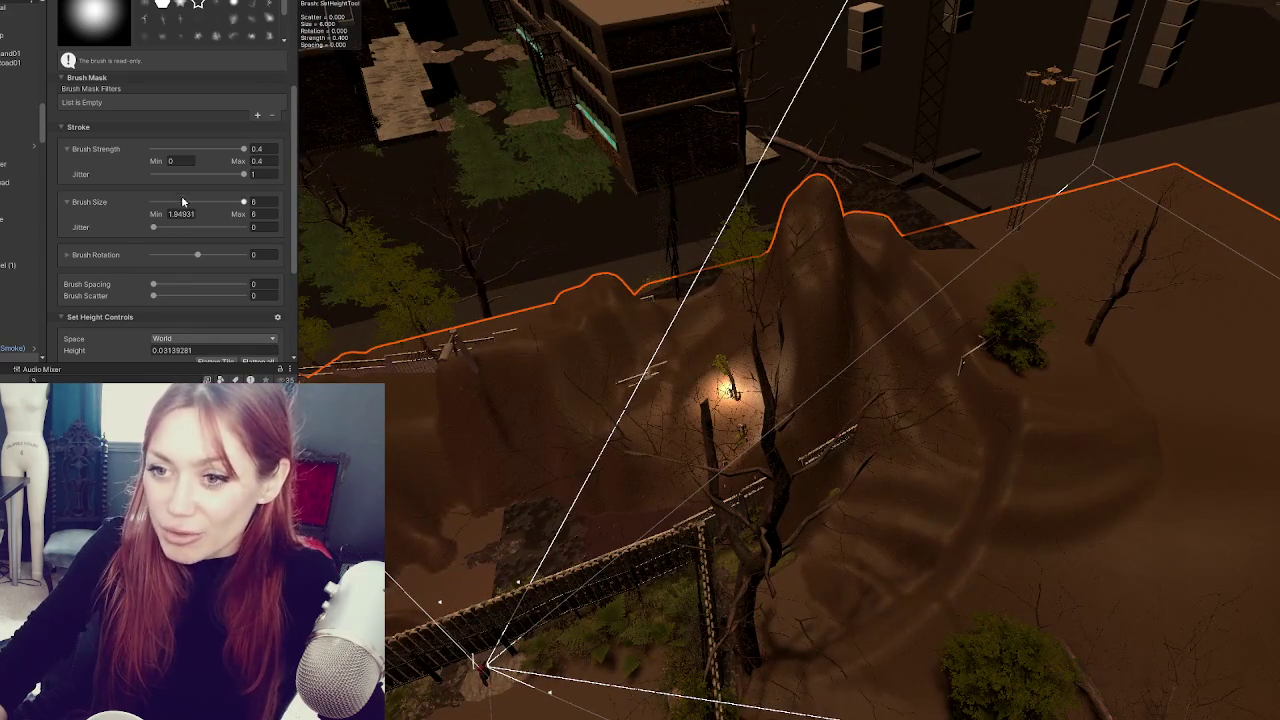
{"action": "scroll", "coordinate": [193, 145], "scroll_direction": "down", "scroll_amount": 3}
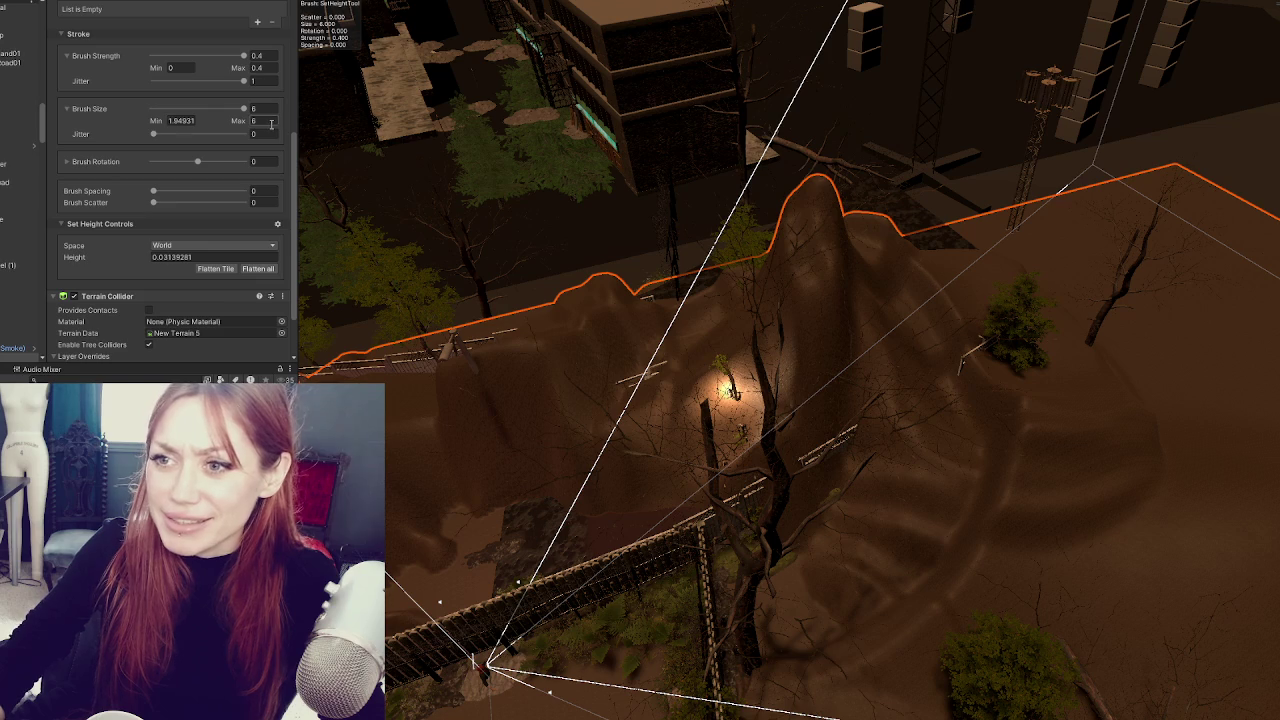
- Set the brush size to 30
{"action": "type", "text": "30"}
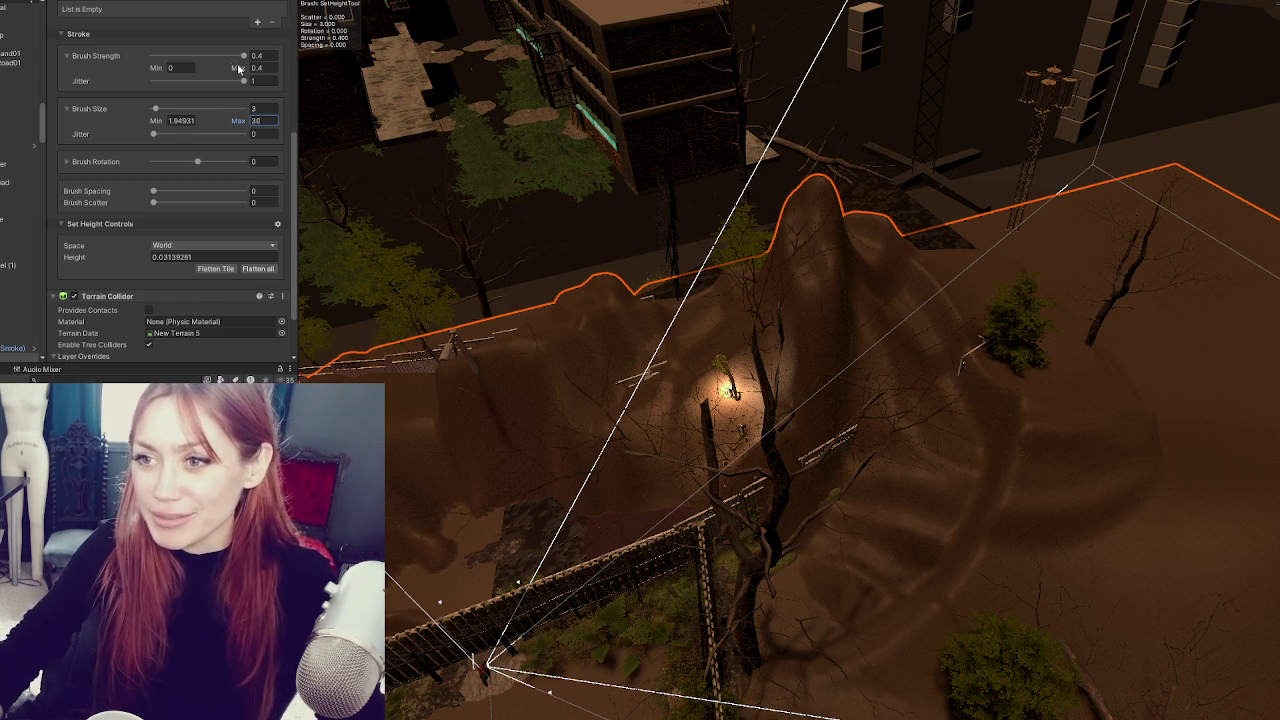
{"action": "left_click", "coordinate": [262, 108]}
{"action": "type", "text": "2"}
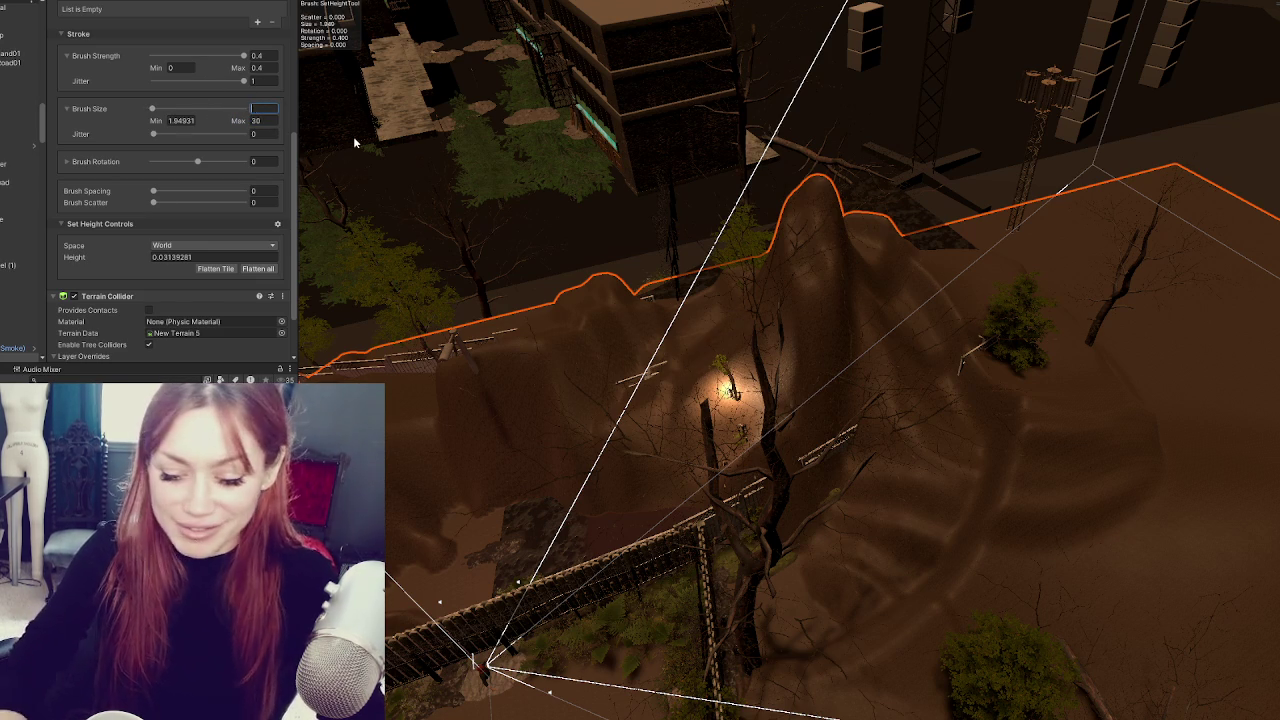
{"action": "type", "text": "30"}
{"action": "key", "text": "Return"}
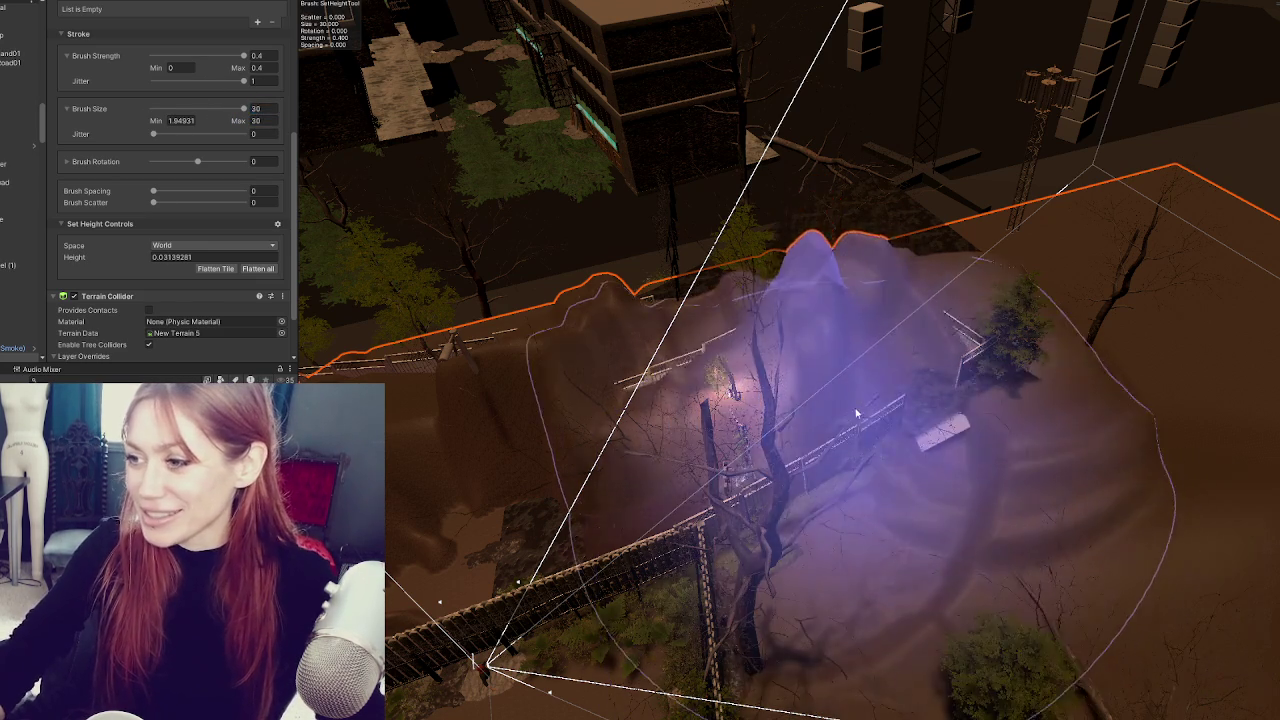
- Flatten the raised mounds over the fenced area and view the yard from above
{"action": "mouse_move", "coordinate": [1037, 377]}
{"action": "left_mouse_down"}
{"action": "mouse_move", "coordinate": [871, 491]}
{"action": "mouse_move", "coordinate": [657, 357]}
{"action": "mouse_move", "coordinate": [871, 357]}
{"action": "mouse_move", "coordinate": [665, 360]}
{"action": "left_mouse_up"}
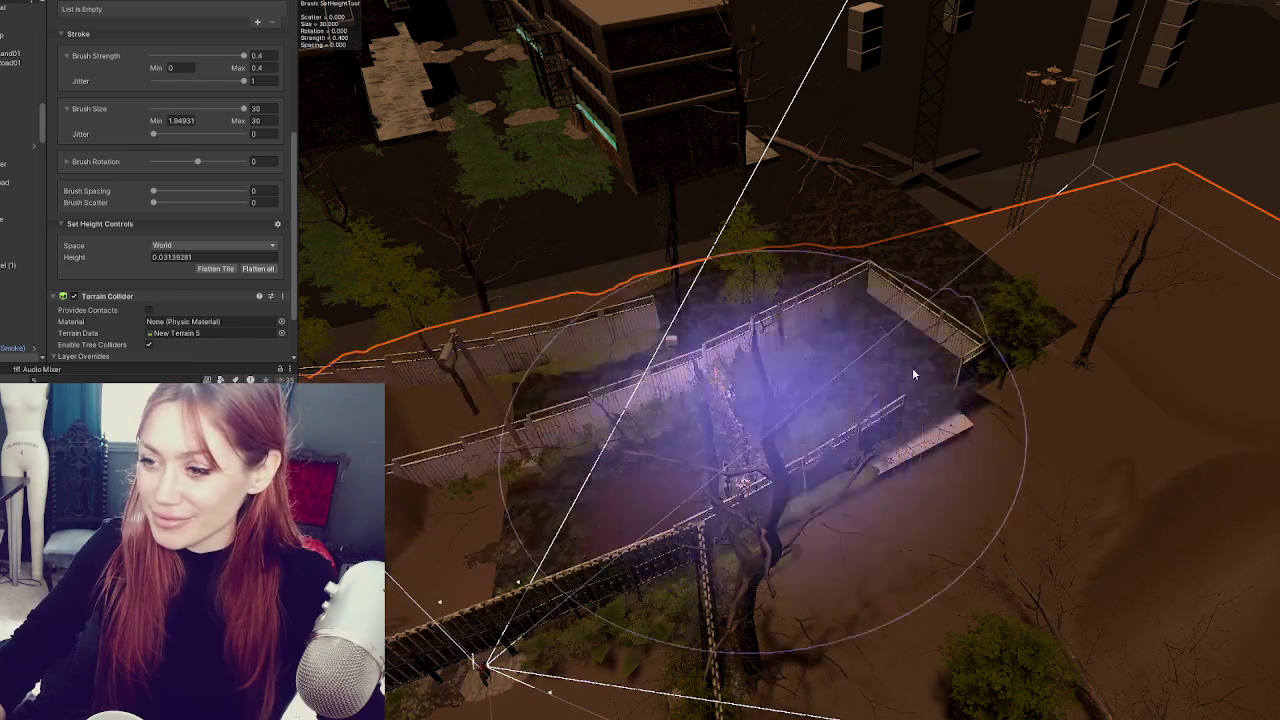
{"action": "scroll", "coordinate": [1171, 509], "scroll_direction": "up", "scroll_amount": 5}
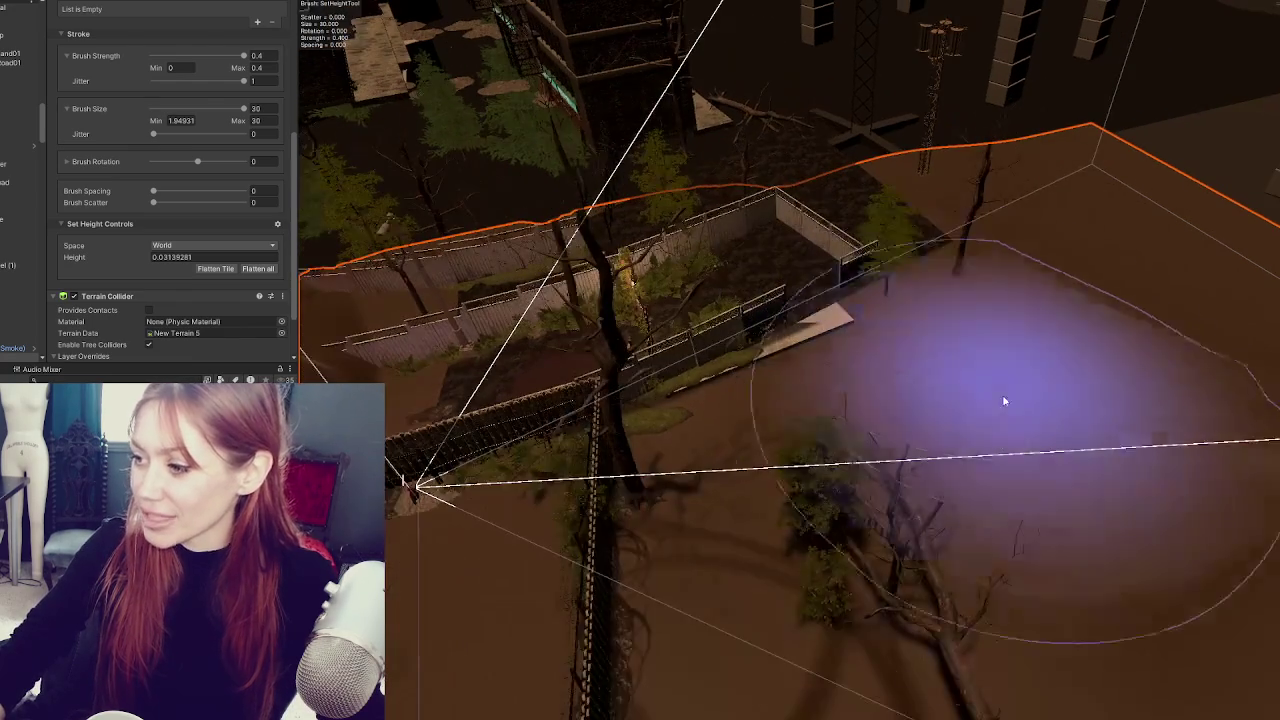
{"action": "scroll", "coordinate": [1009, 493], "scroll_direction": "down", "scroll_amount": 4}
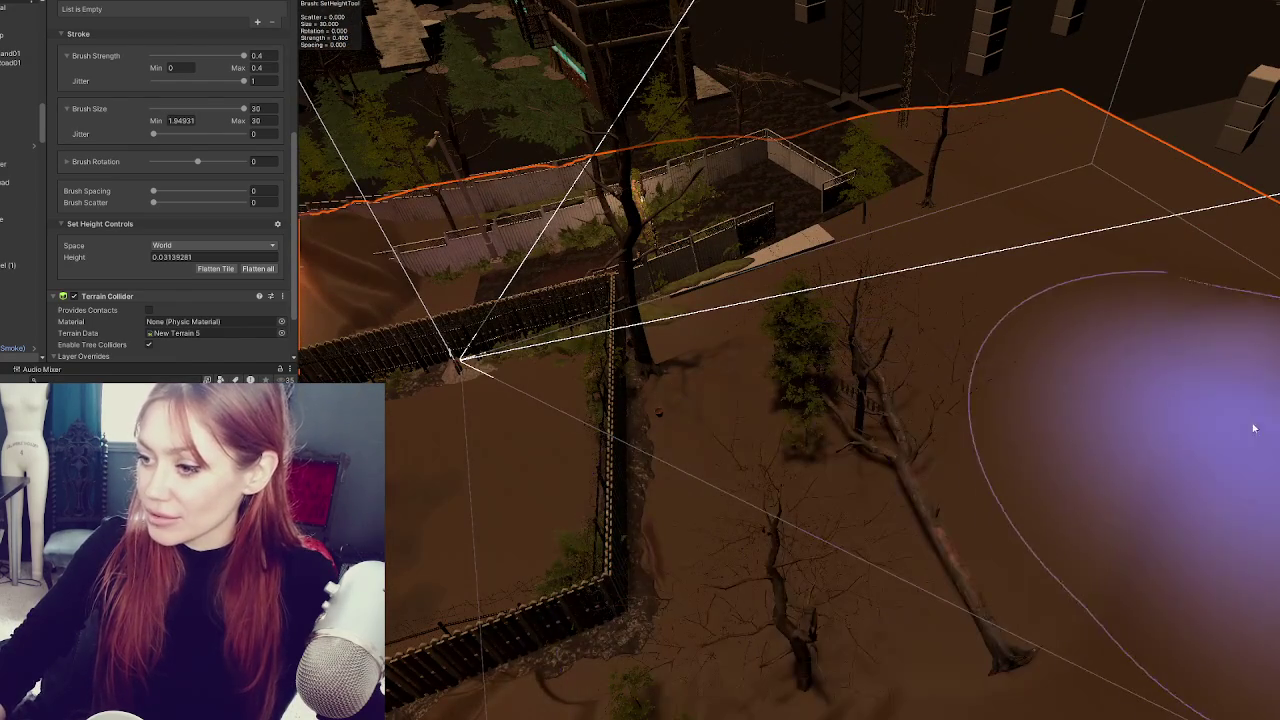
{"action": "scroll", "coordinate": [1150, 170], "scroll_direction": "down", "scroll_amount": 2}
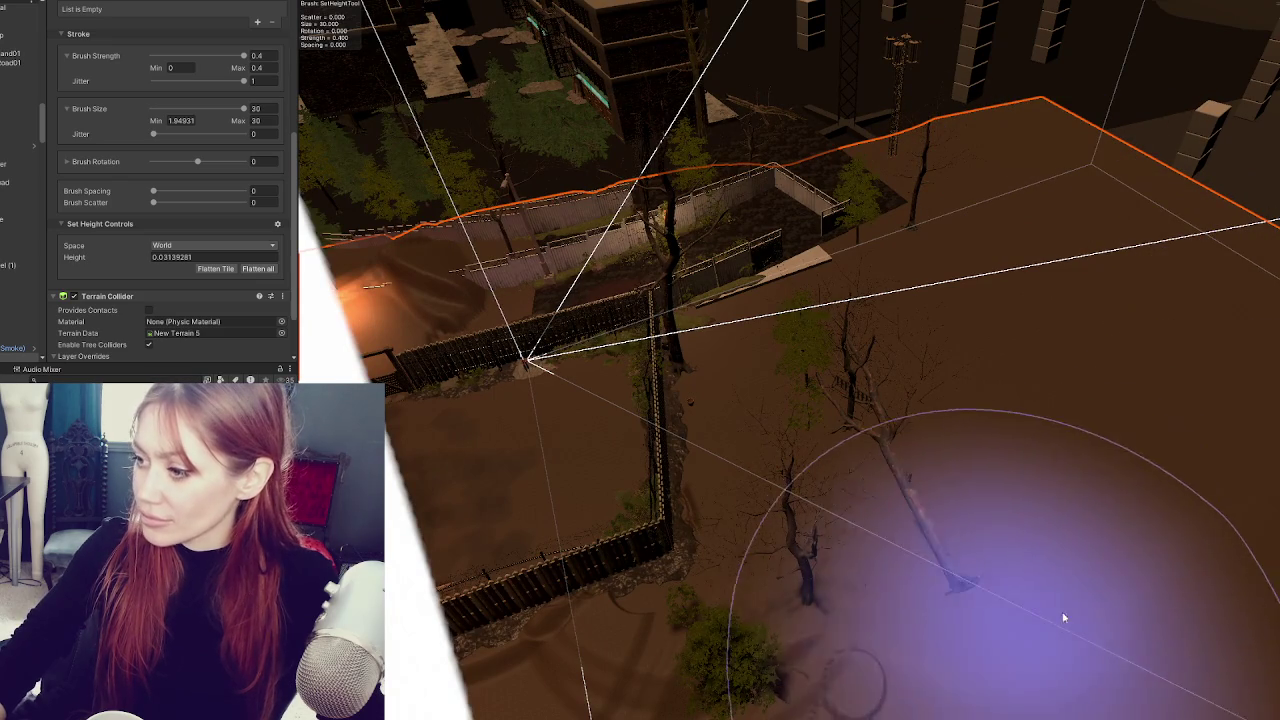
{"action": "mouse_move", "coordinate": [921, 627]}
{"action": "left_mouse_down"}
{"action": "mouse_move", "coordinate": [894, 649]}
{"action": "mouse_move", "coordinate": [789, 526]}
{"action": "left_mouse_up"}
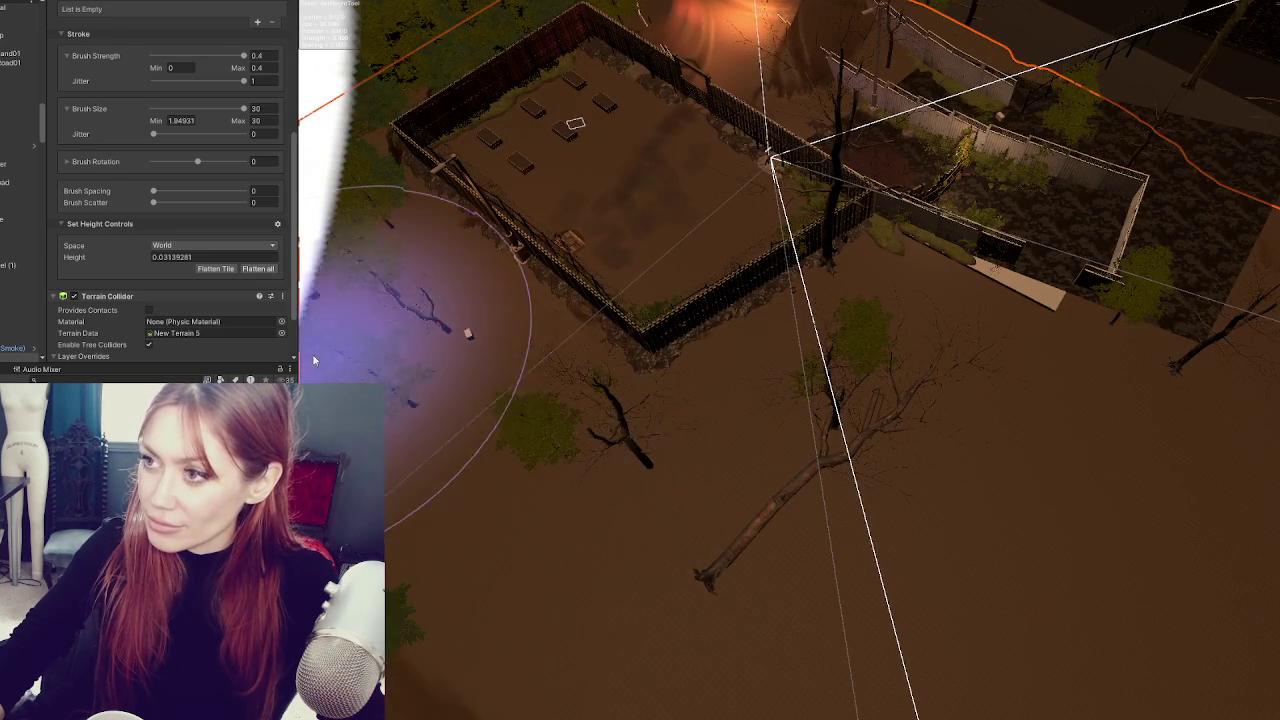
{"action": "scroll", "coordinate": [743, 405], "scroll_direction": "down", "scroll_amount": 2}
{"action": "mouse_move", "coordinate": [743, 405]}
{"action": "left_mouse_down"}
{"action": "mouse_move", "coordinate": [500, 386]}
{"action": "mouse_move", "coordinate": [486, 357]}
{"action": "left_mouse_up"}
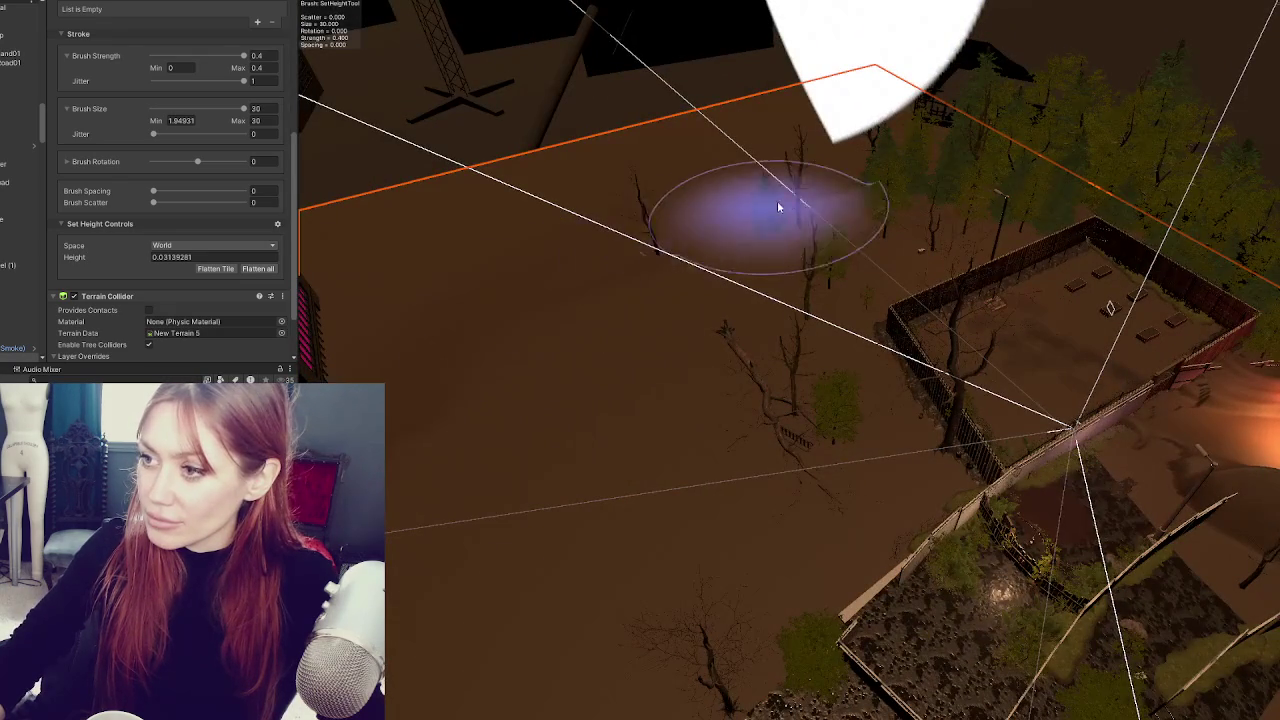
{"action": "mouse_move", "coordinate": [414, 471]}
{"action": "left_mouse_down"}
{"action": "mouse_move", "coordinate": [529, 309]}
{"action": "mouse_move", "coordinate": [468, 260]}
{"action": "left_mouse_up"}
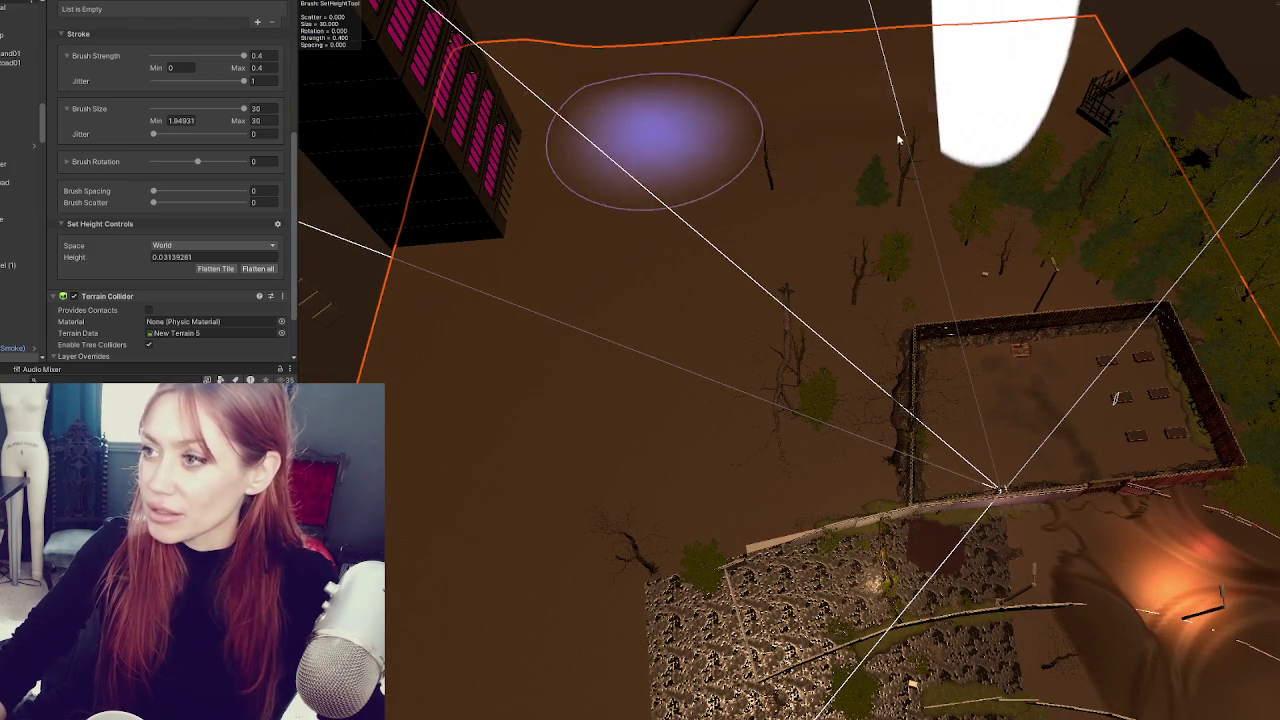
{"action": "mouse_move", "coordinate": [962, 277]}
{"action": "left_mouse_down"}
{"action": "mouse_move", "coordinate": [799, 253]}
{"action": "mouse_move", "coordinate": [709, 287]}
{"action": "left_mouse_up"}
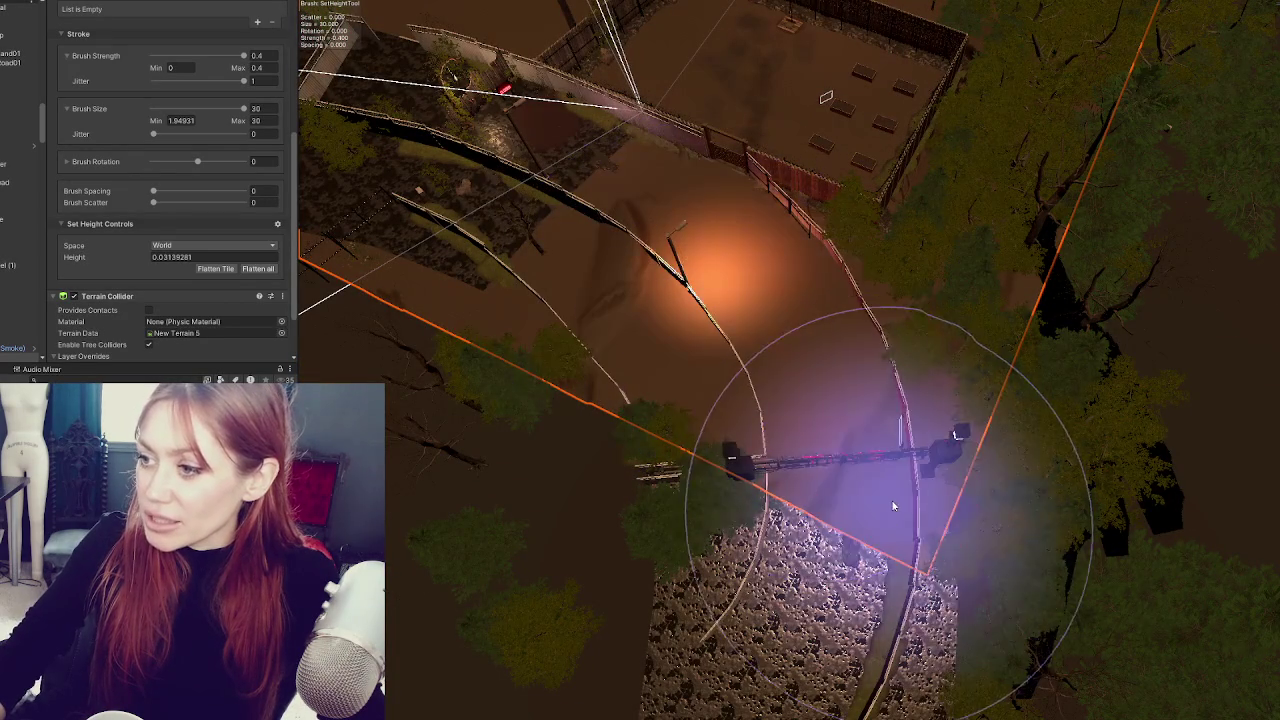
{"action": "scroll", "coordinate": [986, 200], "scroll_direction": "up", "scroll_amount": 3}
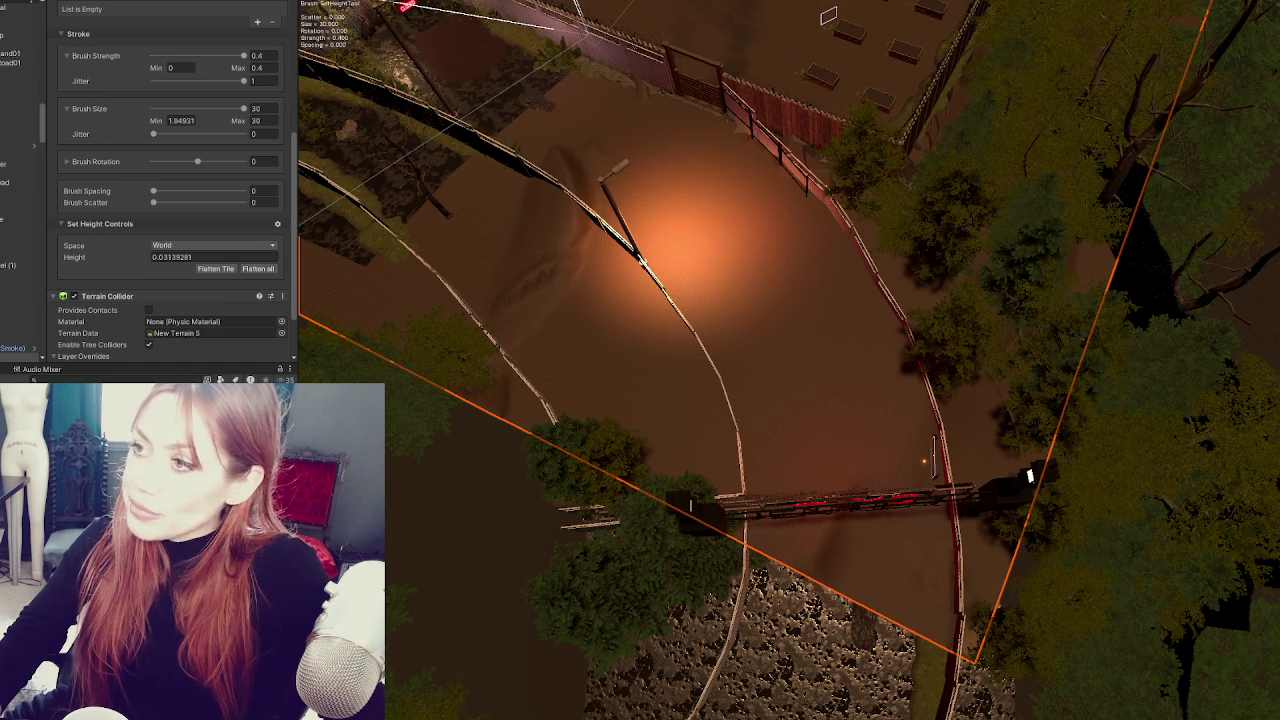
- Orbit the camera to a lower, angled view of the curved path and its lamp posts
{"action": "mouse_move", "coordinate": [694, 423]}
{"action": "left_mouse_down"}
{"action": "mouse_move", "coordinate": [686, 400]}
{"action": "mouse_move", "coordinate": [728, 528]}
{"action": "mouse_move", "coordinate": [757, 457]}
{"action": "mouse_move", "coordinate": [1114, 386]}
{"action": "mouse_move", "coordinate": [1114, 357]}
{"action": "mouse_move", "coordinate": [925, 362]}
{"action": "mouse_move", "coordinate": [470, 330]}
{"action": "mouse_move", "coordinate": [785, 330]}
{"action": "left_mouse_up"}
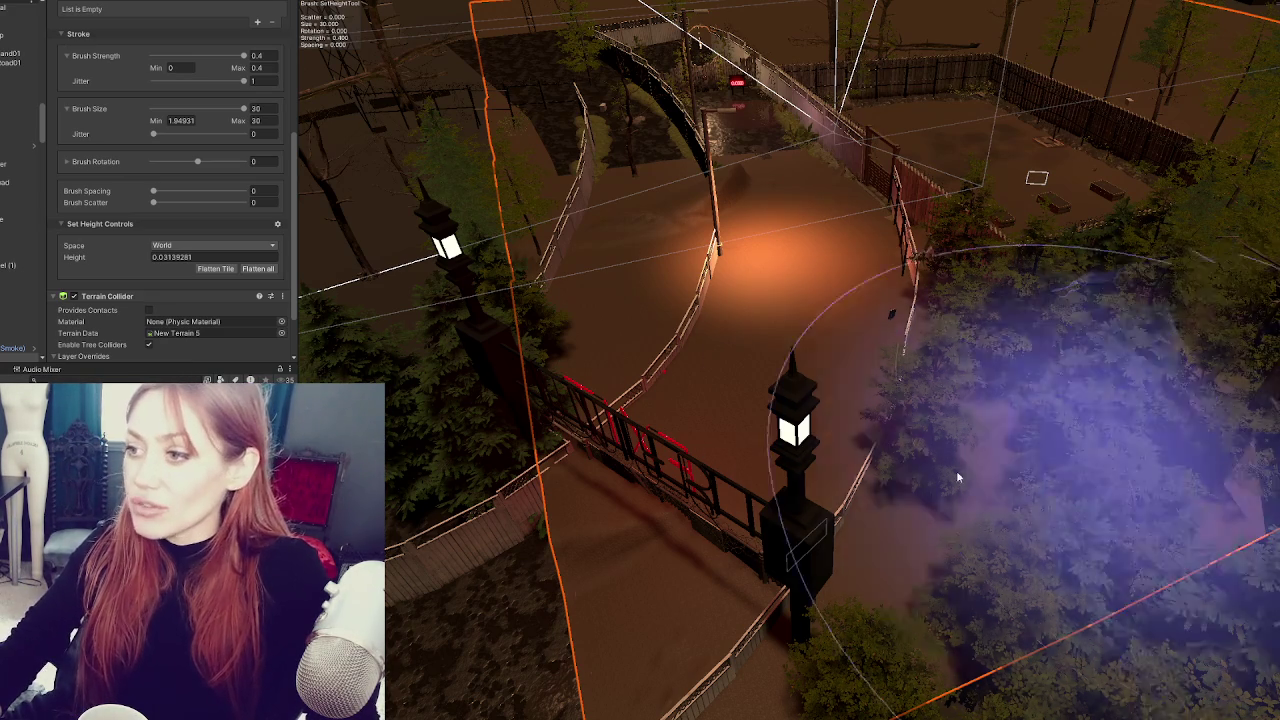
- Level a patch inside the square enclosure to height 0.03139281, then zoom in
{"action": "mouse_move", "coordinate": [956, 470]}
{"action": "left_mouse_down"}
{"action": "mouse_move", "coordinate": [389, 536]}
{"action": "mouse_move", "coordinate": [757, 286]}
{"action": "mouse_move", "coordinate": [843, 343]}
{"action": "mouse_move", "coordinate": [714, 357]}
{"action": "mouse_move", "coordinate": [648, 310]}
{"action": "left_mouse_up"}
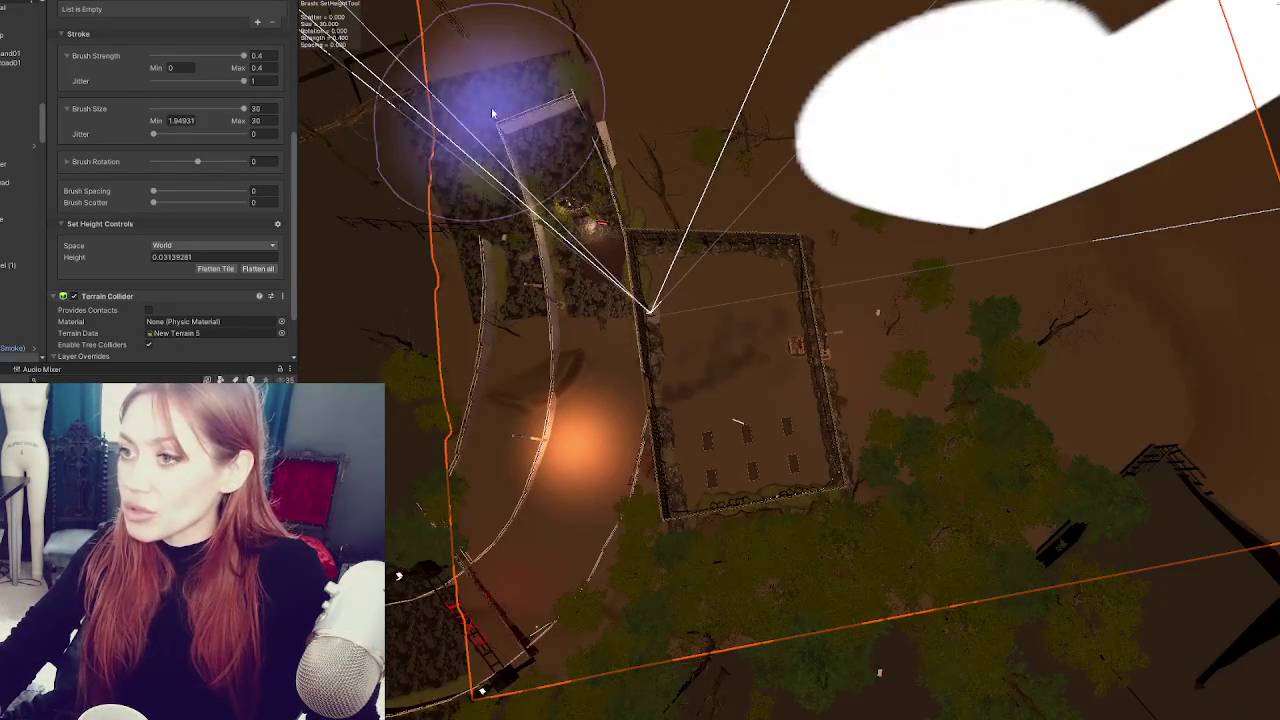
{"action": "left_click_drag", "start_coordinate": [765, 345], "coordinate": [665, 395]}
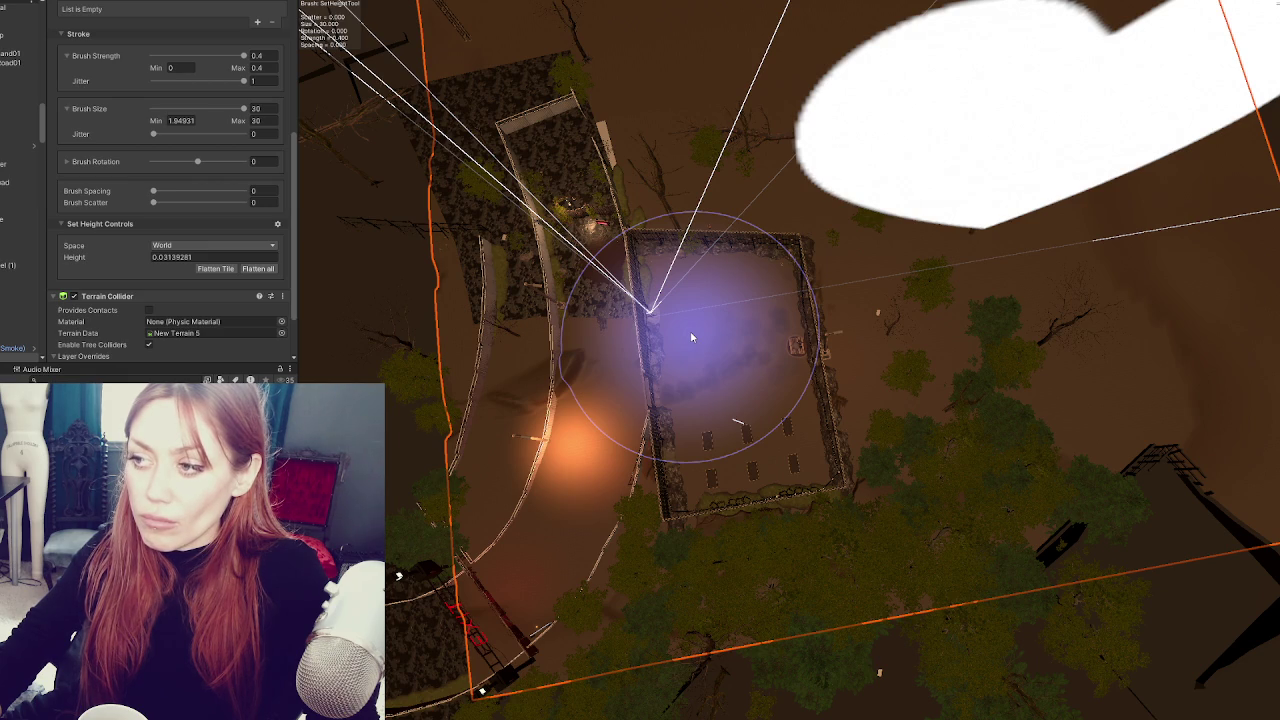
{"action": "scroll", "coordinate": [760, 400], "scroll_direction": "up", "scroll_amount": 1}
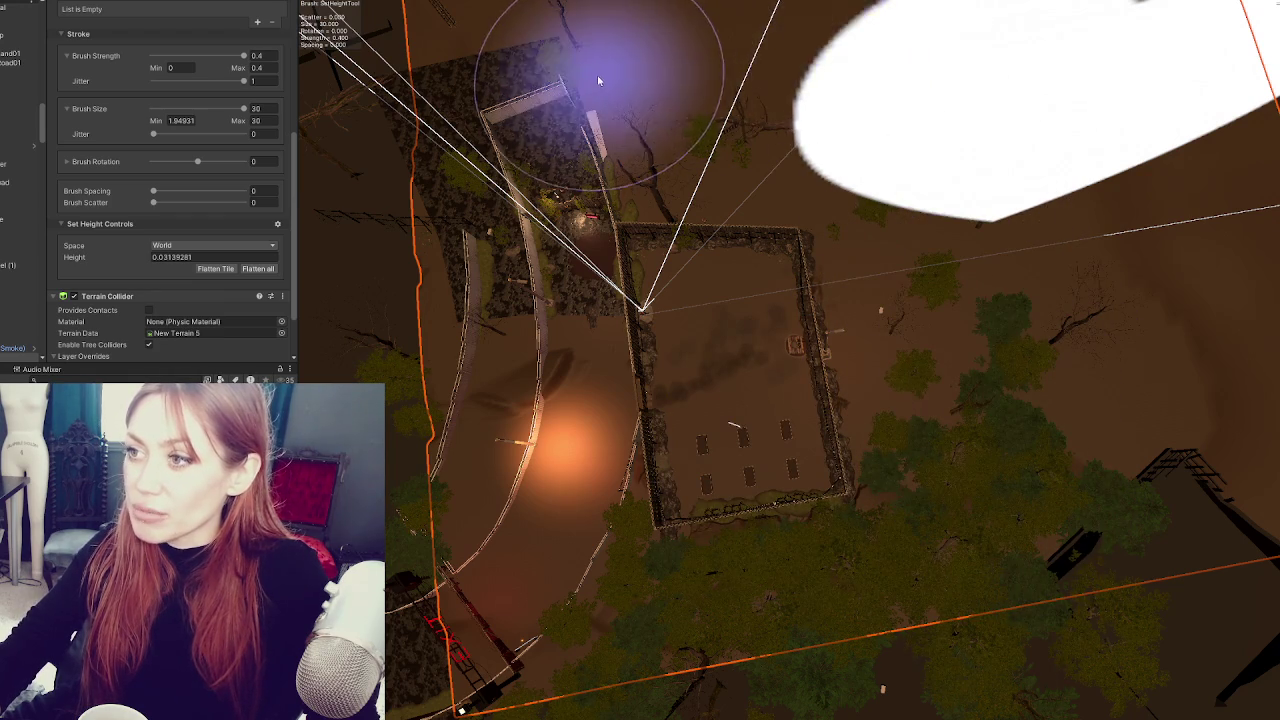
{"action": "scroll", "coordinate": [607, 80], "scroll_direction": "up", "scroll_amount": 2}
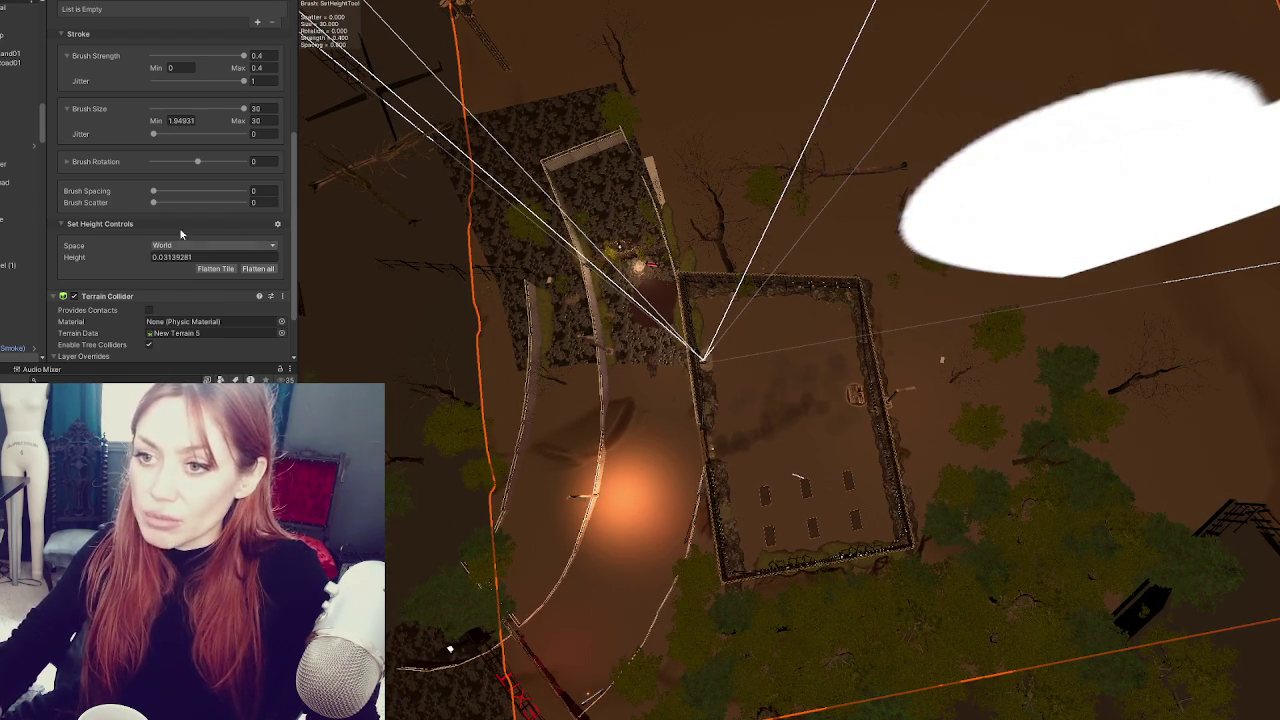
{"action": "scroll", "coordinate": [183, 202], "scroll_direction": "down", "scroll_amount": 1}
- Scroll to Mesh Resolution (width 100, length 100, height 50) and select the Terrain Width field
{"action": "scroll", "coordinate": [201, 230], "scroll_direction": "up", "scroll_amount": 3}
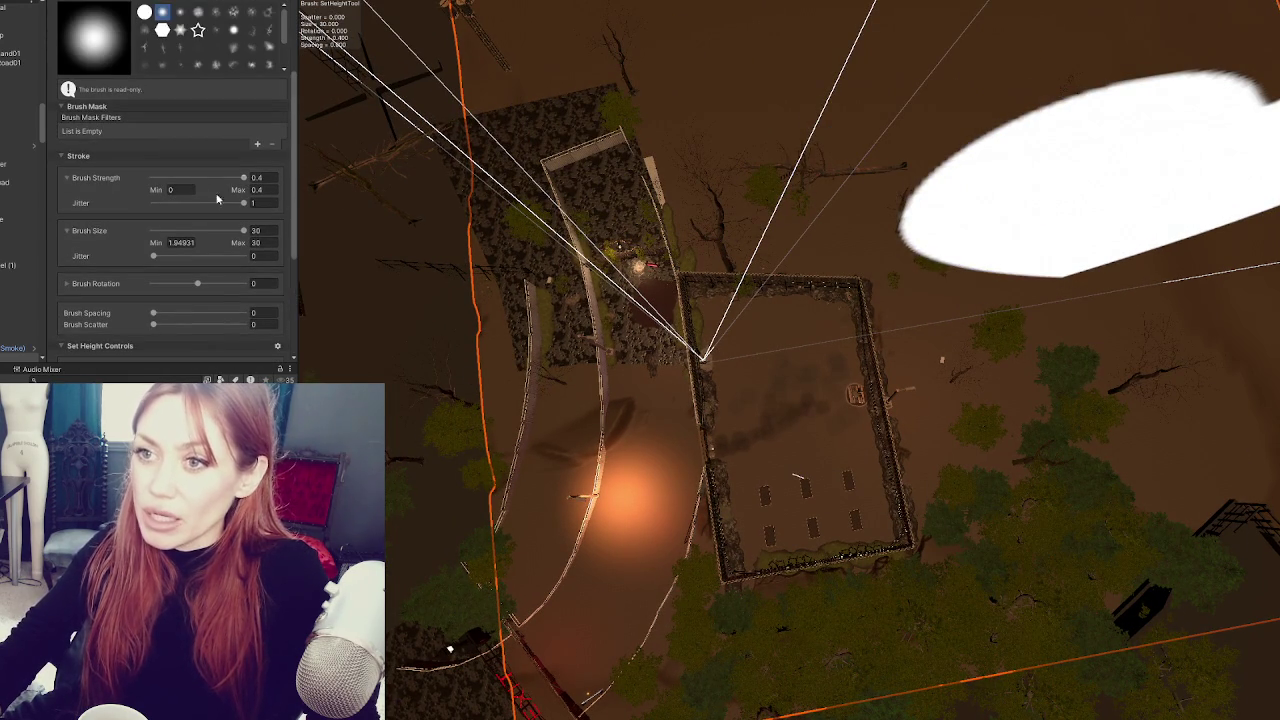
{"action": "scroll", "coordinate": [160, 233], "scroll_direction": "down", "scroll_amount": 4}
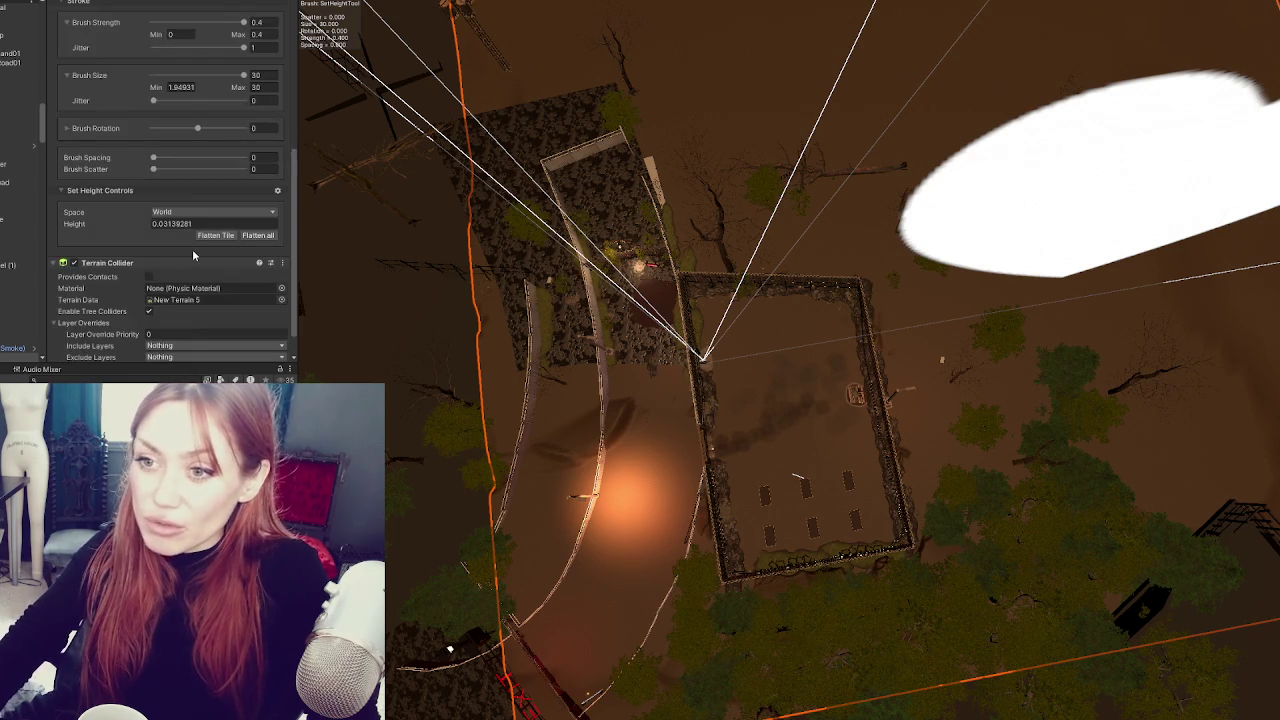
{"action": "scroll", "coordinate": [160, 233], "scroll_direction": "up", "scroll_amount": 4}
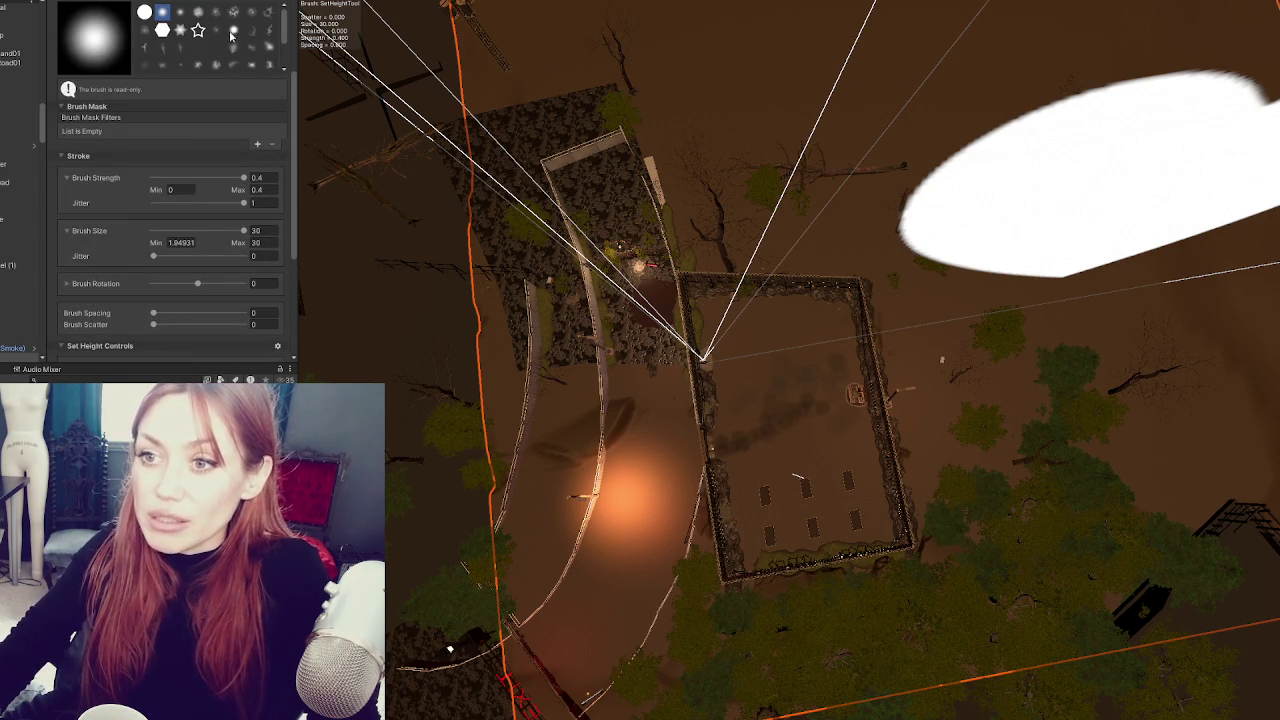
{"action": "scroll", "coordinate": [158, 186], "scroll_direction": "down", "scroll_amount": 4}
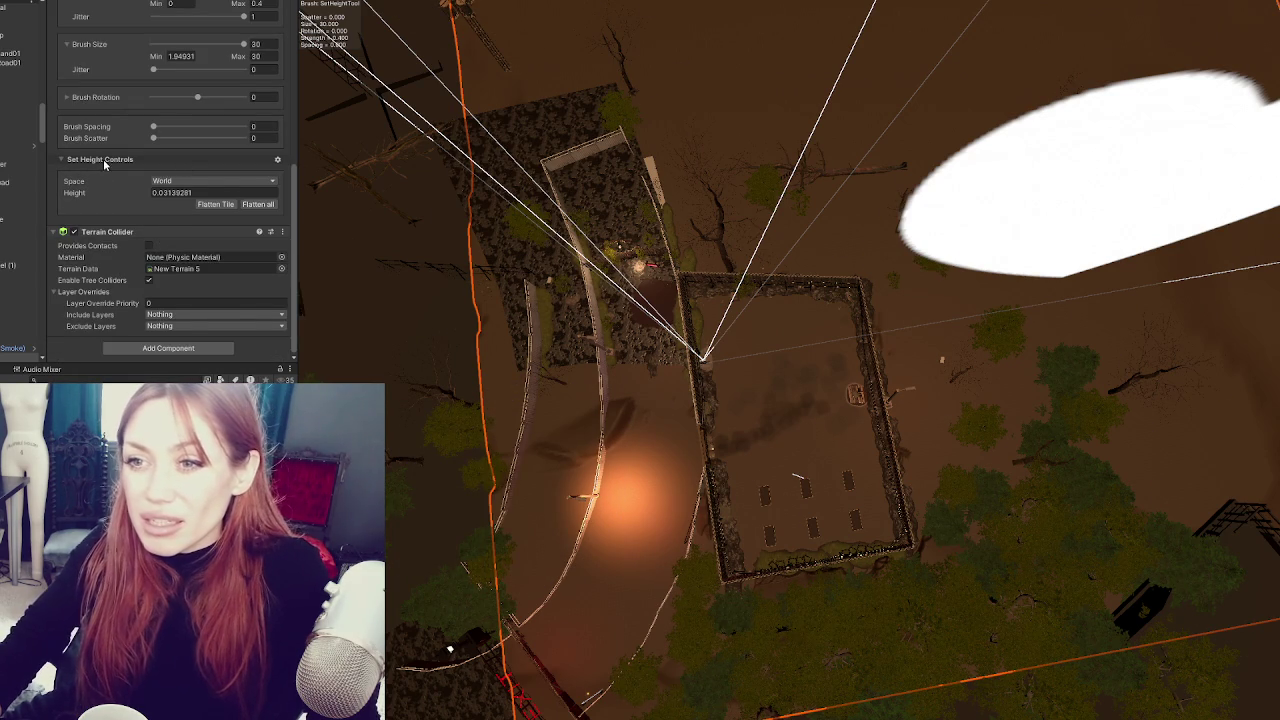
{"action": "scroll", "coordinate": [151, 273], "scroll_direction": "up", "scroll_amount": 3}
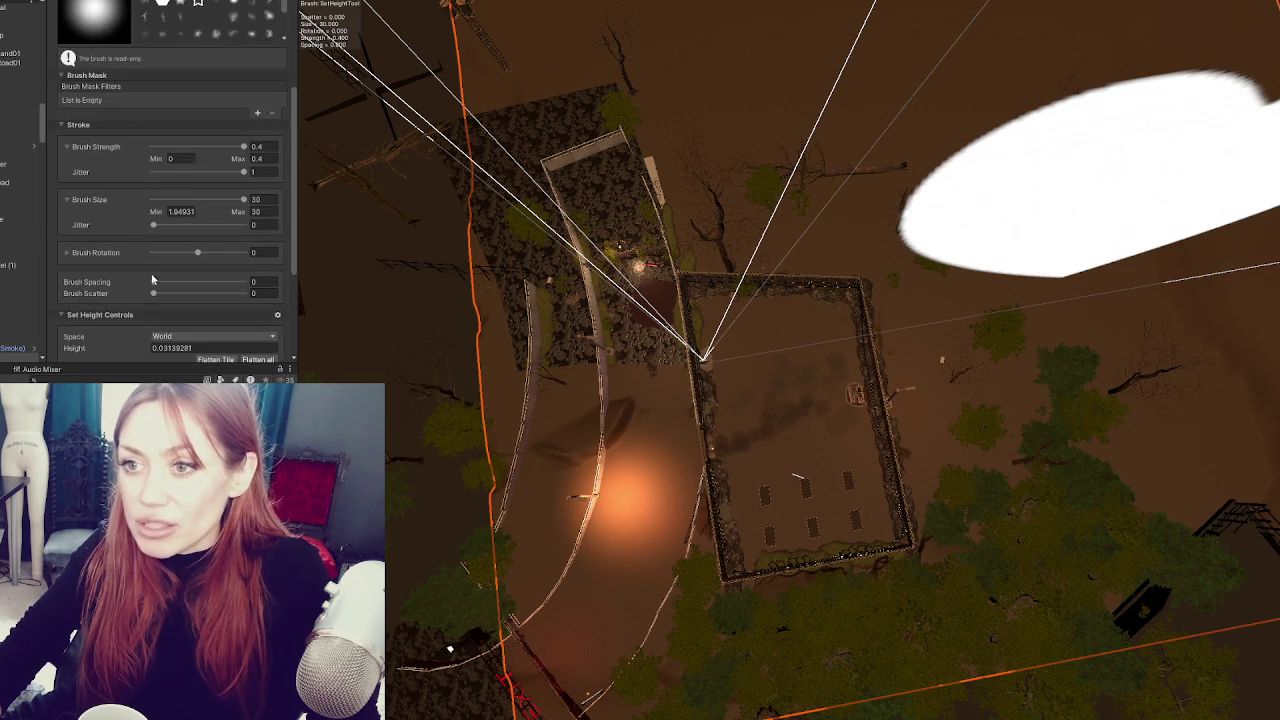
{"action": "scroll", "coordinate": [152, 271], "scroll_direction": "up", "scroll_amount": 3}
{"action": "scroll", "coordinate": [180, 219], "scroll_direction": "down", "scroll_amount": 5}
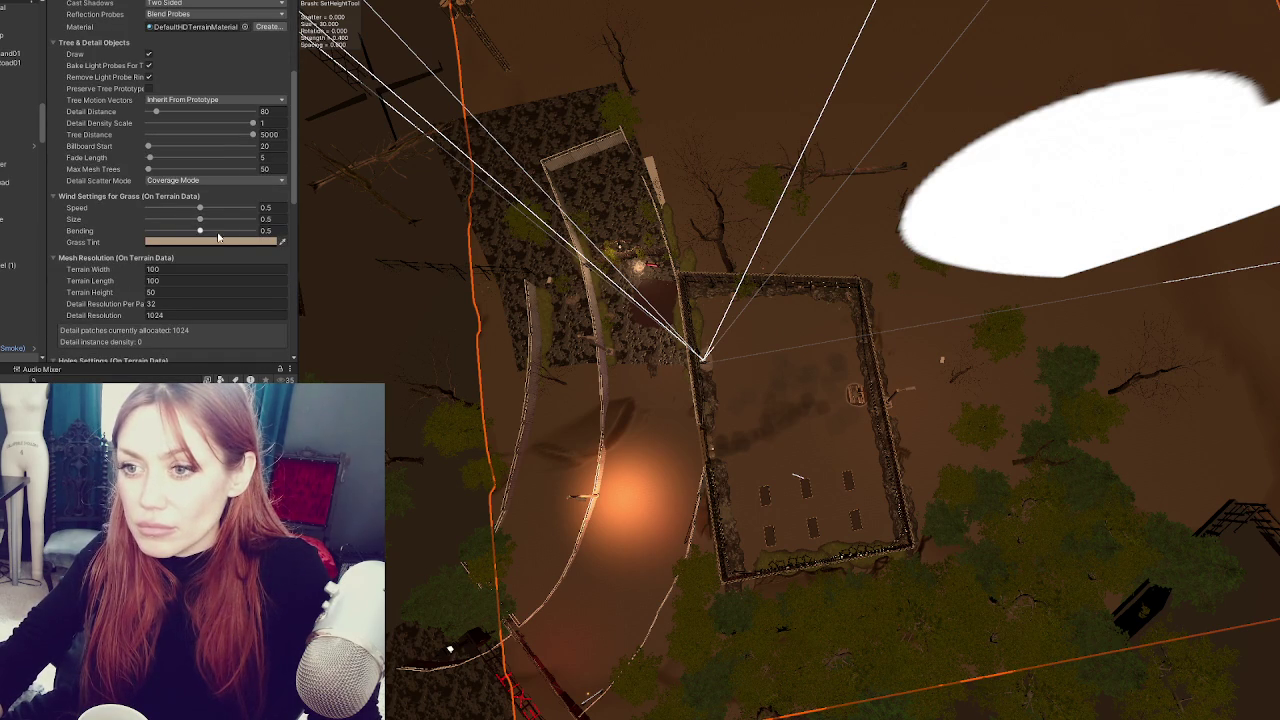
{"action": "left_click", "coordinate": [216, 271]}
- Resize the terrain to width 65 and length 65, keeping height at 50
{"action": "type", "text": "70"}
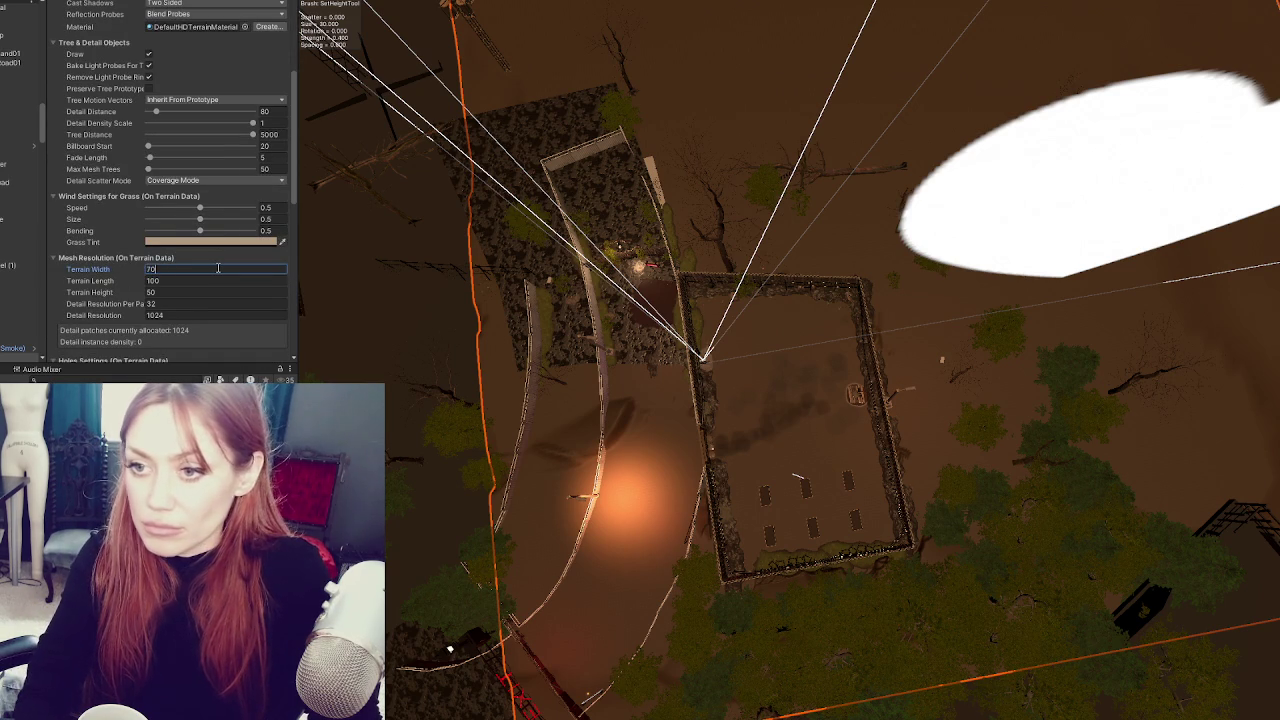
{"action": "key", "text": "Tab"}
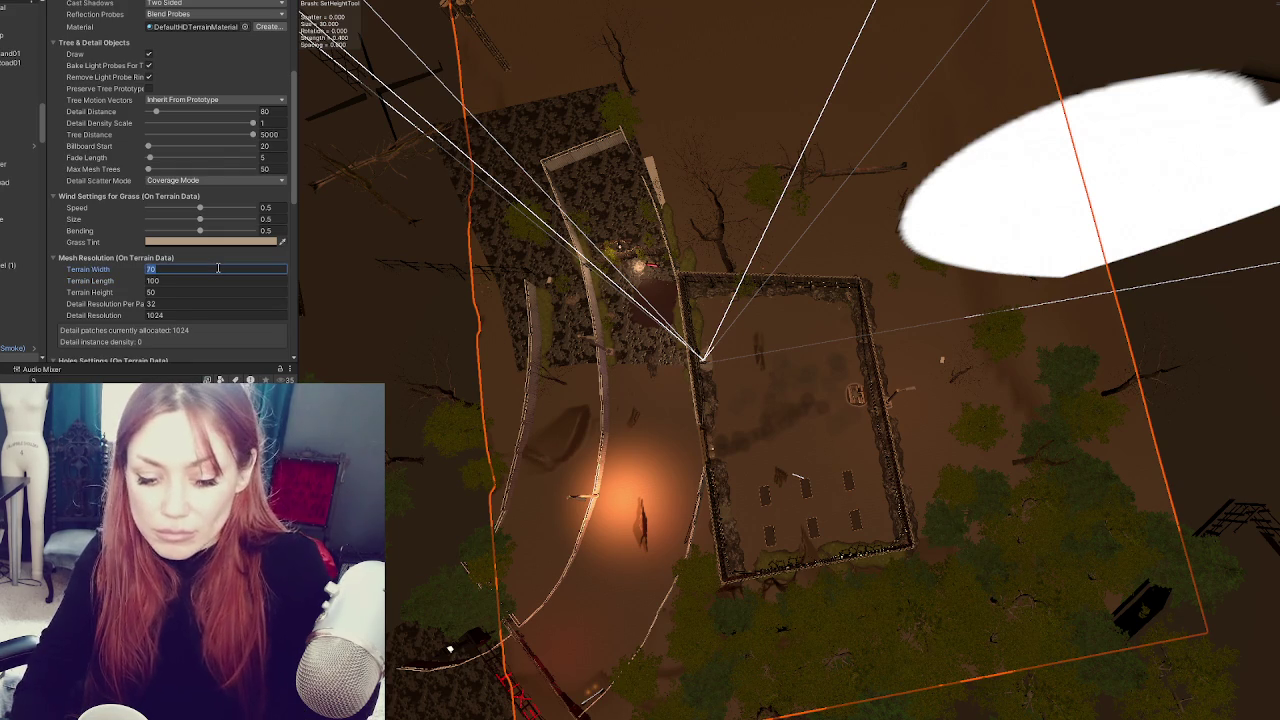
{"action": "key", "text": "Tab"}
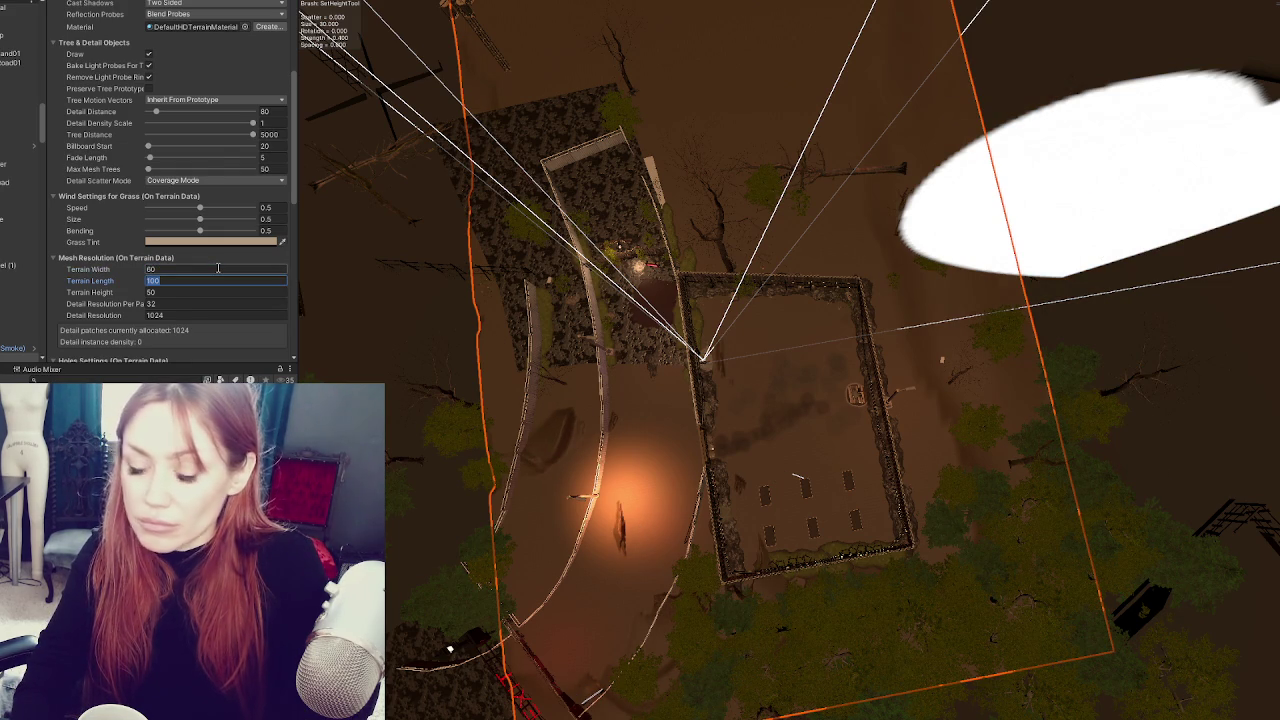
{"action": "type", "text": "60"}
{"action": "key", "text": "Tab"}
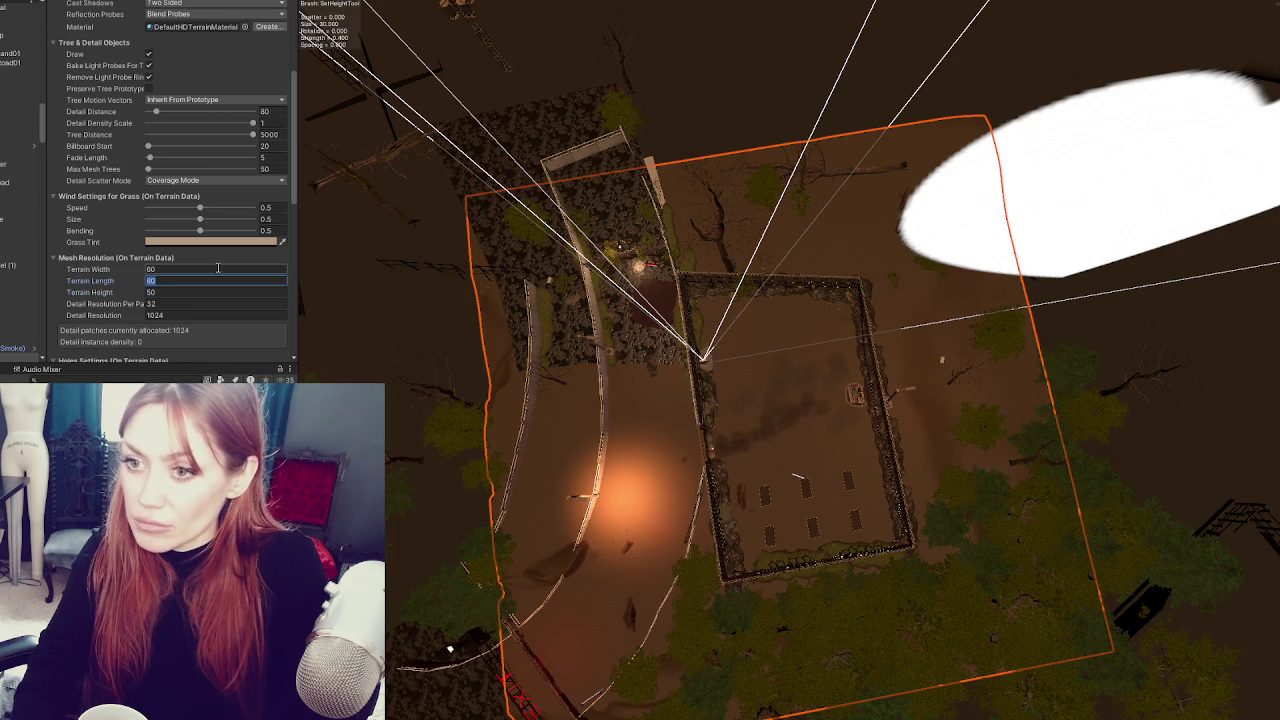
{"action": "type", "text": "5"}
{"action": "key", "text": "Tab"}
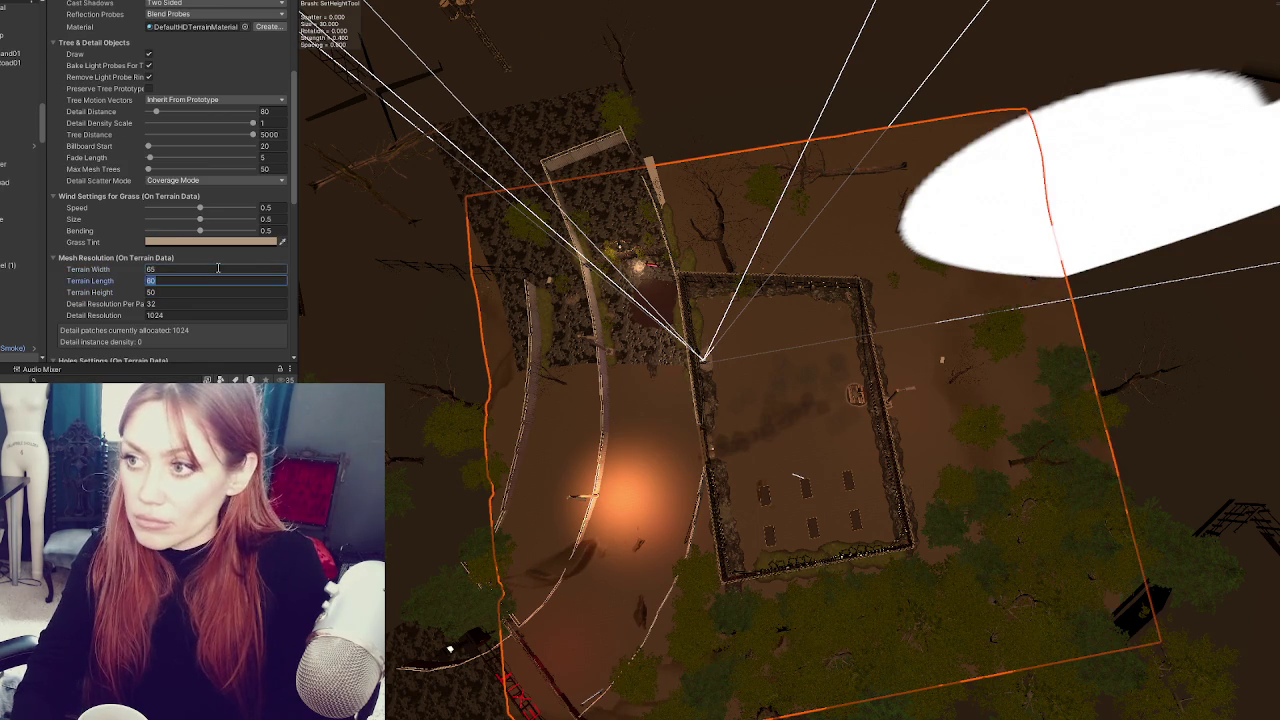
{"action": "key", "text": "Tab"}
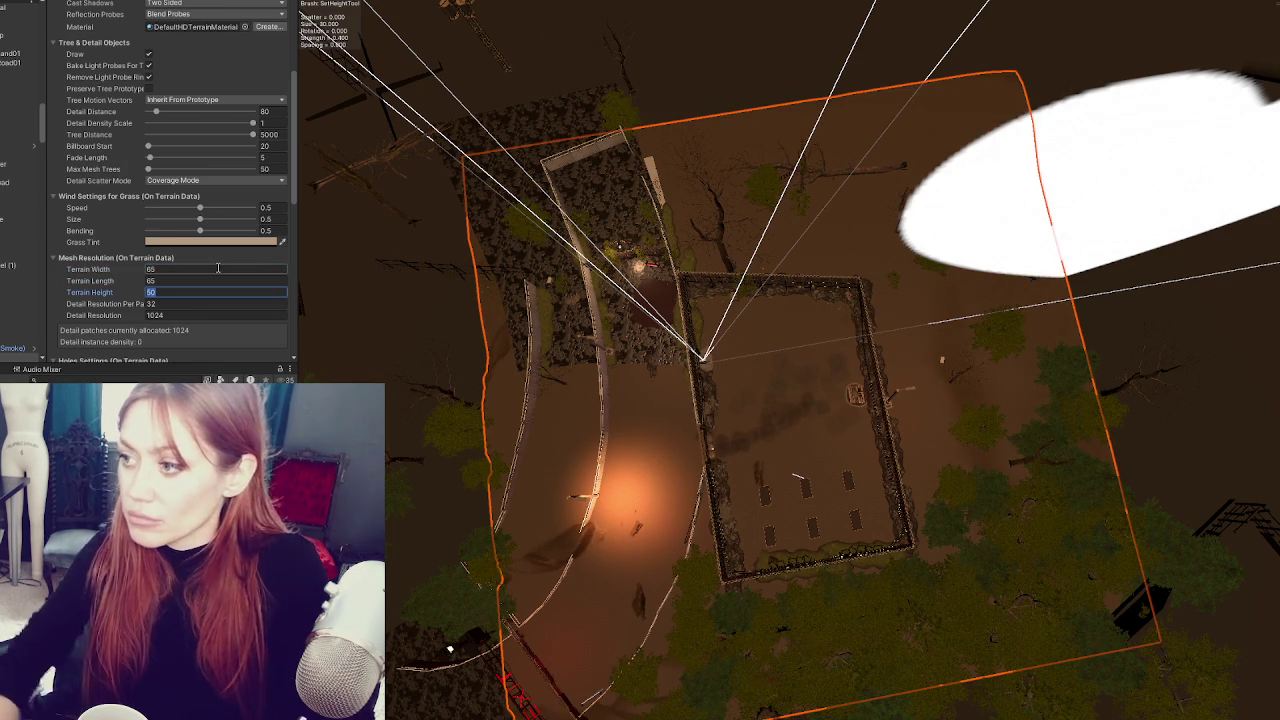
{"action": "mouse_move", "coordinate": [760, 330]}
{"action": "left_mouse_down"}
{"action": "mouse_move", "coordinate": [682, 62]}
{"action": "mouse_move", "coordinate": [654, 287]}
{"action": "mouse_move", "coordinate": [777, 309]}
{"action": "mouse_move", "coordinate": [810, 400]}
{"action": "mouse_move", "coordinate": [920, 431]}
{"action": "mouse_move", "coordinate": [794, 334]}
{"action": "mouse_move", "coordinate": [268, 185]}
{"action": "left_mouse_up"}
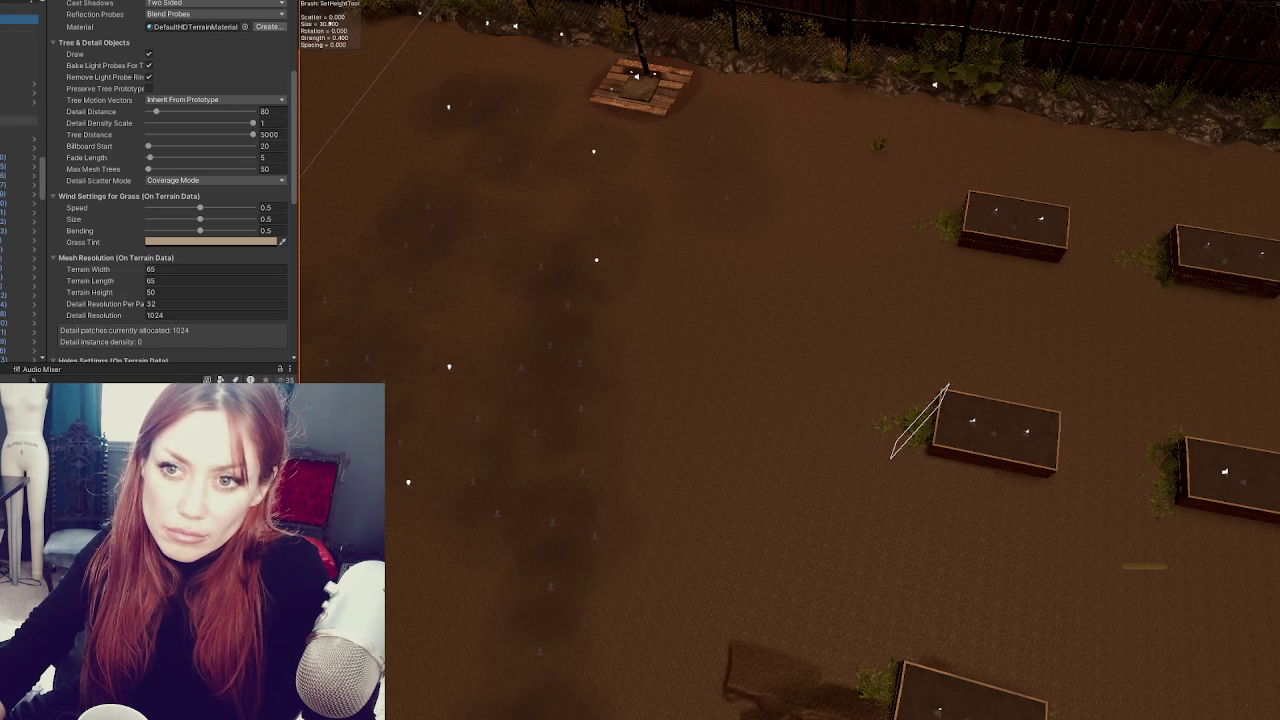
- Select the mud Cube, toggle its Mesh Renderer off and on to compare, and frame it
{"action": "left_click", "coordinate": [20, 130]}
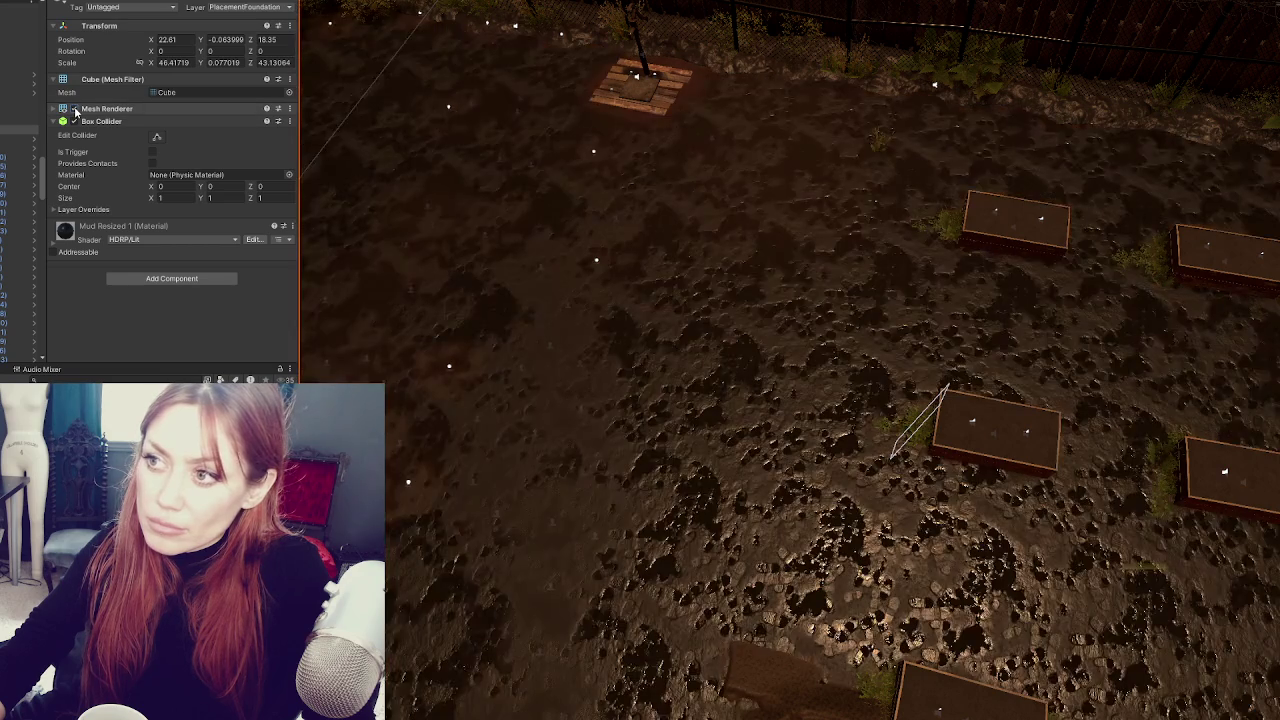
{"action": "scroll", "coordinate": [1035, 268], "scroll_direction": "up", "scroll_amount": 2}
{"action": "left_click_drag", "start_coordinate": [1035, 268], "coordinate": [547, 256]}
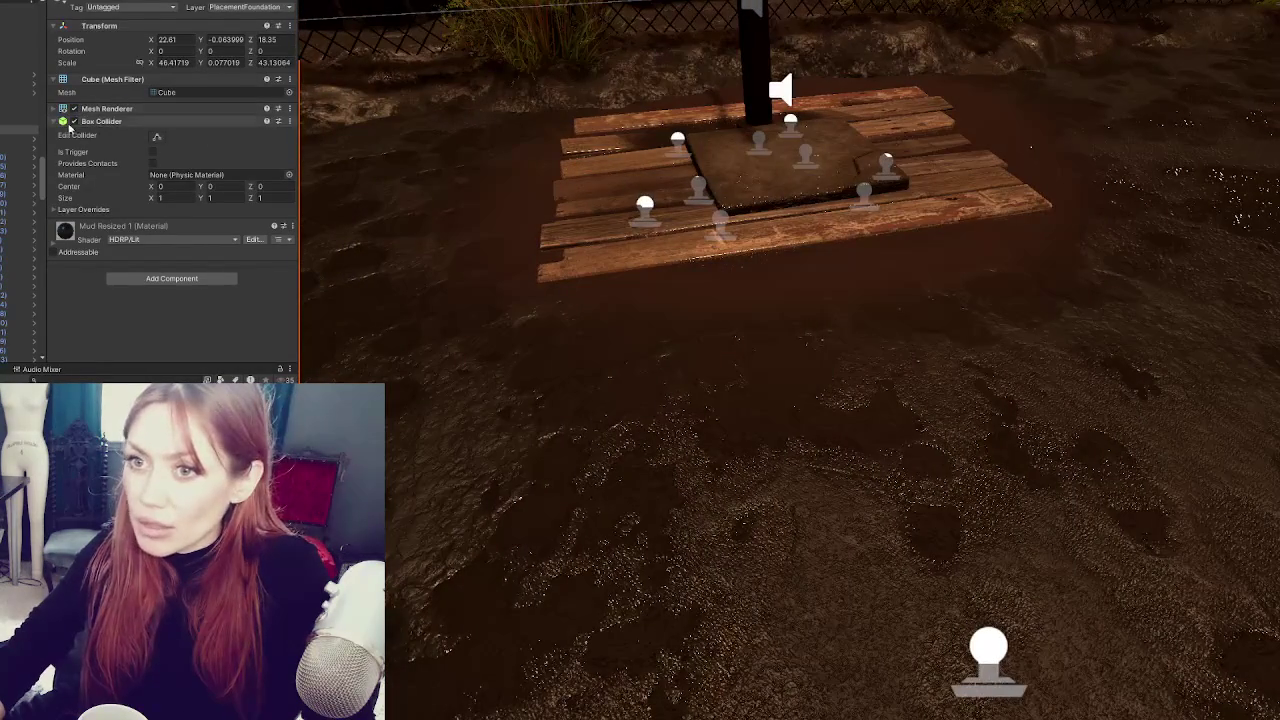
{"action": "left_click", "coordinate": [74, 109]}
{"action": "left_click", "coordinate": [74, 109]}
{"action": "left_click", "coordinate": [74, 109]}
{"action": "left_click", "coordinate": [74, 109]}
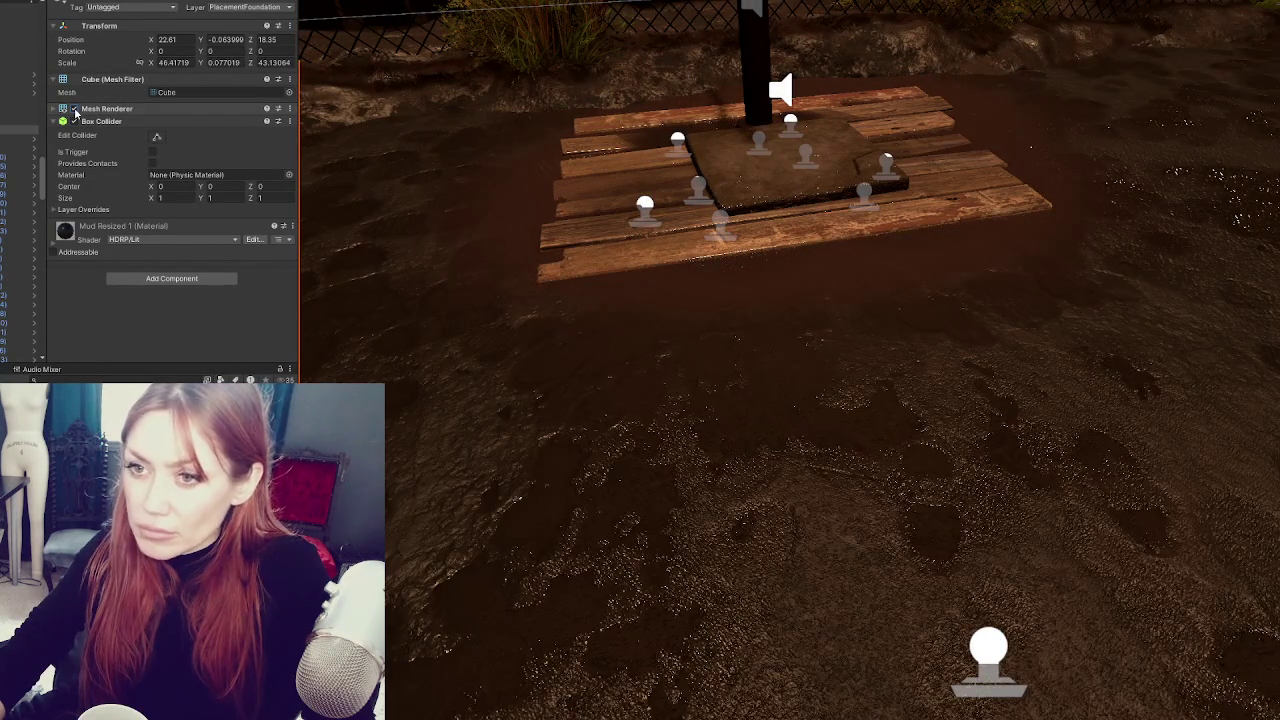
{"action": "left_click", "coordinate": [74, 109]}
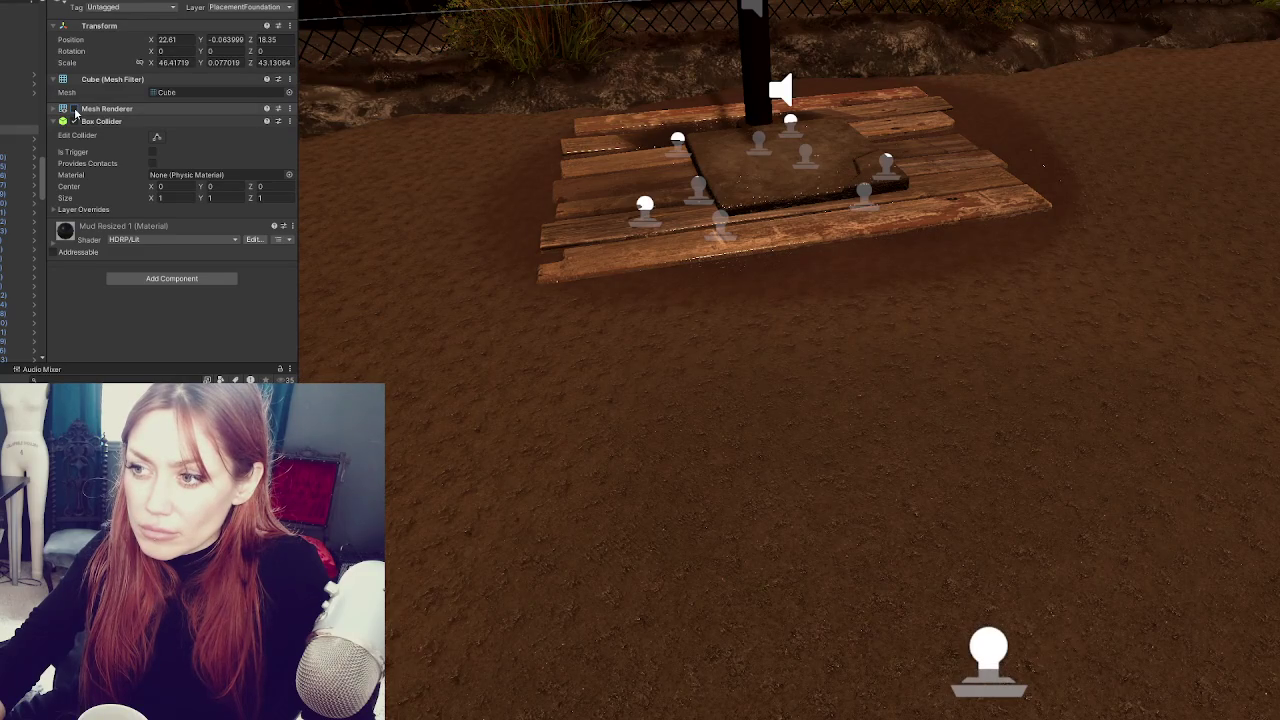
{"action": "left_click", "coordinate": [74, 109]}
{"action": "double_click", "coordinate": [74, 109]}
{"action": "left_click", "coordinate": [74, 109]}
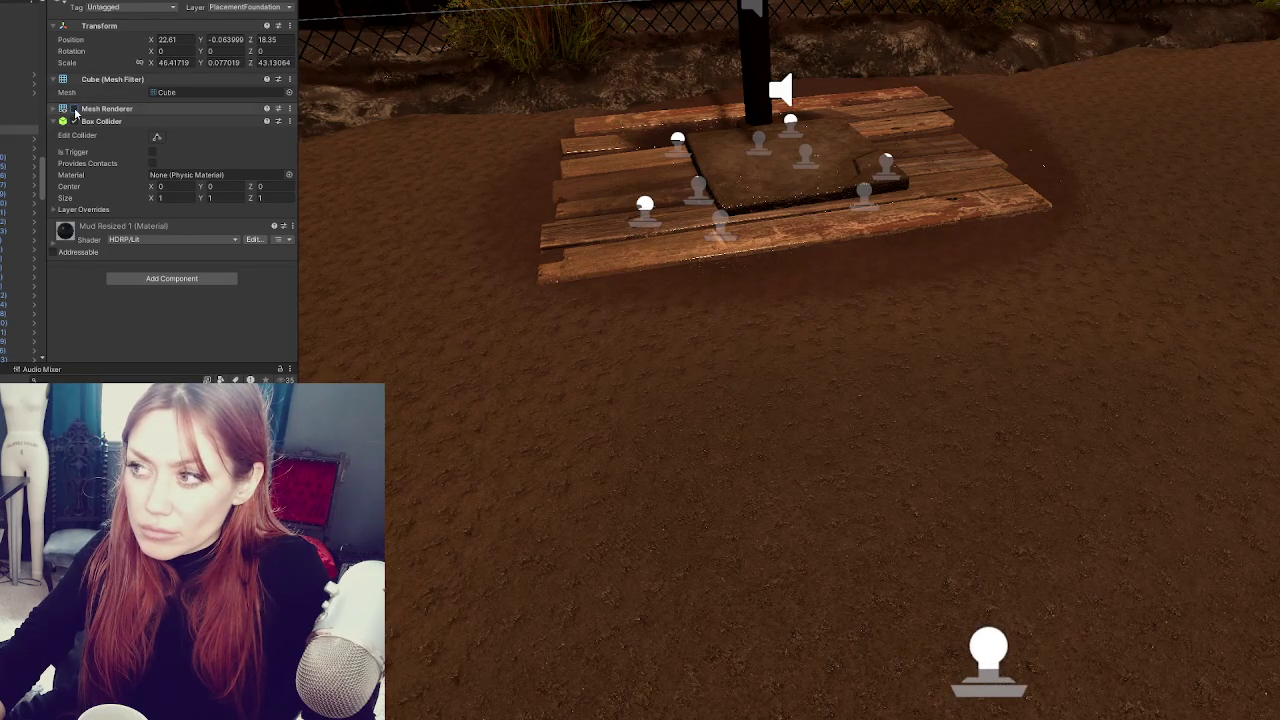
{"action": "left_click", "coordinate": [74, 109]}
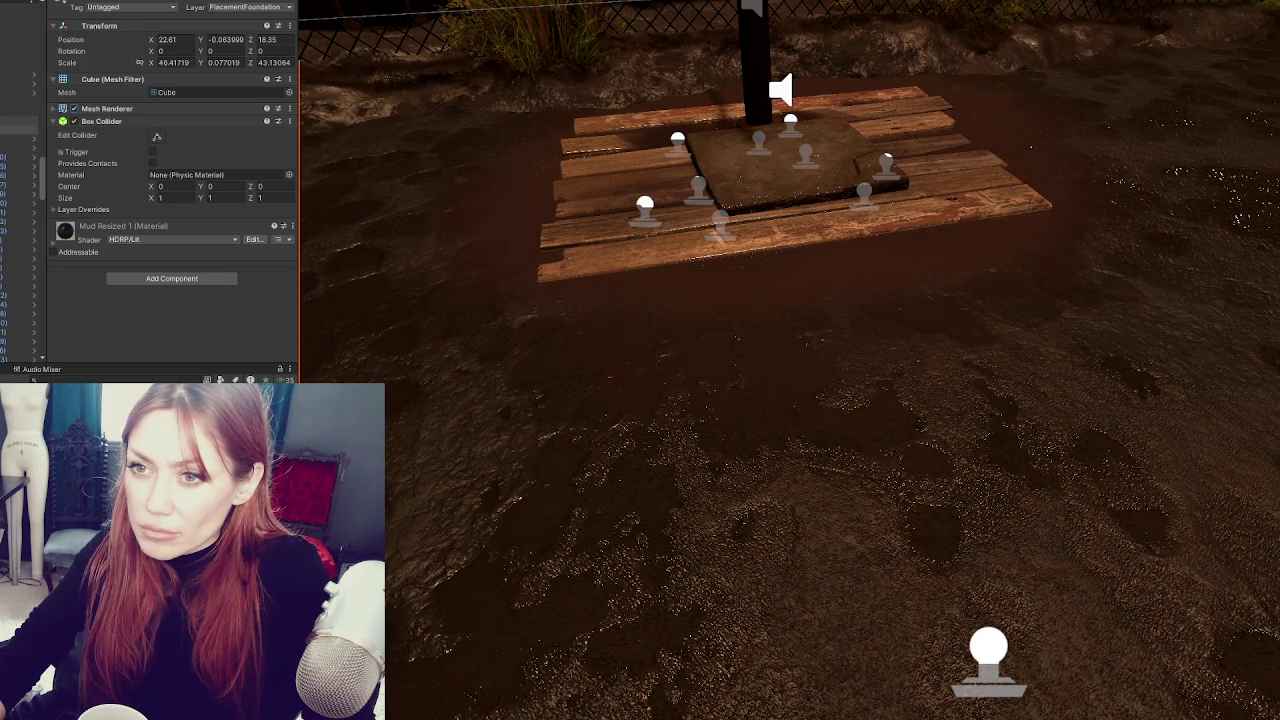
{"action": "key", "text": "f"}
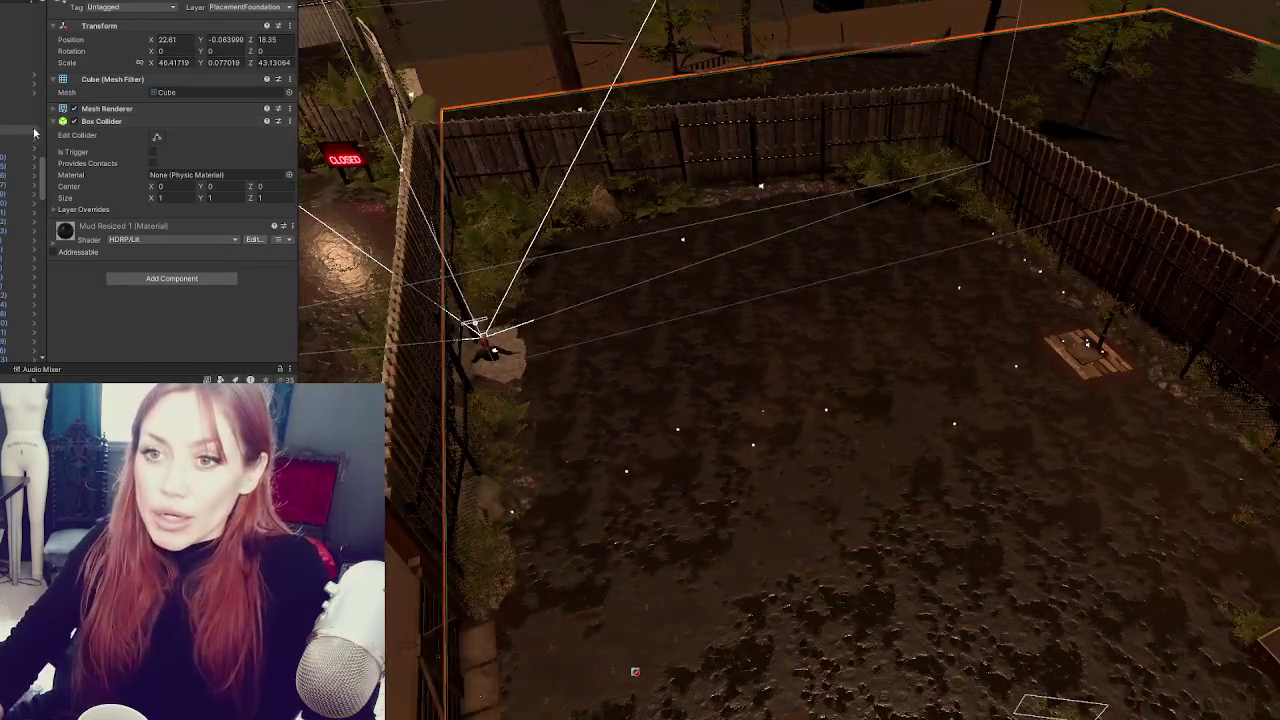
- Reselect the mud cube from the terrain and hide its surface
{"action": "left_click", "coordinate": [32, 121]}
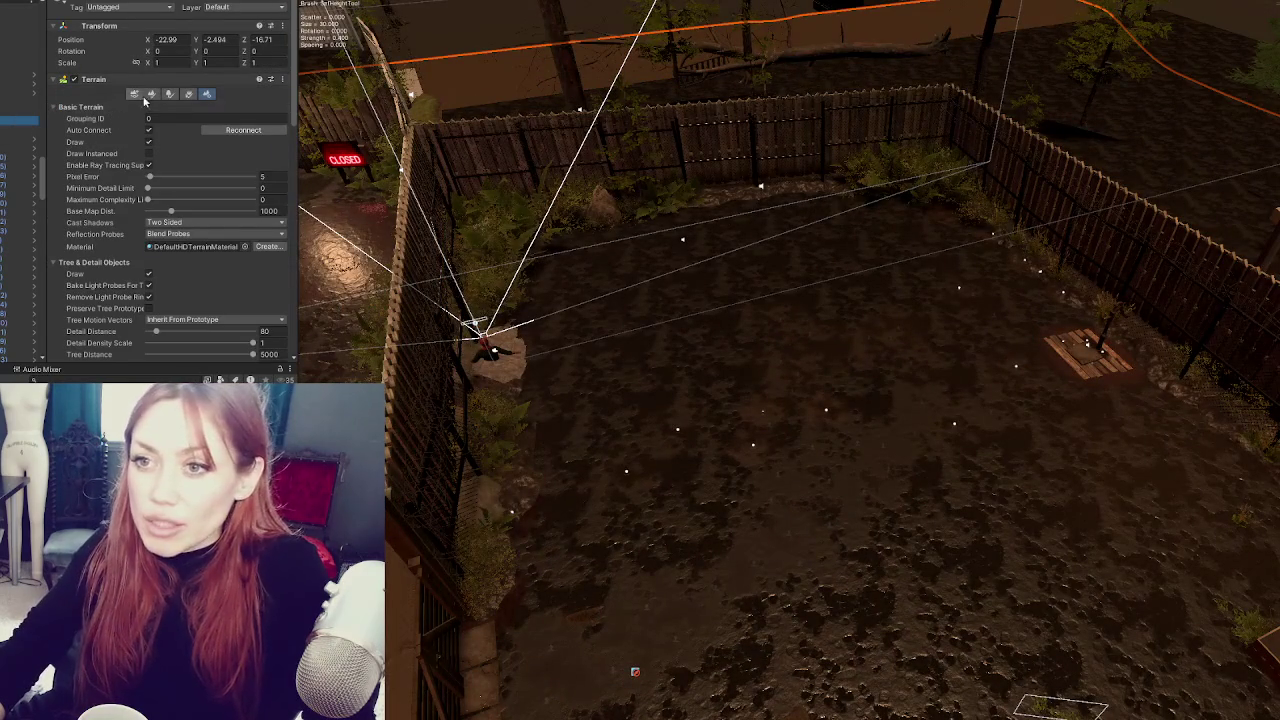
{"action": "key", "text": "Down"}
{"action": "left_click", "coordinate": [74, 108]}
{"action": "left_click", "coordinate": [32, 121]}
{"action": "left_click", "coordinate": [170, 93]}
{"action": "left_click", "coordinate": [179, 106]}
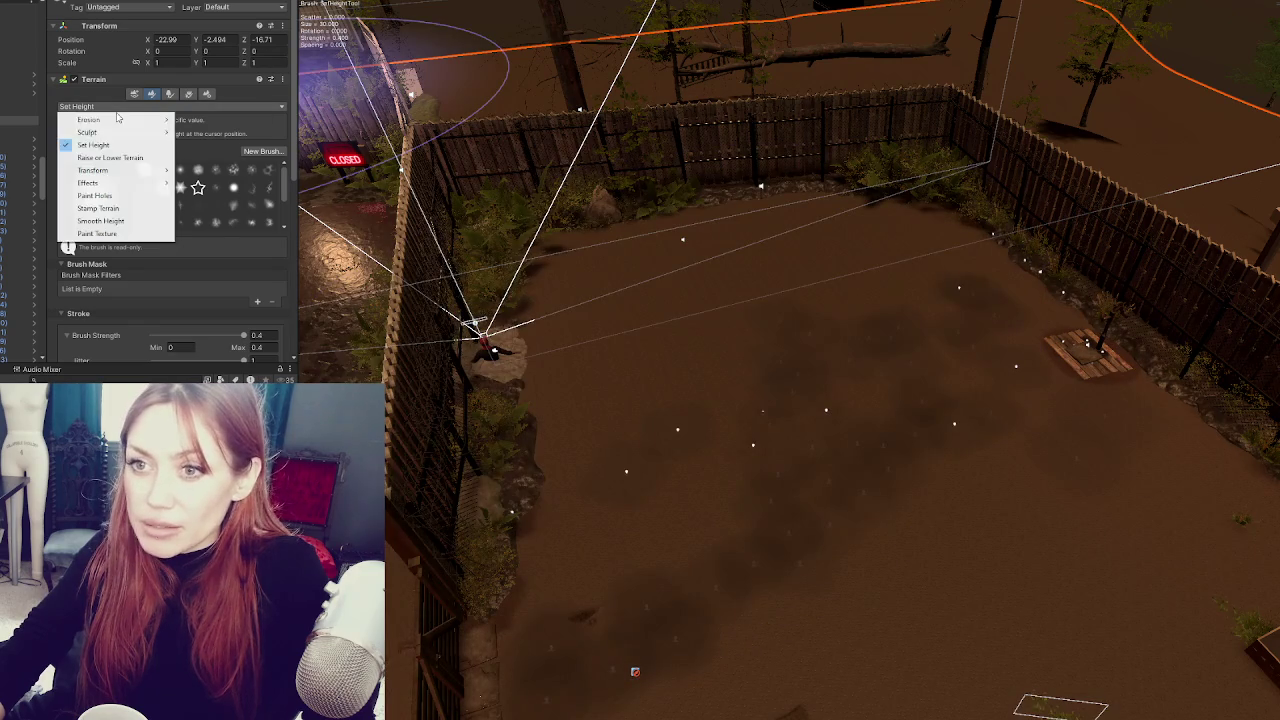
{"action": "left_click", "coordinate": [140, 138]}
{"action": "mouse_move", "coordinate": [892, 332]}
{"action": "left_mouse_down"}
{"action": "mouse_move", "coordinate": [760, 305]}
{"action": "mouse_move", "coordinate": [1036, 353]}
{"action": "left_mouse_up"}
{"action": "scroll", "coordinate": [1036, 353], "scroll_direction": "down", "scroll_amount": 5}
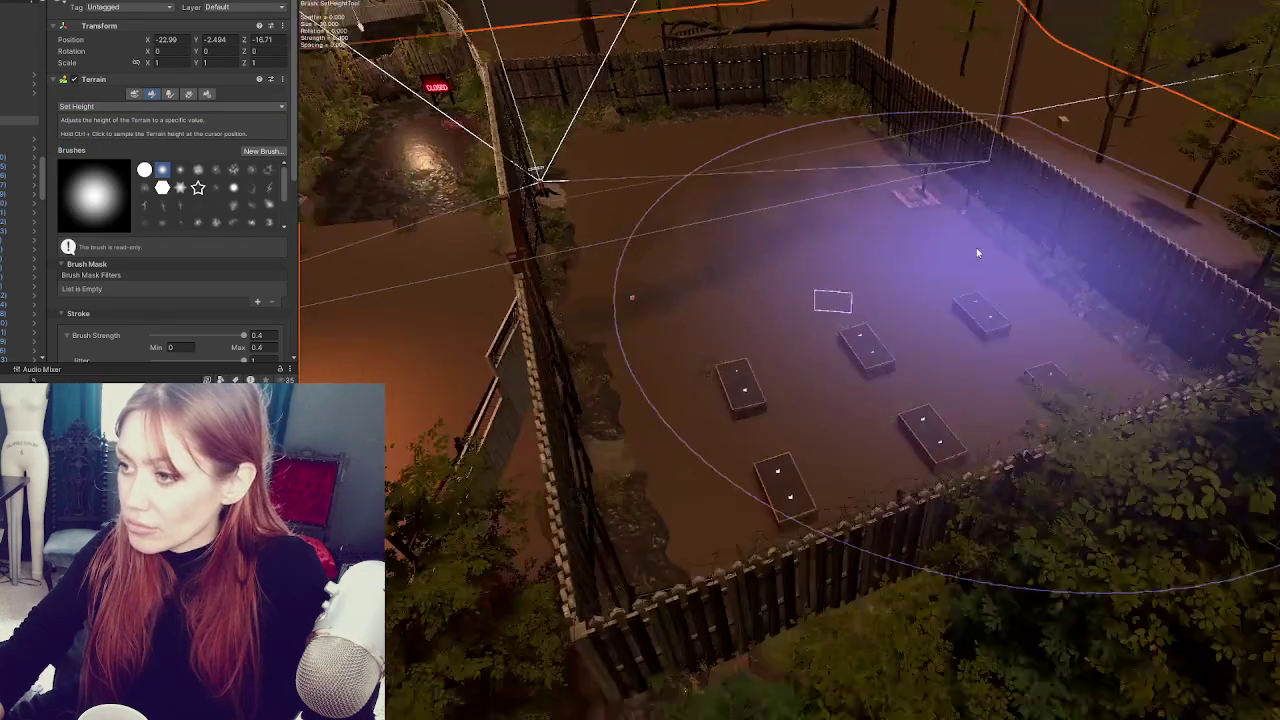
{"action": "left_click_drag", "start_coordinate": [829, 429], "coordinate": [1014, 277]}
{"action": "scroll", "coordinate": [1001, 424], "scroll_direction": "up", "scroll_amount": 5}
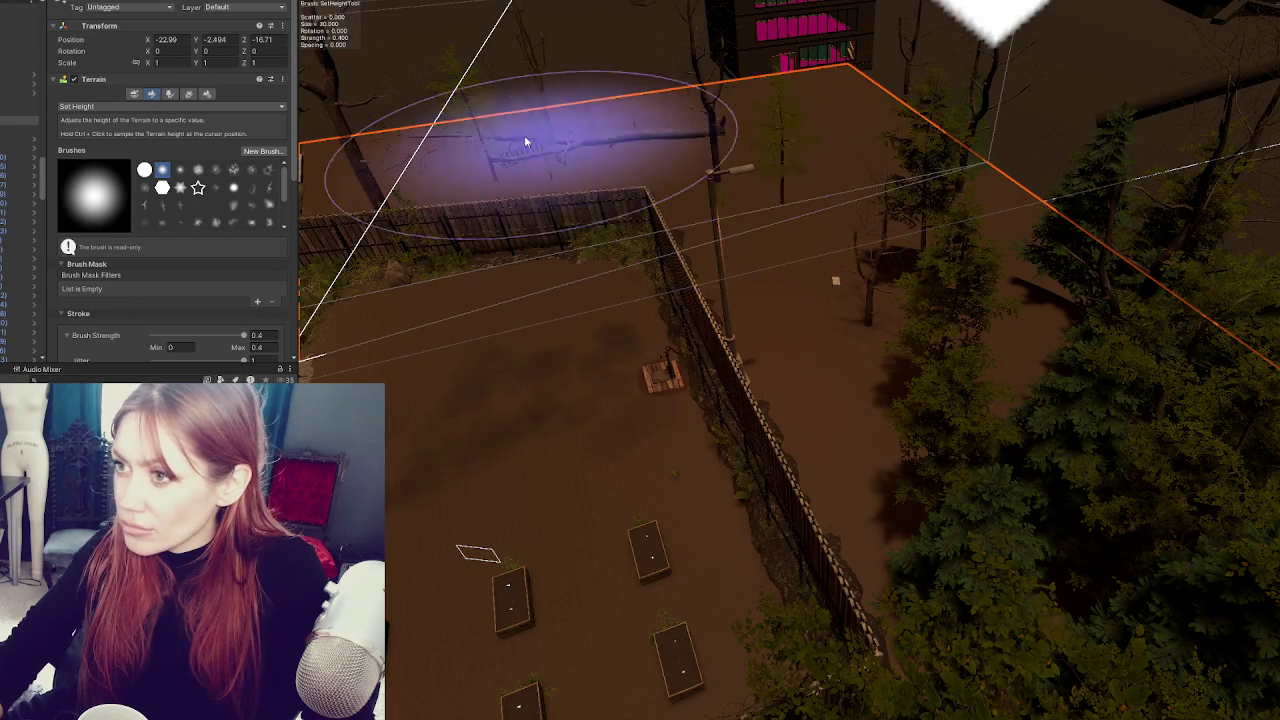
{"action": "left_click_drag", "start_coordinate": [780, 94], "coordinate": [943, 171]}
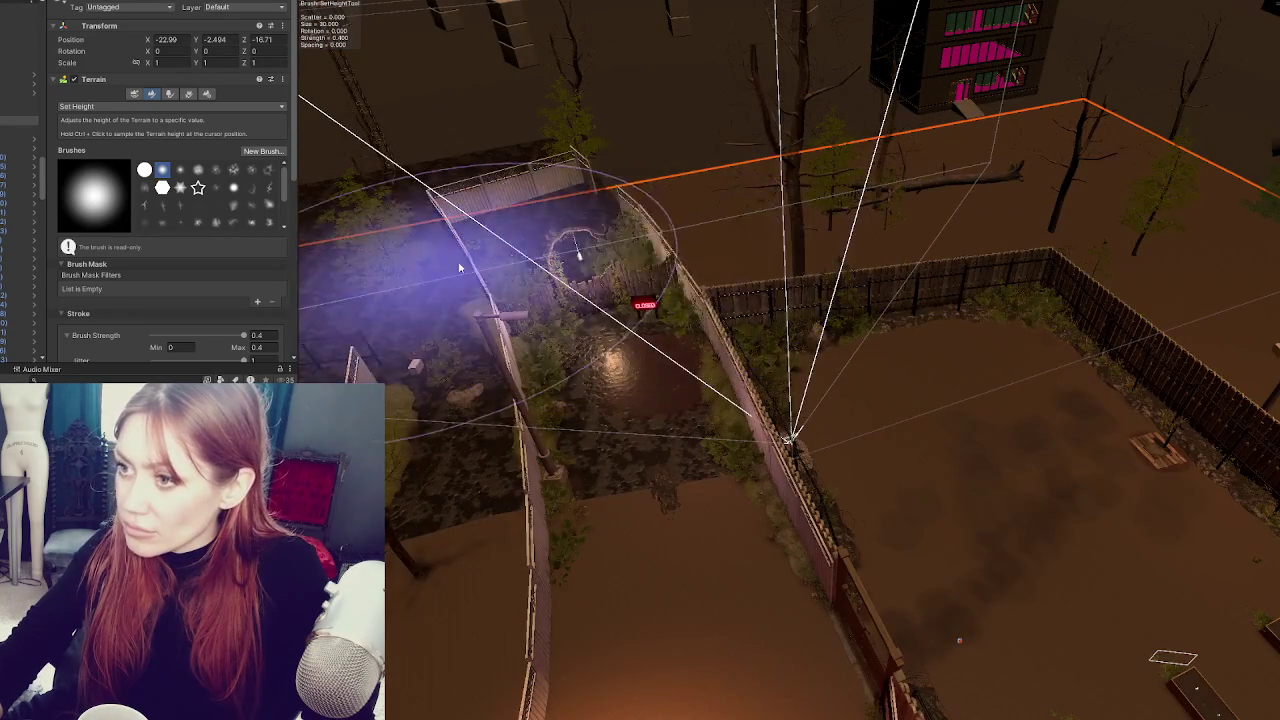
{"action": "mouse_move", "coordinate": [759, 424]}
{"action": "left_mouse_down"}
{"action": "mouse_move", "coordinate": [757, 343]}
{"action": "mouse_move", "coordinate": [800, 450]}
{"action": "mouse_move", "coordinate": [860, 531]}
{"action": "mouse_move", "coordinate": [866, 503]}
{"action": "left_mouse_up"}
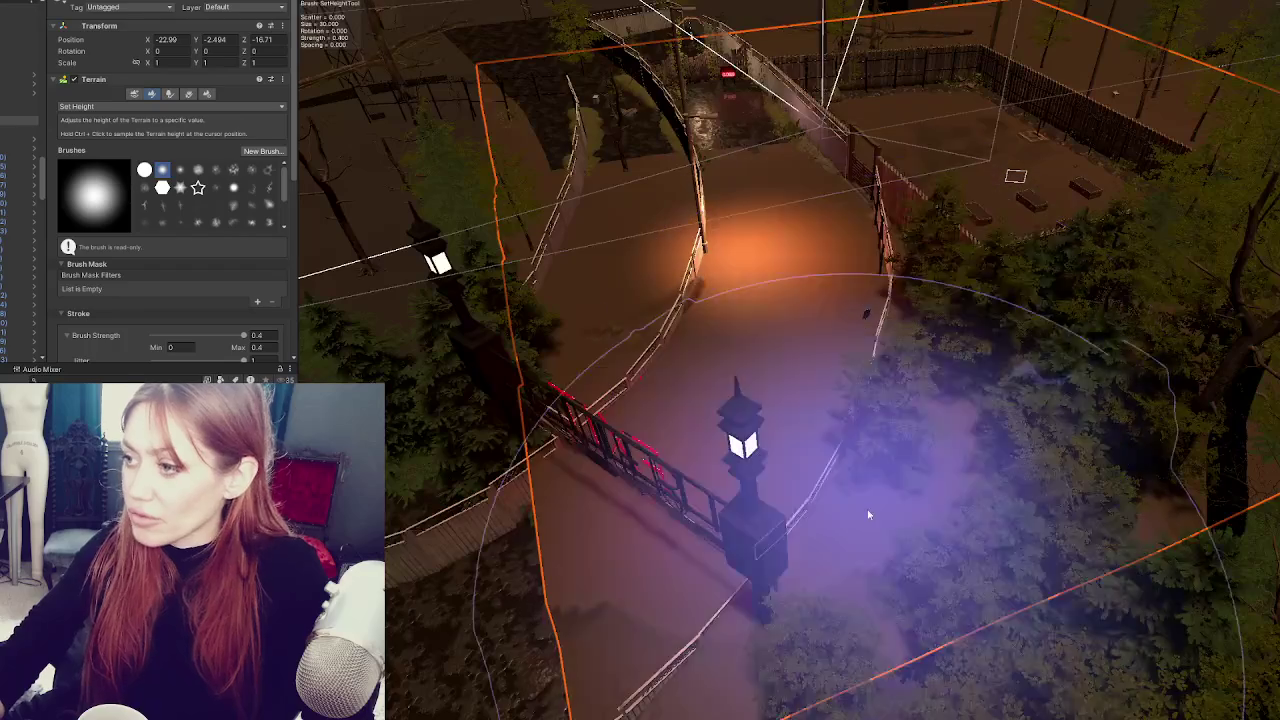
{"action": "mouse_move", "coordinate": [1166, 320]}
{"action": "left_mouse_down"}
{"action": "mouse_move", "coordinate": [871, 455]}
{"action": "mouse_move", "coordinate": [1257, 290]}
{"action": "left_mouse_up"}
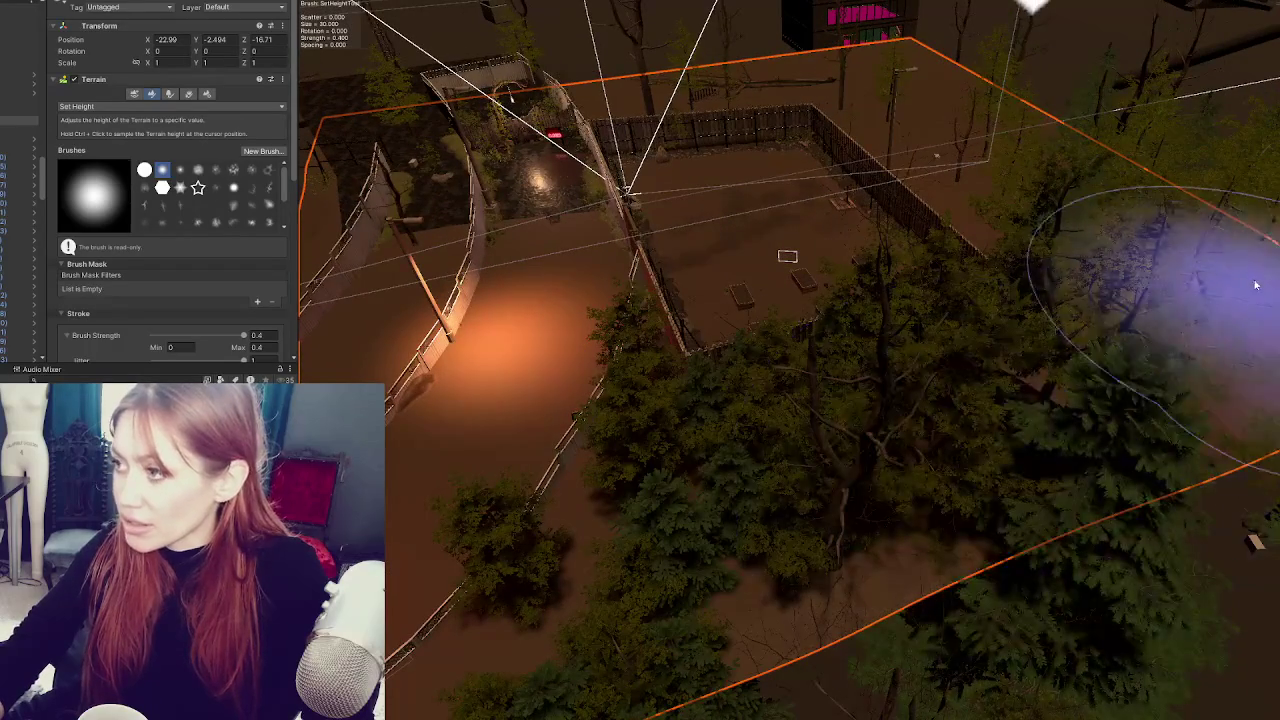
{"action": "left_click_drag", "start_coordinate": [514, 343], "coordinate": [771, 247]}
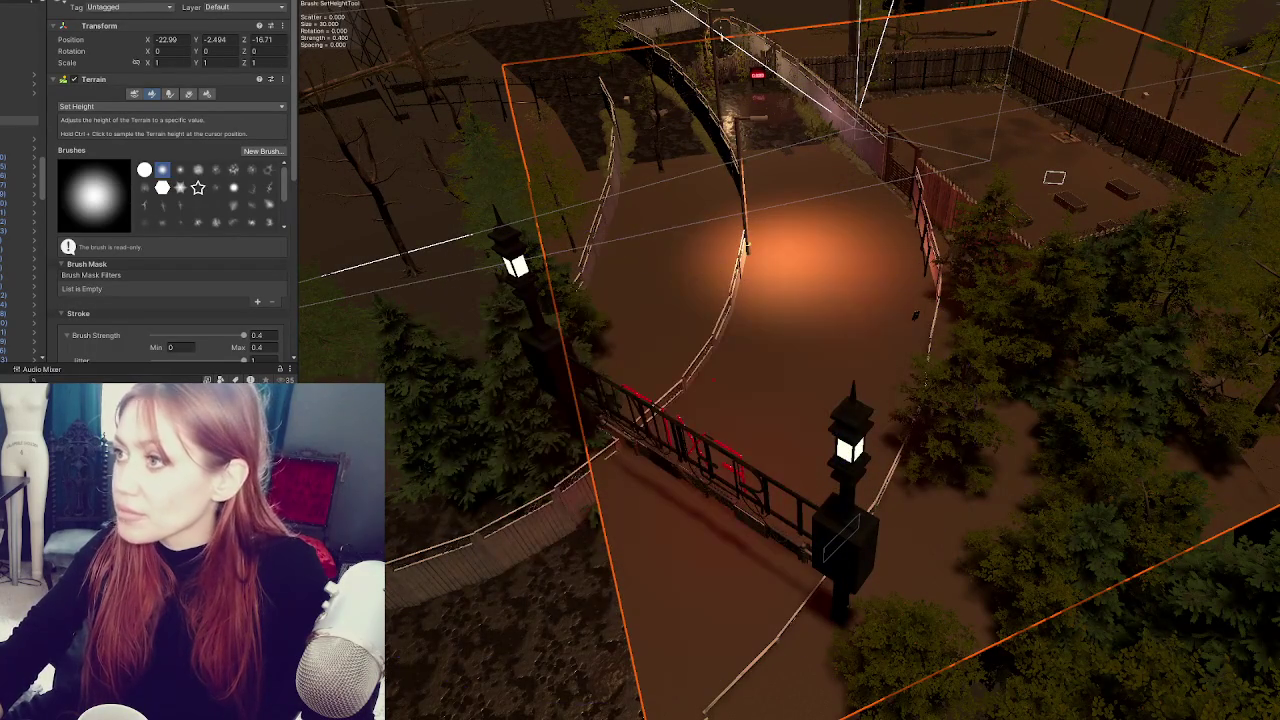
{"action": "scroll", "coordinate": [789, 307], "scroll_direction": "up", "scroll_amount": 5}
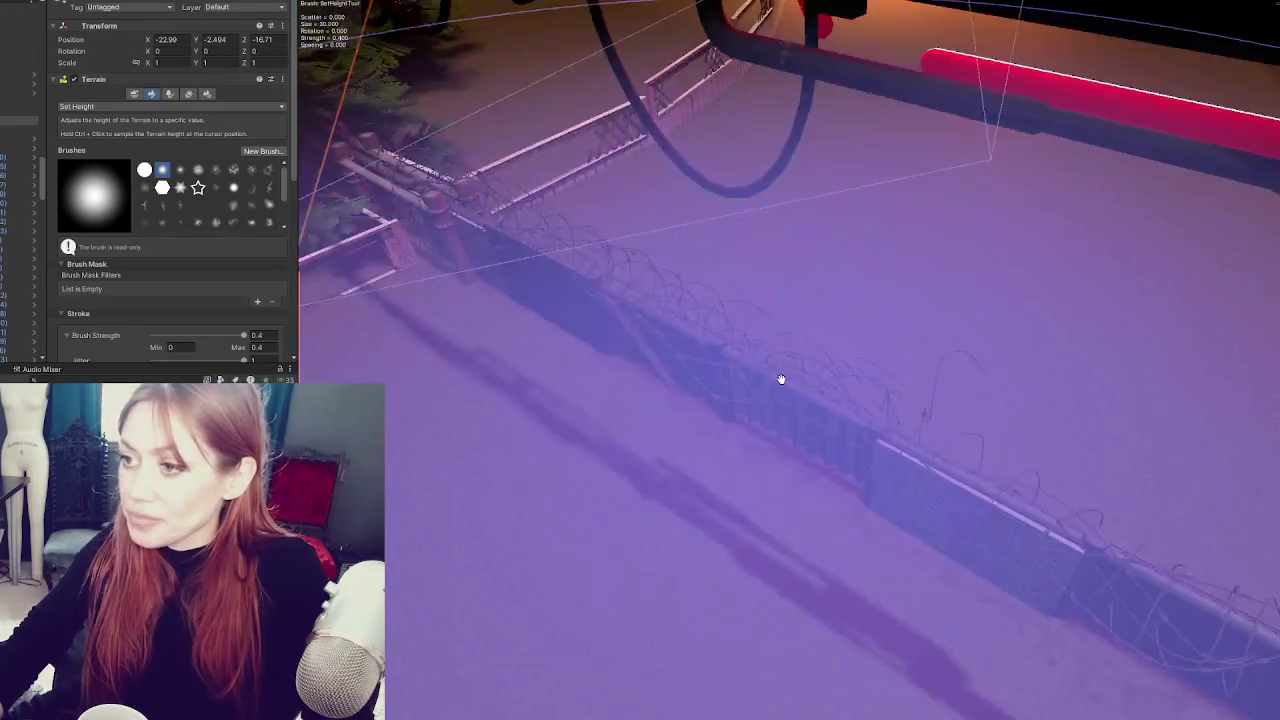
{"action": "scroll", "coordinate": [157, 218], "scroll_direction": "down", "scroll_amount": 3}
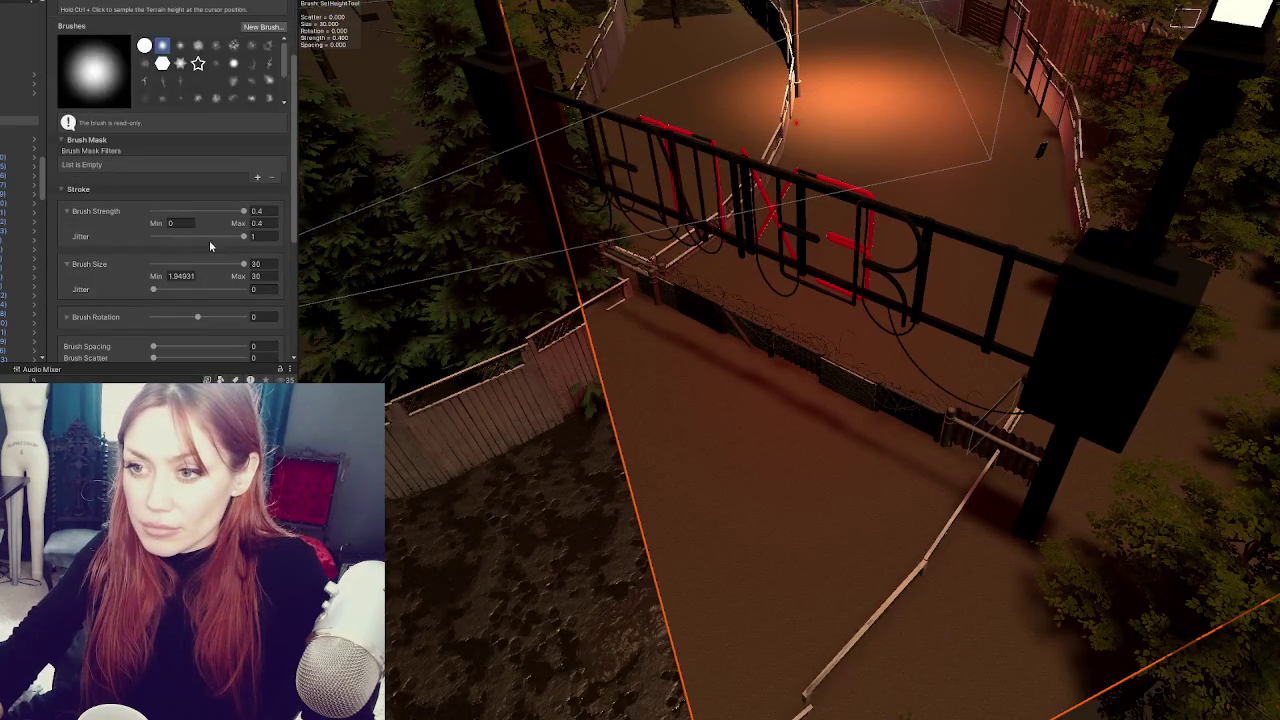
{"action": "scroll", "coordinate": [128, 122], "scroll_direction": "up", "scroll_amount": 3}
{"action": "left_click", "coordinate": [120, 106]}
- Switch to Raise or Lower Terrain and raise the ground at the gate base
{"action": "left_click", "coordinate": [92, 158]}
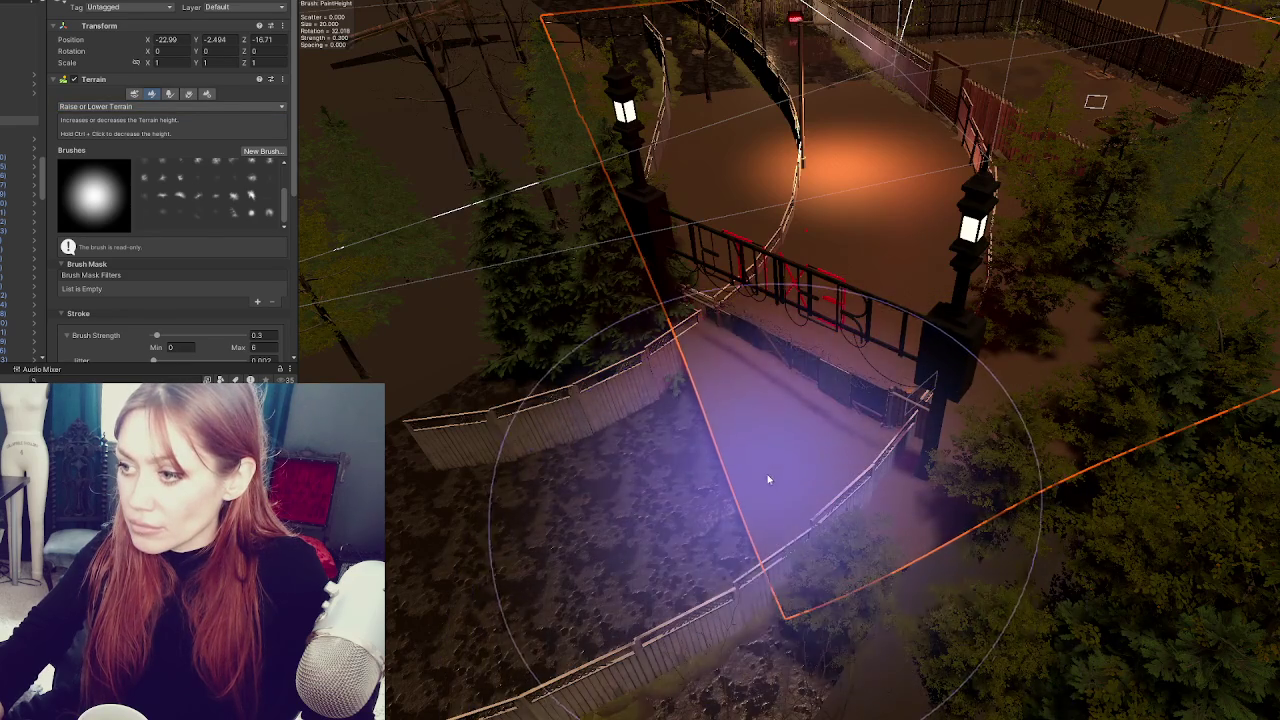
{"action": "mouse_move", "coordinate": [728, 398]}
{"action": "left_mouse_down"}
{"action": "mouse_move", "coordinate": [686, 429]}
{"action": "mouse_move", "coordinate": [720, 443]}
{"action": "left_mouse_up"}
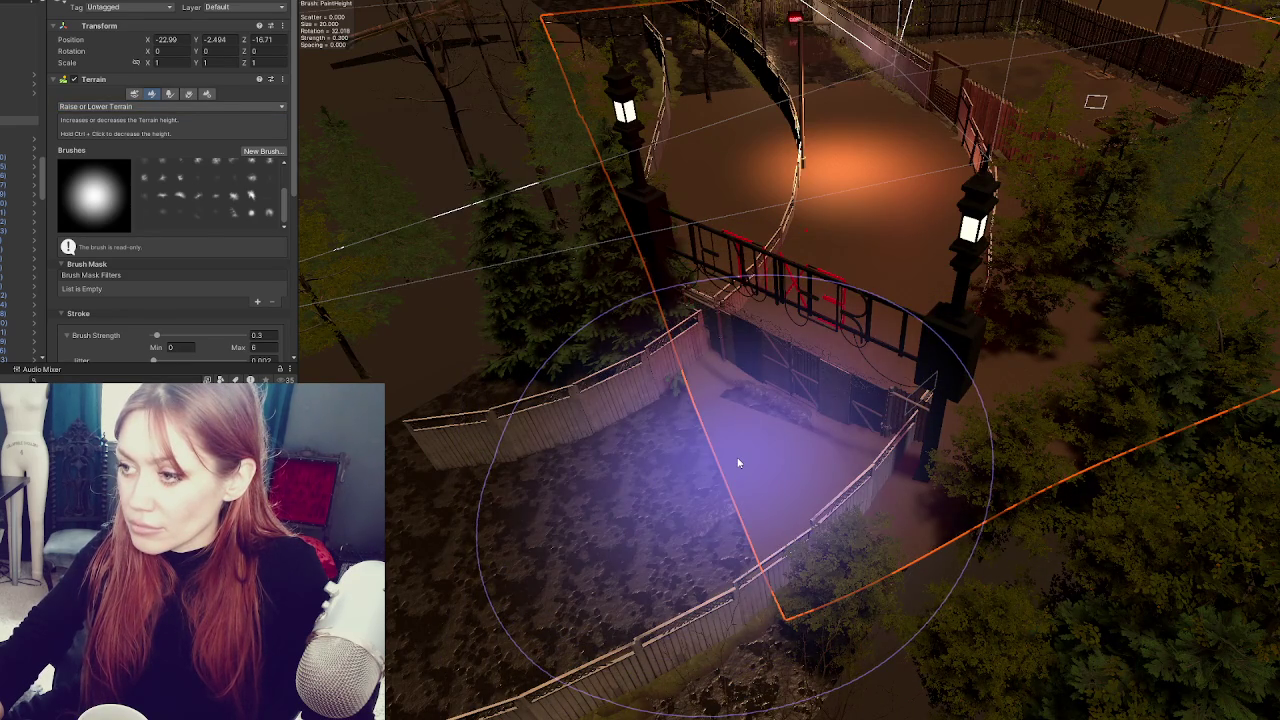
{"action": "left_click_drag", "start_coordinate": [822, 325], "coordinate": [851, 291]}
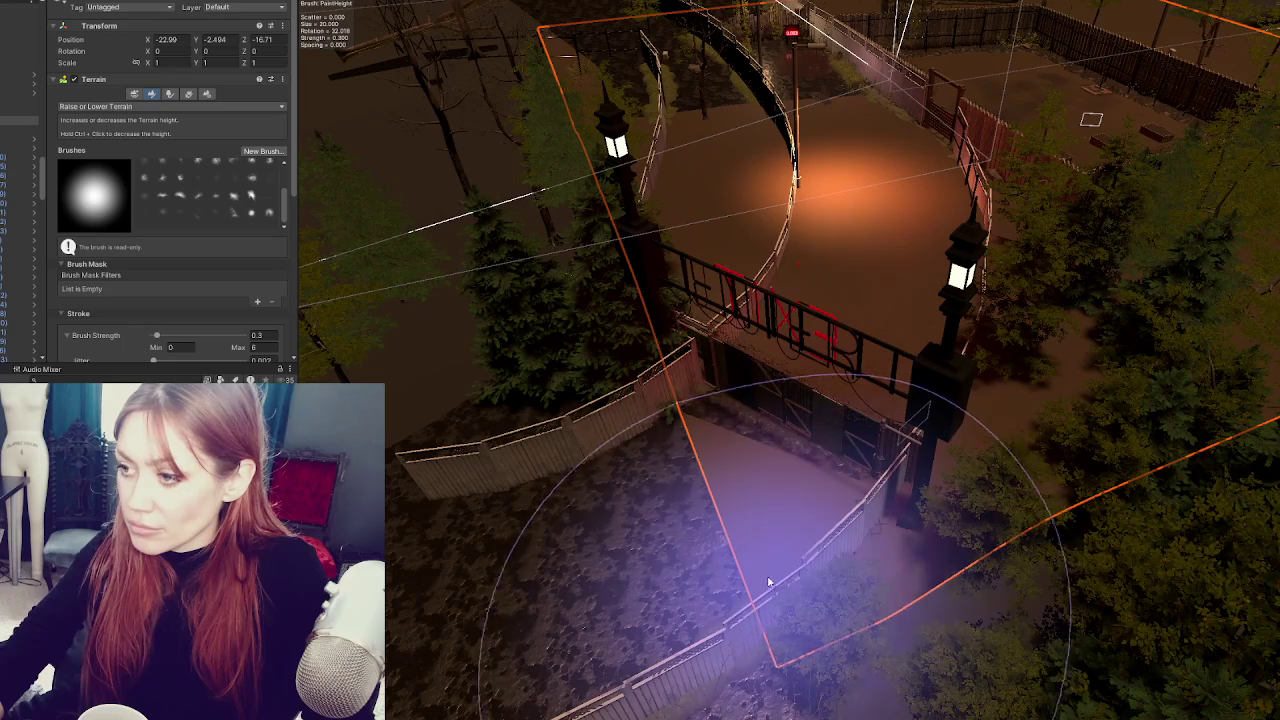
{"action": "mouse_move", "coordinate": [964, 473]}
{"action": "left_mouse_down"}
{"action": "mouse_move", "coordinate": [864, 436]}
{"action": "mouse_move", "coordinate": [937, 457]}
{"action": "mouse_move", "coordinate": [923, 506]}
{"action": "mouse_move", "coordinate": [670, 569]}
{"action": "left_mouse_up"}
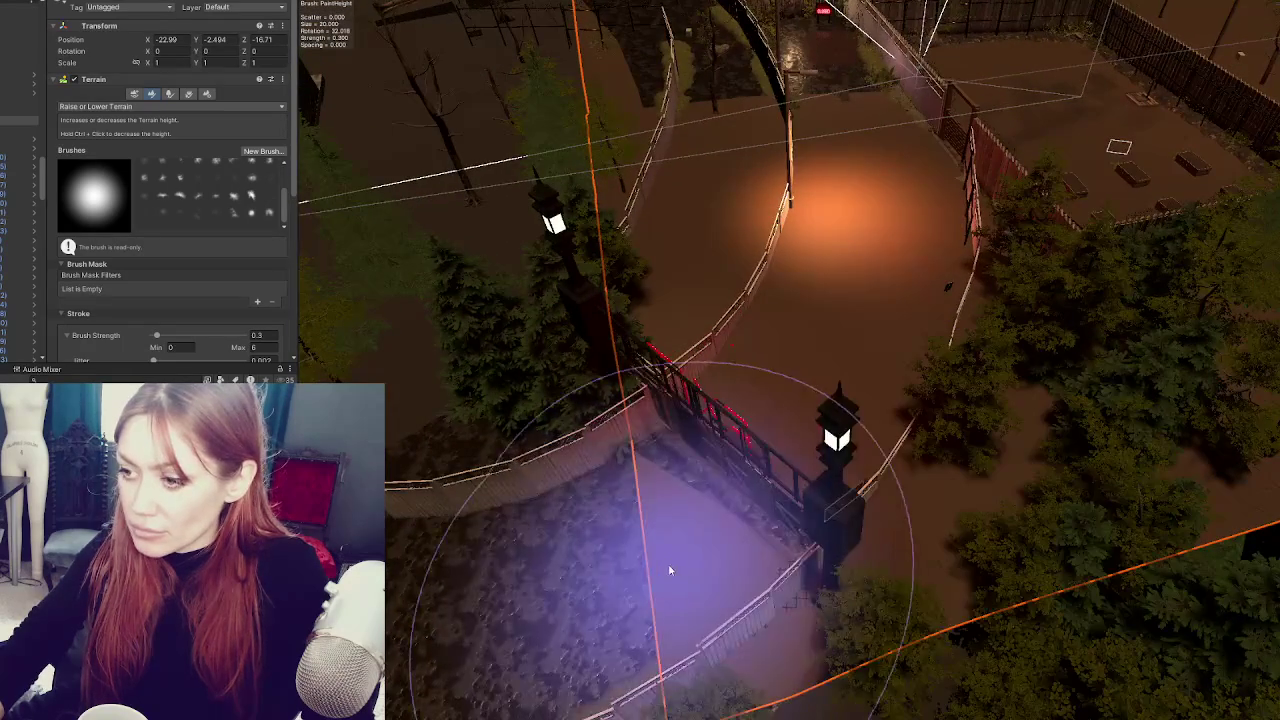
{"action": "mouse_move", "coordinate": [866, 411]}
{"action": "left_mouse_down"}
{"action": "mouse_move", "coordinate": [734, 449]}
{"action": "mouse_move", "coordinate": [837, 309]}
{"action": "left_mouse_up"}
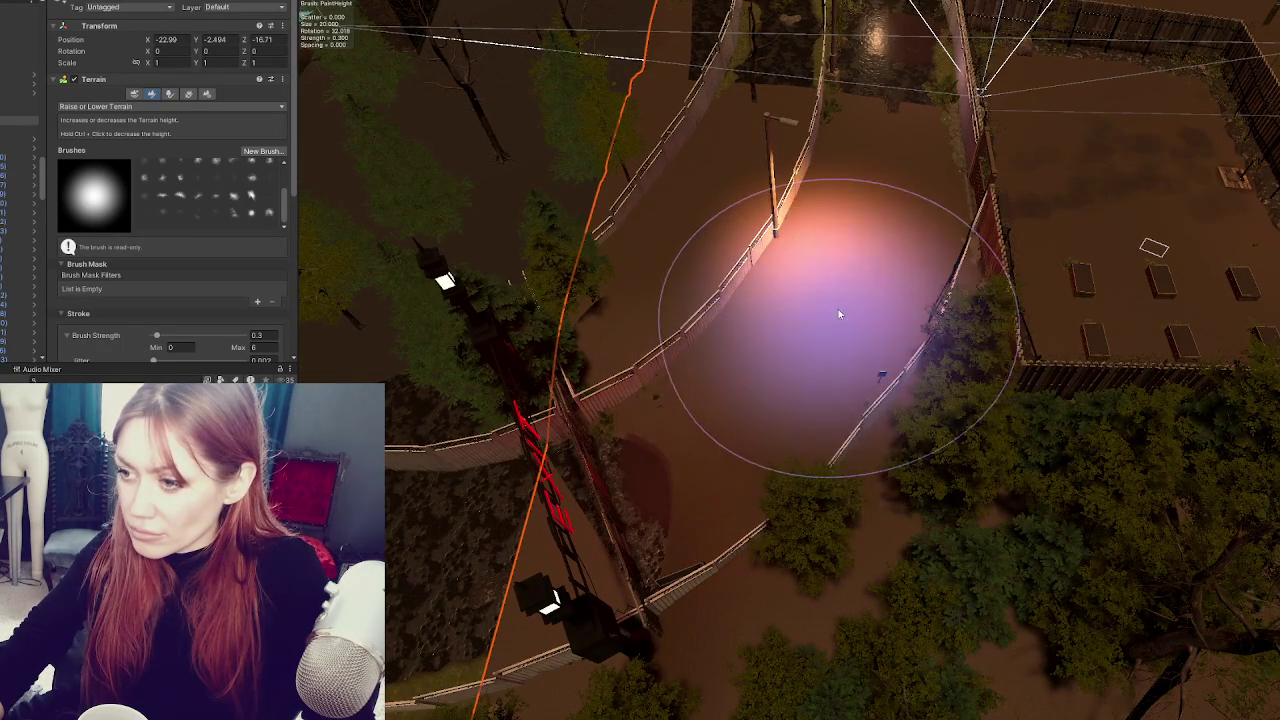
- Sculpt a trench up the curving path and smooth the dark pit flat
{"action": "mouse_move", "coordinate": [785, 397]}
{"action": "left_mouse_down"}
{"action": "mouse_move", "coordinate": [751, 437]}
{"action": "mouse_move", "coordinate": [863, 270]}
{"action": "left_mouse_up"}
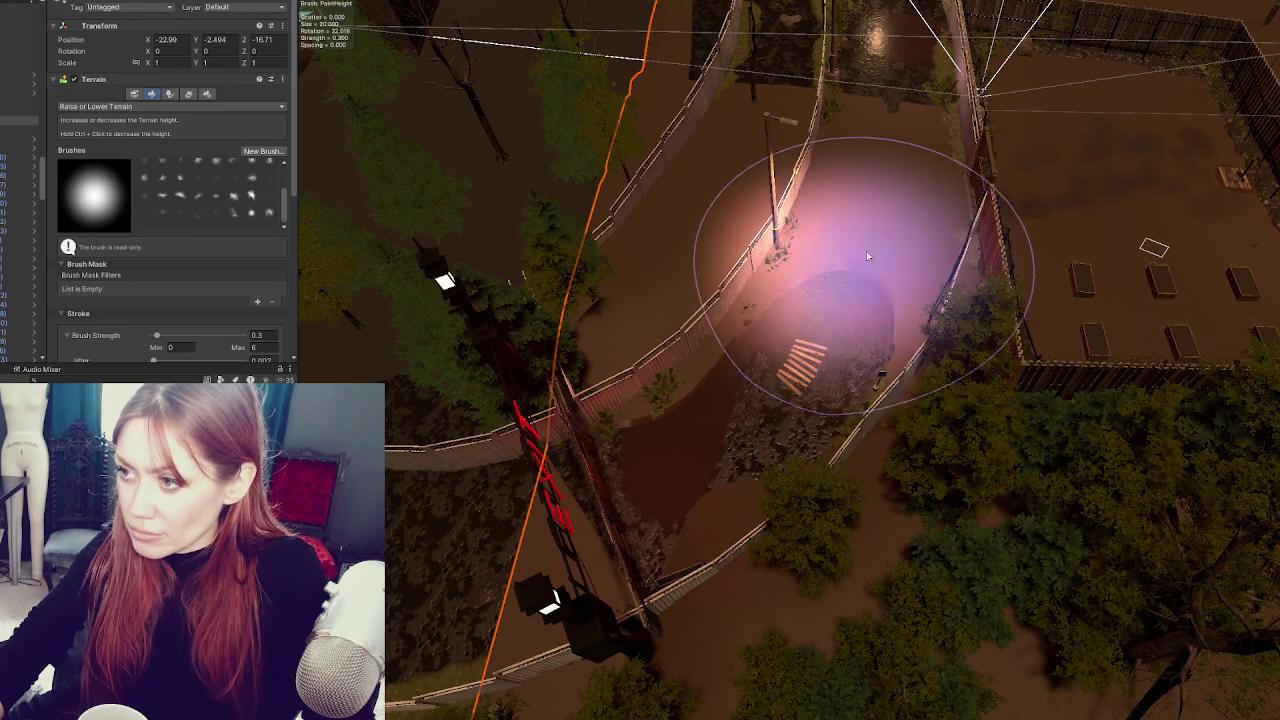
{"action": "mouse_move", "coordinate": [890, 177]}
{"action": "left_mouse_down"}
{"action": "mouse_move", "coordinate": [894, 163]}
{"action": "mouse_move", "coordinate": [903, 223]}
{"action": "mouse_move", "coordinate": [897, 150]}
{"action": "left_mouse_up"}
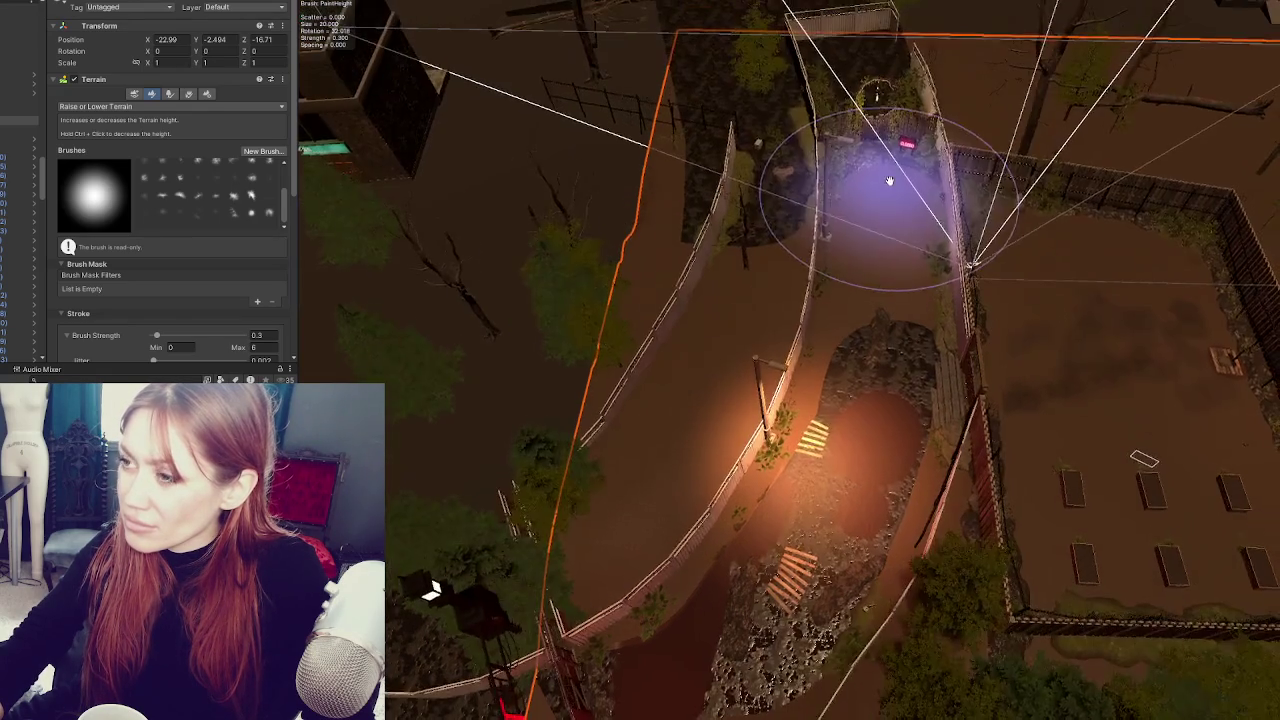
{"action": "left_click_drag", "start_coordinate": [886, 25], "coordinate": [886, 171]}
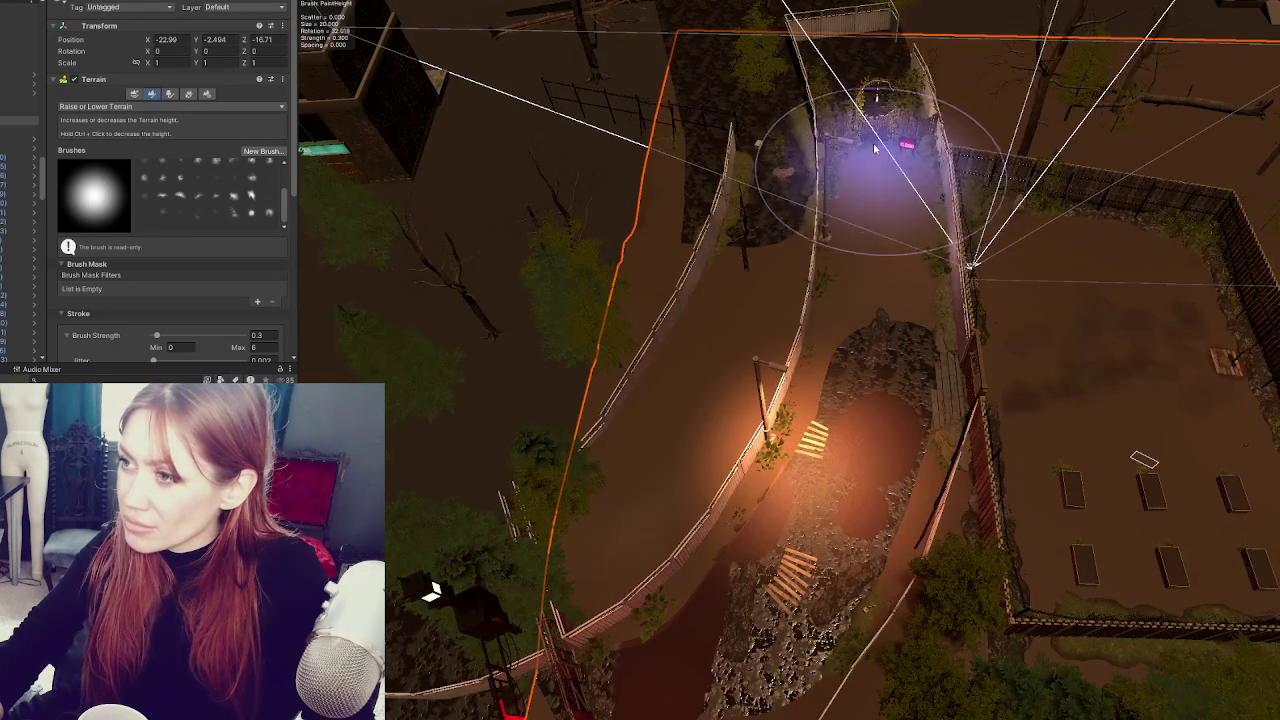
{"action": "left_click_drag", "start_coordinate": [872, 97], "coordinate": [858, 95]}
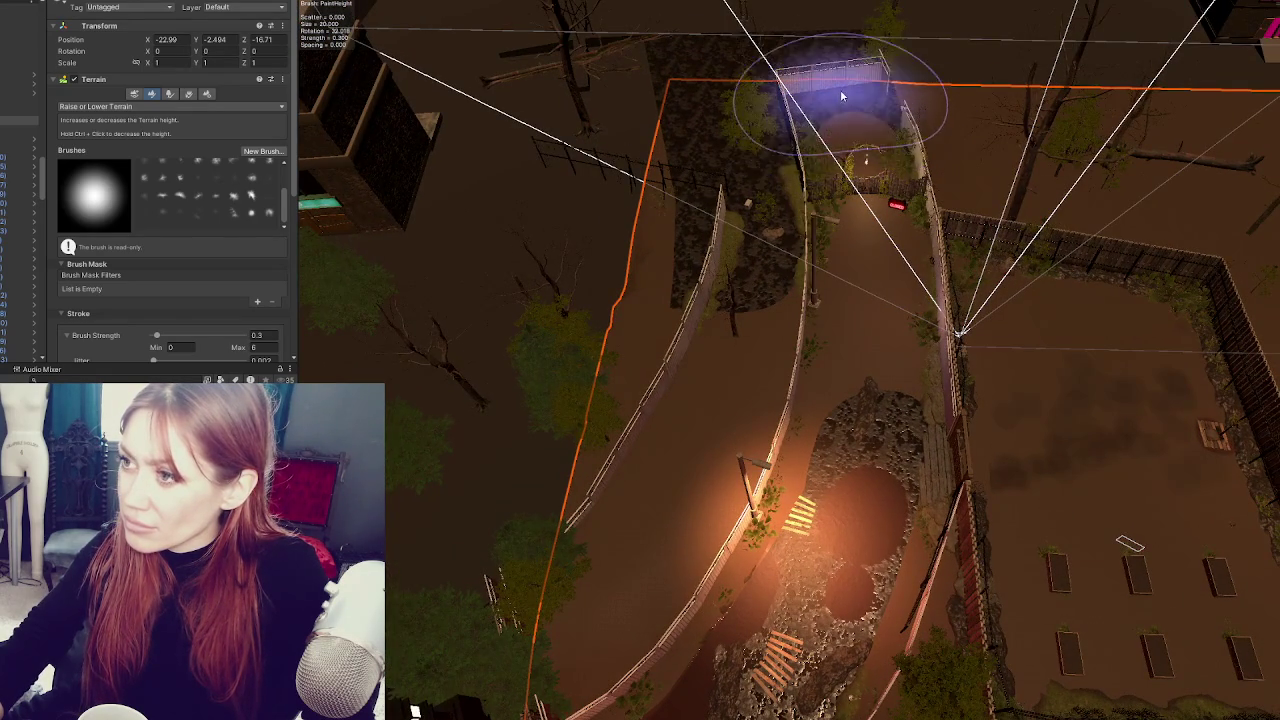
{"action": "mouse_move", "coordinate": [866, 423]}
{"action": "left_mouse_down"}
{"action": "mouse_move", "coordinate": [771, 500]}
{"action": "mouse_move", "coordinate": [814, 612]}
{"action": "left_mouse_up"}
{"action": "mouse_move", "coordinate": [810, 494]}
{"action": "left_mouse_down"}
{"action": "mouse_move", "coordinate": [671, 586]}
{"action": "mouse_move", "coordinate": [800, 443]}
{"action": "mouse_move", "coordinate": [1180, 494]}
{"action": "mouse_move", "coordinate": [757, 286]}
{"action": "mouse_move", "coordinate": [491, 286]}
{"action": "mouse_move", "coordinate": [928, 308]}
{"action": "mouse_move", "coordinate": [771, 329]}
{"action": "mouse_move", "coordinate": [842, 258]}
{"action": "left_mouse_up"}
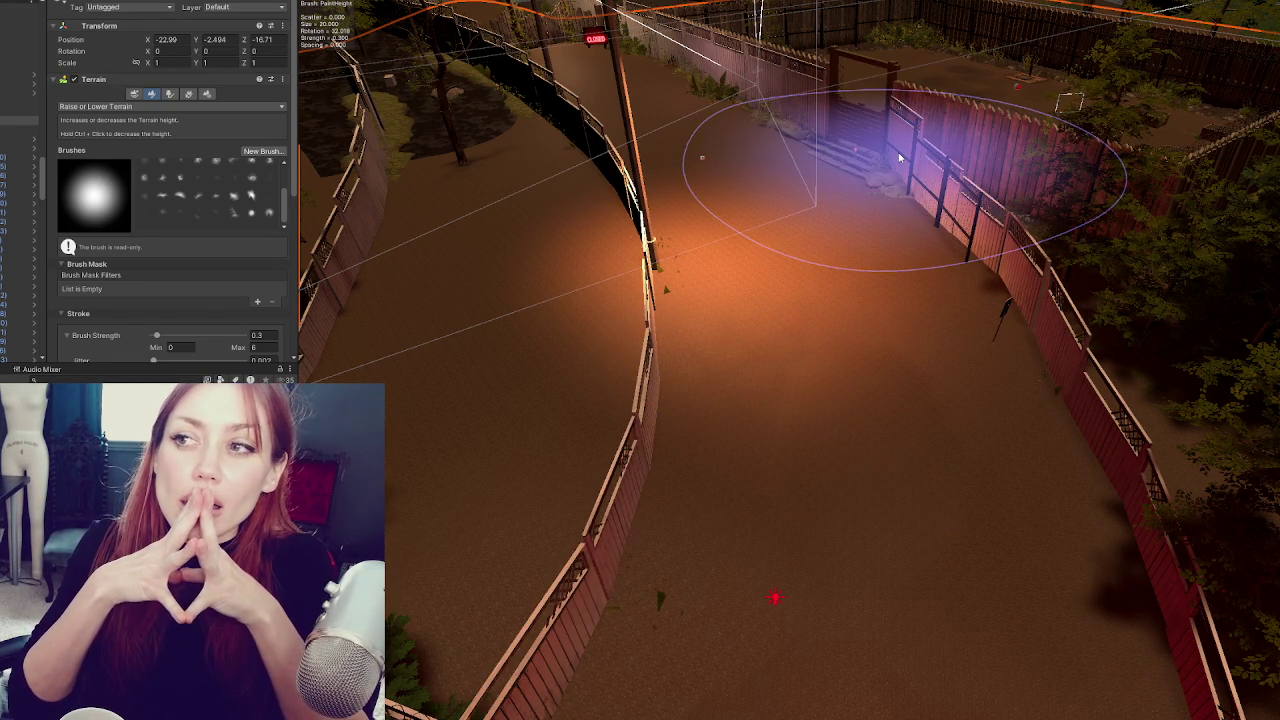
- Deselect the sculpting brush and view the fenced yard from a couple of angles
{"action": "mouse_move", "coordinate": [899, 157]}
{"action": "left_mouse_down"}
{"action": "mouse_move", "coordinate": [720, 350]}
{"action": "mouse_move", "coordinate": [640, 320]}
{"action": "mouse_move", "coordinate": [565, 262]}
{"action": "mouse_move", "coordinate": [943, 443]}
{"action": "mouse_move", "coordinate": [809, 371]}
{"action": "mouse_move", "coordinate": [696, 243]}
{"action": "left_mouse_up"}
{"action": "key", "text": "q"}
{"action": "left_click_drag", "start_coordinate": [685, 327], "coordinate": [766, 357]}
{"action": "left_click_drag", "start_coordinate": [983, 426], "coordinate": [892, 401]}
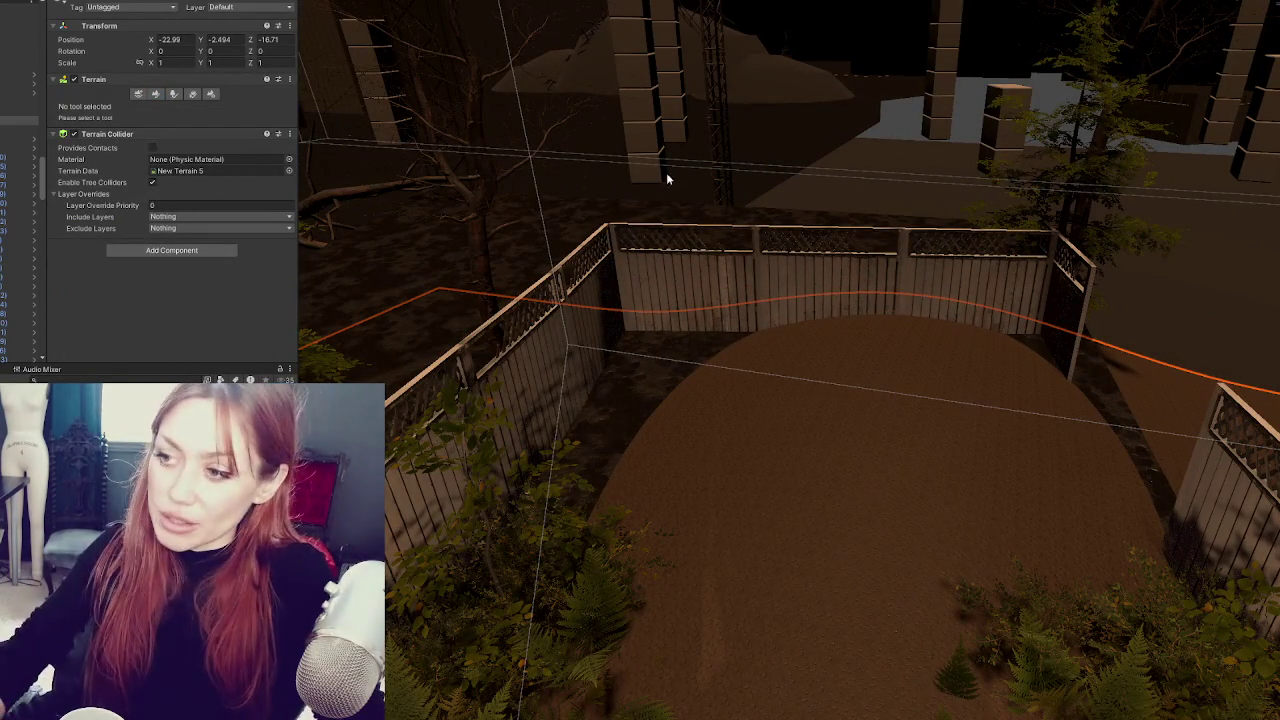
- Reselect the terrain and switch the Paint Terrain tool to Set Height
{"action": "left_click", "coordinate": [646, 358]}
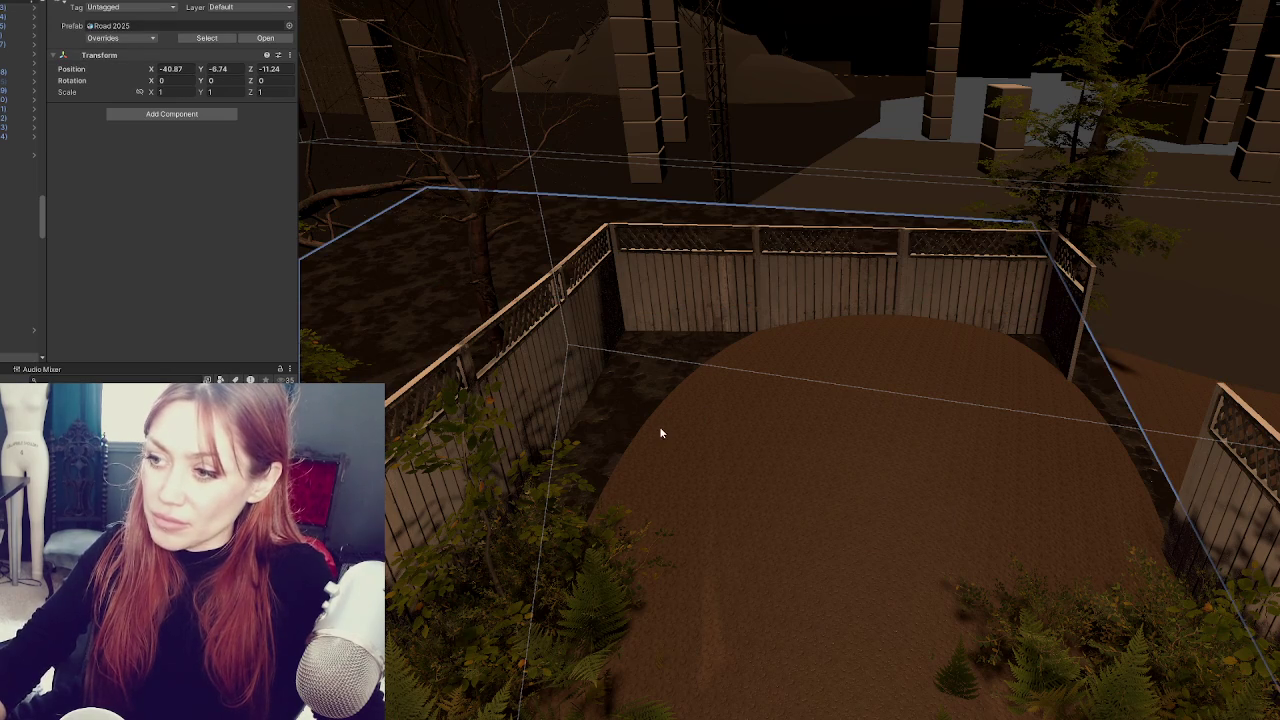
{"action": "mouse_move", "coordinate": [657, 425]}
{"action": "left_mouse_down"}
{"action": "mouse_move", "coordinate": [638, 448]}
{"action": "mouse_move", "coordinate": [570, 400]}
{"action": "mouse_move", "coordinate": [691, 479]}
{"action": "left_mouse_up"}
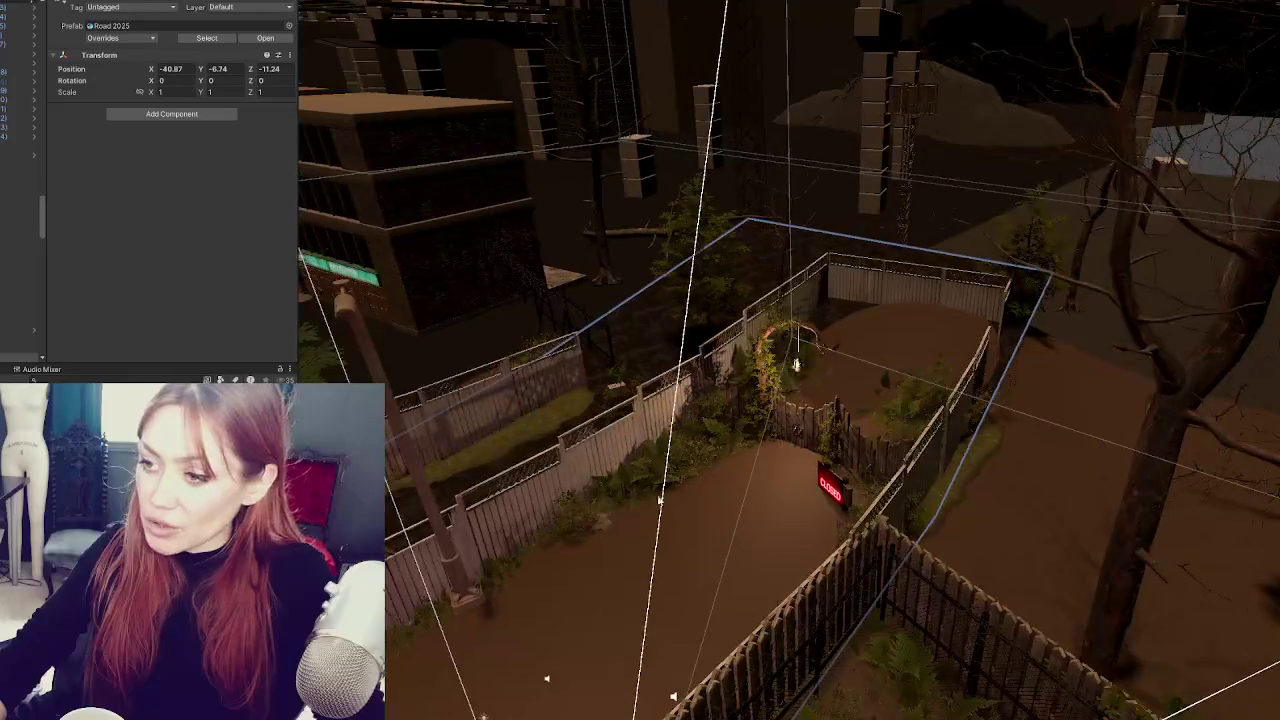
{"action": "scroll", "coordinate": [959, 308], "scroll_direction": "down", "scroll_amount": 10}
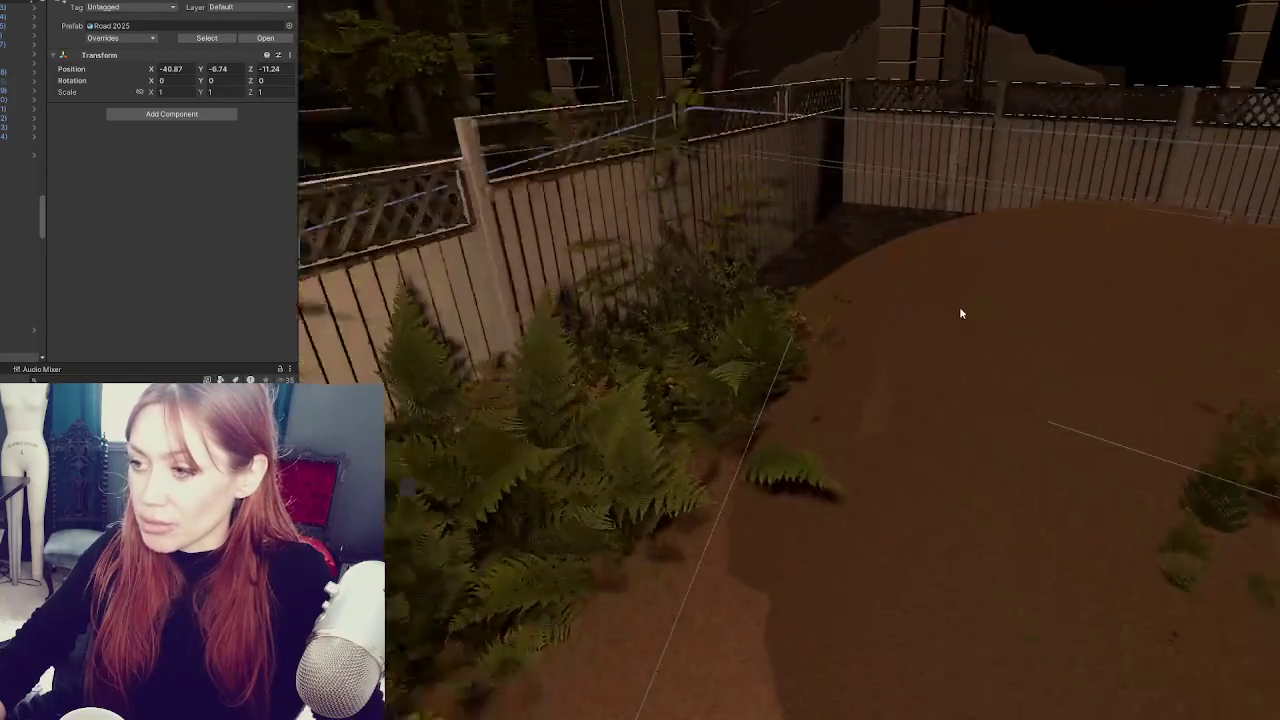
{"action": "left_click", "coordinate": [959, 313]}
{"action": "mouse_move", "coordinate": [980, 294]}
{"action": "left_mouse_down"}
{"action": "mouse_move", "coordinate": [857, 349]}
{"action": "mouse_move", "coordinate": [991, 363]}
{"action": "left_mouse_up"}
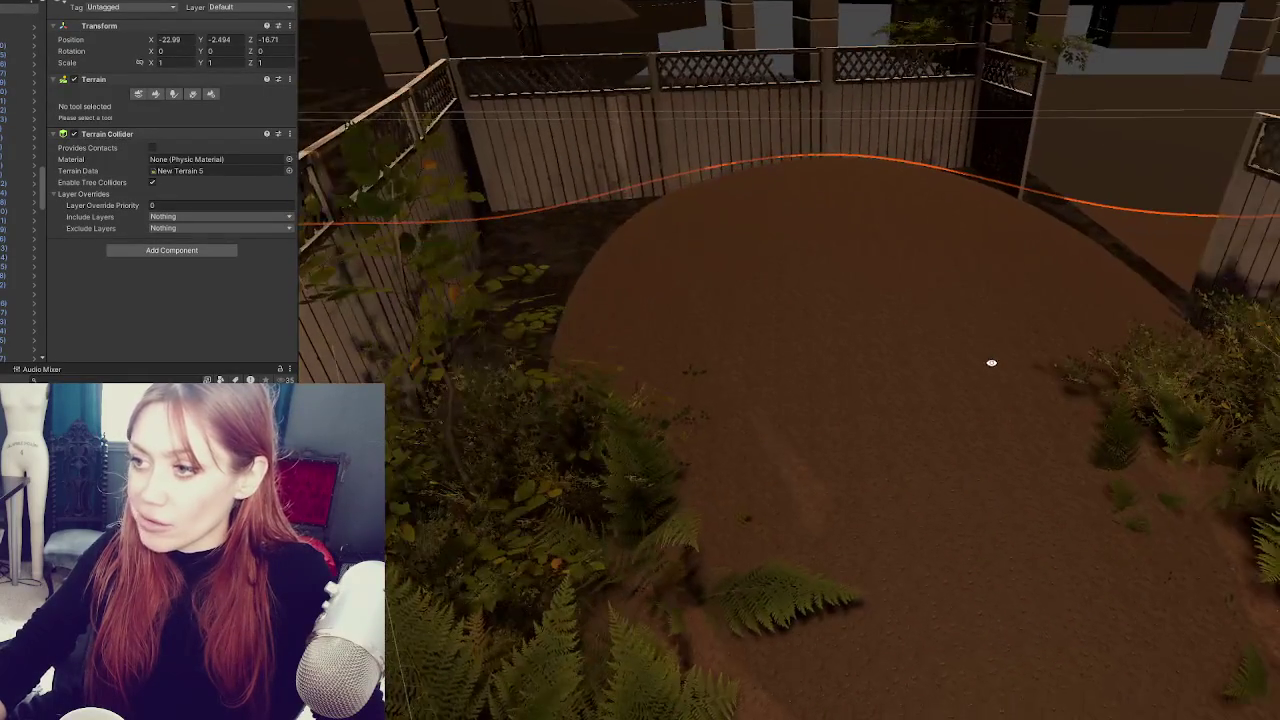
{"action": "left_click", "coordinate": [155, 94]}
{"action": "left_click", "coordinate": [118, 106]}
{"action": "left_click", "coordinate": [114, 146]}
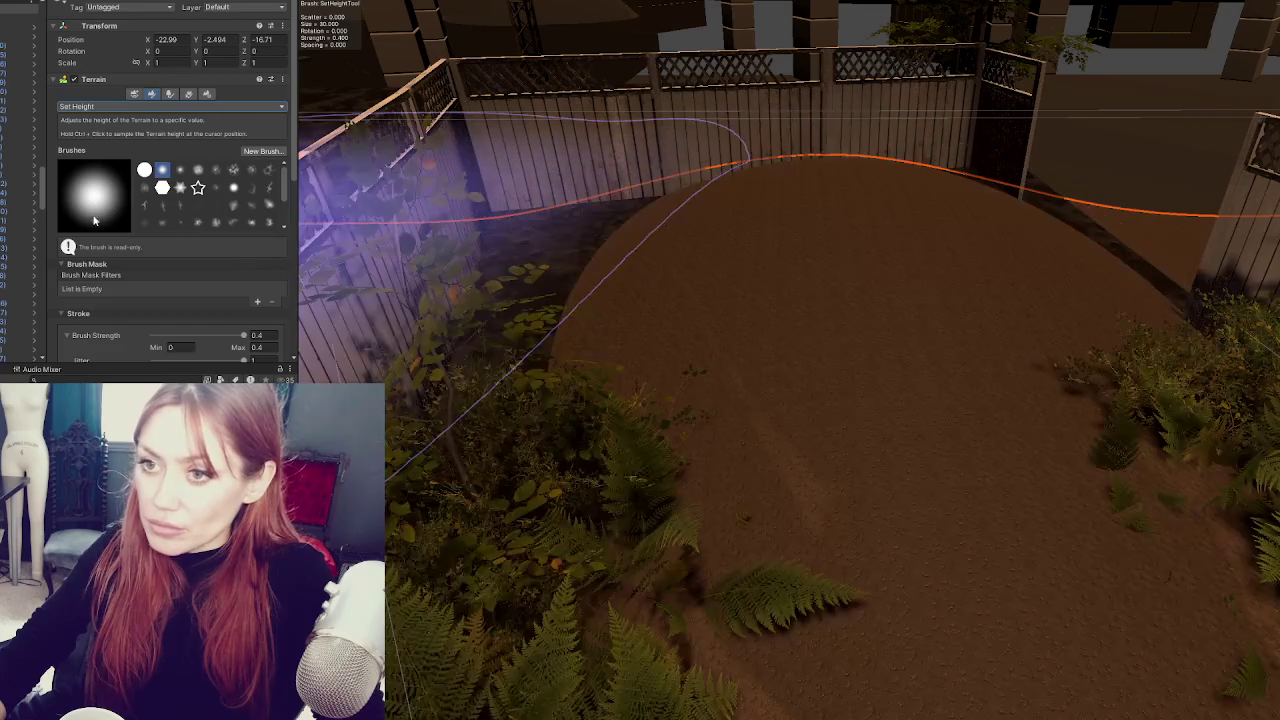
- Lower Set Height strength to 0.01286 and size to 7.78513, then flatten raised ground
{"action": "scroll", "coordinate": [155, 278], "scroll_direction": "down", "scroll_amount": 5}
{"action": "left_click_drag", "start_coordinate": [217, 183], "coordinate": [163, 184]}
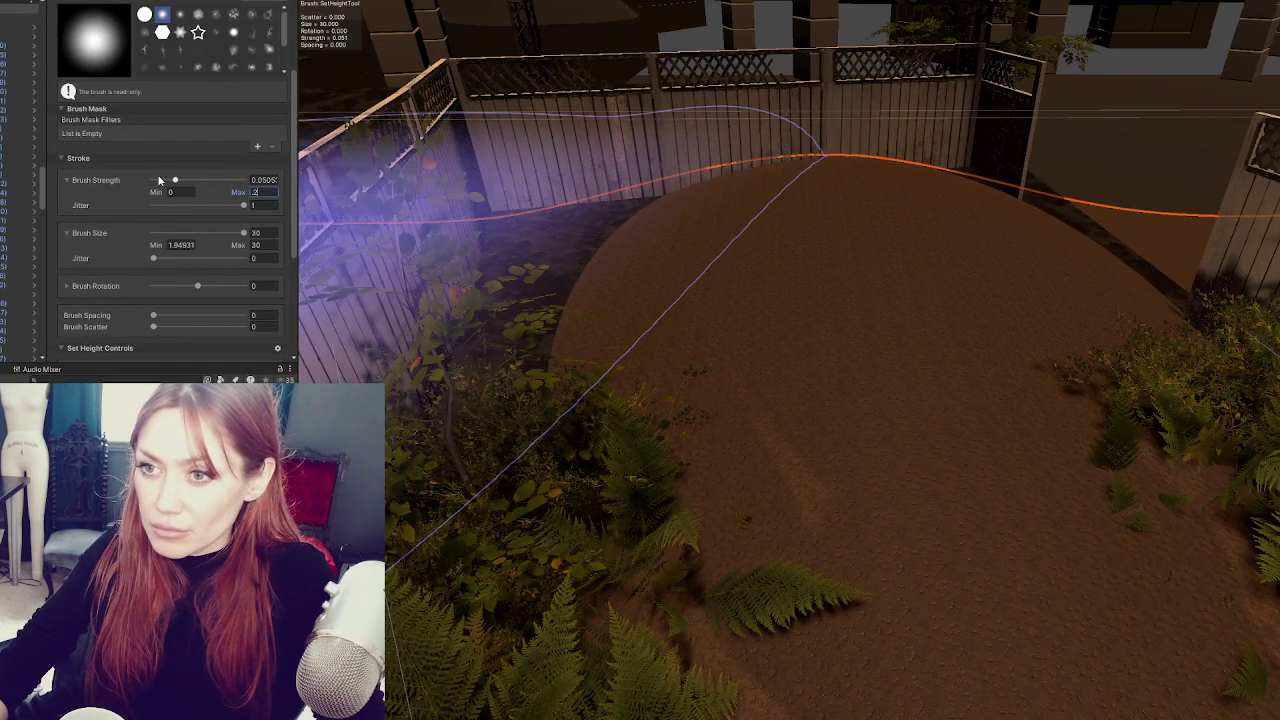
{"action": "left_click_drag", "start_coordinate": [159, 180], "coordinate": [155, 180]}
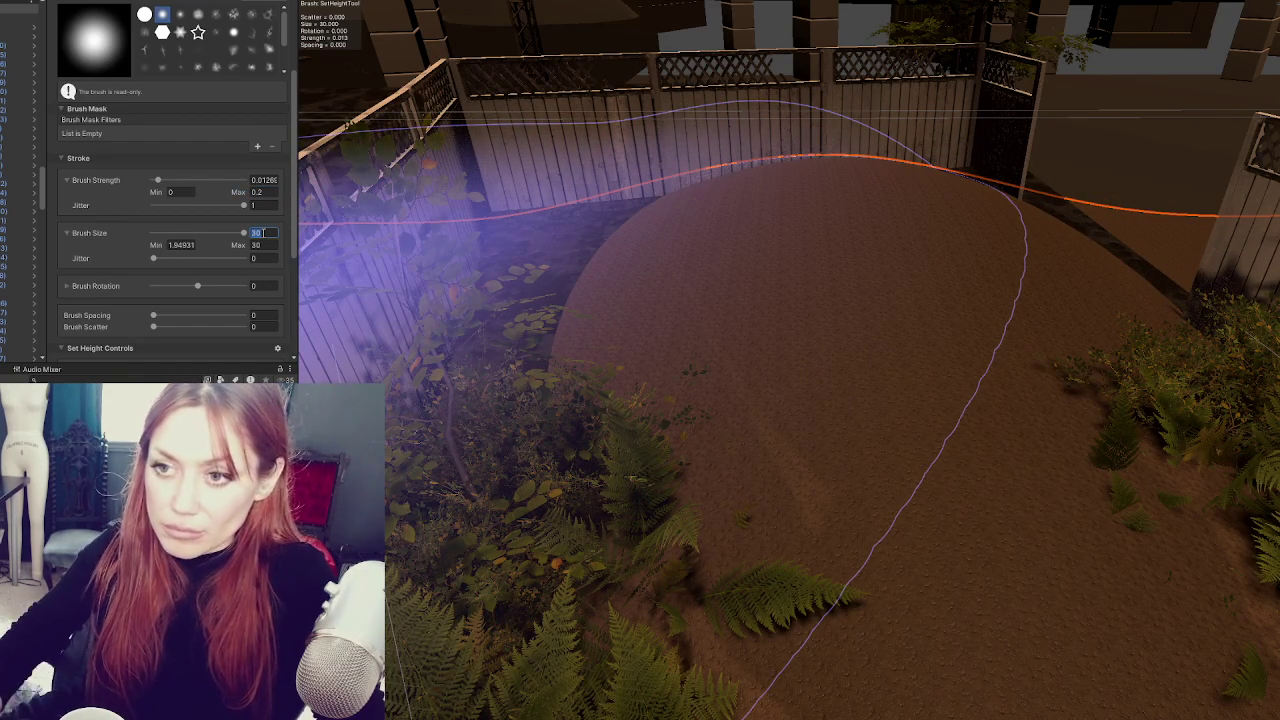
{"action": "left_click", "coordinate": [171, 232]}
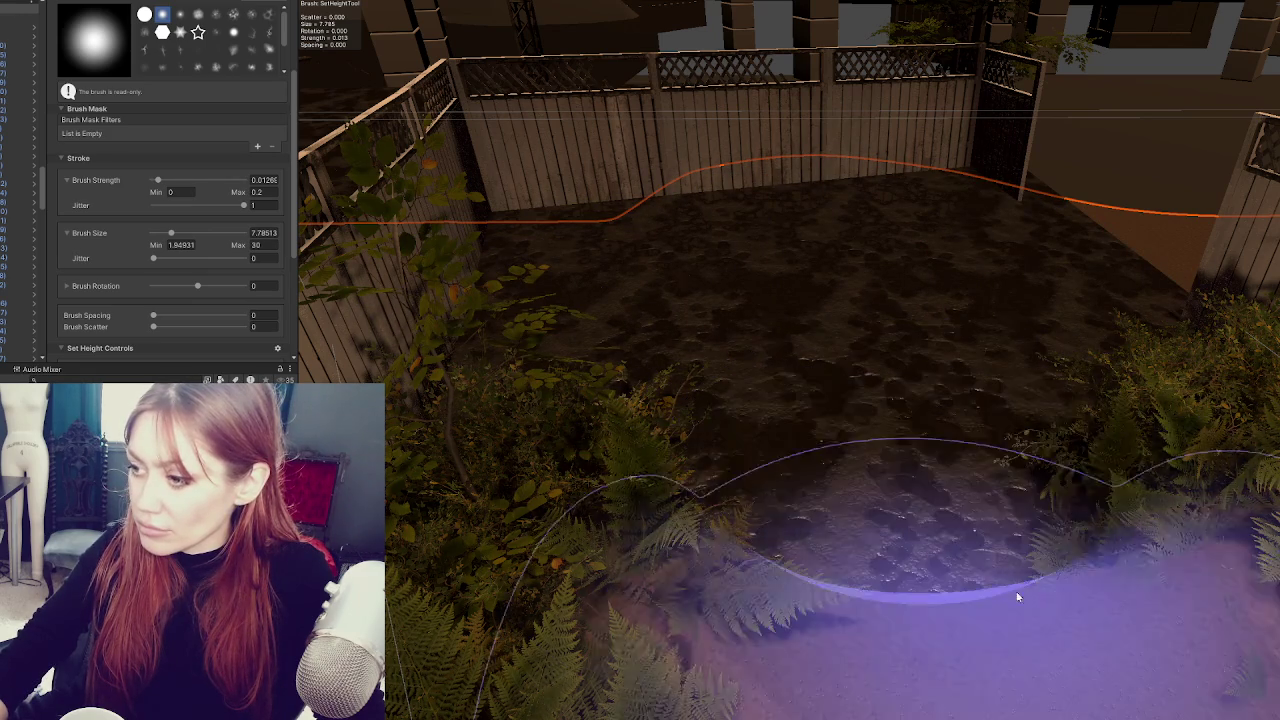
{"action": "mouse_move", "coordinate": [1043, 590]}
{"action": "left_mouse_down"}
{"action": "mouse_move", "coordinate": [1037, 531]}
{"action": "mouse_move", "coordinate": [1086, 380]}
{"action": "mouse_move", "coordinate": [931, 434]}
{"action": "mouse_move", "coordinate": [549, 396]}
{"action": "mouse_move", "coordinate": [1243, 371]}
{"action": "mouse_move", "coordinate": [1006, 571]}
{"action": "mouse_move", "coordinate": [895, 394]}
{"action": "mouse_move", "coordinate": [690, 457]}
{"action": "mouse_move", "coordinate": [491, 434]}
{"action": "mouse_move", "coordinate": [440, 250]}
{"action": "left_mouse_up"}
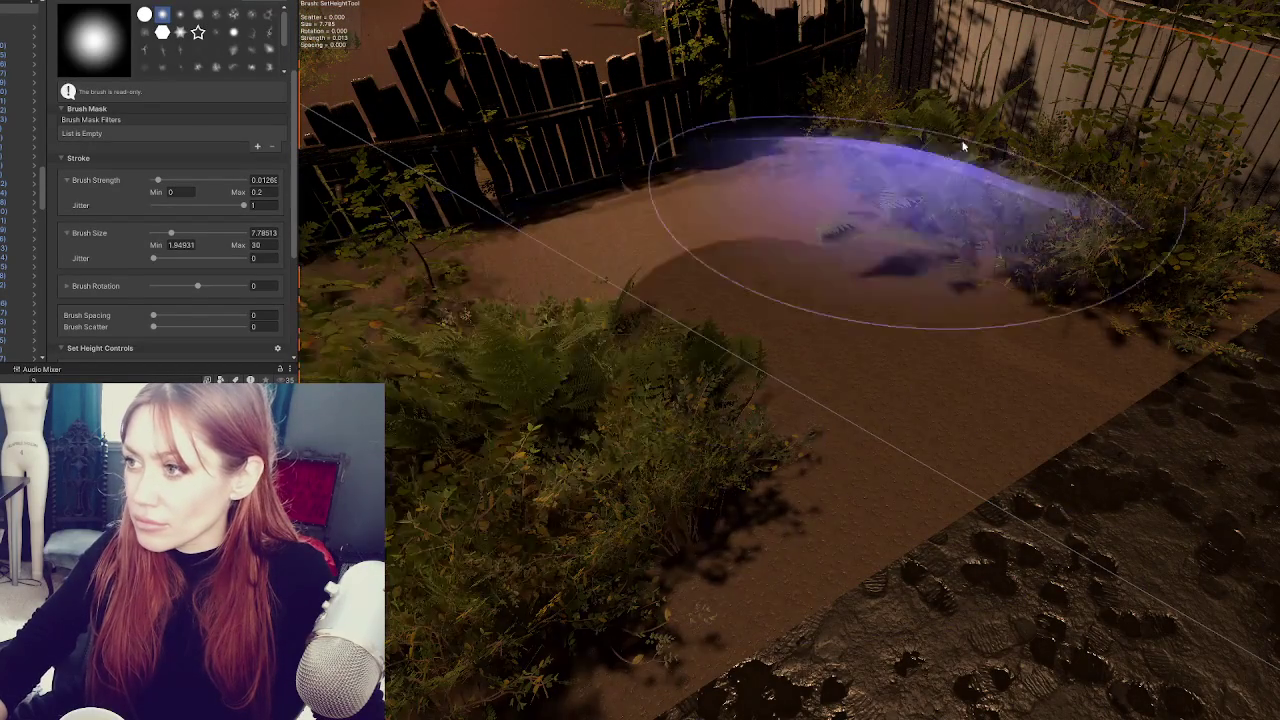
- Lower the ground under the ferns and sink a rough patch beside the fenced path
{"action": "mouse_move", "coordinate": [963, 147]}
{"action": "left_mouse_down"}
{"action": "mouse_move", "coordinate": [823, 246]}
{"action": "mouse_move", "coordinate": [766, 194]}
{"action": "mouse_move", "coordinate": [831, 224]}
{"action": "mouse_move", "coordinate": [994, 240]}
{"action": "mouse_move", "coordinate": [980, 283]}
{"action": "left_mouse_up"}
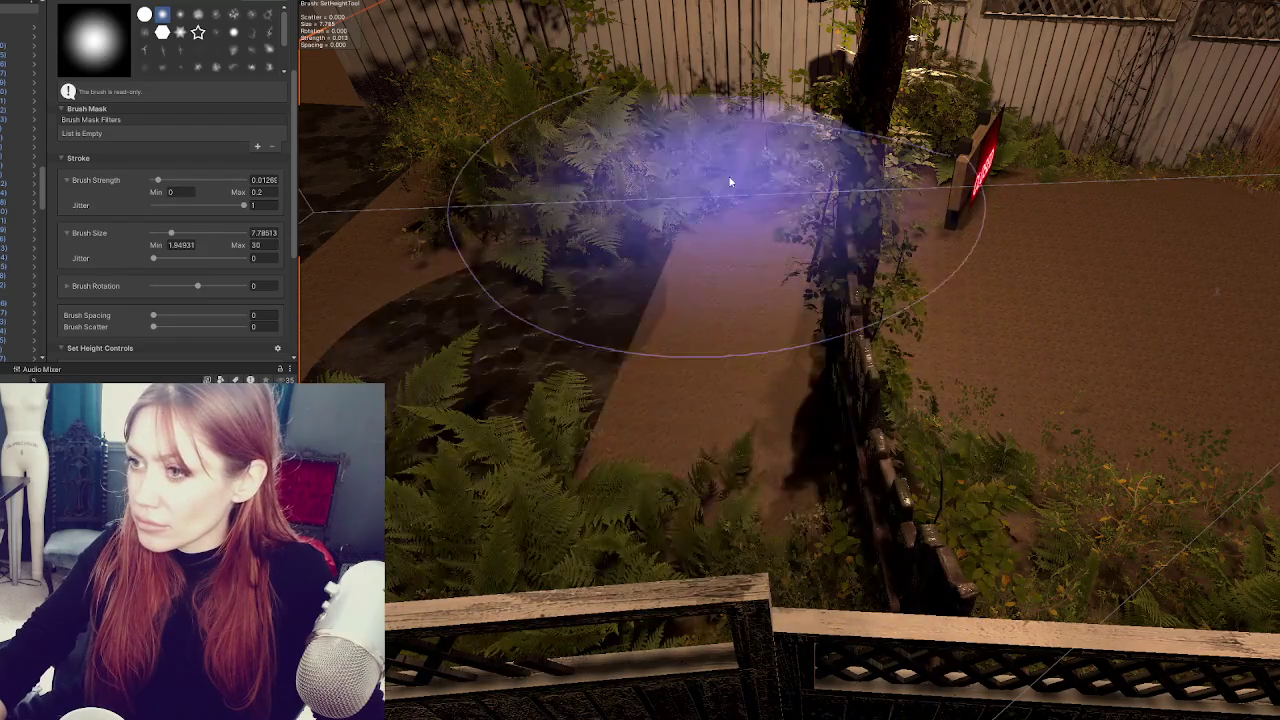
{"action": "mouse_move", "coordinate": [730, 182]}
{"action": "left_mouse_down"}
{"action": "mouse_move", "coordinate": [857, 329]}
{"action": "mouse_move", "coordinate": [1023, 331]}
{"action": "mouse_move", "coordinate": [1270, 371]}
{"action": "left_mouse_up"}
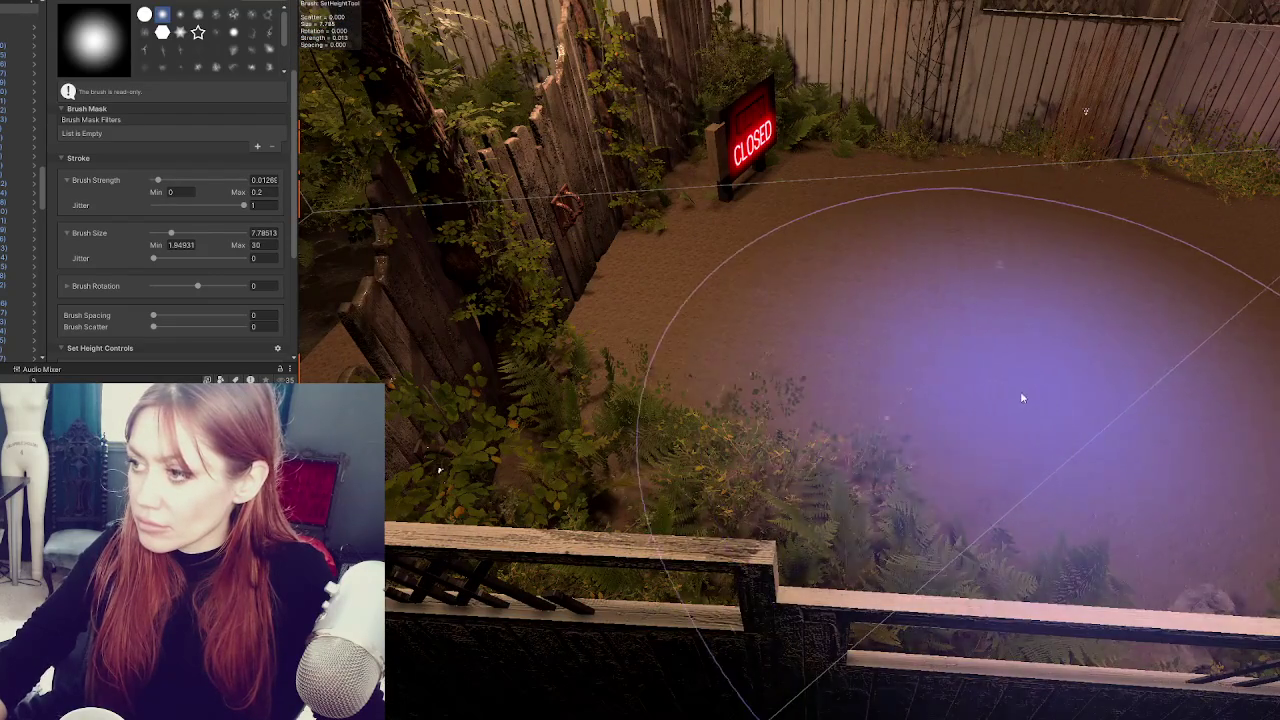
{"action": "left_click_drag", "start_coordinate": [797, 219], "coordinate": [776, 343]}
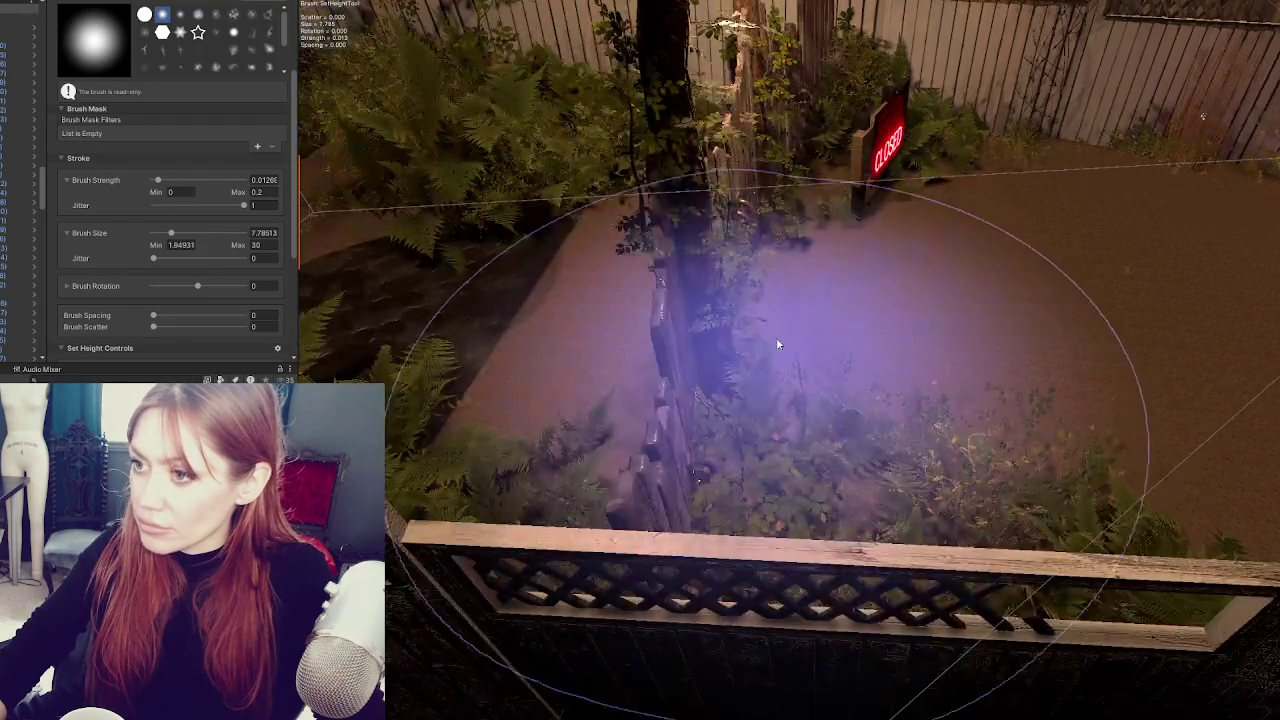
{"action": "left_click_drag", "start_coordinate": [418, 243], "coordinate": [634, 343]}
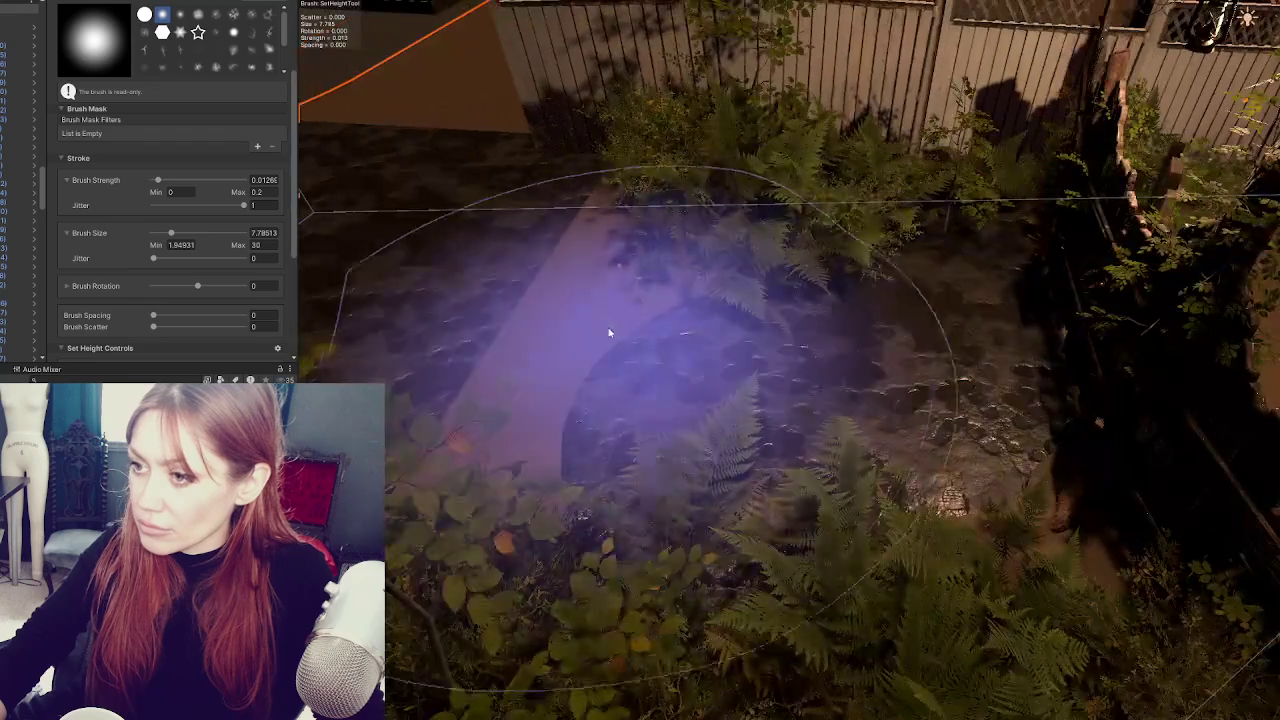
{"action": "mouse_move", "coordinate": [877, 319]}
{"action": "left_mouse_down"}
{"action": "mouse_move", "coordinate": [537, 309]}
{"action": "mouse_move", "coordinate": [557, 323]}
{"action": "mouse_move", "coordinate": [466, 449]}
{"action": "mouse_move", "coordinate": [536, 305]}
{"action": "mouse_move", "coordinate": [1194, 437]}
{"action": "mouse_move", "coordinate": [1086, 400]}
{"action": "mouse_move", "coordinate": [920, 400]}
{"action": "mouse_move", "coordinate": [1153, 516]}
{"action": "mouse_move", "coordinate": [863, 389]}
{"action": "mouse_move", "coordinate": [660, 363]}
{"action": "left_mouse_up"}
{"action": "mouse_move", "coordinate": [854, 494]}
{"action": "left_mouse_down"}
{"action": "mouse_move", "coordinate": [800, 428]}
{"action": "mouse_move", "coordinate": [826, 391]}
{"action": "mouse_move", "coordinate": [903, 520]}
{"action": "mouse_move", "coordinate": [857, 234]}
{"action": "mouse_move", "coordinate": [874, 406]}
{"action": "mouse_move", "coordinate": [894, 260]}
{"action": "mouse_move", "coordinate": [929, 294]}
{"action": "mouse_move", "coordinate": [907, 345]}
{"action": "mouse_move", "coordinate": [557, 570]}
{"action": "mouse_move", "coordinate": [537, 523]}
{"action": "mouse_move", "coordinate": [626, 523]}
{"action": "left_mouse_up"}
{"action": "mouse_move", "coordinate": [730, 428]}
{"action": "left_mouse_down"}
{"action": "mouse_move", "coordinate": [657, 449]}
{"action": "mouse_move", "coordinate": [691, 443]}
{"action": "mouse_move", "coordinate": [697, 427]}
{"action": "mouse_move", "coordinate": [634, 506]}
{"action": "mouse_move", "coordinate": [557, 552]}
{"action": "mouse_move", "coordinate": [745, 438]}
{"action": "mouse_move", "coordinate": [798, 379]}
{"action": "mouse_move", "coordinate": [729, 366]}
{"action": "mouse_move", "coordinate": [671, 400]}
{"action": "mouse_move", "coordinate": [820, 434]}
{"action": "mouse_move", "coordinate": [848, 458]}
{"action": "mouse_move", "coordinate": [909, 366]}
{"action": "mouse_move", "coordinate": [740, 350]}
{"action": "mouse_move", "coordinate": [860, 349]}
{"action": "mouse_move", "coordinate": [905, 368]}
{"action": "mouse_move", "coordinate": [796, 454]}
{"action": "mouse_move", "coordinate": [760, 395]}
{"action": "mouse_move", "coordinate": [925, 350]}
{"action": "mouse_move", "coordinate": [860, 305]}
{"action": "mouse_move", "coordinate": [803, 305]}
{"action": "mouse_move", "coordinate": [900, 286]}
{"action": "mouse_move", "coordinate": [814, 280]}
{"action": "mouse_move", "coordinate": [909, 286]}
{"action": "mouse_move", "coordinate": [933, 320]}
{"action": "mouse_move", "coordinate": [880, 210]}
{"action": "mouse_move", "coordinate": [986, 266]}
{"action": "mouse_move", "coordinate": [960, 357]}
{"action": "left_mouse_up"}
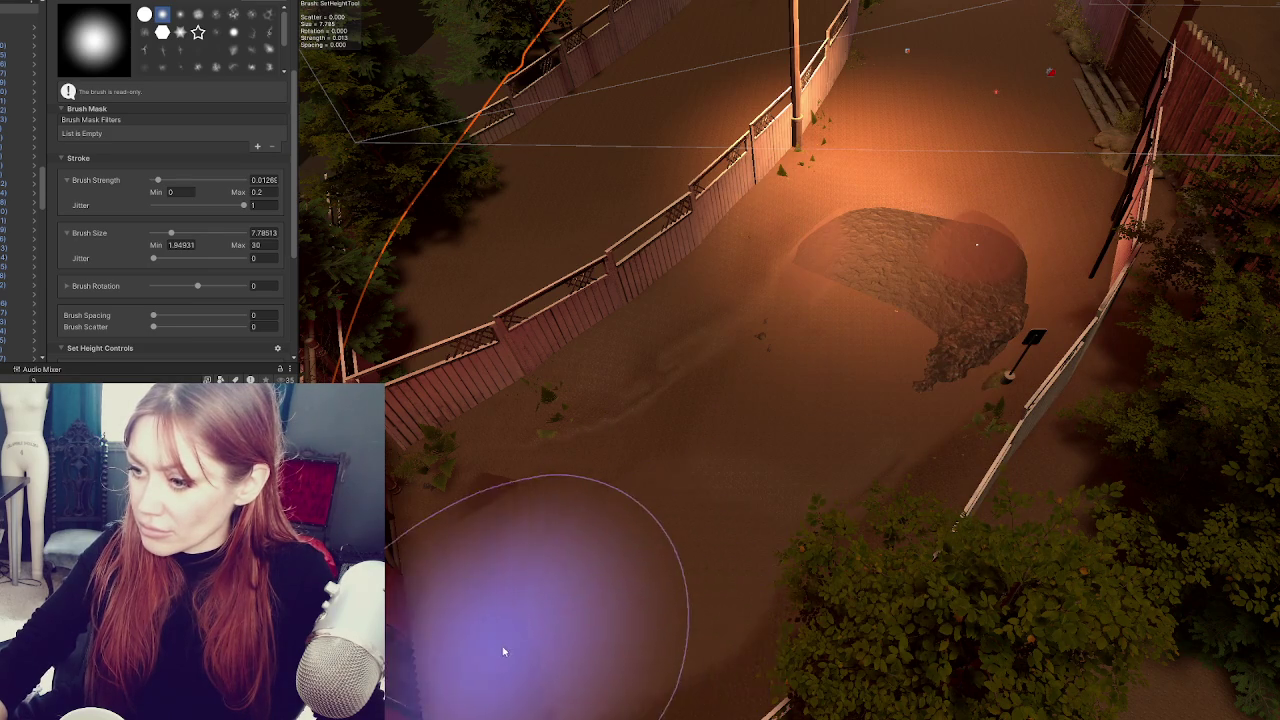
- Lower a dark dip beside the fence and level the ground along the fenced path
{"action": "scroll", "coordinate": [696, 526], "scroll_direction": "down", "scroll_amount": 5}
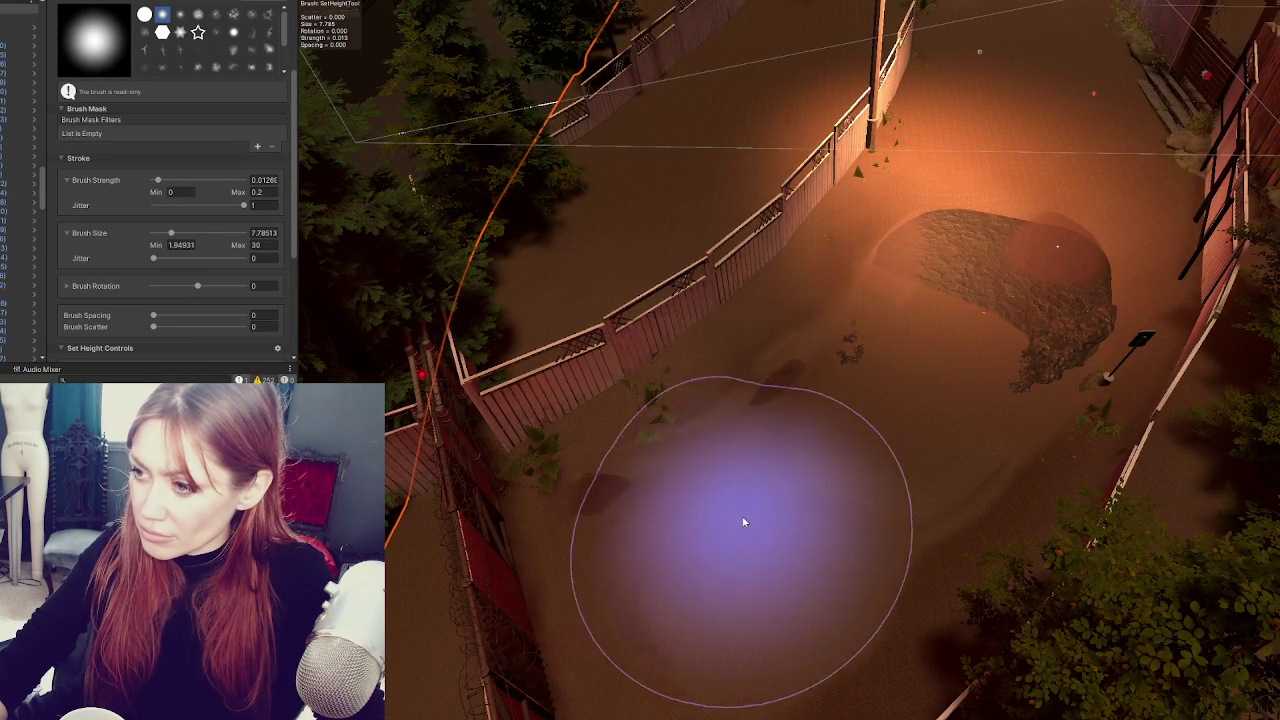
{"action": "mouse_move", "coordinate": [943, 509]}
{"action": "left_mouse_down"}
{"action": "mouse_move", "coordinate": [586, 583]}
{"action": "mouse_move", "coordinate": [637, 606]}
{"action": "mouse_move", "coordinate": [813, 598]}
{"action": "mouse_move", "coordinate": [737, 569]}
{"action": "mouse_move", "coordinate": [646, 560]}
{"action": "mouse_move", "coordinate": [574, 580]}
{"action": "mouse_move", "coordinate": [746, 549]}
{"action": "mouse_move", "coordinate": [809, 480]}
{"action": "mouse_move", "coordinate": [713, 513]}
{"action": "mouse_move", "coordinate": [976, 324]}
{"action": "mouse_move", "coordinate": [914, 251]}
{"action": "mouse_move", "coordinate": [1000, 352]}
{"action": "mouse_move", "coordinate": [1011, 198]}
{"action": "mouse_move", "coordinate": [1029, 251]}
{"action": "mouse_move", "coordinate": [1076, 312]}
{"action": "mouse_move", "coordinate": [1046, 257]}
{"action": "mouse_move", "coordinate": [956, 259]}
{"action": "left_mouse_up"}
{"action": "scroll", "coordinate": [1021, 246], "scroll_direction": "up", "scroll_amount": 3}
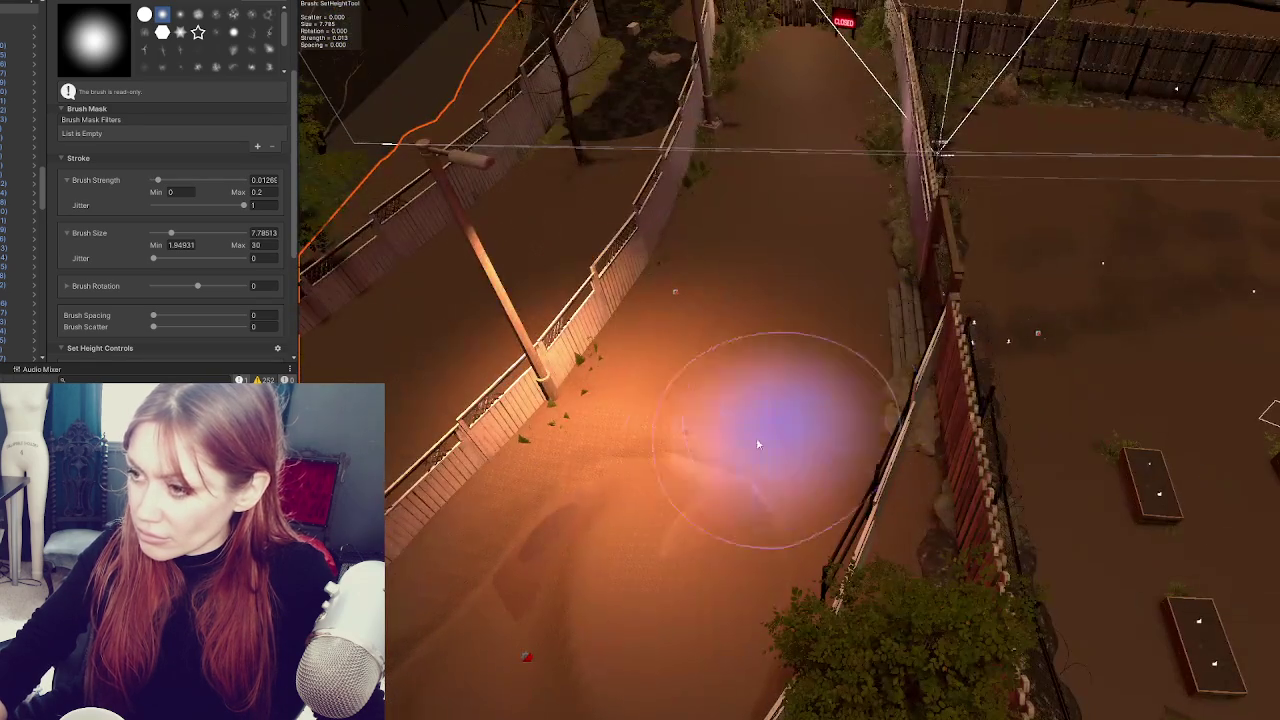
{"action": "mouse_move", "coordinate": [675, 463]}
{"action": "left_mouse_down"}
{"action": "mouse_move", "coordinate": [794, 509]}
{"action": "mouse_move", "coordinate": [669, 555]}
{"action": "mouse_move", "coordinate": [694, 420]}
{"action": "mouse_move", "coordinate": [840, 408]}
{"action": "mouse_move", "coordinate": [807, 505]}
{"action": "mouse_move", "coordinate": [771, 366]}
{"action": "mouse_move", "coordinate": [829, 412]}
{"action": "mouse_move", "coordinate": [837, 362]}
{"action": "mouse_move", "coordinate": [686, 391]}
{"action": "mouse_move", "coordinate": [629, 429]}
{"action": "mouse_move", "coordinate": [551, 579]}
{"action": "mouse_move", "coordinate": [529, 571]}
{"action": "mouse_move", "coordinate": [516, 602]}
{"action": "mouse_move", "coordinate": [681, 487]}
{"action": "mouse_move", "coordinate": [654, 499]}
{"action": "mouse_move", "coordinate": [667, 468]}
{"action": "mouse_move", "coordinate": [716, 441]}
{"action": "mouse_move", "coordinate": [600, 529]}
{"action": "mouse_move", "coordinate": [625, 493]}
{"action": "mouse_move", "coordinate": [810, 503]}
{"action": "mouse_move", "coordinate": [720, 400]}
{"action": "mouse_move", "coordinate": [734, 420]}
{"action": "mouse_move", "coordinate": [724, 356]}
{"action": "mouse_move", "coordinate": [763, 354]}
{"action": "mouse_move", "coordinate": [731, 320]}
{"action": "mouse_move", "coordinate": [828, 350]}
{"action": "mouse_move", "coordinate": [820, 322]}
{"action": "mouse_move", "coordinate": [737, 331]}
{"action": "mouse_move", "coordinate": [780, 251]}
{"action": "mouse_move", "coordinate": [821, 278]}
{"action": "mouse_move", "coordinate": [828, 260]}
{"action": "mouse_move", "coordinate": [777, 220]}
{"action": "mouse_move", "coordinate": [769, 259]}
{"action": "mouse_move", "coordinate": [817, 200]}
{"action": "mouse_move", "coordinate": [826, 230]}
{"action": "mouse_move", "coordinate": [833, 177]}
{"action": "left_mouse_up"}
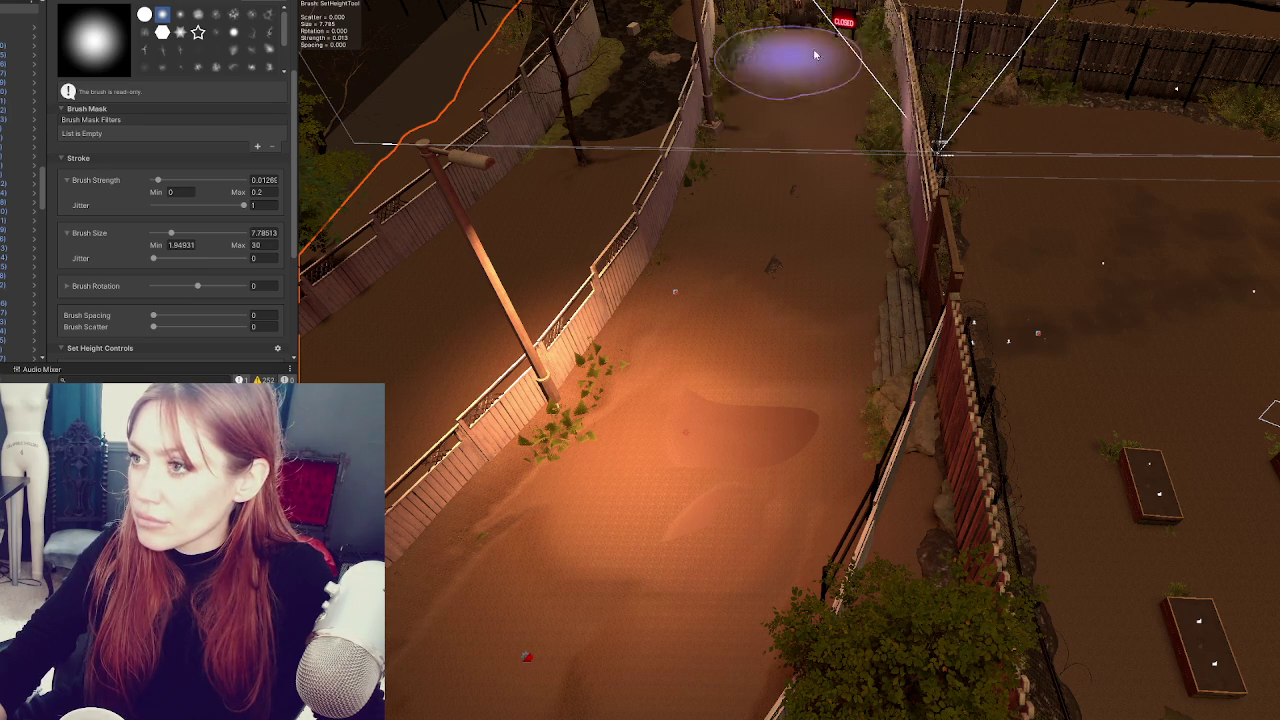
{"action": "mouse_move", "coordinate": [881, 44]}
{"action": "left_mouse_down"}
{"action": "mouse_move", "coordinate": [1020, 114]}
{"action": "mouse_move", "coordinate": [873, 147]}
{"action": "left_mouse_up"}
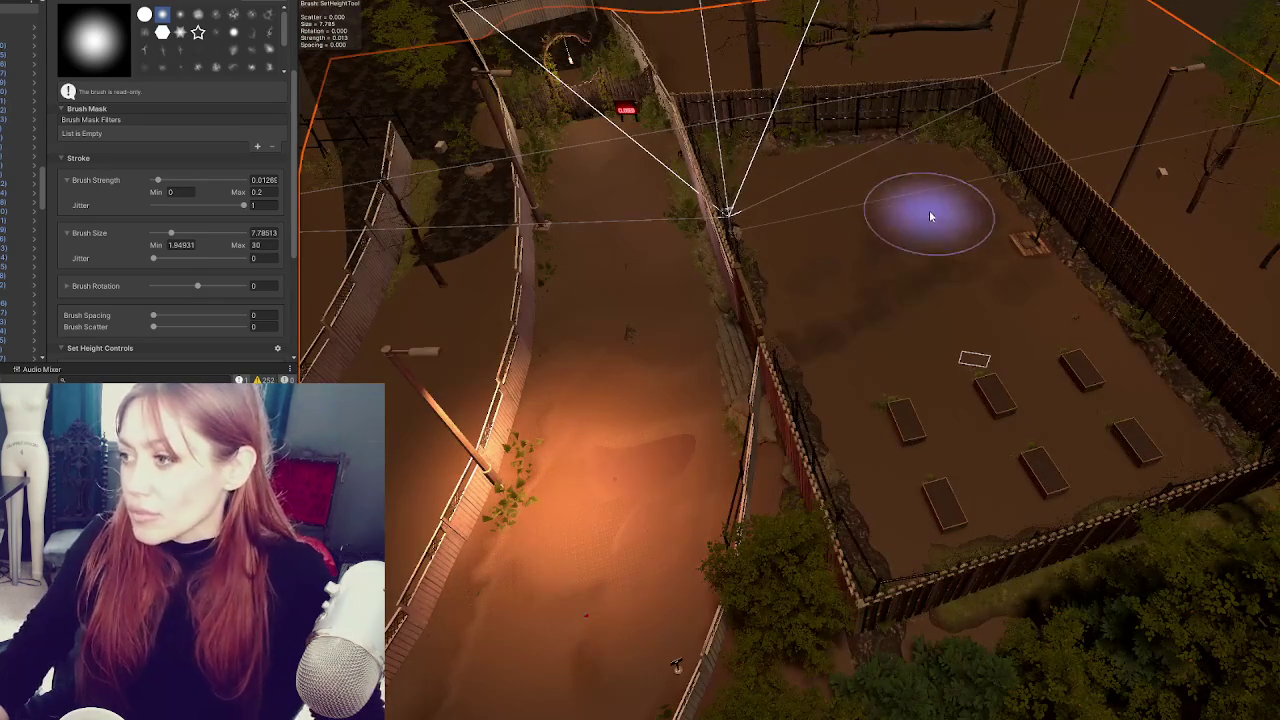
{"action": "mouse_move", "coordinate": [659, 413]}
{"action": "left_mouse_down"}
{"action": "mouse_move", "coordinate": [800, 280]}
{"action": "mouse_move", "coordinate": [829, 286]}
{"action": "mouse_move", "coordinate": [1000, 412]}
{"action": "mouse_move", "coordinate": [771, 366]}
{"action": "mouse_move", "coordinate": [809, 363]}
{"action": "mouse_move", "coordinate": [966, 429]}
{"action": "mouse_move", "coordinate": [363, 256]}
{"action": "left_mouse_up"}
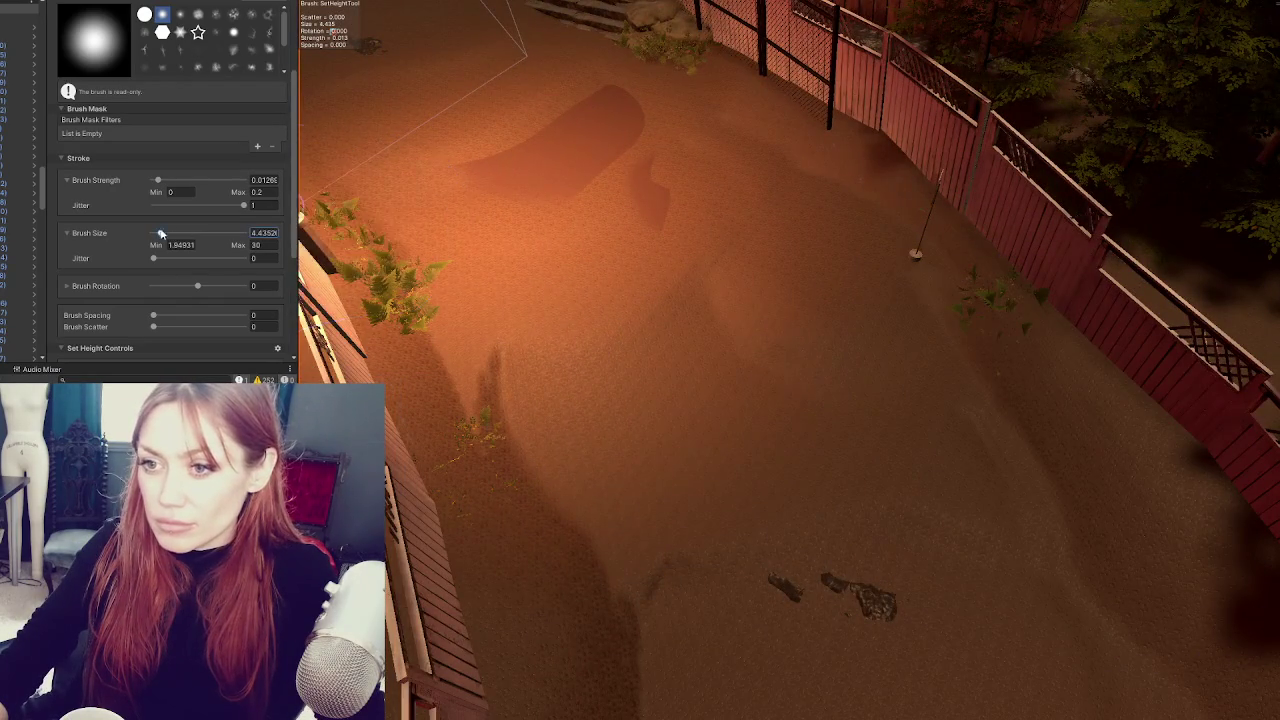
- Shrink the Set Height brush to about 4.4 and fix the dip by the fence pole
{"action": "left_click_drag", "start_coordinate": [162, 234], "coordinate": [151, 234]}
{"action": "left_click_drag", "start_coordinate": [700, 300], "coordinate": [866, 174]}
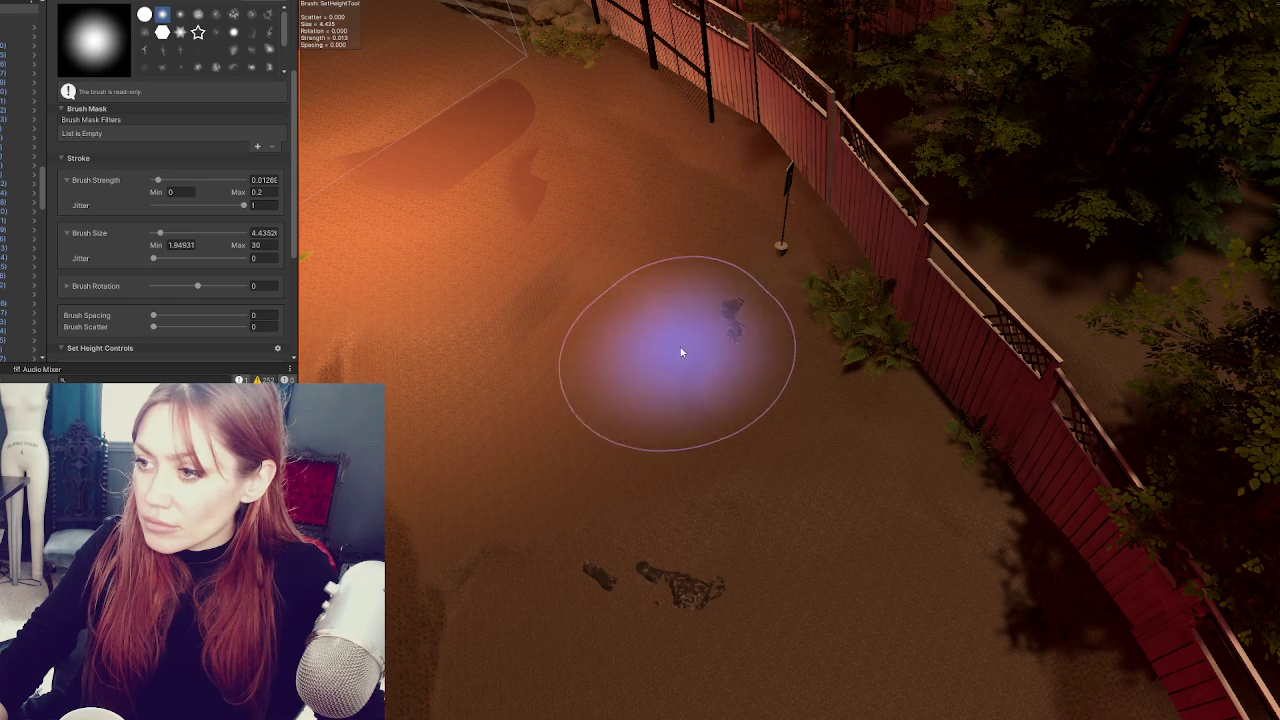
{"action": "left_click_drag", "start_coordinate": [706, 143], "coordinate": [778, 188]}
{"action": "mouse_move", "coordinate": [637, 178]}
{"action": "left_mouse_down"}
{"action": "mouse_move", "coordinate": [680, 163]}
{"action": "mouse_move", "coordinate": [700, 192]}
{"action": "mouse_move", "coordinate": [651, 137]}
{"action": "mouse_move", "coordinate": [585, 228]}
{"action": "mouse_move", "coordinate": [603, 223]}
{"action": "mouse_move", "coordinate": [587, 156]}
{"action": "mouse_move", "coordinate": [608, 134]}
{"action": "mouse_move", "coordinate": [571, 123]}
{"action": "mouse_move", "coordinate": [685, 263]}
{"action": "mouse_move", "coordinate": [900, 329]}
{"action": "mouse_move", "coordinate": [788, 223]}
{"action": "mouse_move", "coordinate": [720, 363]}
{"action": "mouse_move", "coordinate": [557, 340]}
{"action": "mouse_move", "coordinate": [595, 444]}
{"action": "left_mouse_up"}
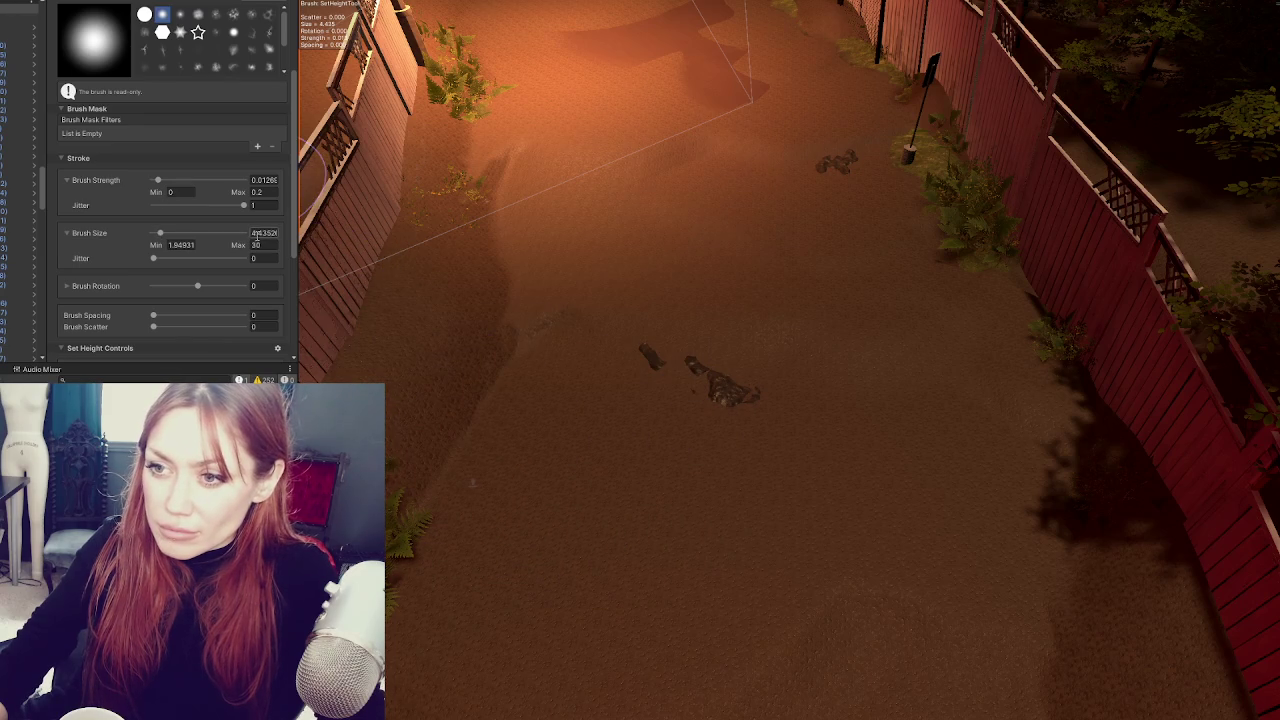
- Set the brush size to about 2.45 and sculpt ridges into the ground near the ferns
{"action": "left_click", "coordinate": [198, 241]}
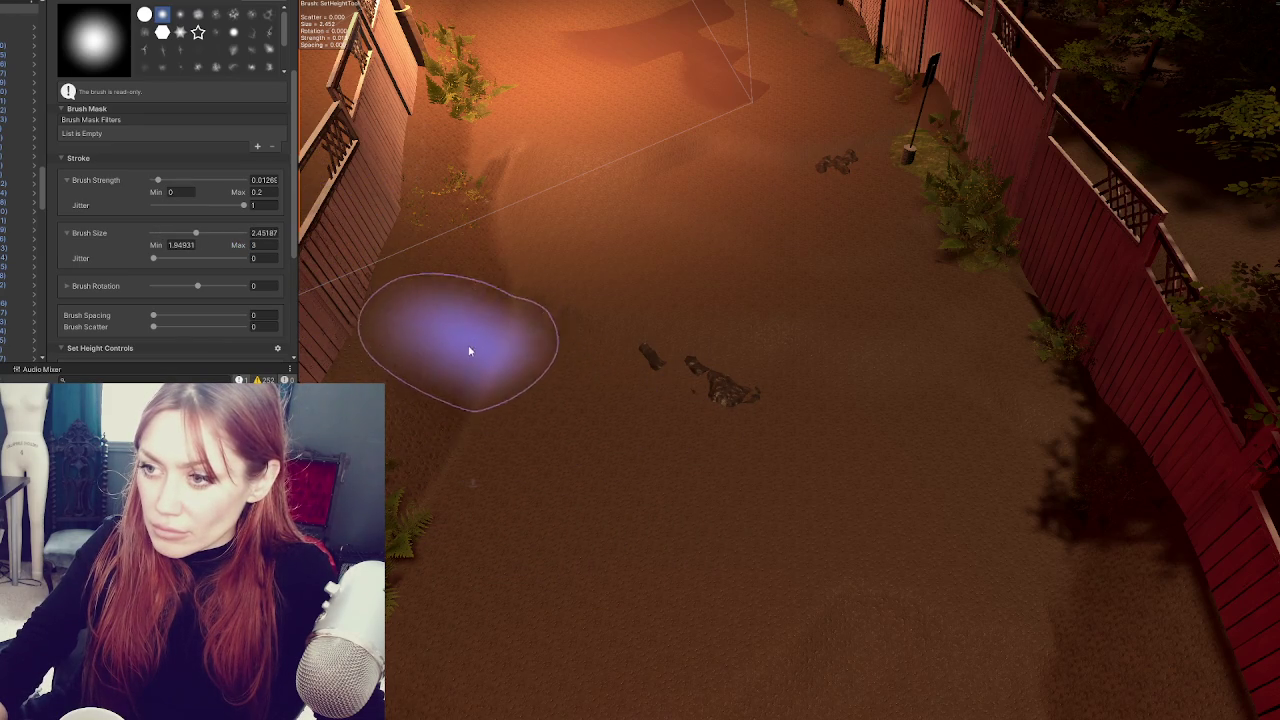
{"action": "left_click_drag", "start_coordinate": [483, 412], "coordinate": [572, 426]}
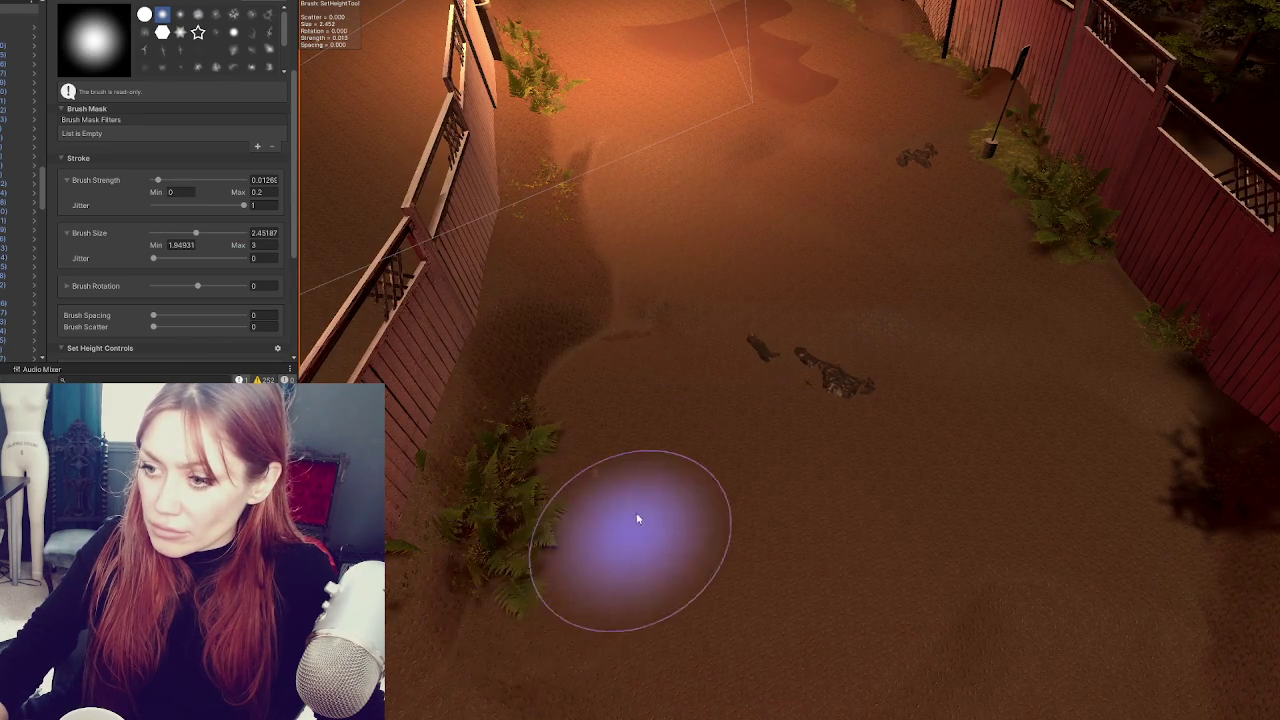
{"action": "left_click_drag", "start_coordinate": [630, 551], "coordinate": [671, 443]}
{"action": "mouse_move", "coordinate": [721, 538]}
{"action": "left_mouse_down"}
{"action": "mouse_move", "coordinate": [634, 477]}
{"action": "mouse_move", "coordinate": [663, 403]}
{"action": "mouse_move", "coordinate": [697, 363]}
{"action": "mouse_move", "coordinate": [766, 387]}
{"action": "mouse_move", "coordinate": [731, 389]}
{"action": "mouse_move", "coordinate": [783, 457]}
{"action": "mouse_move", "coordinate": [766, 369]}
{"action": "mouse_move", "coordinate": [845, 377]}
{"action": "mouse_move", "coordinate": [891, 490]}
{"action": "left_mouse_up"}
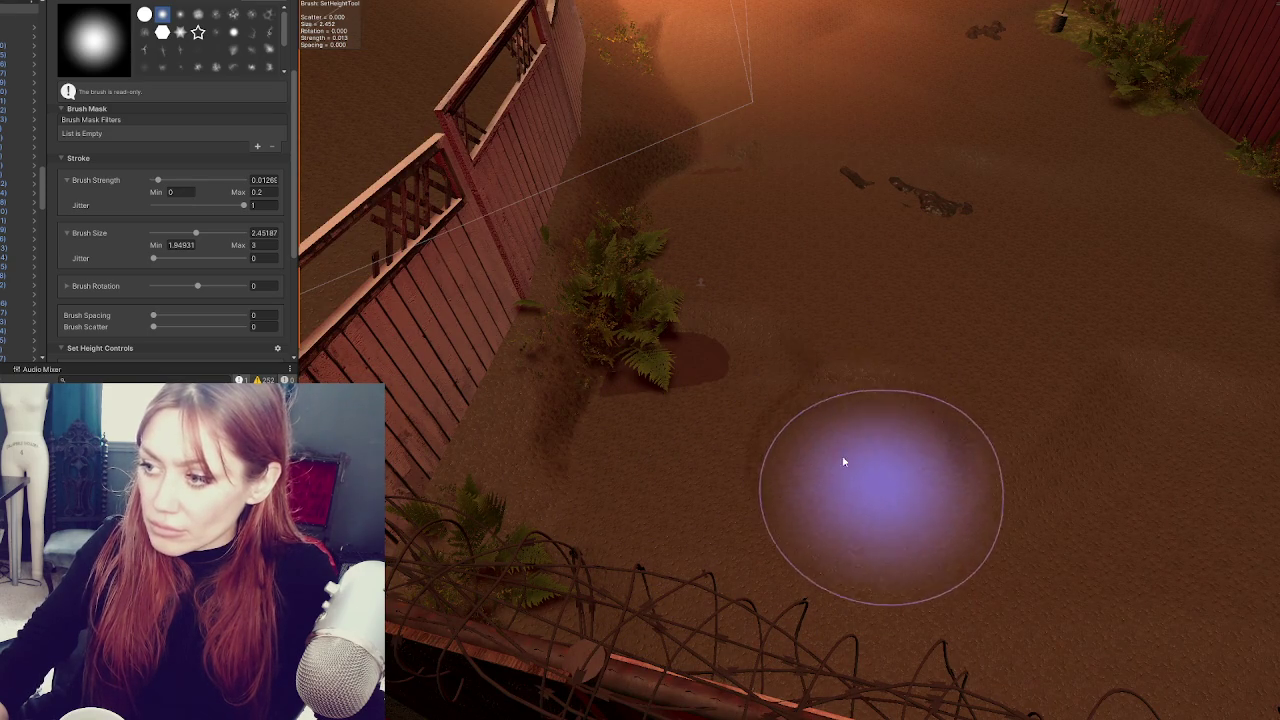
- Switch to the cloudy noise brush and paint ridges and shallow troughs around the ferns
{"action": "left_click", "coordinate": [216, 14]}
{"action": "mouse_move", "coordinate": [775, 340]}
{"action": "left_mouse_down"}
{"action": "mouse_move", "coordinate": [650, 330]}
{"action": "mouse_move", "coordinate": [857, 337]}
{"action": "mouse_move", "coordinate": [813, 259]}
{"action": "mouse_move", "coordinate": [629, 309]}
{"action": "mouse_move", "coordinate": [817, 383]}
{"action": "mouse_move", "coordinate": [757, 480]}
{"action": "mouse_move", "coordinate": [1041, 434]}
{"action": "left_mouse_up"}
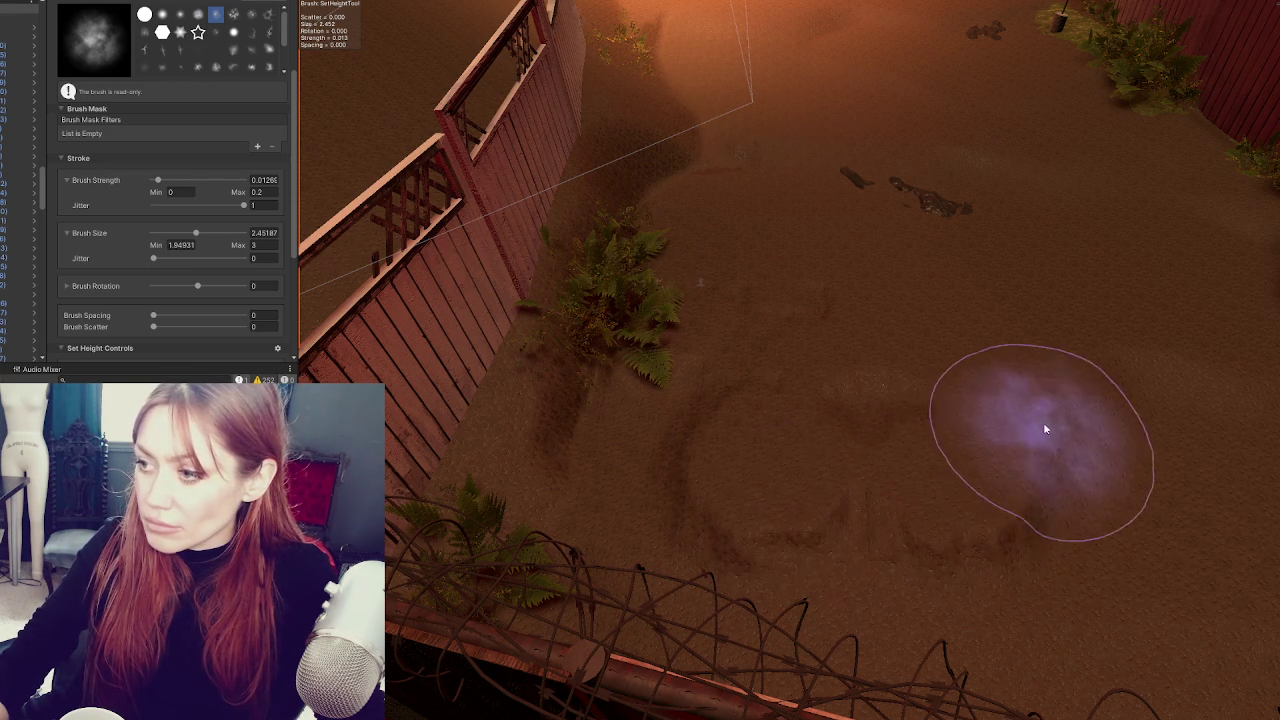
{"action": "mouse_move", "coordinate": [857, 525]}
{"action": "left_mouse_down"}
{"action": "mouse_move", "coordinate": [766, 500]}
{"action": "mouse_move", "coordinate": [760, 437]}
{"action": "mouse_move", "coordinate": [863, 406]}
{"action": "mouse_move", "coordinate": [805, 420]}
{"action": "left_mouse_up"}
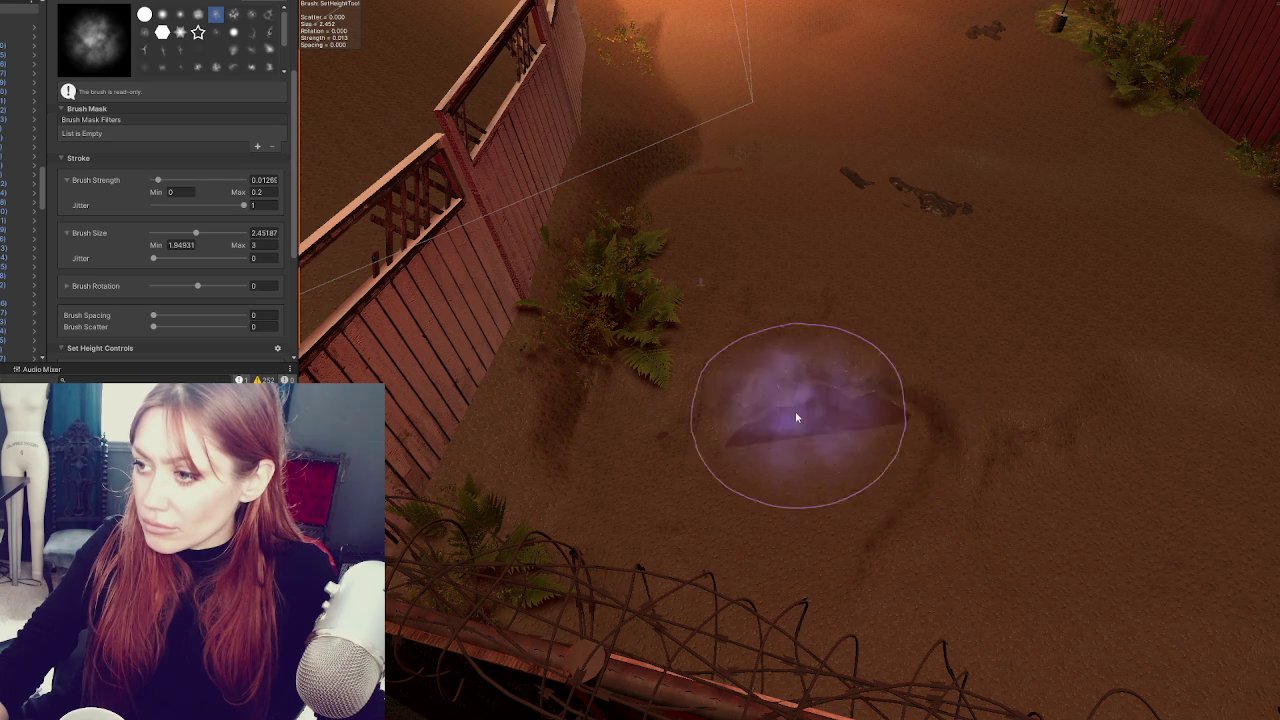
{"action": "scroll", "coordinate": [866, 534], "scroll_direction": "down", "scroll_amount": 5}
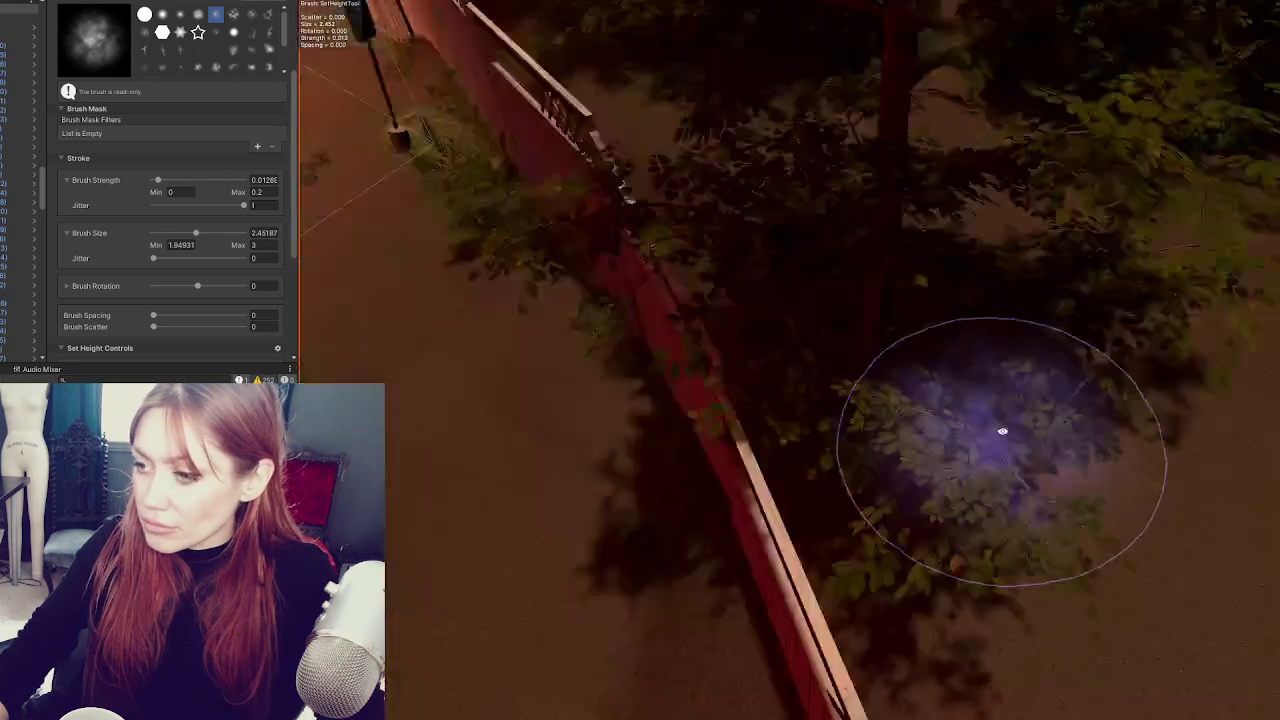
{"action": "scroll", "coordinate": [1149, 423], "scroll_direction": "down", "scroll_amount": 10}
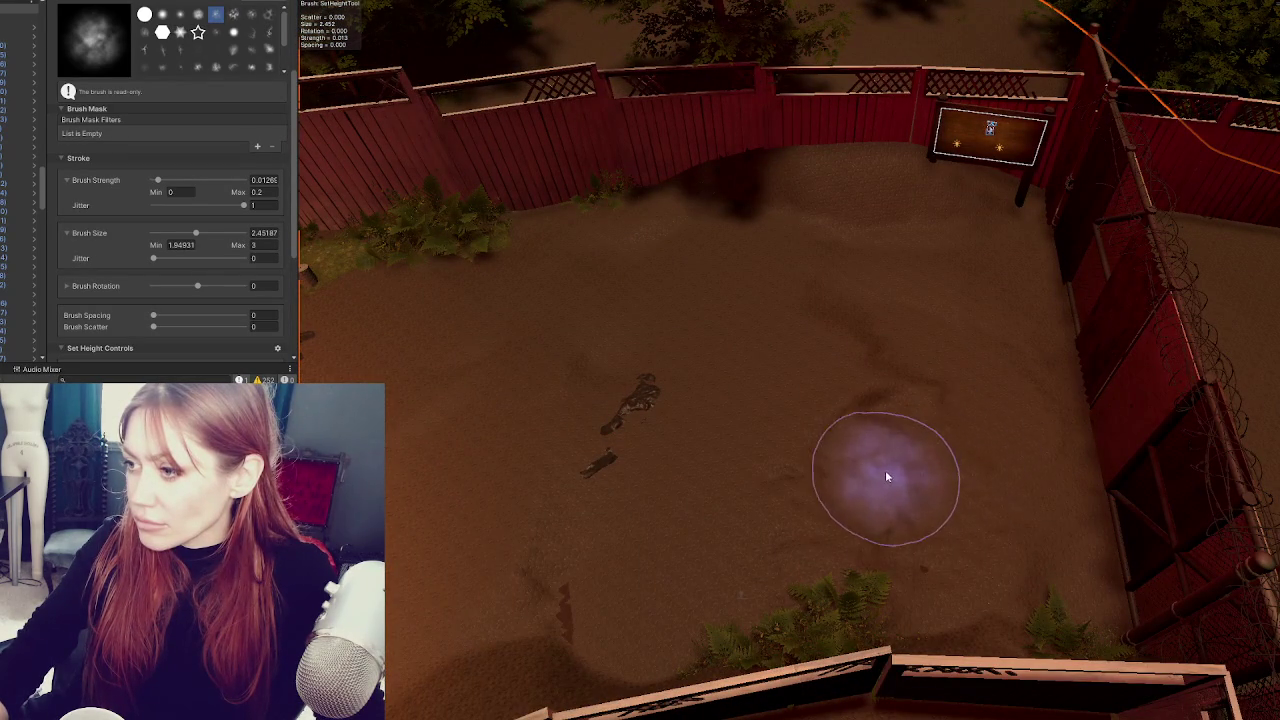
{"action": "left_click_drag", "start_coordinate": [885, 478], "coordinate": [918, 486]}
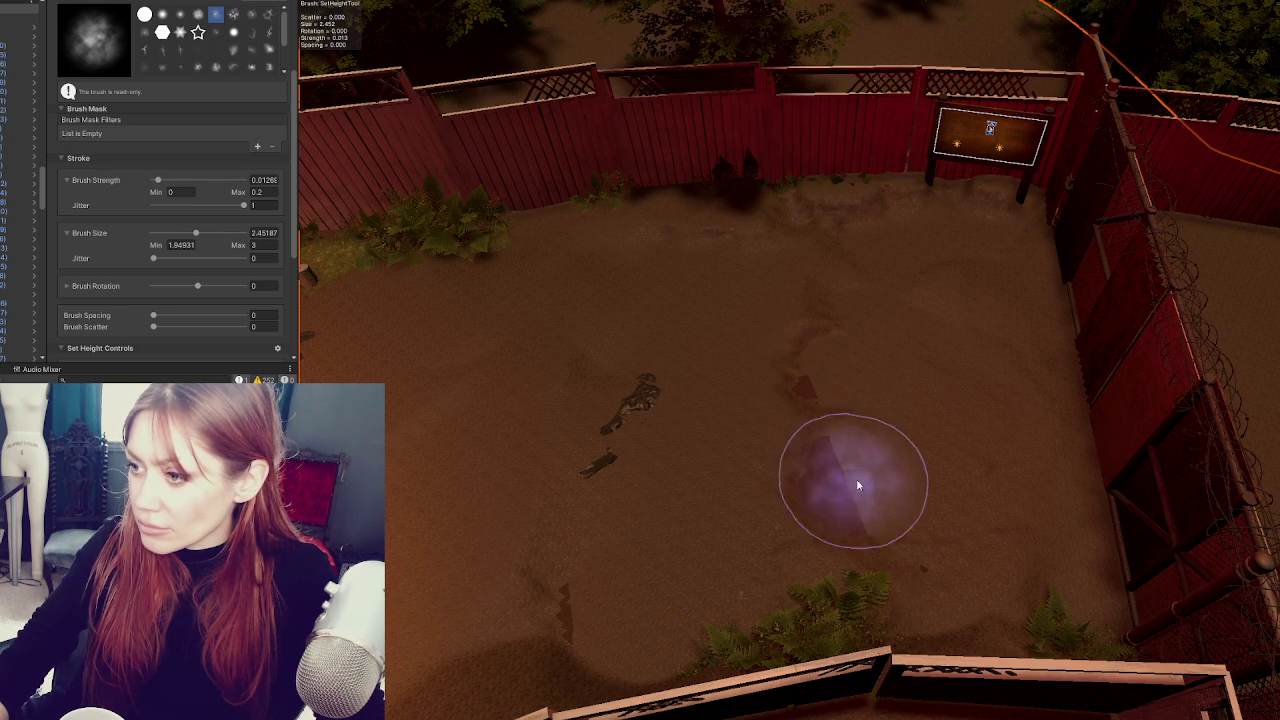
{"action": "left_click_drag", "start_coordinate": [851, 482], "coordinate": [781, 411]}
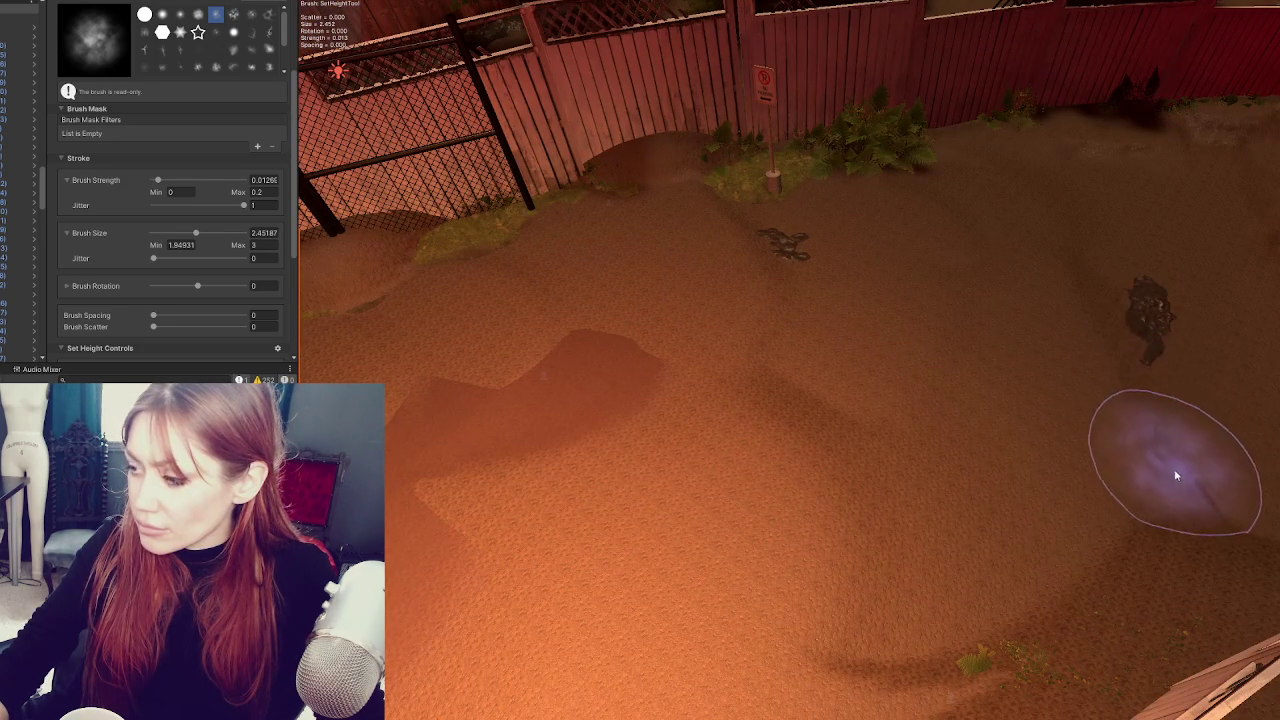
{"action": "mouse_move", "coordinate": [1150, 510]}
{"action": "left_mouse_down"}
{"action": "mouse_move", "coordinate": [1190, 512]}
{"action": "mouse_move", "coordinate": [1138, 597]}
{"action": "mouse_move", "coordinate": [1152, 573]}
{"action": "mouse_move", "coordinate": [1074, 621]}
{"action": "left_mouse_up"}
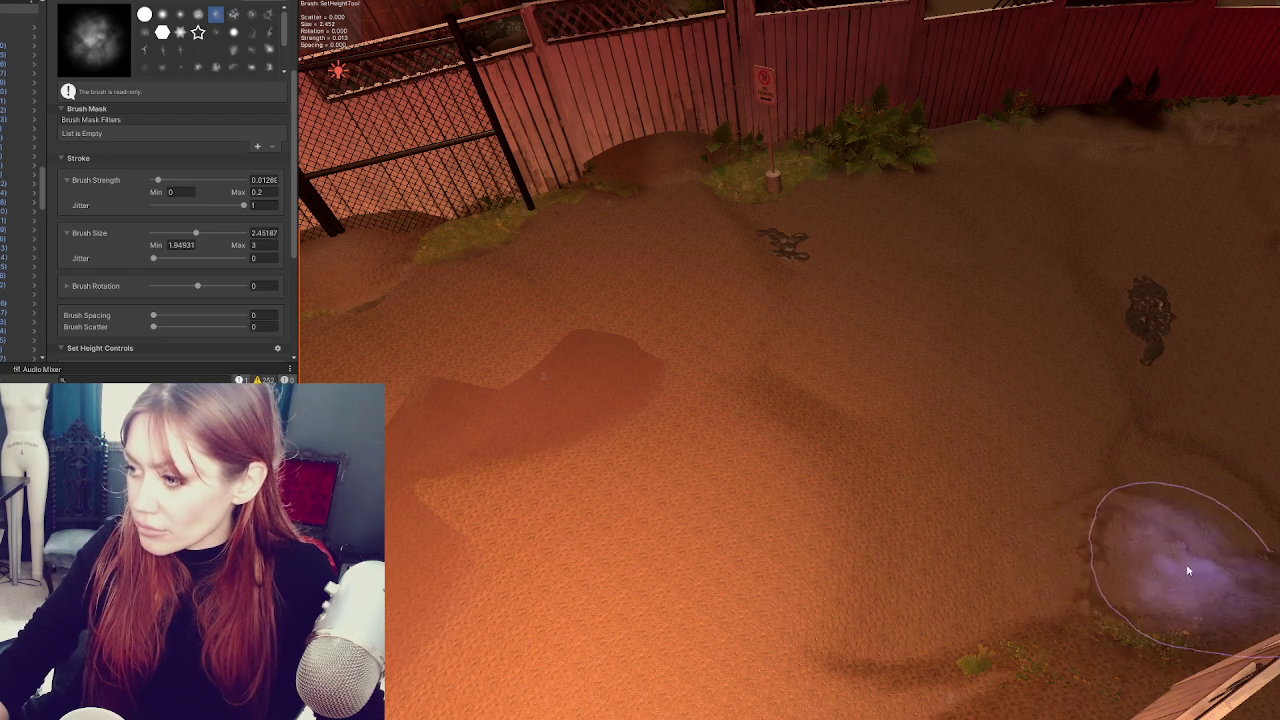
{"action": "mouse_move", "coordinate": [865, 493]}
{"action": "left_mouse_down"}
{"action": "mouse_move", "coordinate": [929, 488]}
{"action": "mouse_move", "coordinate": [792, 440]}
{"action": "mouse_move", "coordinate": [816, 617]}
{"action": "mouse_move", "coordinate": [827, 567]}
{"action": "mouse_move", "coordinate": [823, 605]}
{"action": "mouse_move", "coordinate": [814, 509]}
{"action": "mouse_move", "coordinate": [827, 588]}
{"action": "left_mouse_up"}
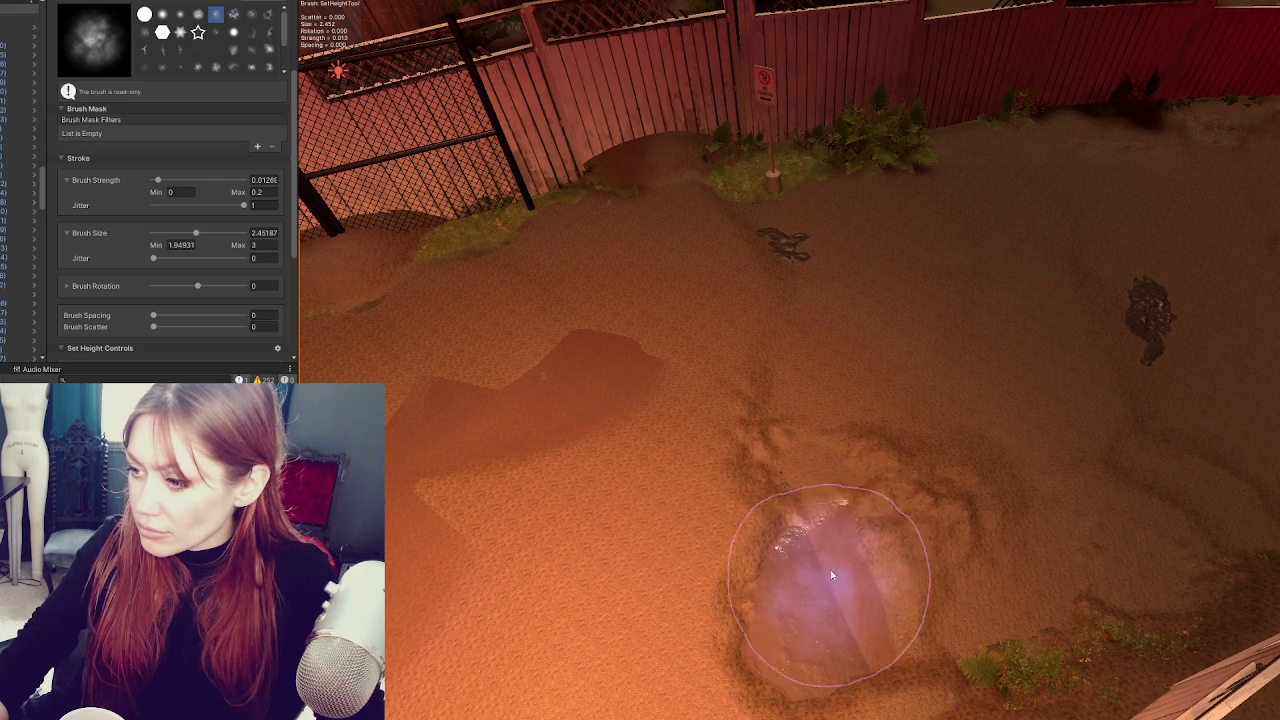
- Set Brush Strength Max to 0.01 and roughen the lowered patch into bumpy ground
{"action": "scroll", "coordinate": [838, 572], "scroll_direction": "down", "scroll_amount": 3}
{"action": "mouse_move", "coordinate": [943, 557]}
{"action": "left_mouse_down"}
{"action": "mouse_move", "coordinate": [843, 423]}
{"action": "mouse_move", "coordinate": [845, 447]}
{"action": "mouse_move", "coordinate": [729, 349]}
{"action": "mouse_move", "coordinate": [763, 323]}
{"action": "mouse_move", "coordinate": [790, 347]}
{"action": "left_mouse_up"}
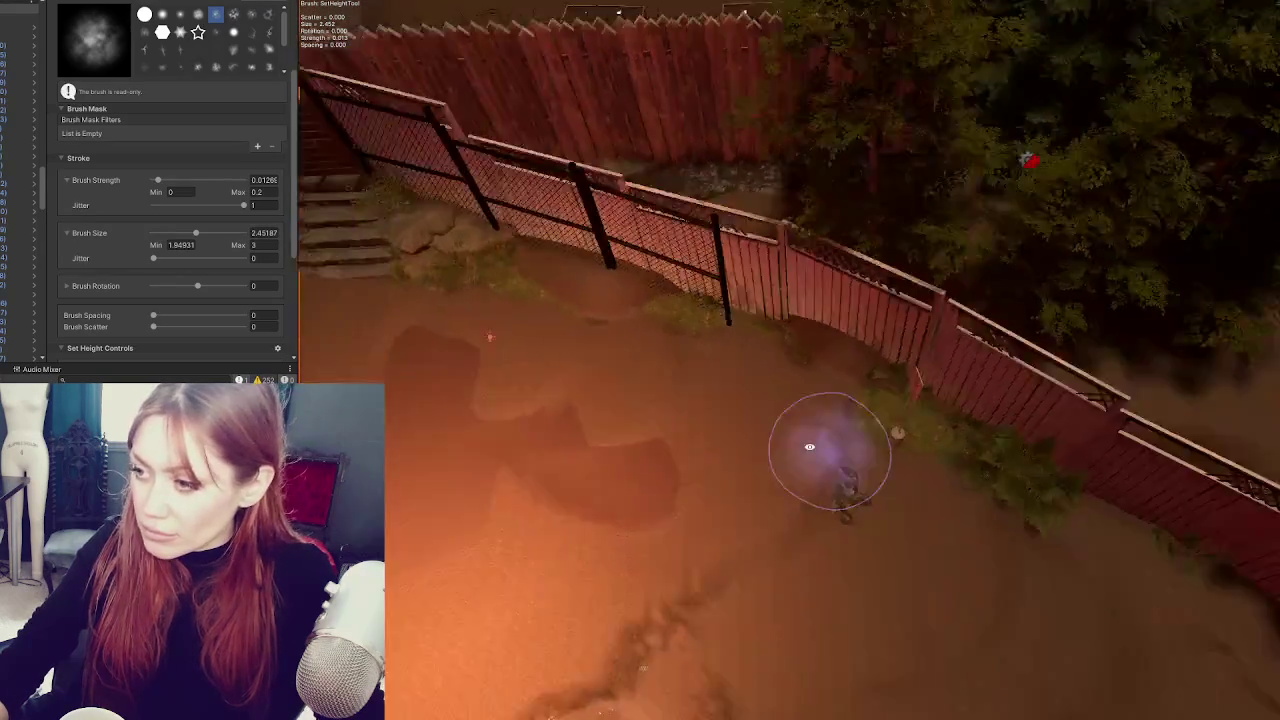
{"action": "scroll", "coordinate": [688, 322], "scroll_direction": "up", "scroll_amount": 2}
{"action": "mouse_move", "coordinate": [689, 286]}
{"action": "left_mouse_down"}
{"action": "mouse_move", "coordinate": [608, 337]}
{"action": "mouse_move", "coordinate": [560, 326]}
{"action": "mouse_move", "coordinate": [465, 383]}
{"action": "left_mouse_up"}
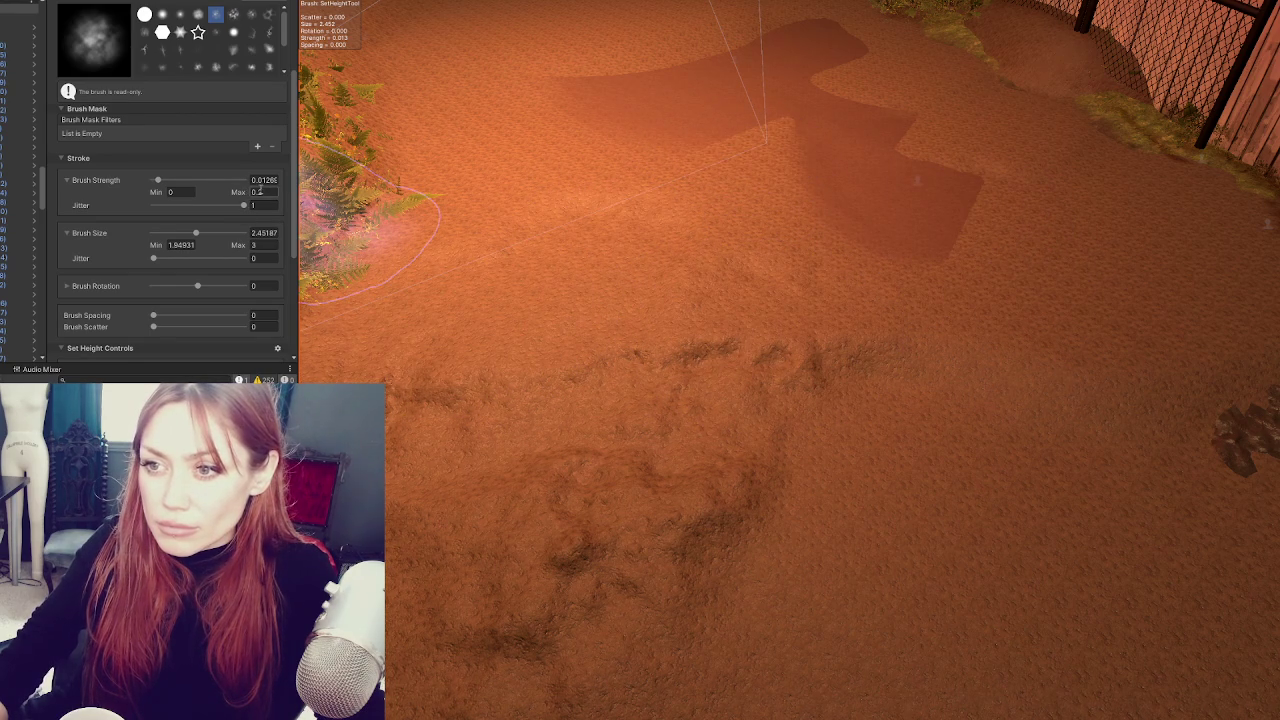
{"action": "type", "text": "1"}
{"action": "key", "text": "Return"}
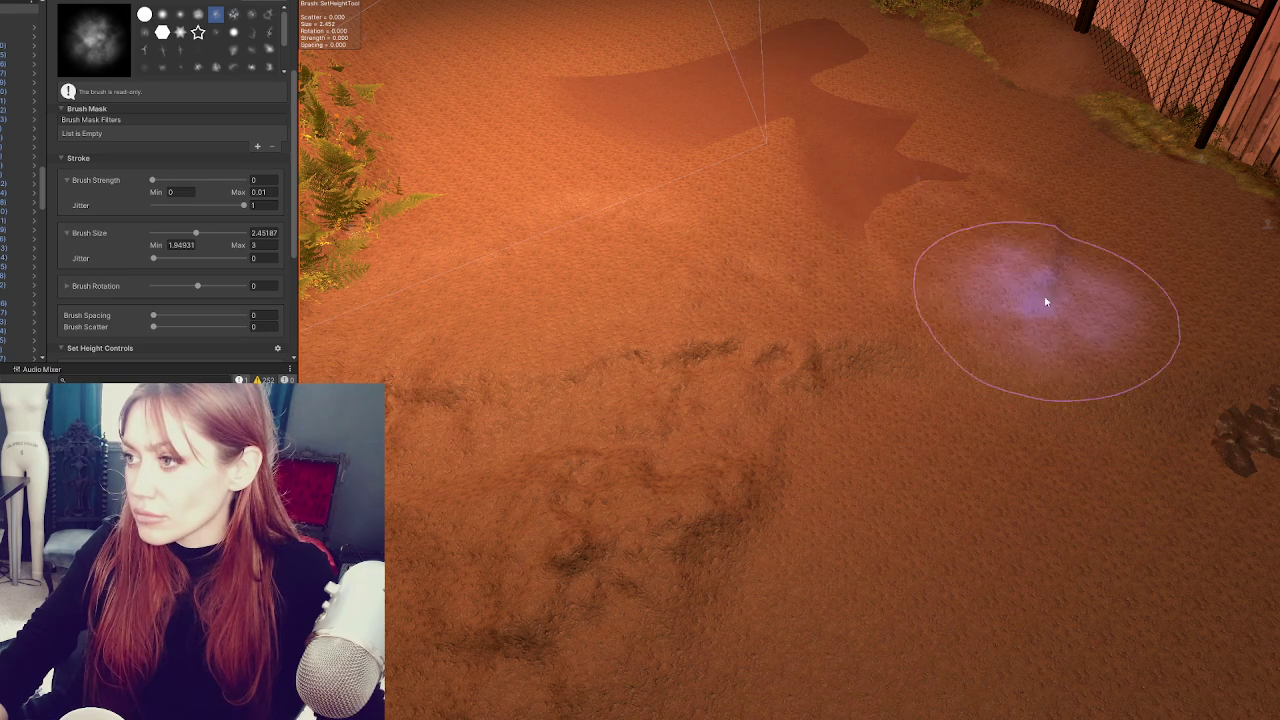
{"action": "mouse_move", "coordinate": [938, 281]}
{"action": "left_mouse_down"}
{"action": "mouse_move", "coordinate": [891, 171]}
{"action": "mouse_move", "coordinate": [971, 283]}
{"action": "mouse_move", "coordinate": [828, 180]}
{"action": "mouse_move", "coordinate": [861, 187]}
{"action": "left_mouse_up"}
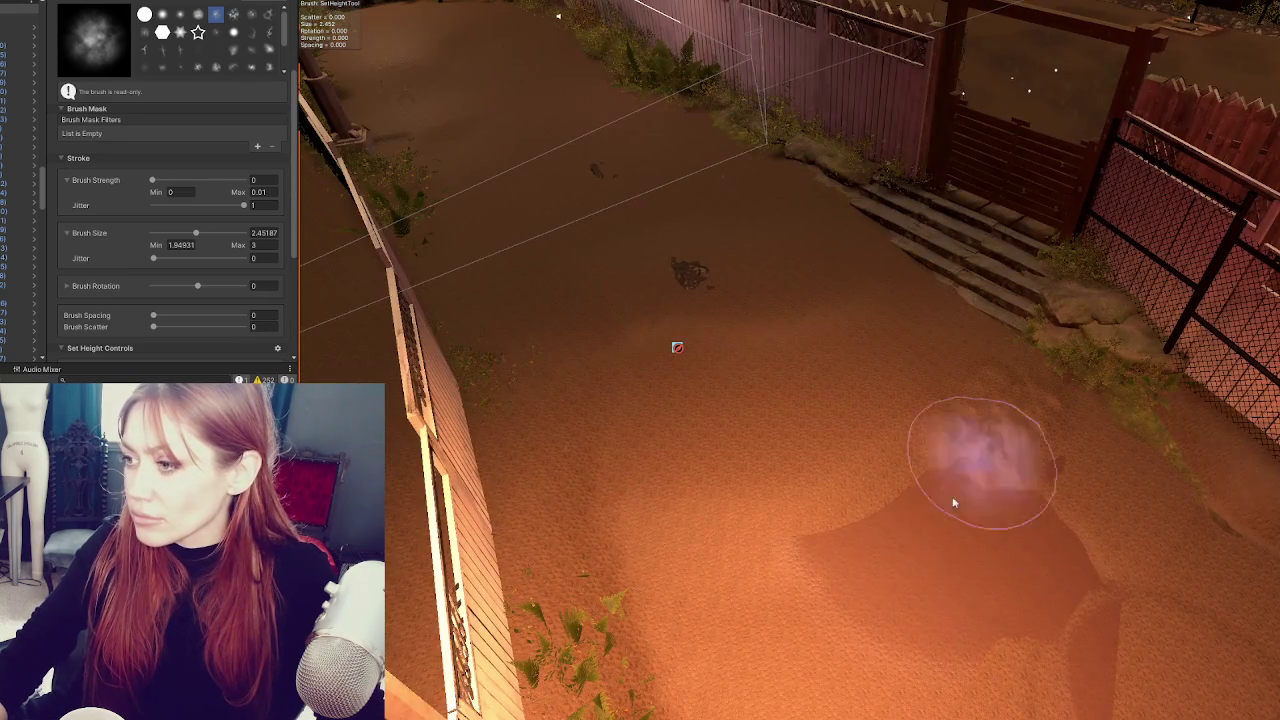
{"action": "mouse_move", "coordinate": [953, 503]}
{"action": "left_mouse_down"}
{"action": "mouse_move", "coordinate": [1040, 553]}
{"action": "mouse_move", "coordinate": [869, 582]}
{"action": "mouse_move", "coordinate": [909, 511]}
{"action": "mouse_move", "coordinate": [953, 569]}
{"action": "left_mouse_up"}
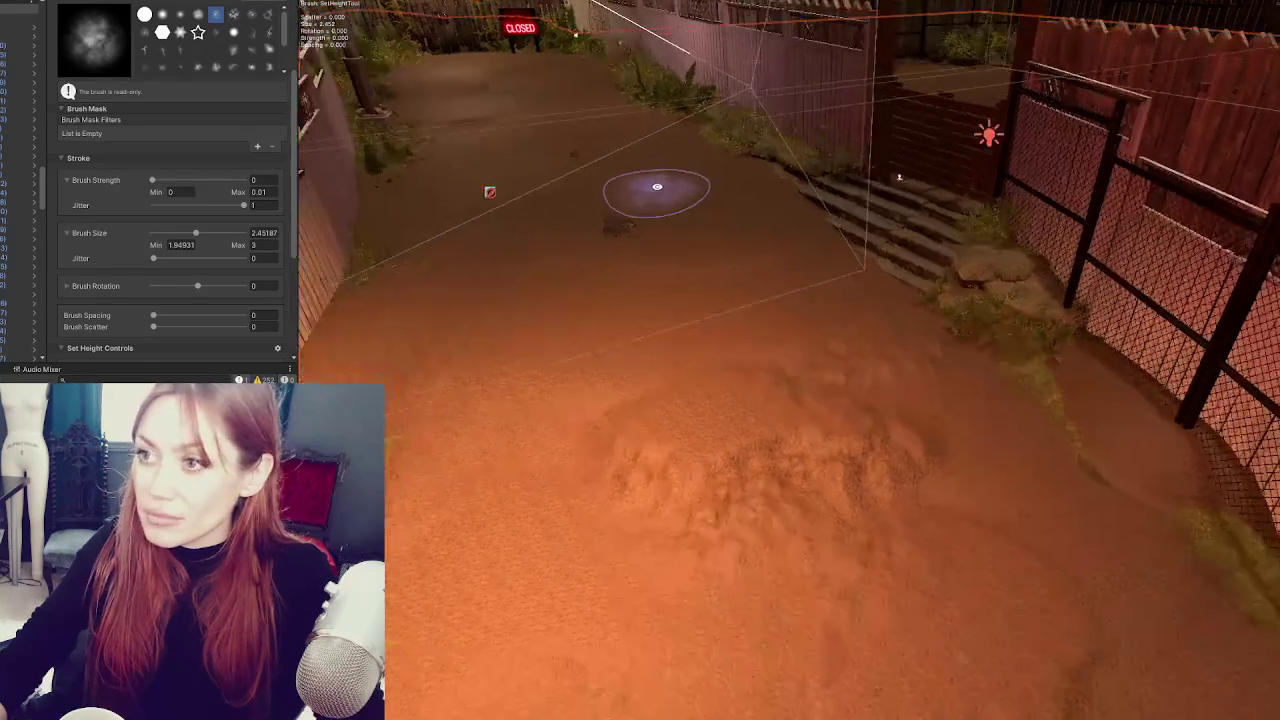
{"action": "scroll", "coordinate": [111, 128], "scroll_direction": "up", "scroll_amount": 5}
{"action": "left_click", "coordinate": [110, 106]}
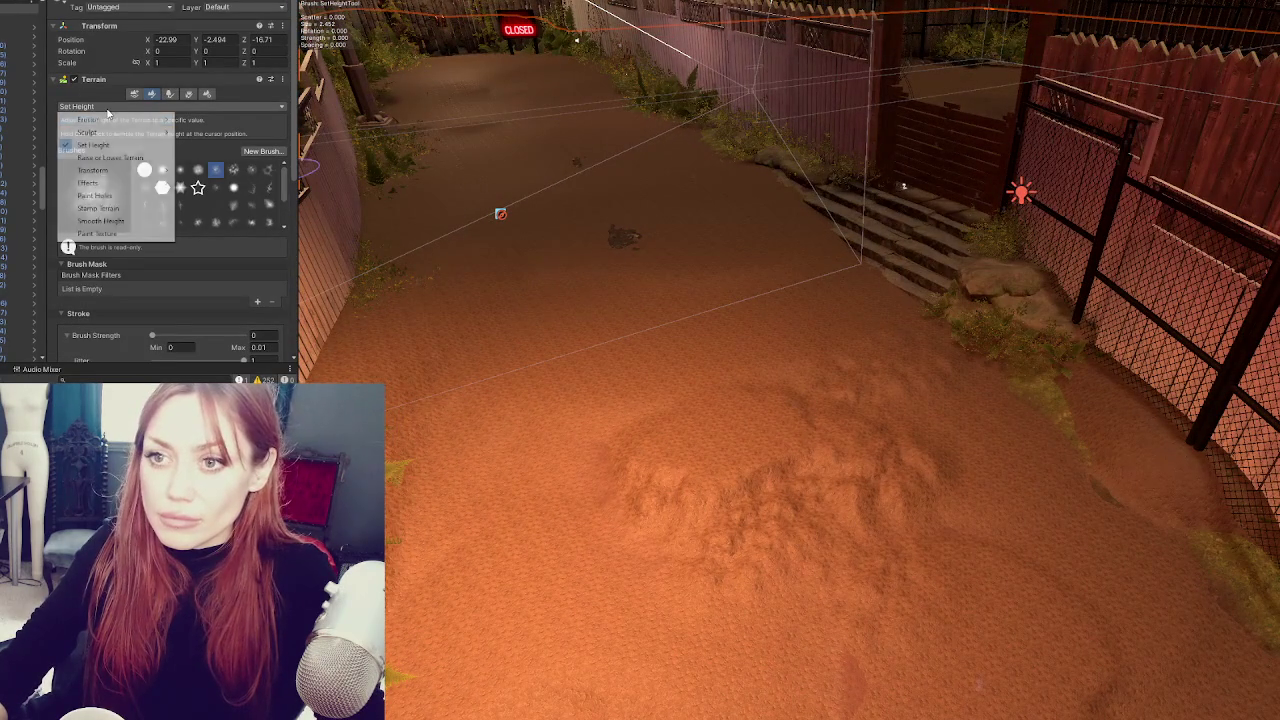
- Switch to Smooth Height and smooth the bumpy path, settling on brush size about 3.65
{"action": "left_click", "coordinate": [108, 221]}
{"action": "scroll", "coordinate": [203, 248], "scroll_direction": "down", "scroll_amount": 4}
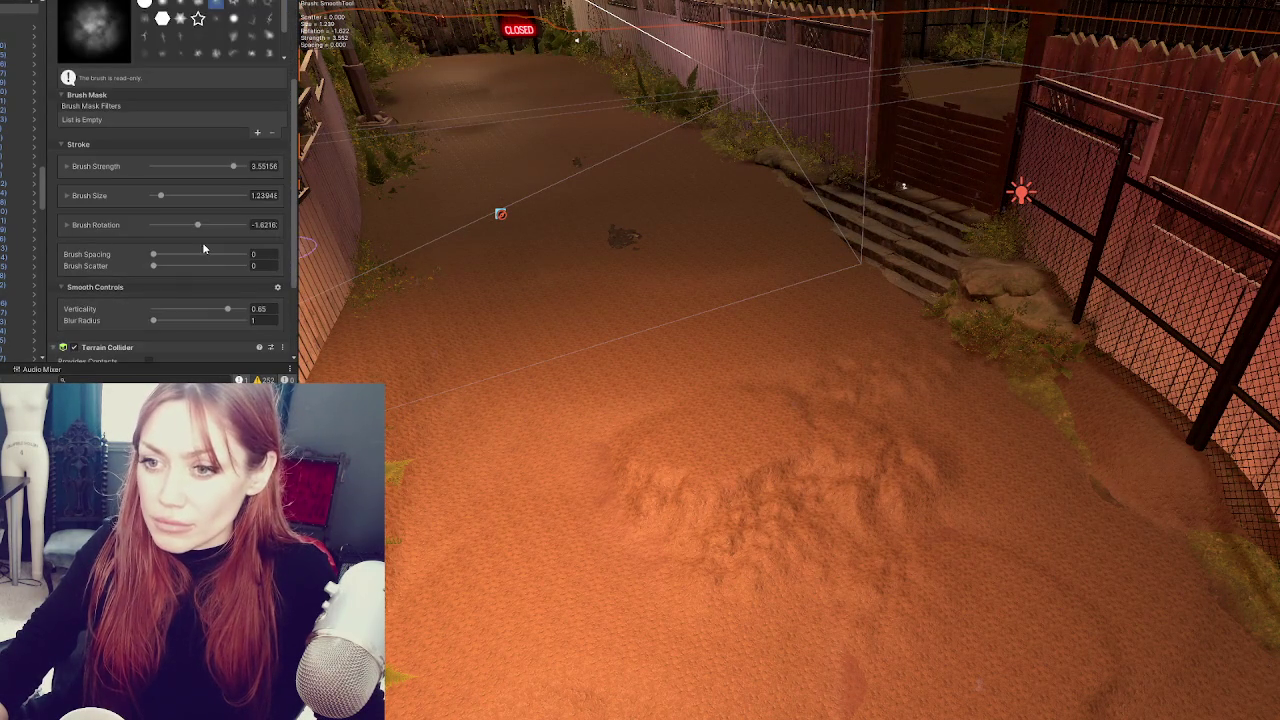
{"action": "left_click_drag", "start_coordinate": [643, 468], "coordinate": [728, 537]}
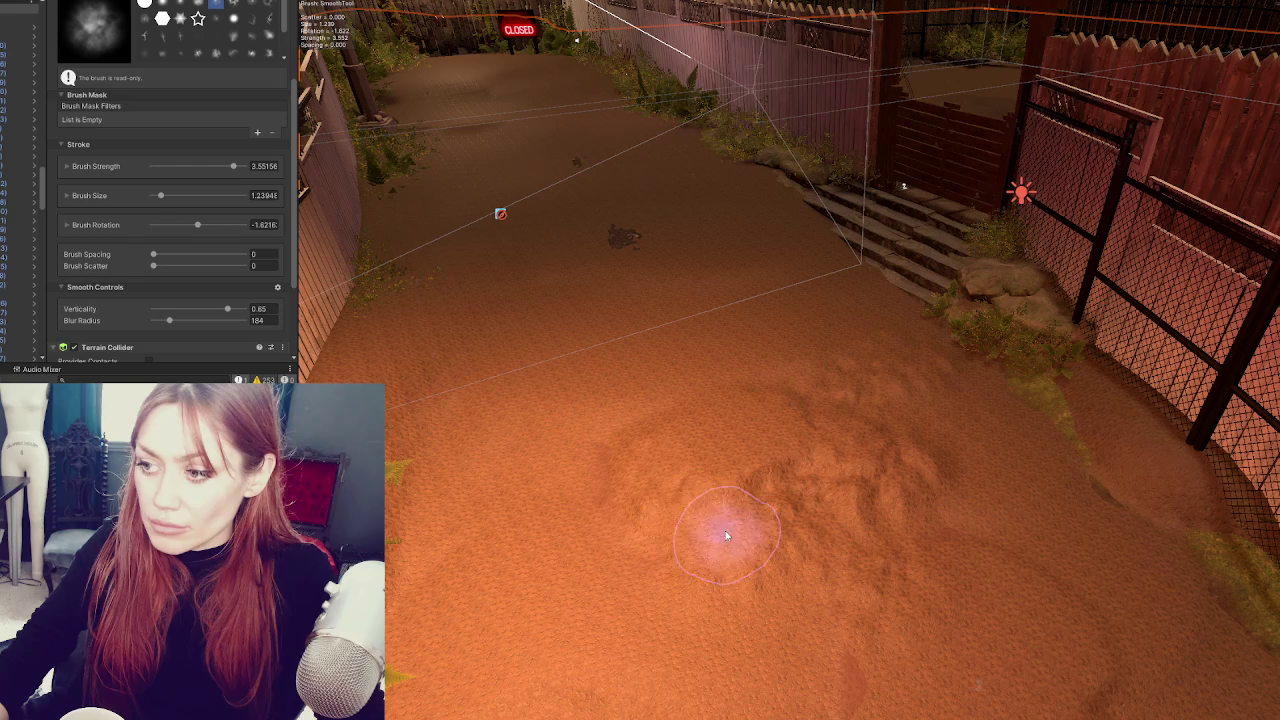
{"action": "left_click", "coordinate": [207, 194]}
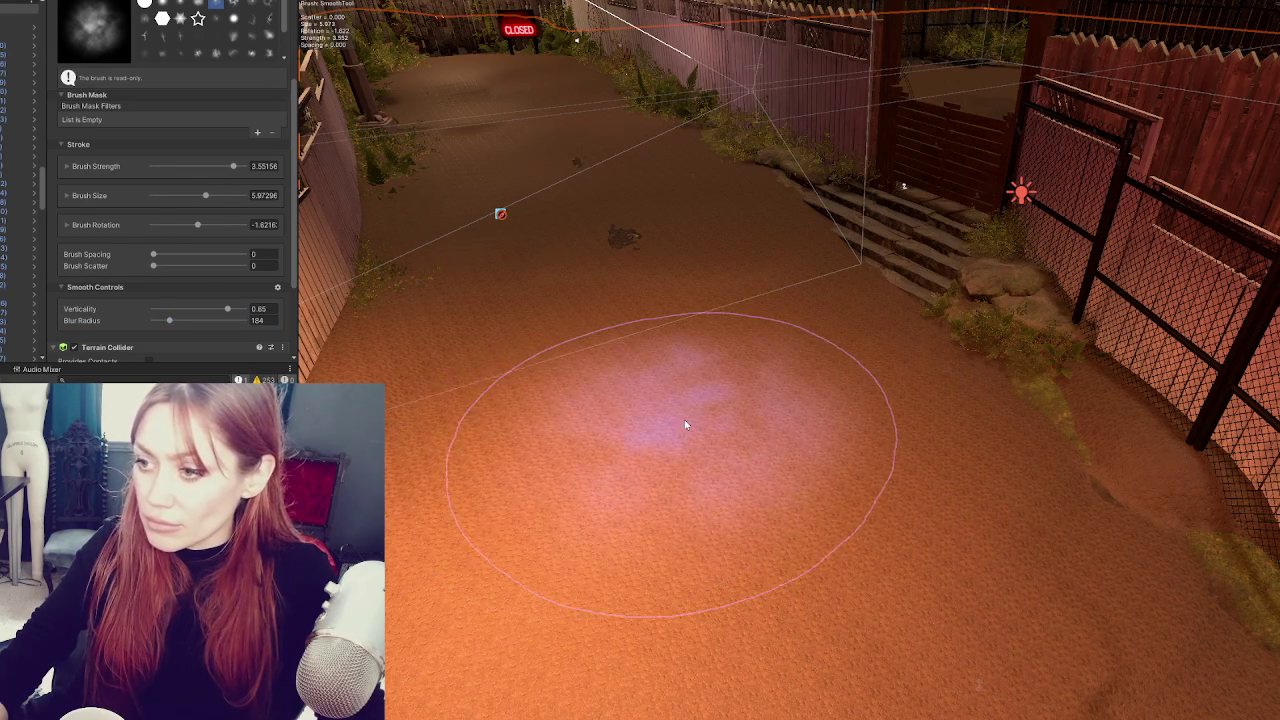
{"action": "scroll", "coordinate": [720, 420], "scroll_direction": "down", "scroll_amount": 5}
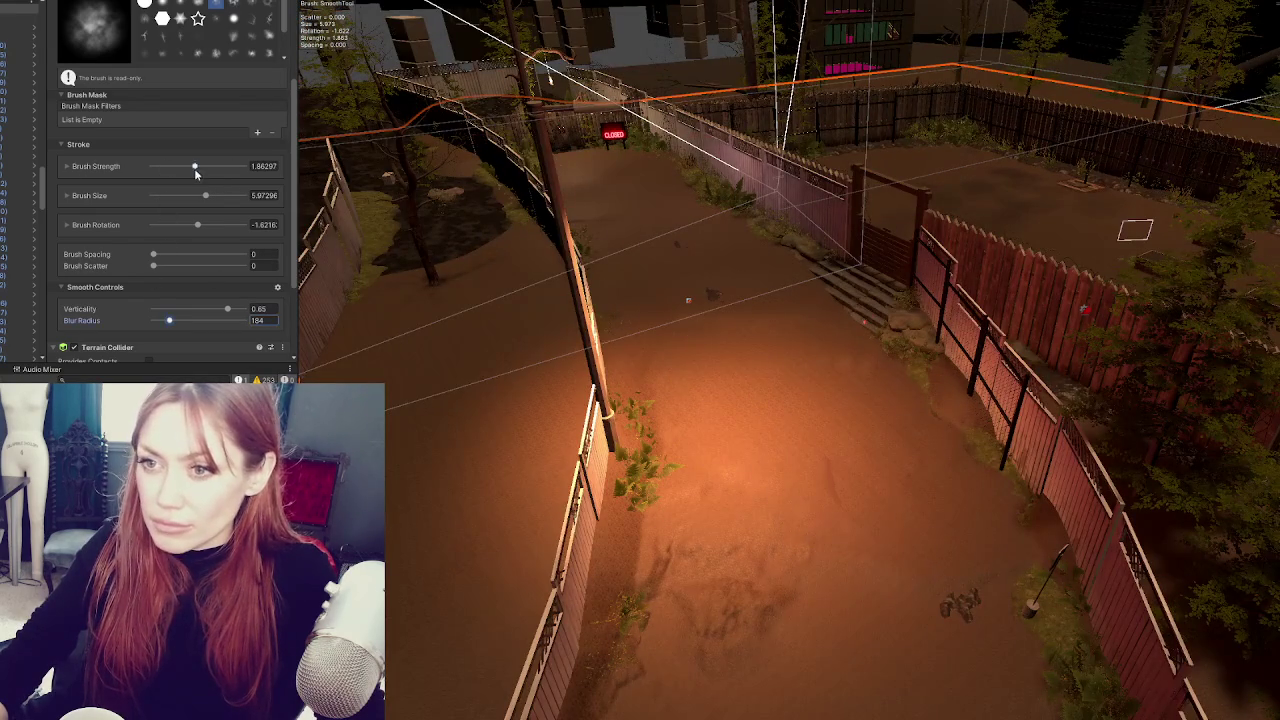
{"action": "left_click", "coordinate": [184, 194]}
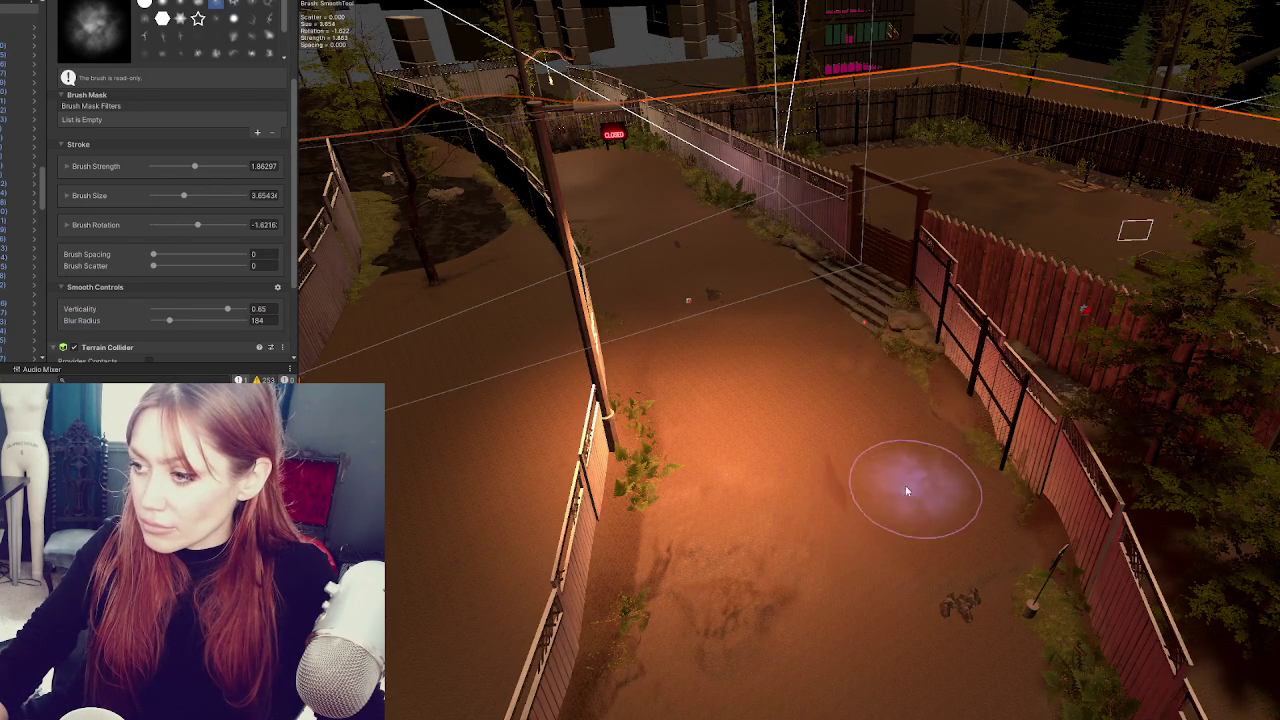
- Tilt the Scene view to look straight down on the fenced yard
{"action": "scroll", "coordinate": [686, 514], "scroll_direction": "up", "scroll_amount": 3}
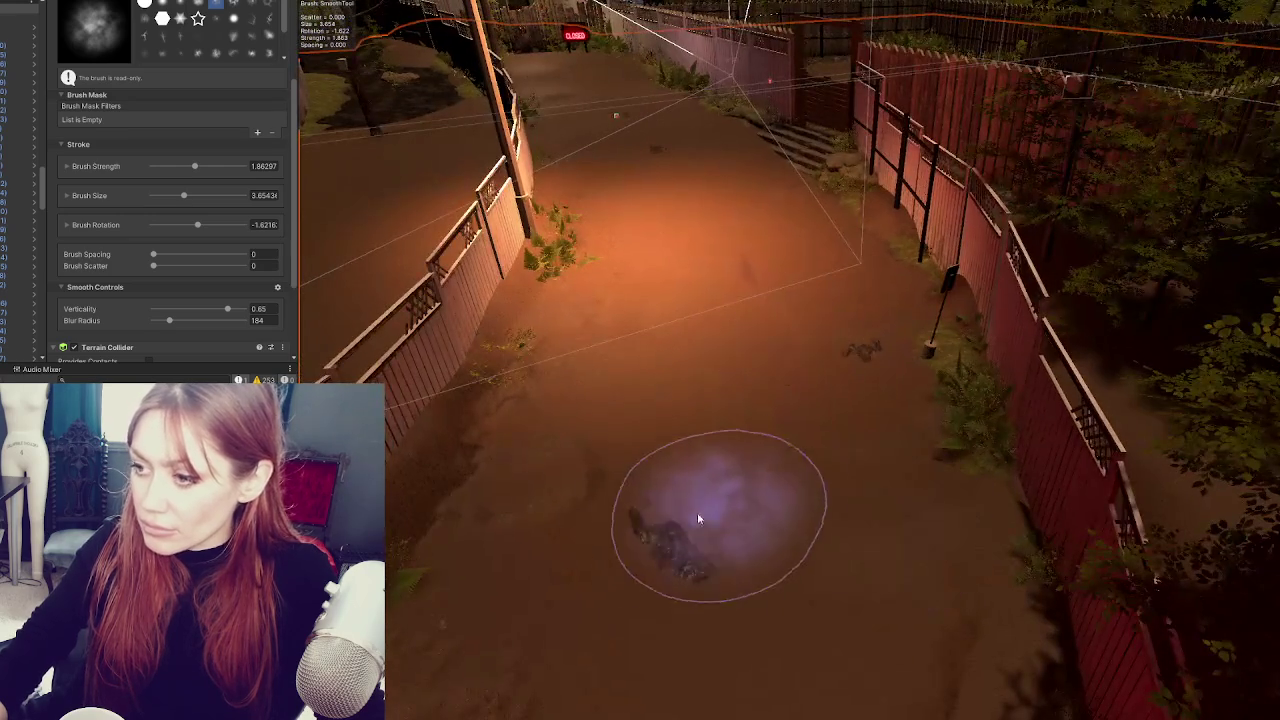
{"action": "scroll", "coordinate": [760, 420], "scroll_direction": "down", "scroll_amount": 3}
{"action": "scroll", "coordinate": [831, 514], "scroll_direction": "up", "scroll_amount": 3}
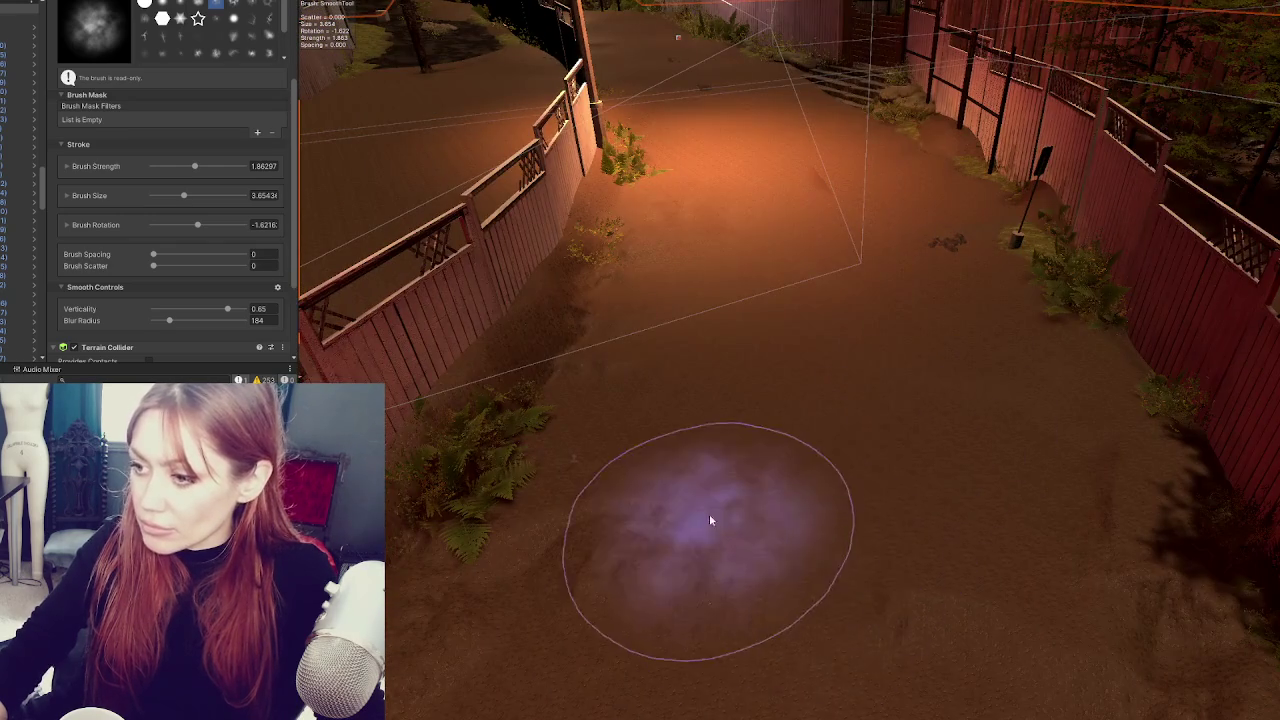
{"action": "scroll", "coordinate": [717, 529], "scroll_direction": "down", "scroll_amount": 5}
{"action": "scroll", "coordinate": [801, 494], "scroll_direction": "up", "scroll_amount": 5}
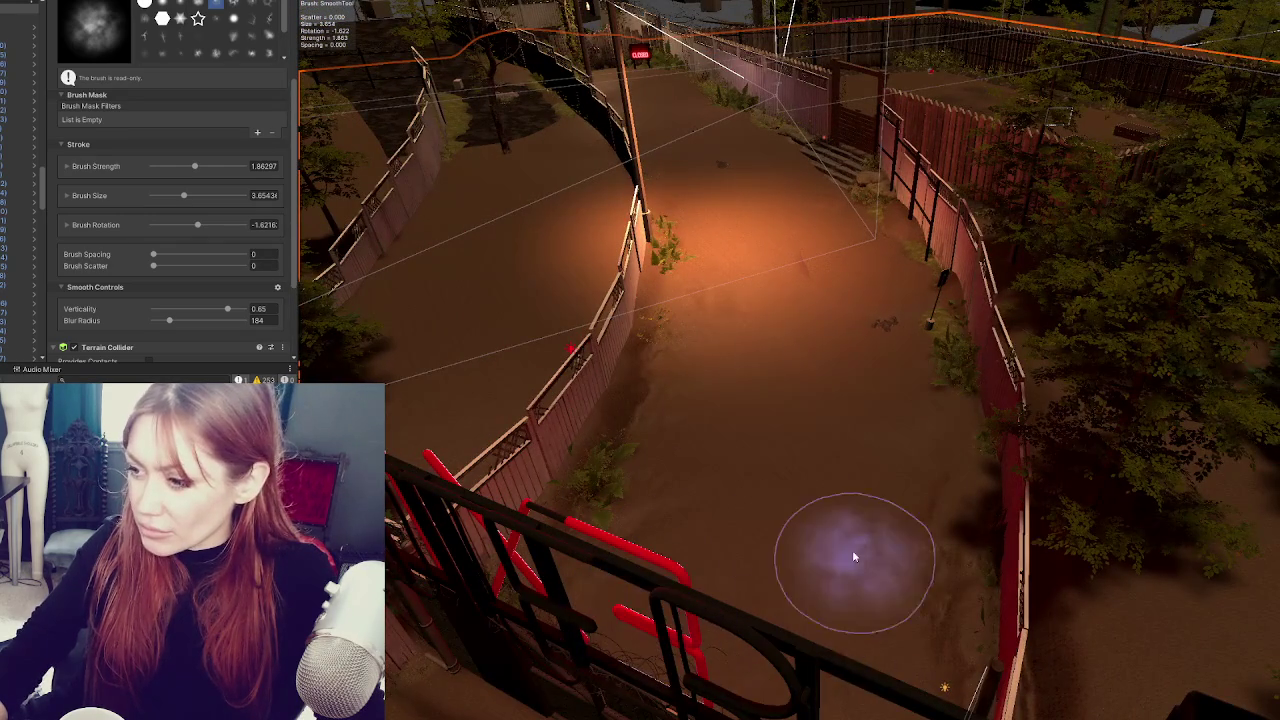
{"action": "scroll", "coordinate": [665, 515], "scroll_direction": "up", "scroll_amount": 2}
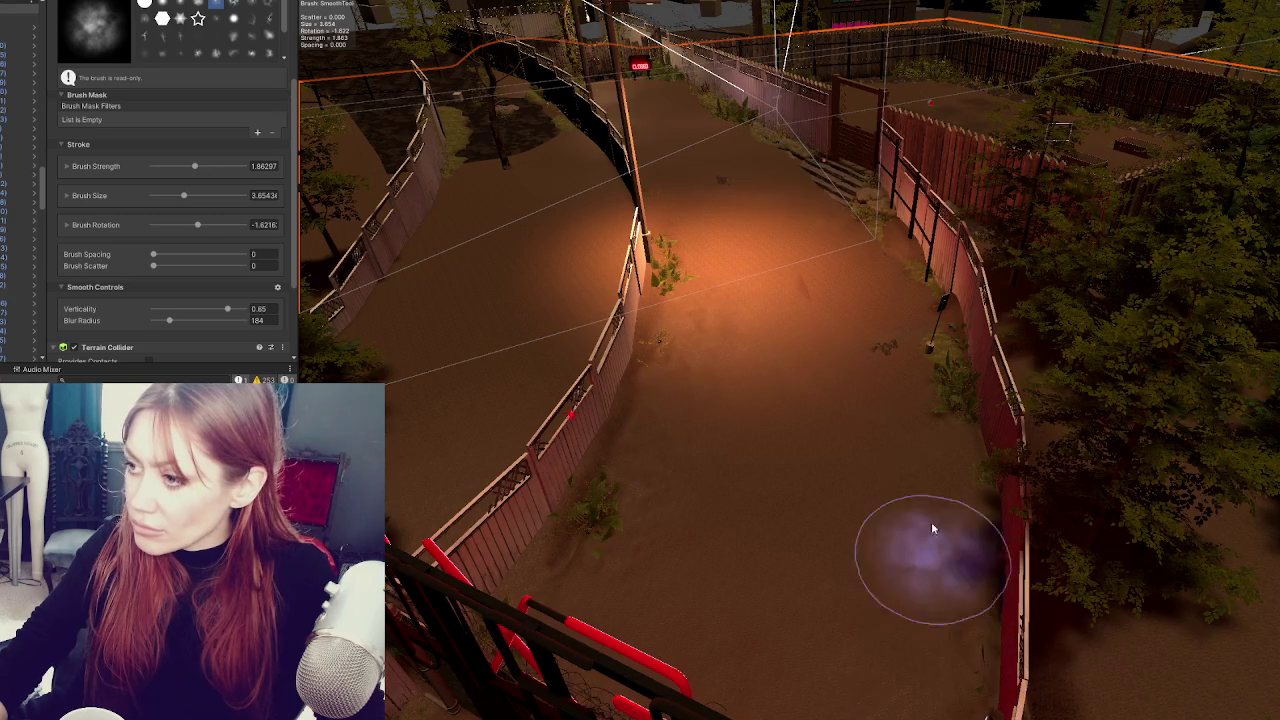
{"action": "scroll", "coordinate": [907, 258], "scroll_direction": "up", "scroll_amount": 2}
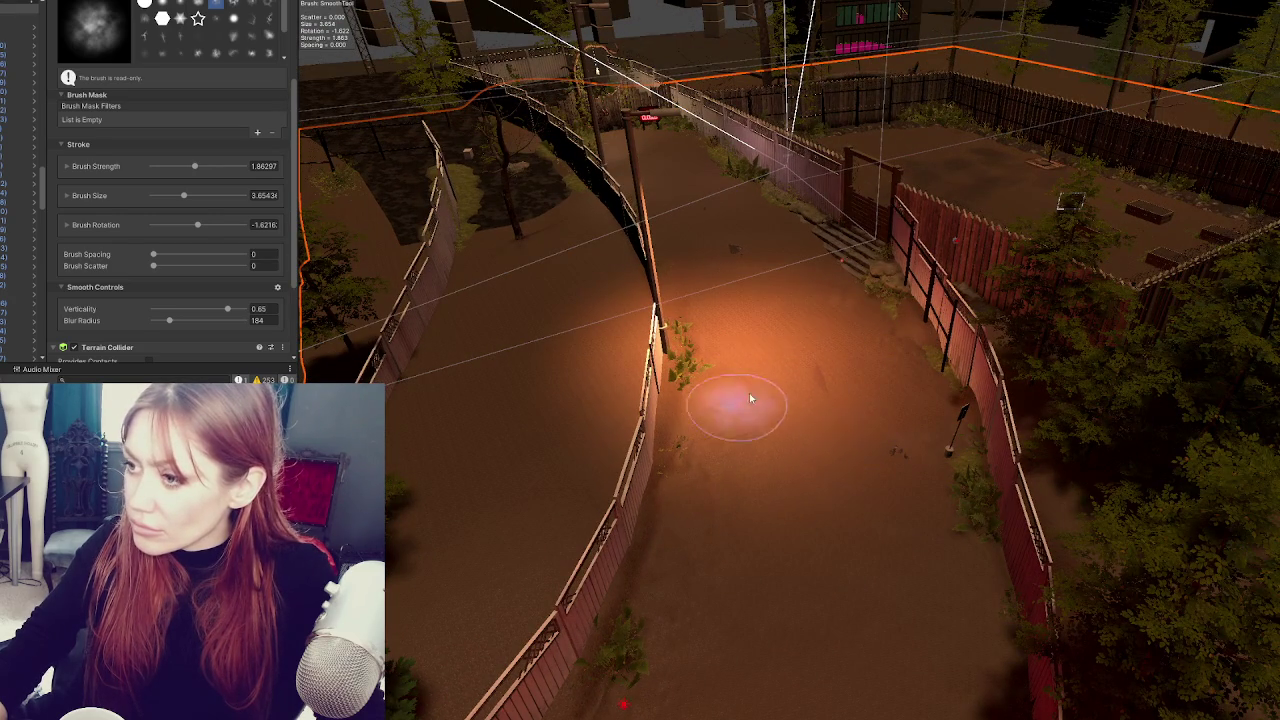
{"action": "scroll", "coordinate": [775, 390], "scroll_direction": "down", "scroll_amount": 2}
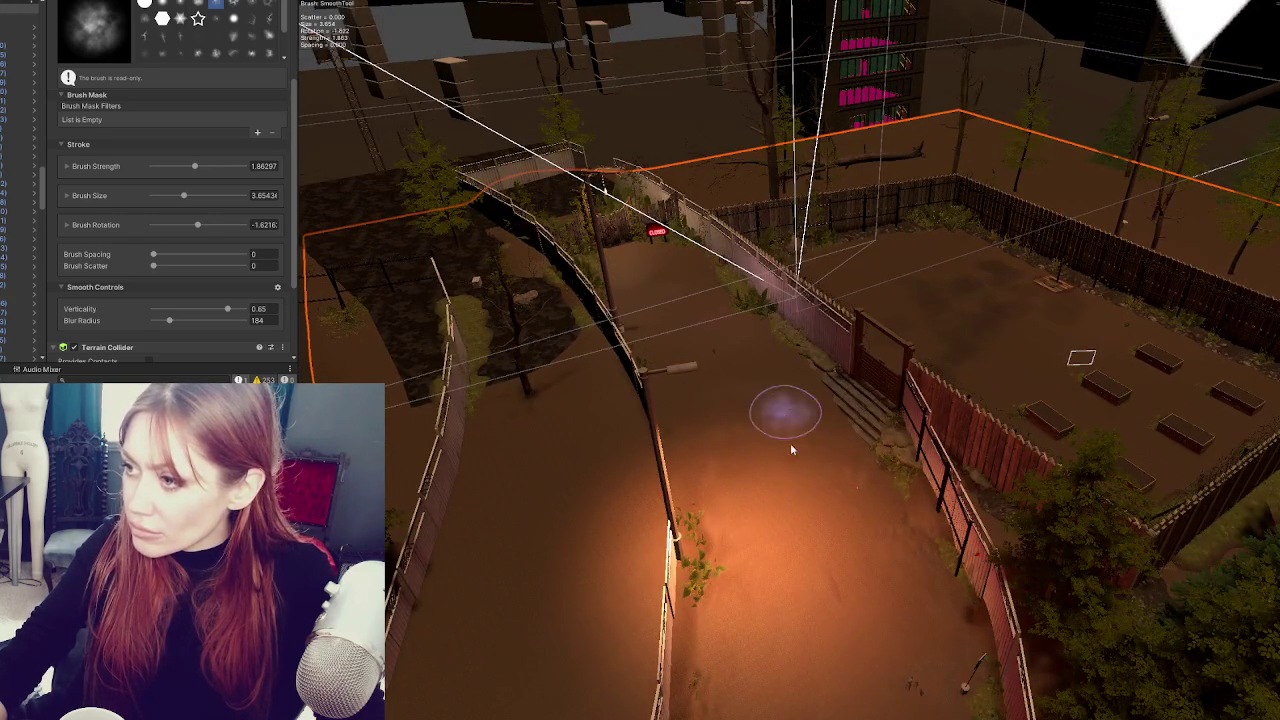
{"action": "scroll", "coordinate": [785, 412], "scroll_direction": "down", "scroll_amount": 2}
{"action": "left_click_drag", "start_coordinate": [766, 417], "coordinate": [691, 600]}
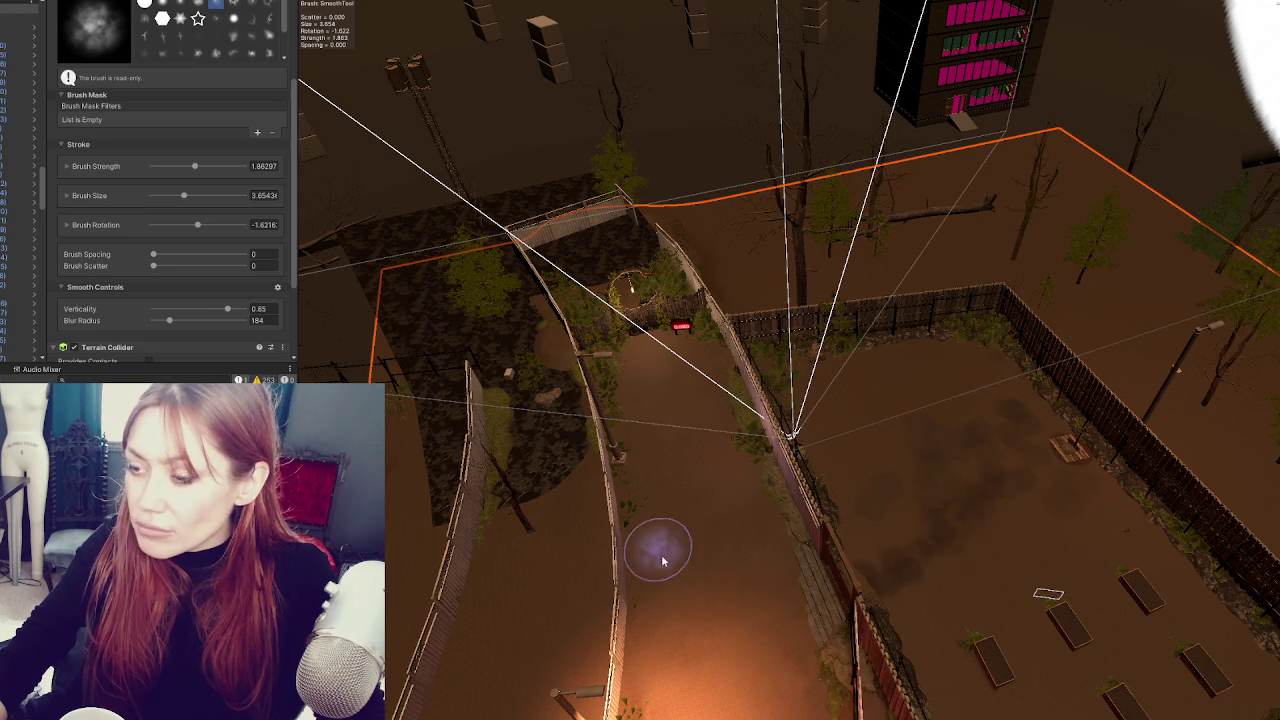
{"action": "scroll", "coordinate": [749, 443], "scroll_direction": "up", "scroll_amount": 3}
{"action": "scroll", "coordinate": [157, 244], "scroll_direction": "down", "scroll_amount": 3}
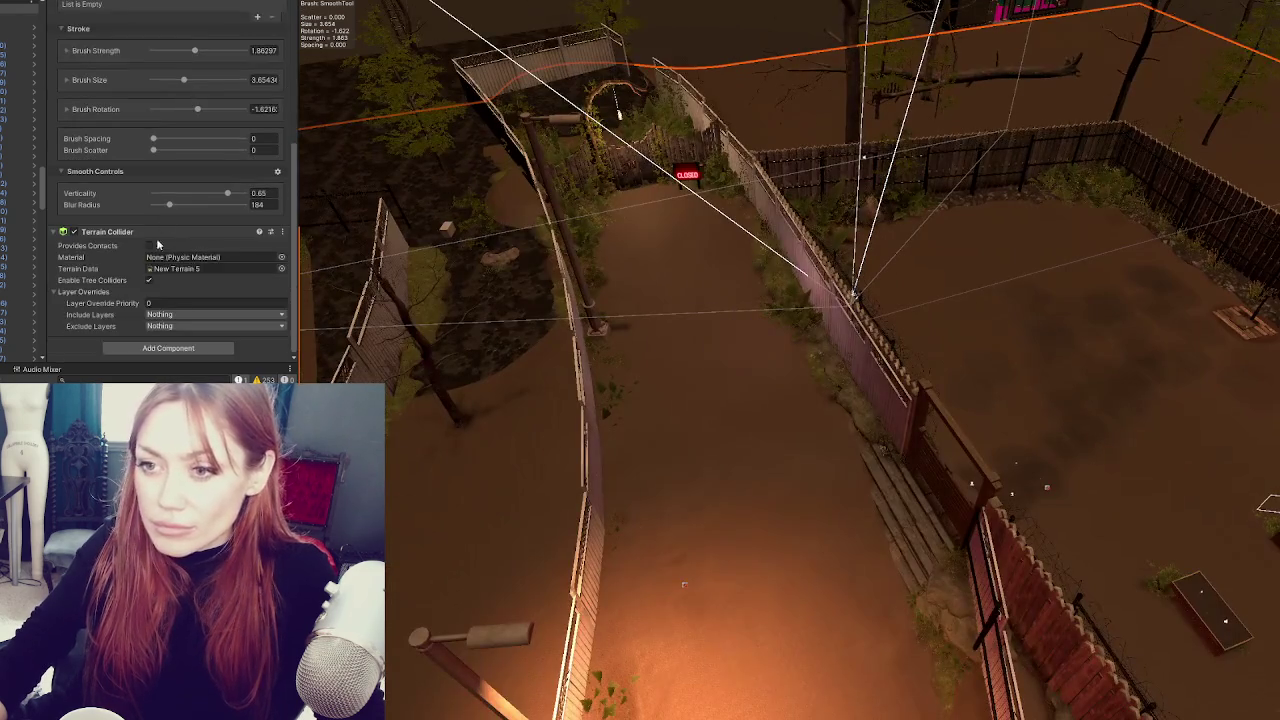
{"action": "scroll", "coordinate": [157, 244], "scroll_direction": "up", "scroll_amount": 4}
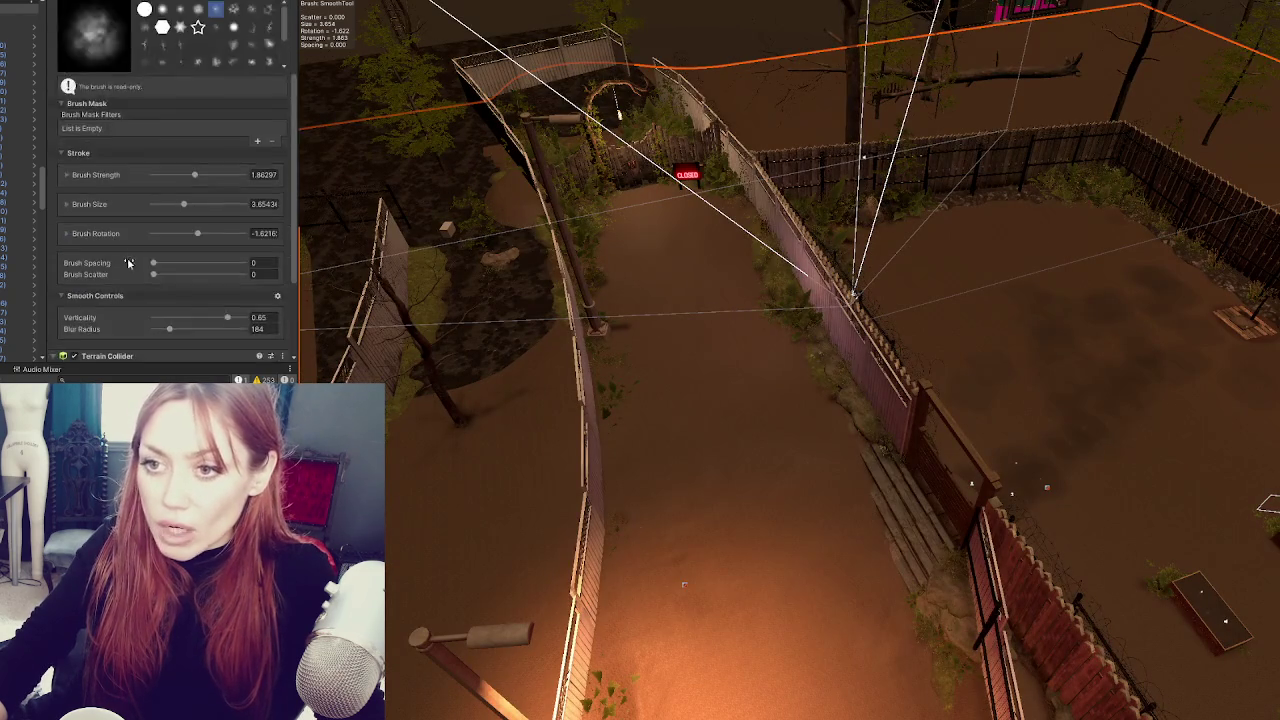
{"action": "left_click", "coordinate": [140, 53]}
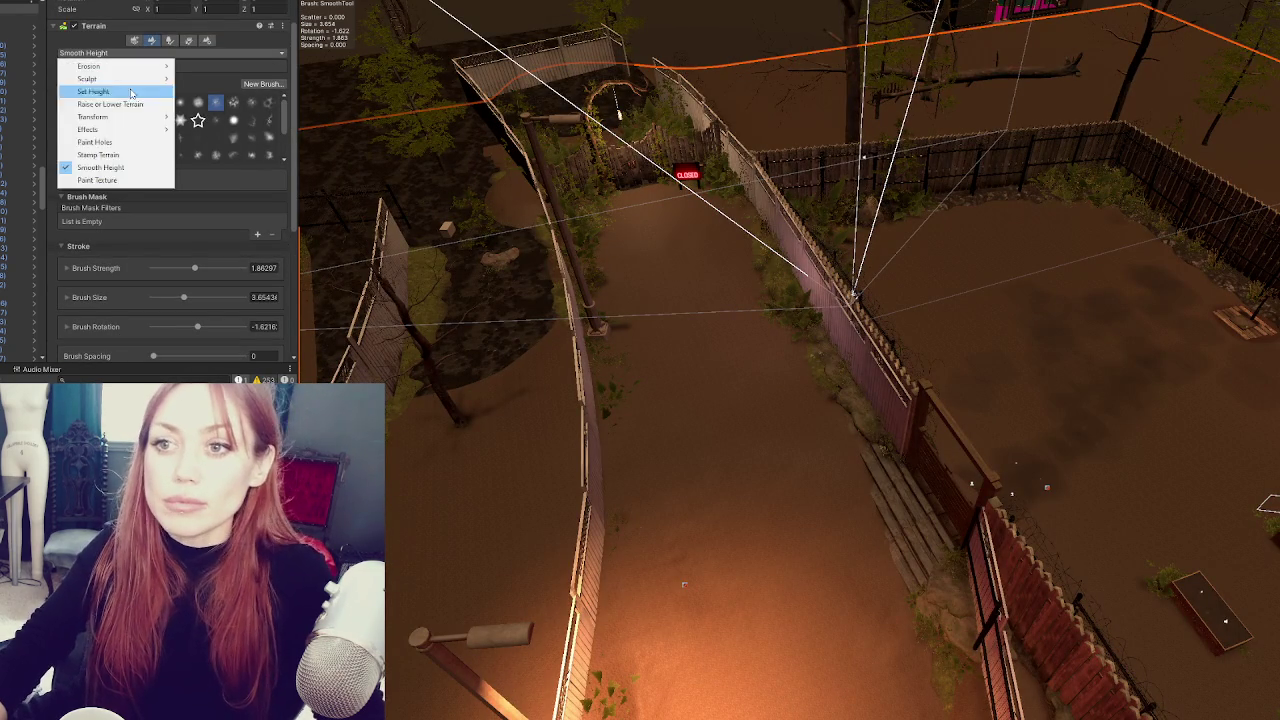
- Switch to Paint Texture with the Mud layer and expand the Brush Strength and Brush Size ranges
{"action": "left_click", "coordinate": [112, 182]}
{"action": "scroll", "coordinate": [160, 210], "scroll_direction": "down", "scroll_amount": 10}
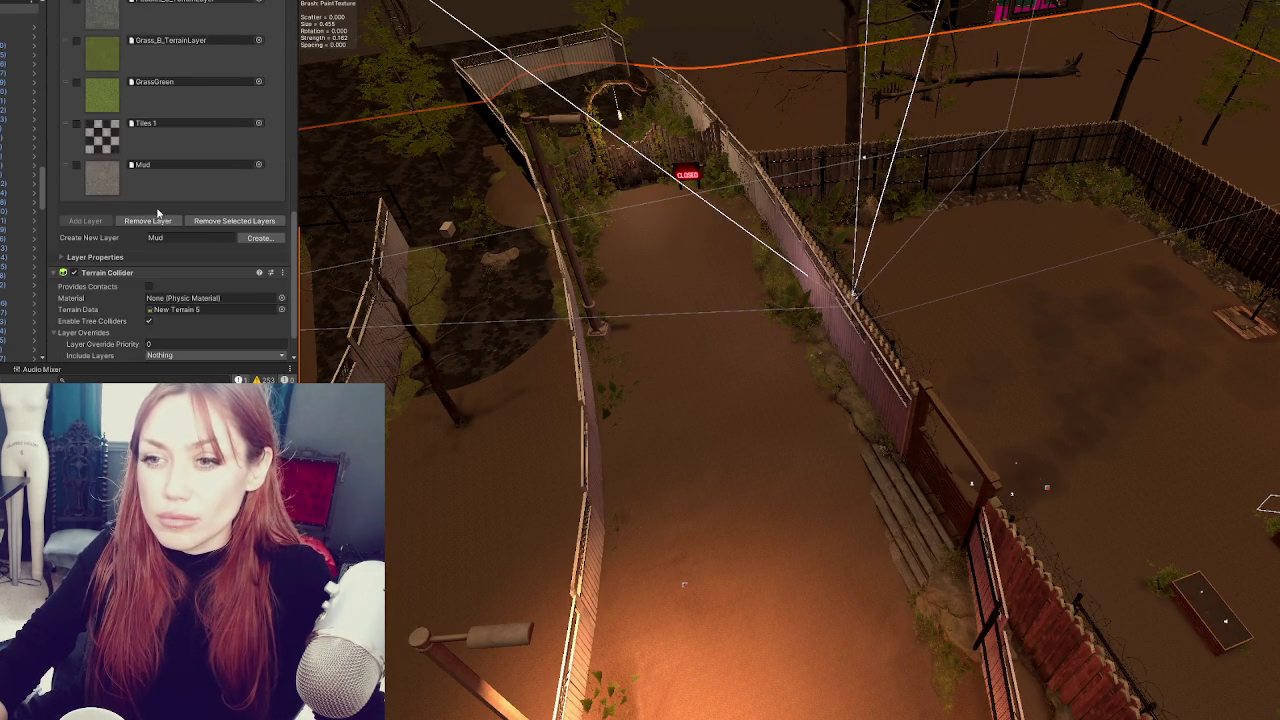
{"action": "left_click", "coordinate": [103, 190]}
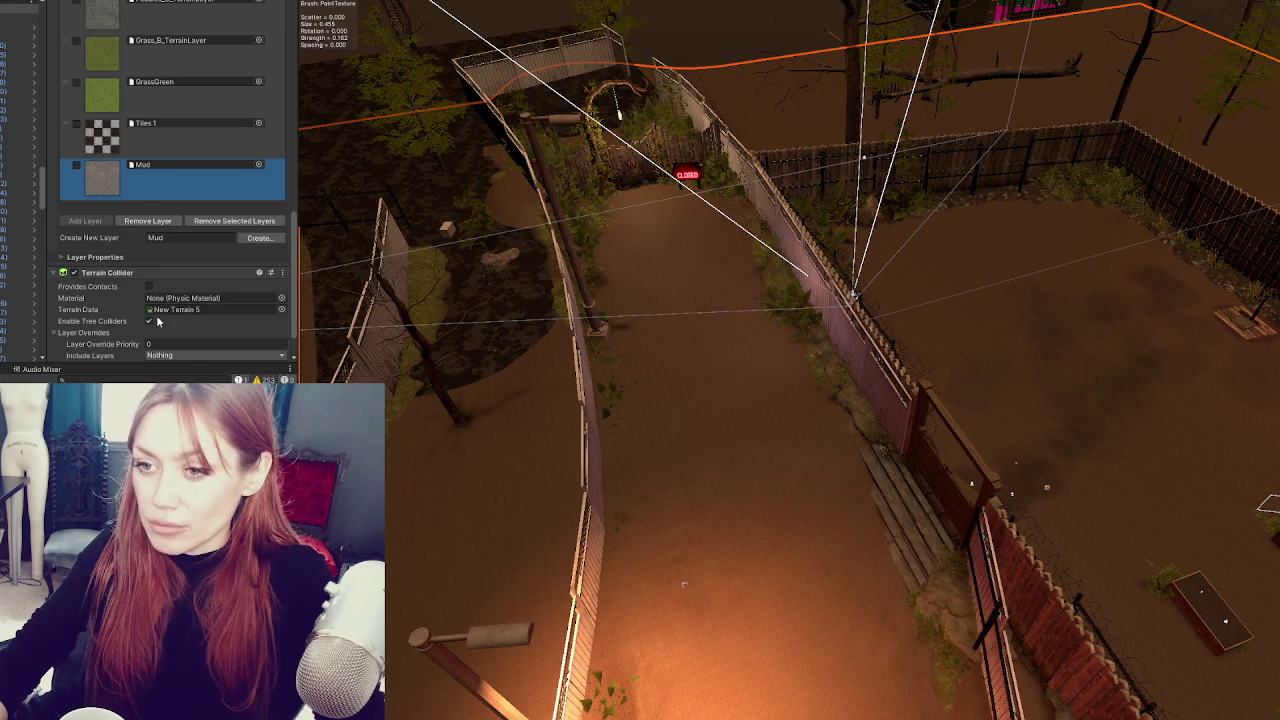
{"action": "scroll", "coordinate": [165, 300], "scroll_direction": "down", "scroll_amount": 1}
{"action": "scroll", "coordinate": [190, 200], "scroll_direction": "up", "scroll_amount": 10}
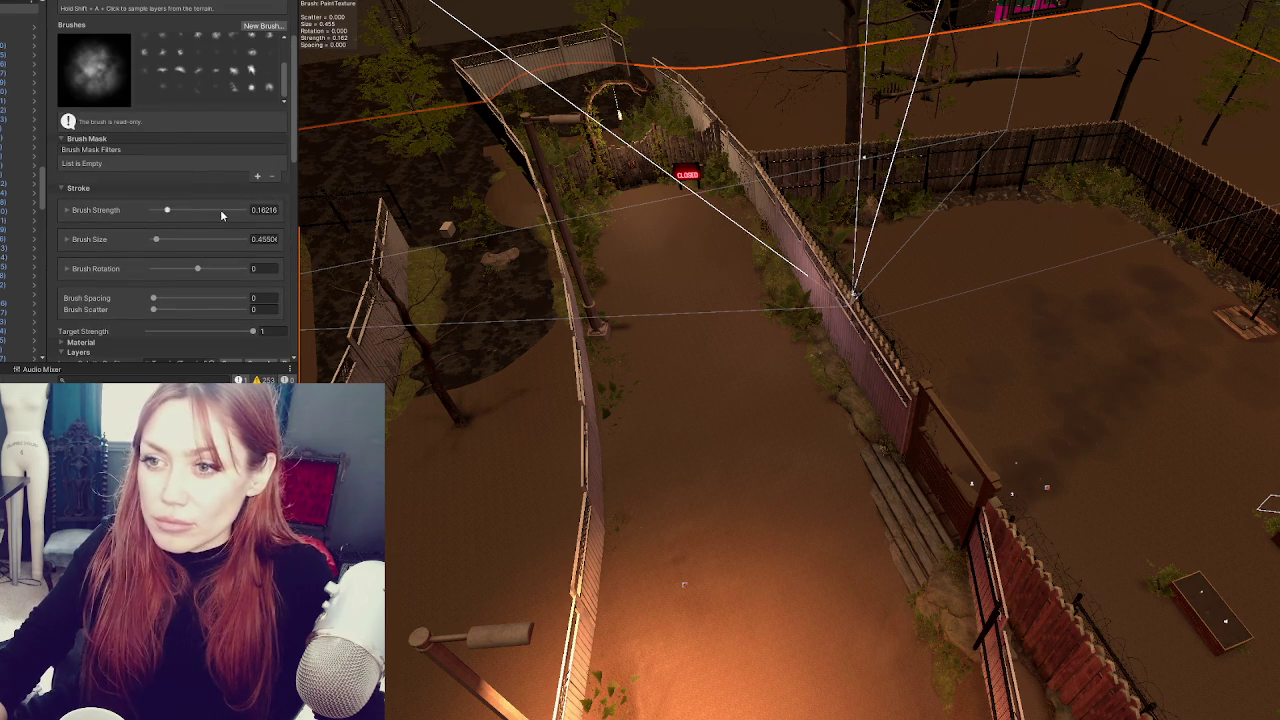
{"action": "left_click", "coordinate": [96, 211]}
{"action": "type", "text": "20"}
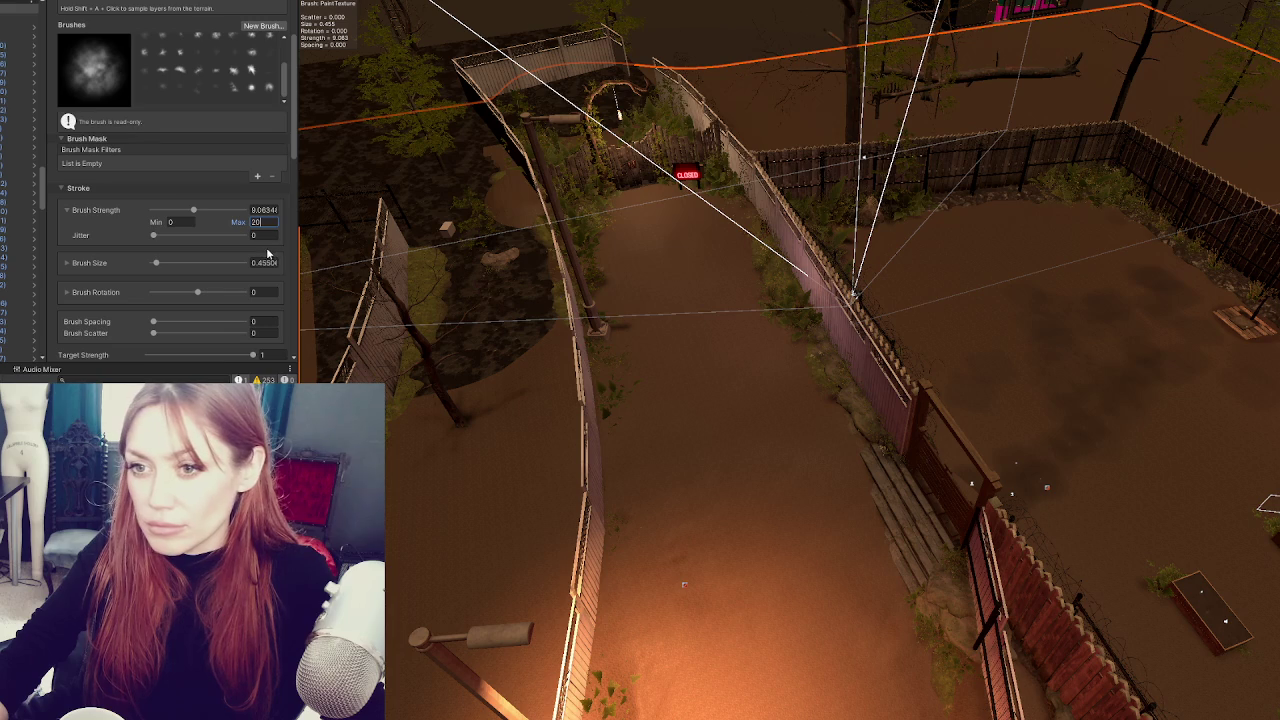
{"action": "left_click", "coordinate": [68, 264]}
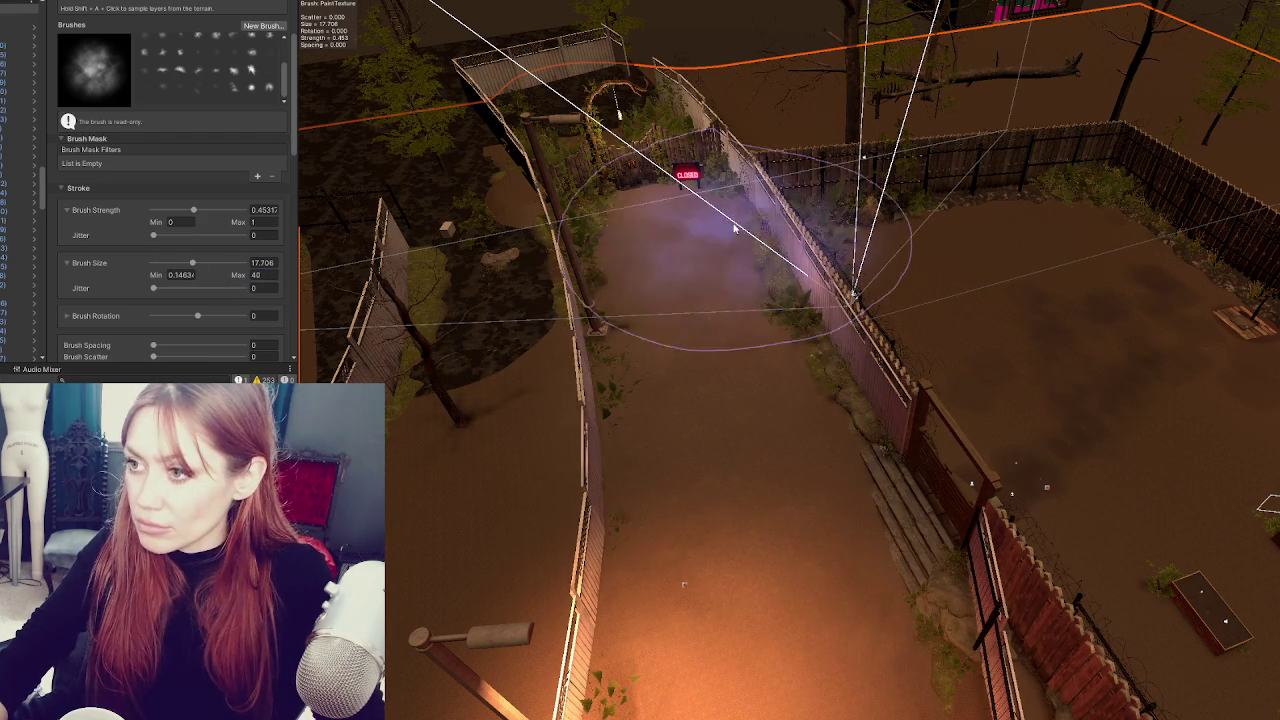
{"action": "scroll", "coordinate": [982, 327], "scroll_direction": "down", "scroll_amount": 2}
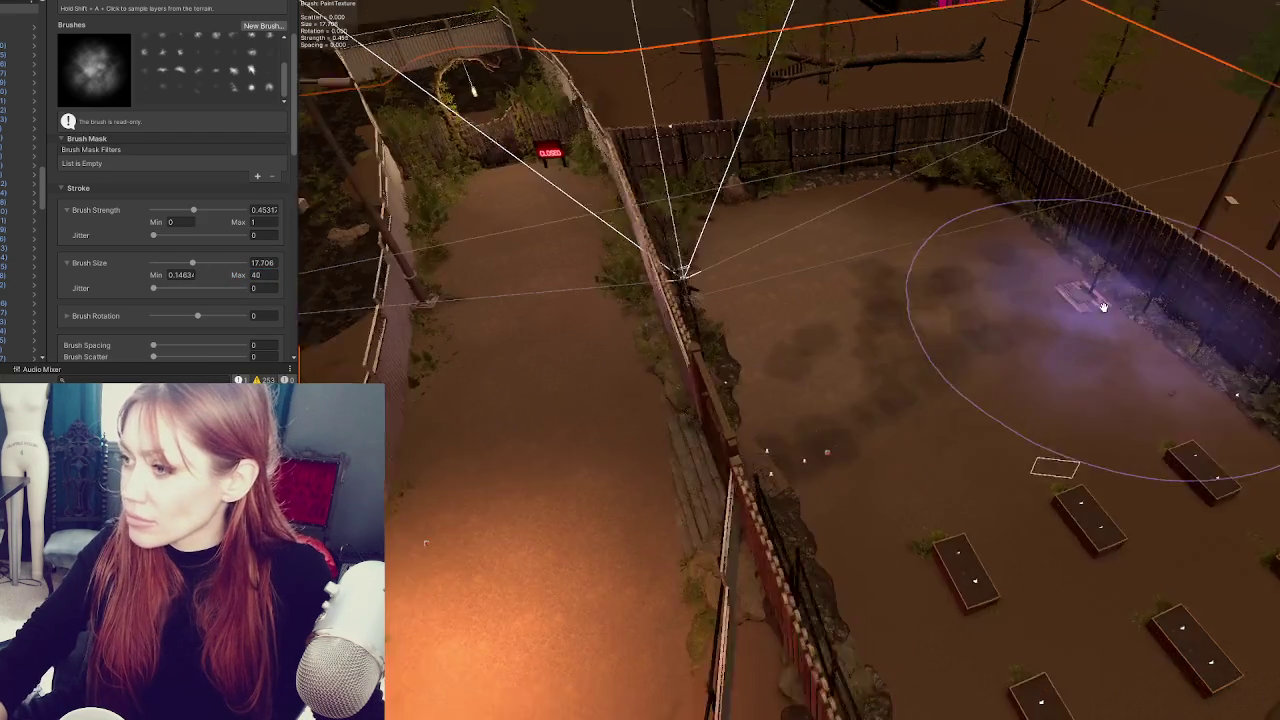
- Drop the terrain tool and select two ground decals in the yard
{"action": "key", "text": "w"}
{"action": "key", "text": "f"}
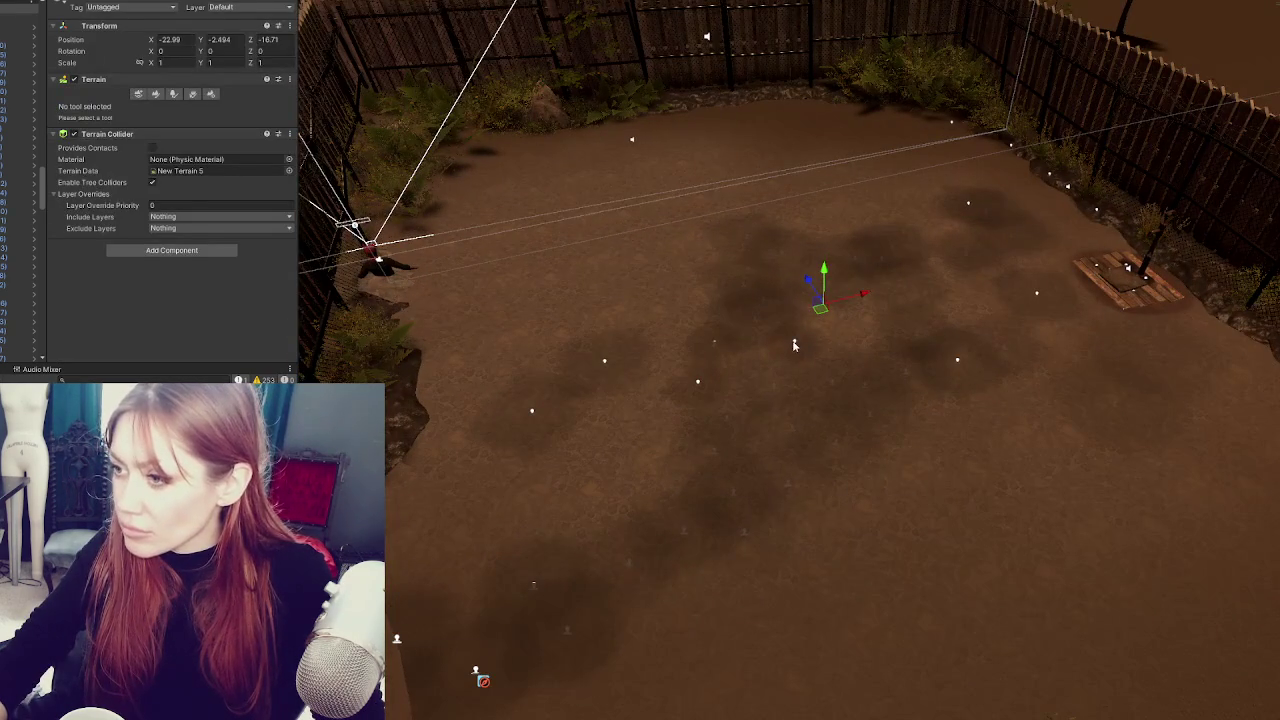
{"action": "left_click", "coordinate": [794, 345]}
{"action": "left_click", "coordinate": [700, 384], "text": "ctrl"}
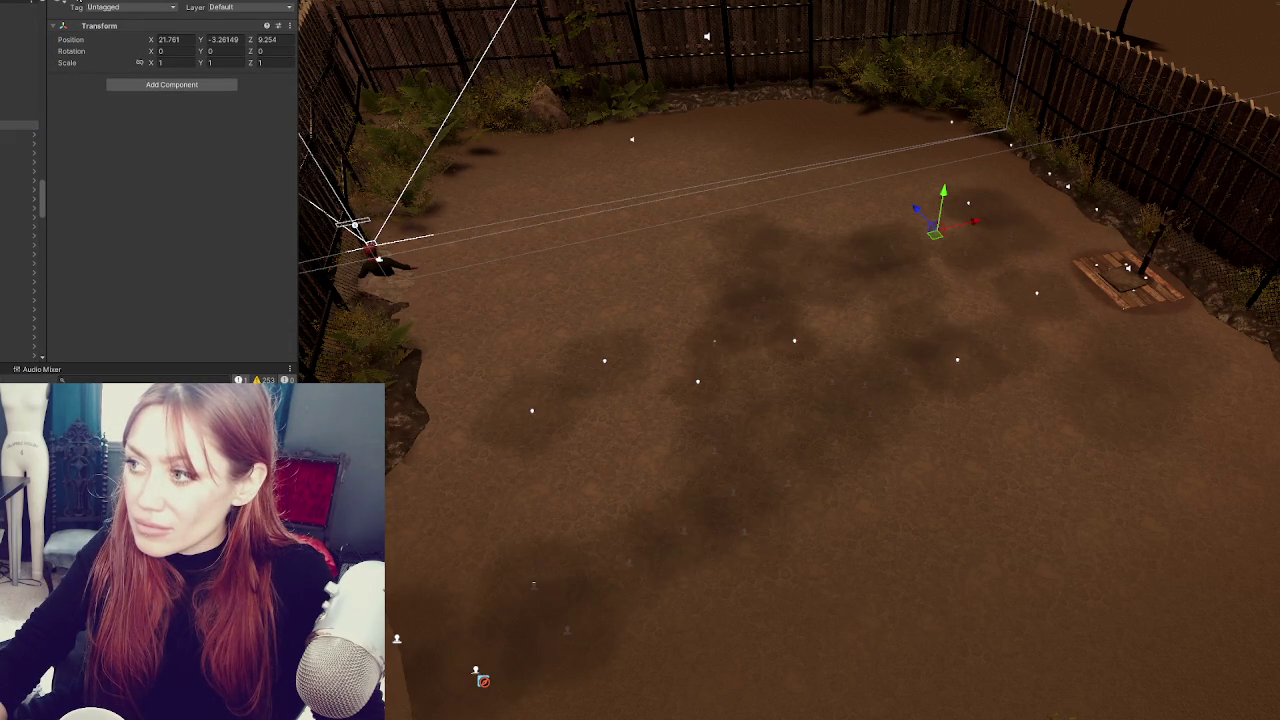
{"action": "scroll", "coordinate": [964, 288], "scroll_direction": "down", "scroll_amount": 5}
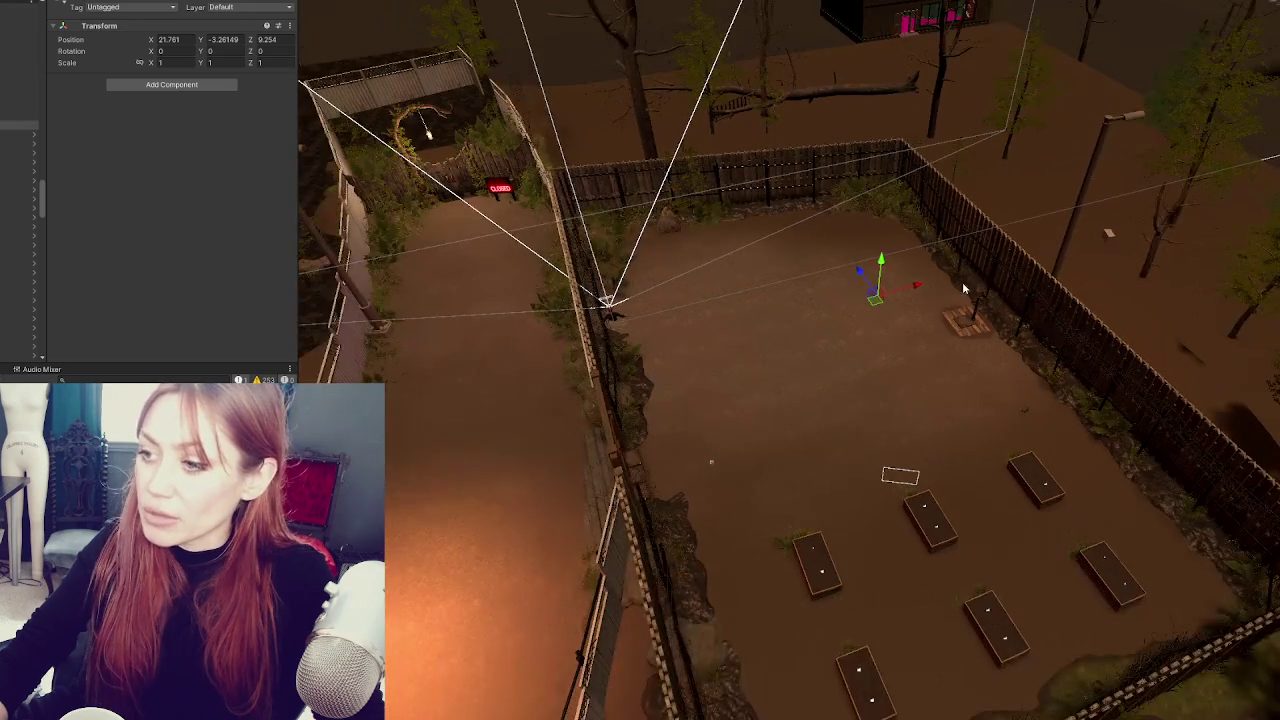
{"action": "scroll", "coordinate": [799, 406], "scroll_direction": "up", "scroll_amount": 8}
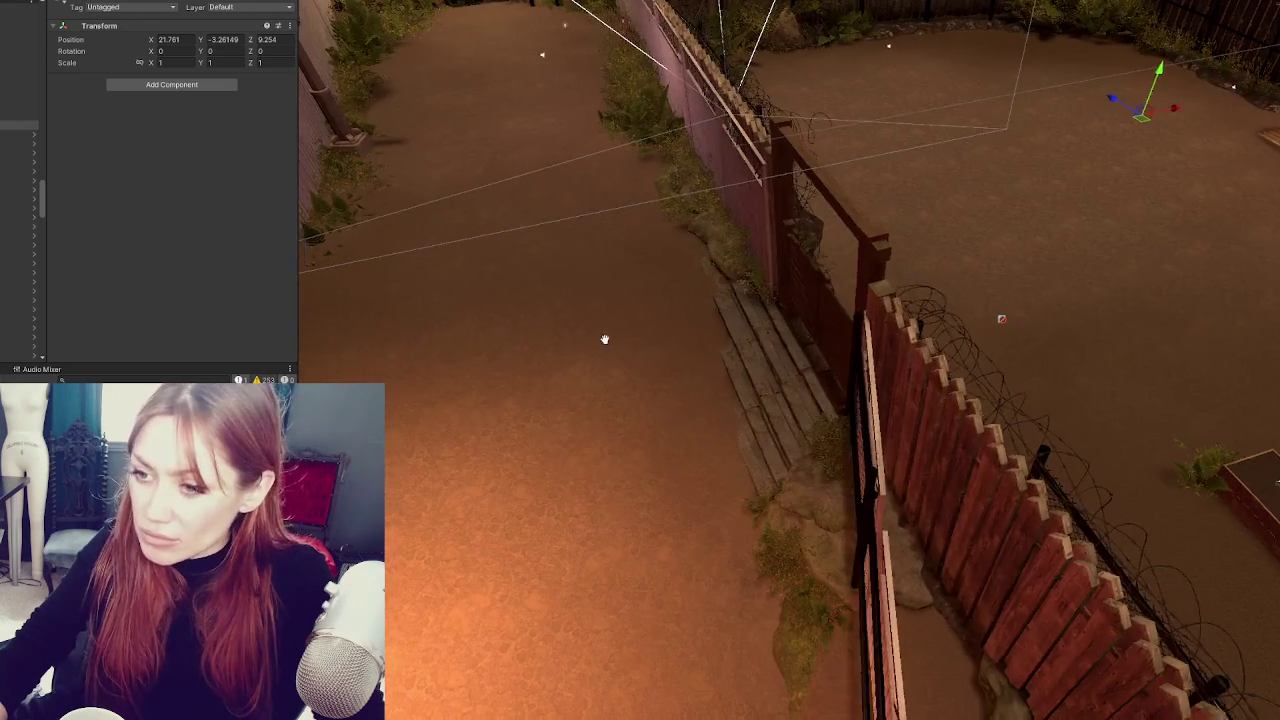
{"action": "scroll", "coordinate": [654, 380], "scroll_direction": "down", "scroll_amount": 3}
{"action": "scroll", "coordinate": [643, 331], "scroll_direction": "up", "scroll_amount": 5}
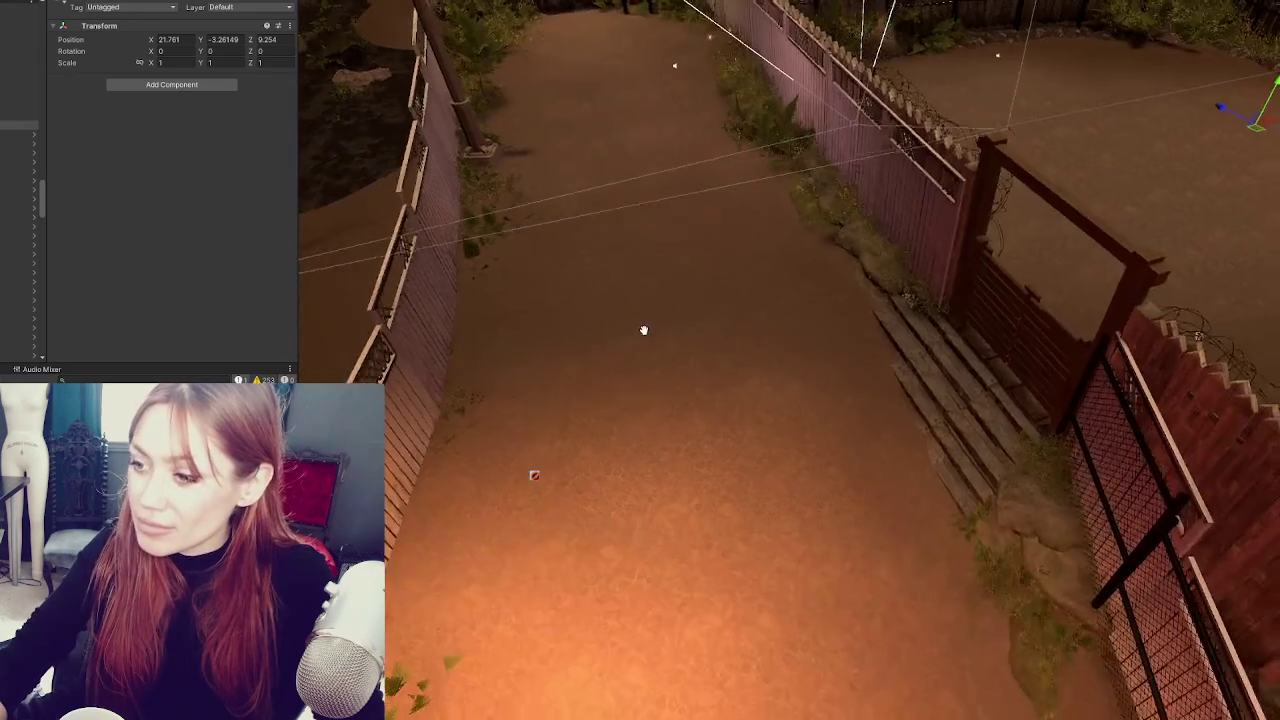
- Reselect the terrain in Paint Texture mode and shrink the brush size to about 5.43
{"action": "left_click", "coordinate": [726, 389]}
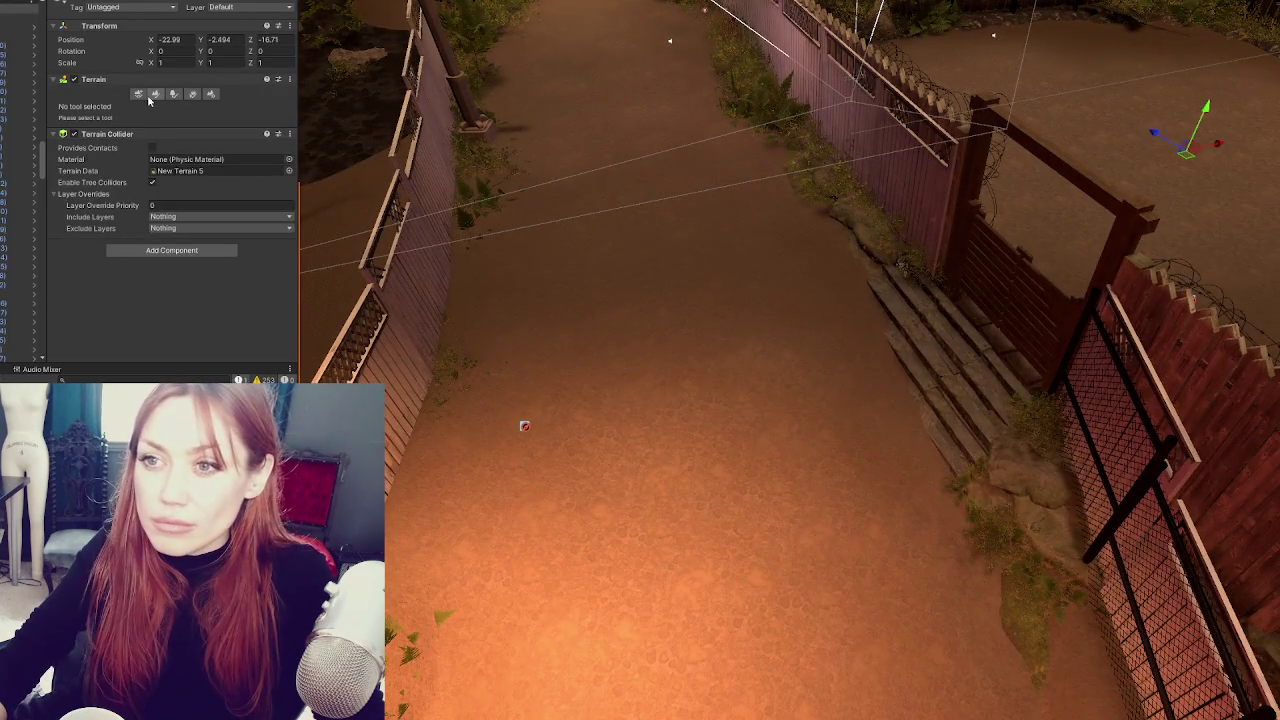
{"action": "left_click", "coordinate": [152, 94]}
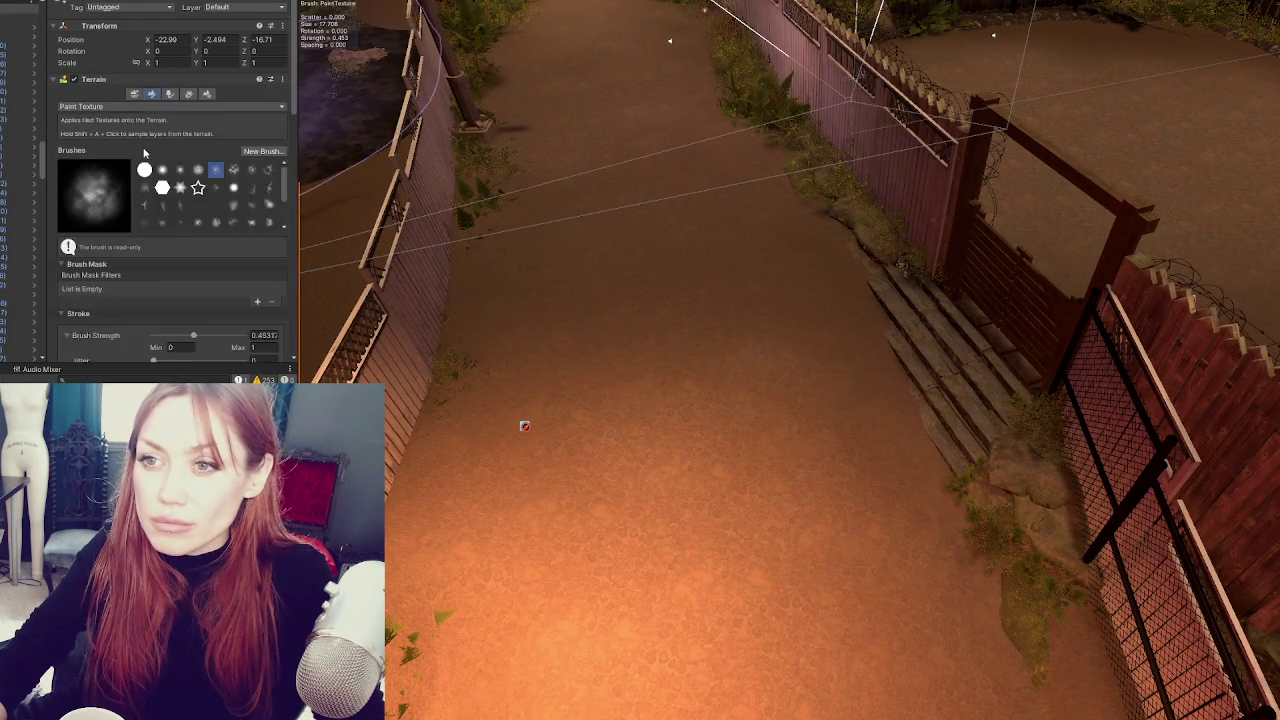
{"action": "scroll", "coordinate": [173, 220], "scroll_direction": "down", "scroll_amount": 10}
{"action": "scroll", "coordinate": [187, 63], "scroll_direction": "up", "scroll_amount": 2}
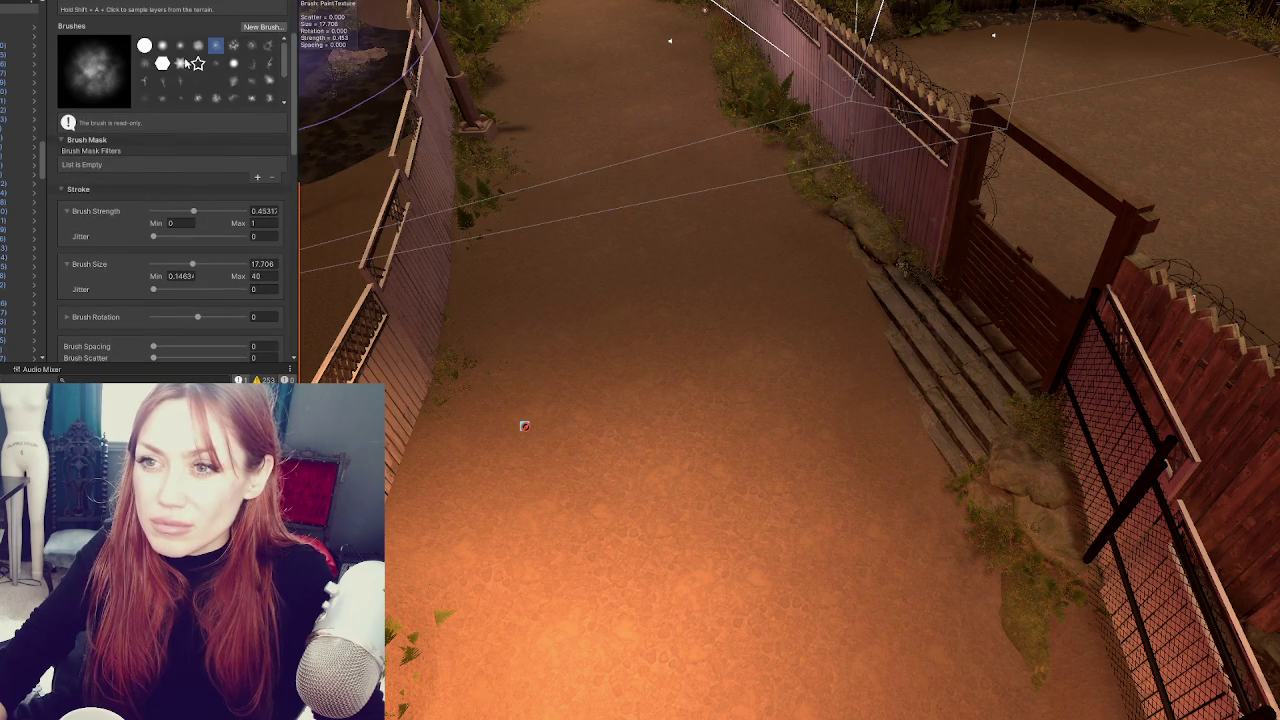
{"action": "scroll", "coordinate": [147, 267], "scroll_direction": "down", "scroll_amount": 10}
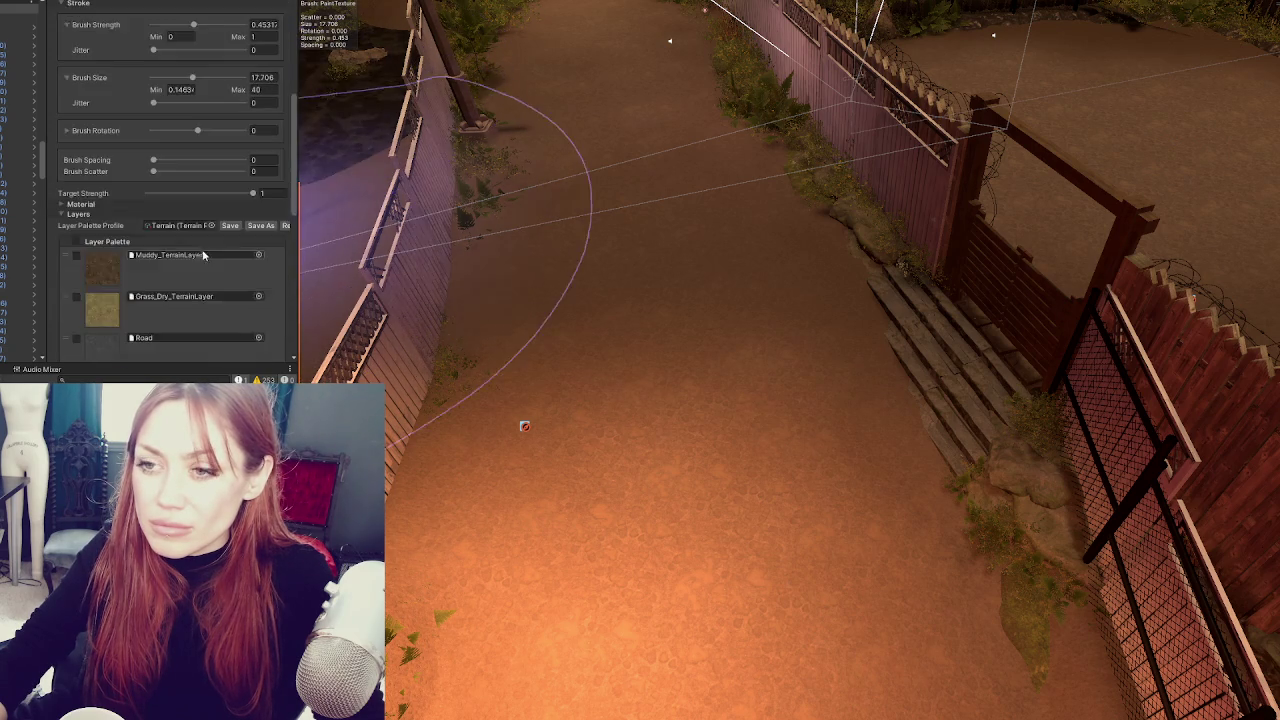
{"action": "scroll", "coordinate": [171, 165], "scroll_direction": "up", "scroll_amount": 10}
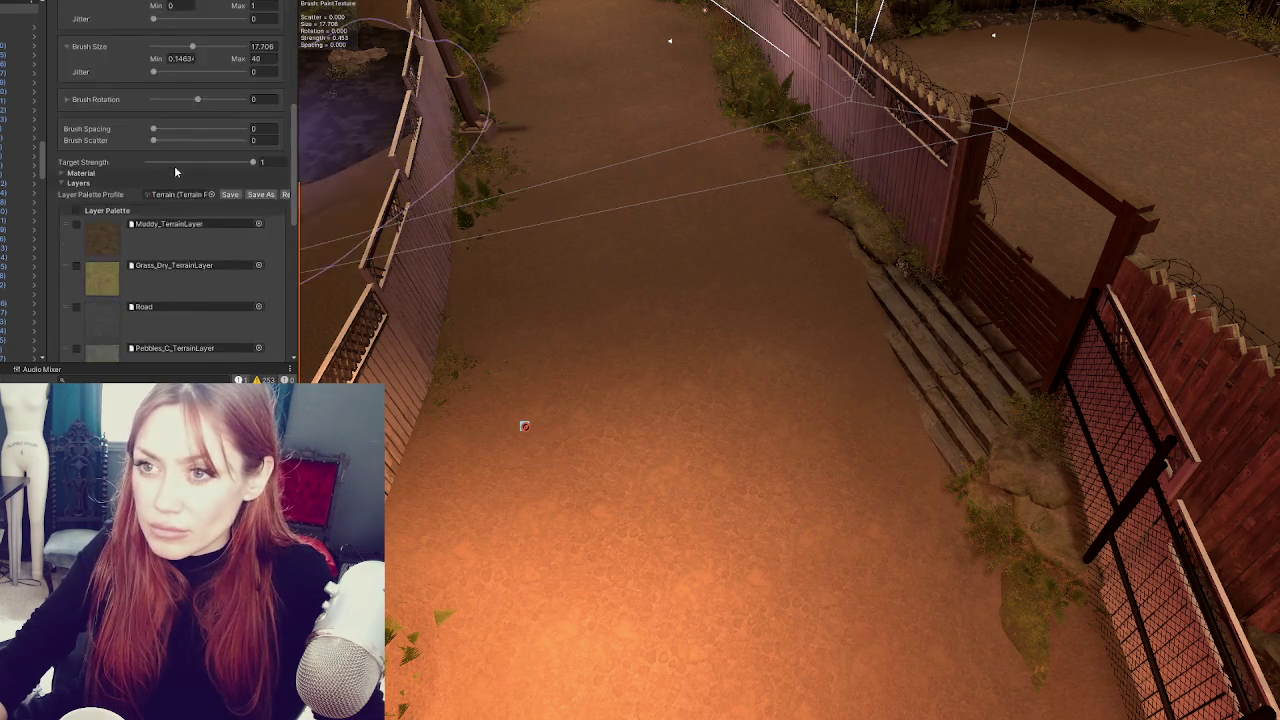
{"action": "left_click_drag", "start_coordinate": [218, 233], "coordinate": [165, 236]}
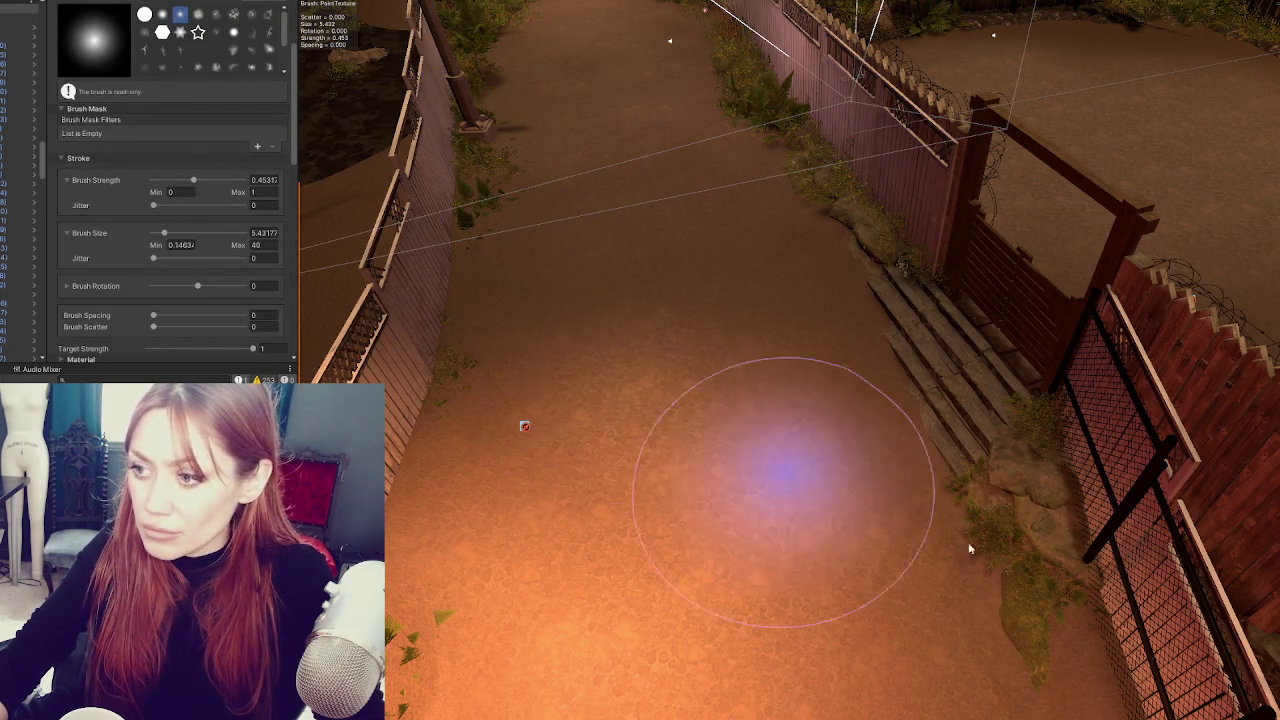
{"action": "scroll", "coordinate": [670, 180], "scroll_direction": "down", "scroll_amount": 5}
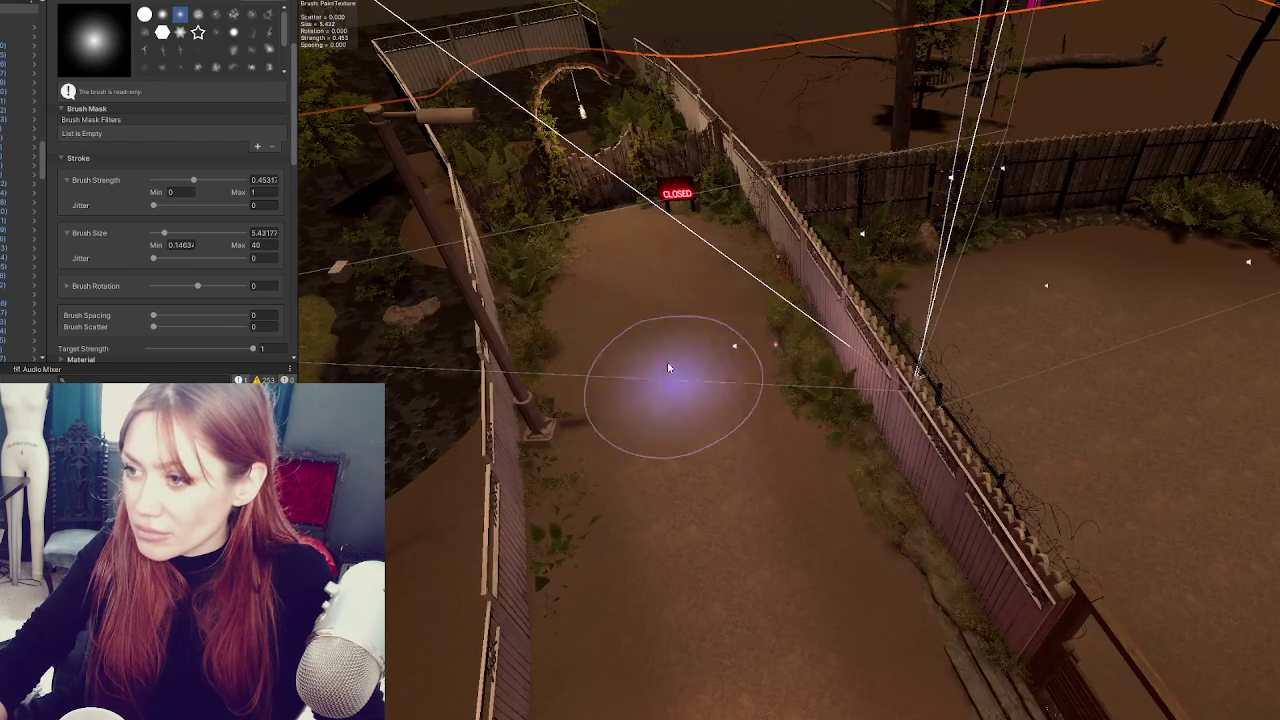
{"action": "scroll", "coordinate": [625, 240], "scroll_direction": "up", "scroll_amount": 5}
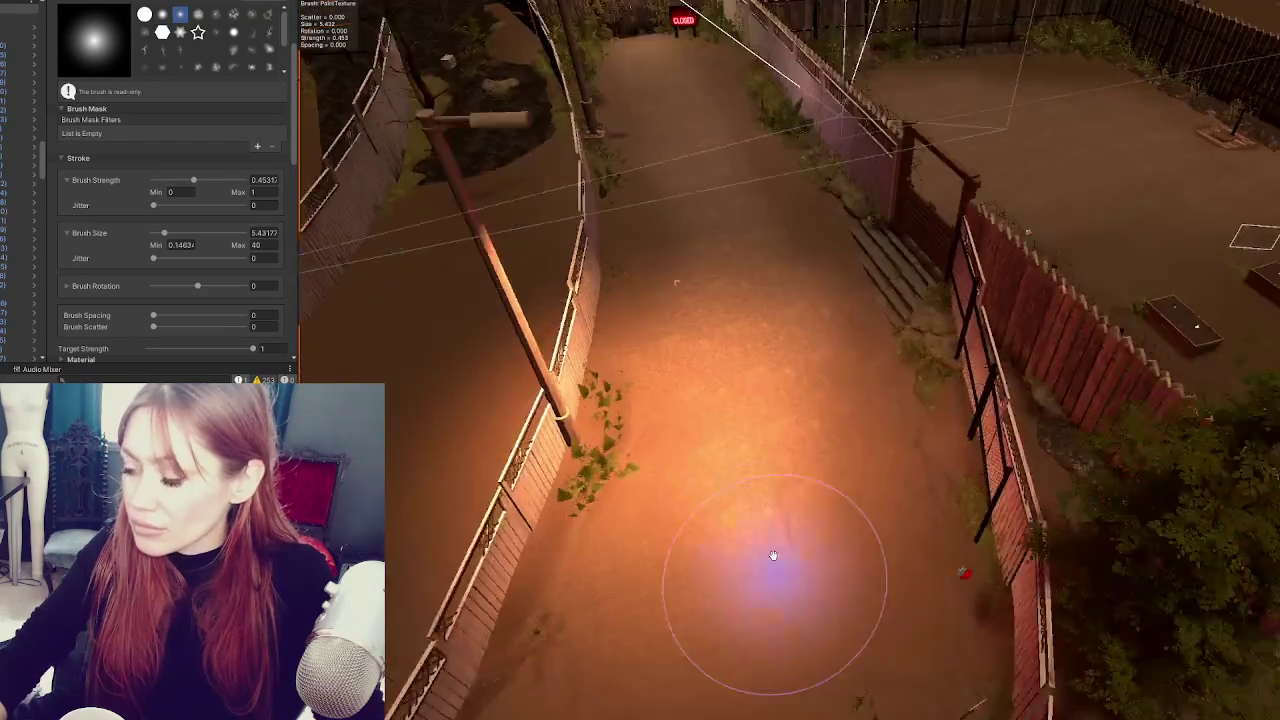
{"action": "scroll", "coordinate": [760, 339], "scroll_direction": "down", "scroll_amount": 3}
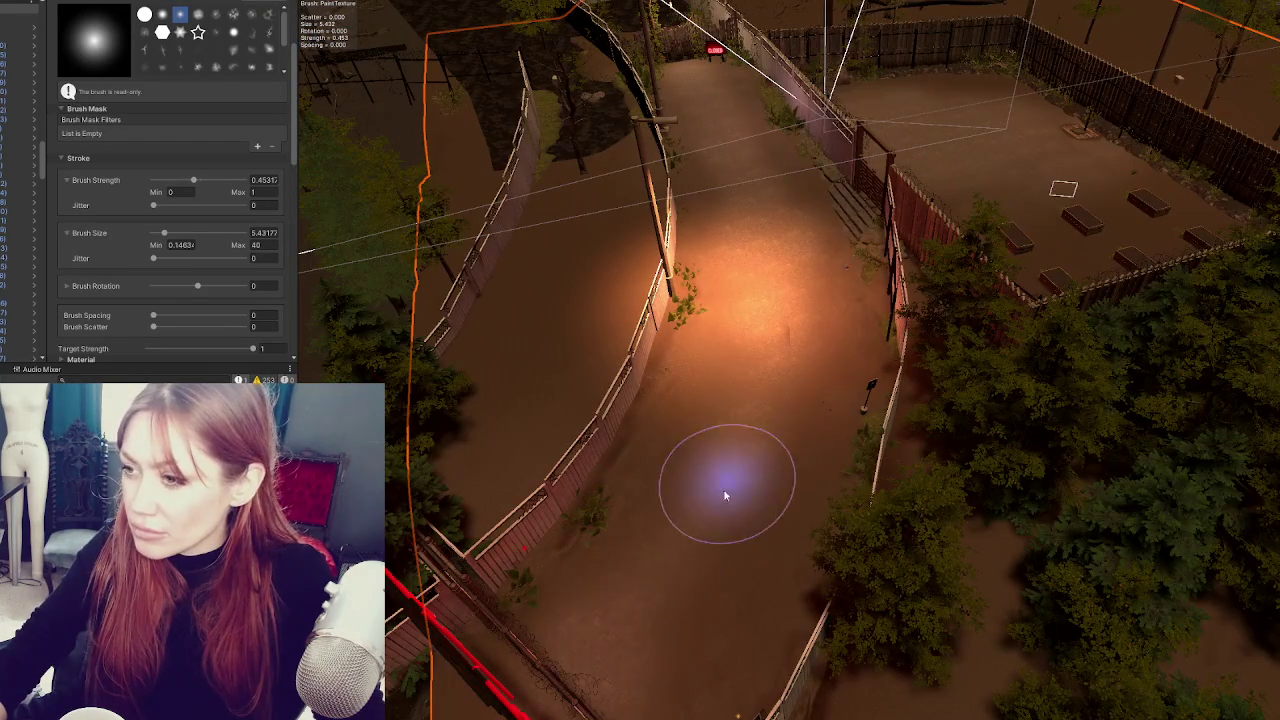